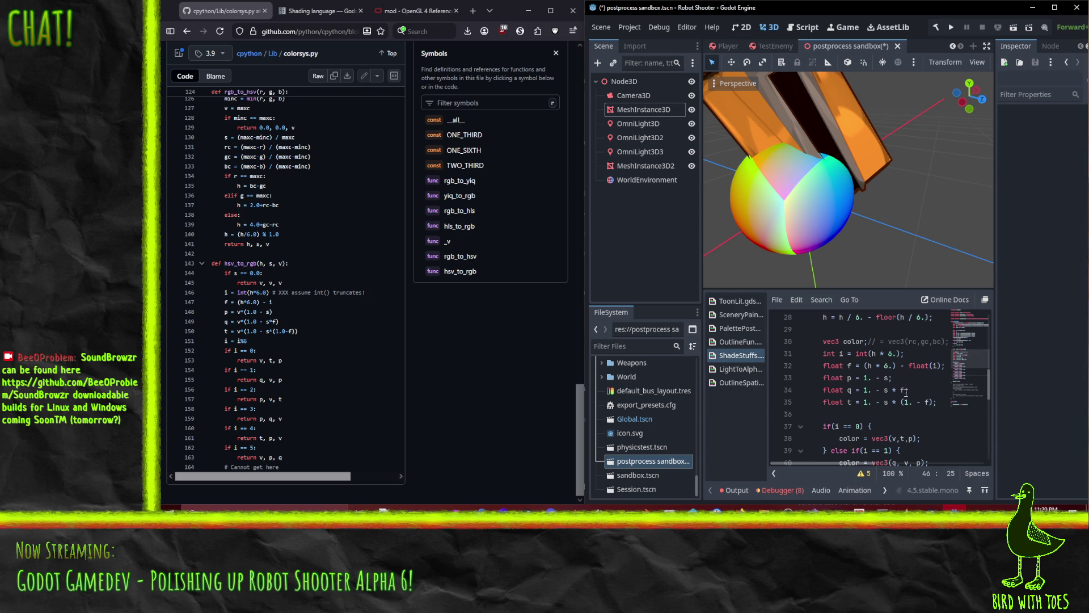
Delete the '- floor(h / 6.)' term on line 28 so it reads h = h / 6.;.
click(894, 366)
scroll(841, 398, up, 2)
click(841, 390)
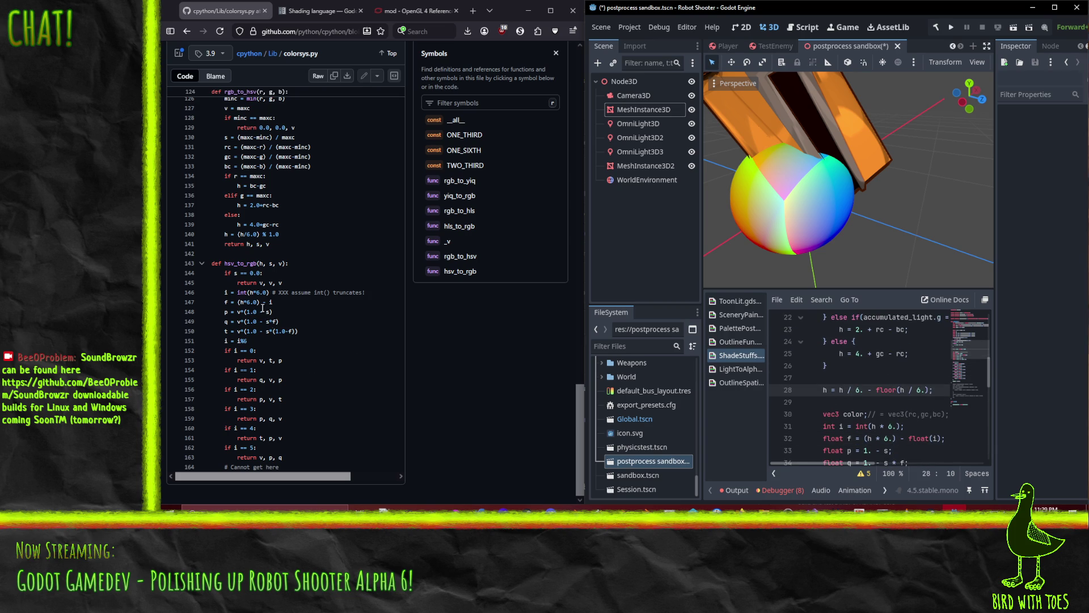
drag(238, 234, 261, 235)
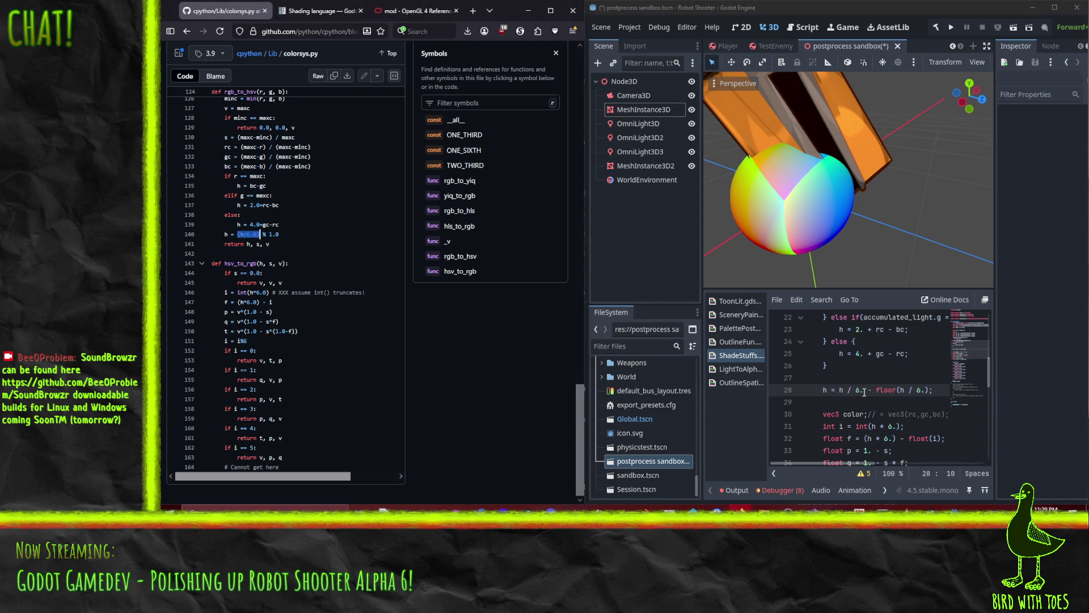
key(shift+End)
key(shift+Left)
key(Delete)
key(Home)
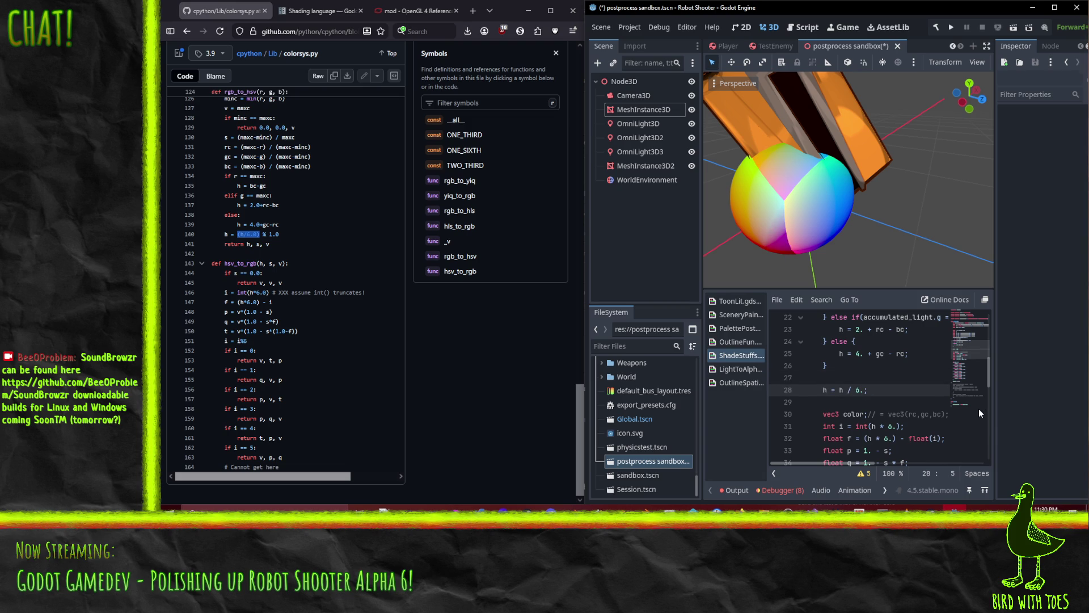
scroll(872, 407, down, 4)
Replace color in the ALBEDO line with vec3(h,h,h), then orbit the grayscale hue sphere.
scroll(849, 396, up, 3)
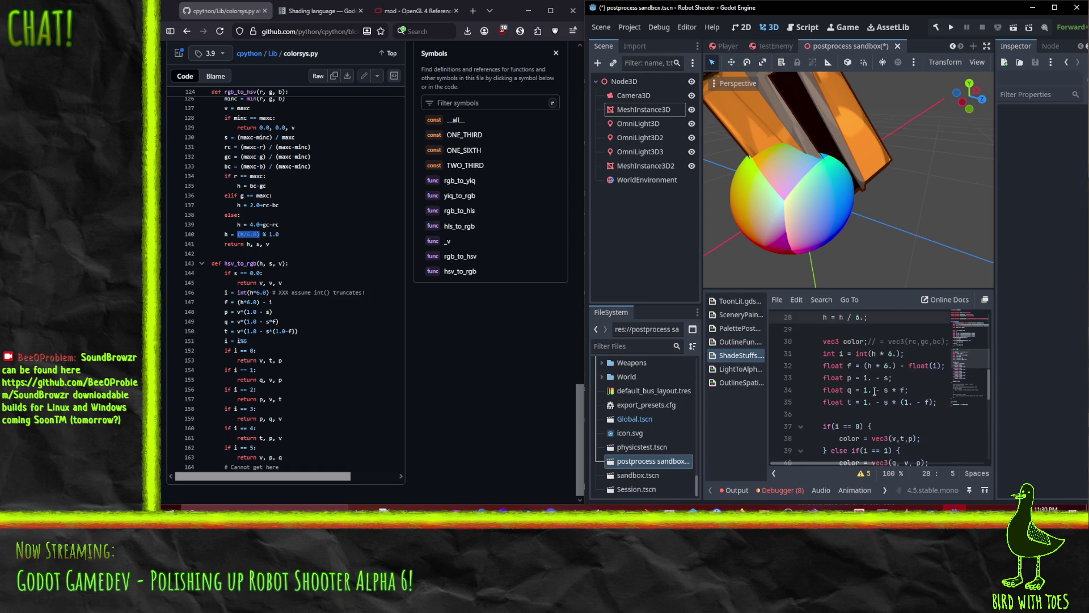
scroll(856, 383, down, 6)
scroll(868, 387, up, 1)
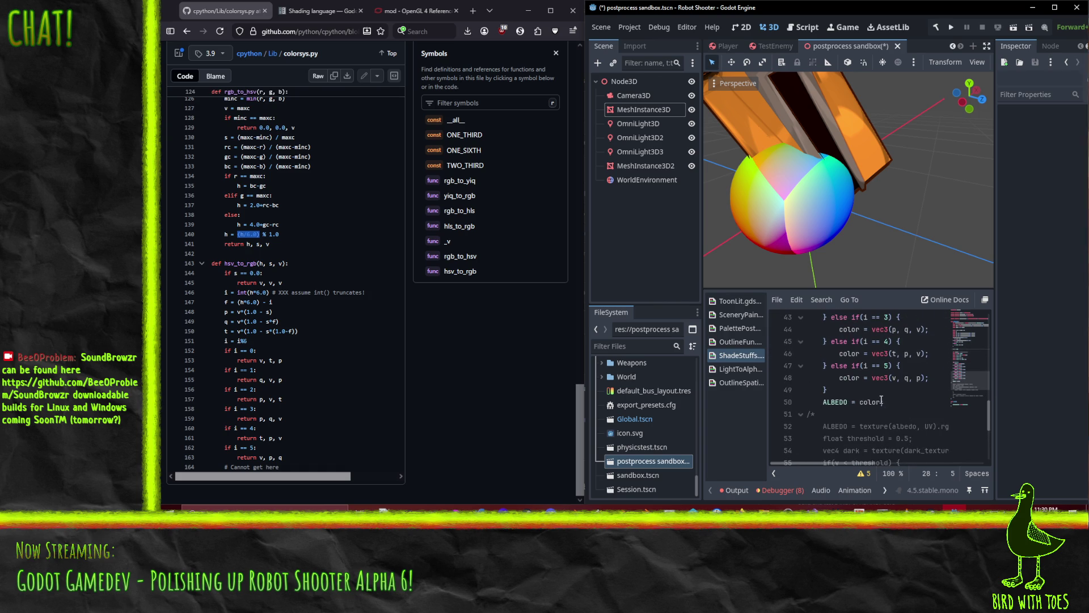
click(868, 402)
double_click(870, 402)
text(vec3()
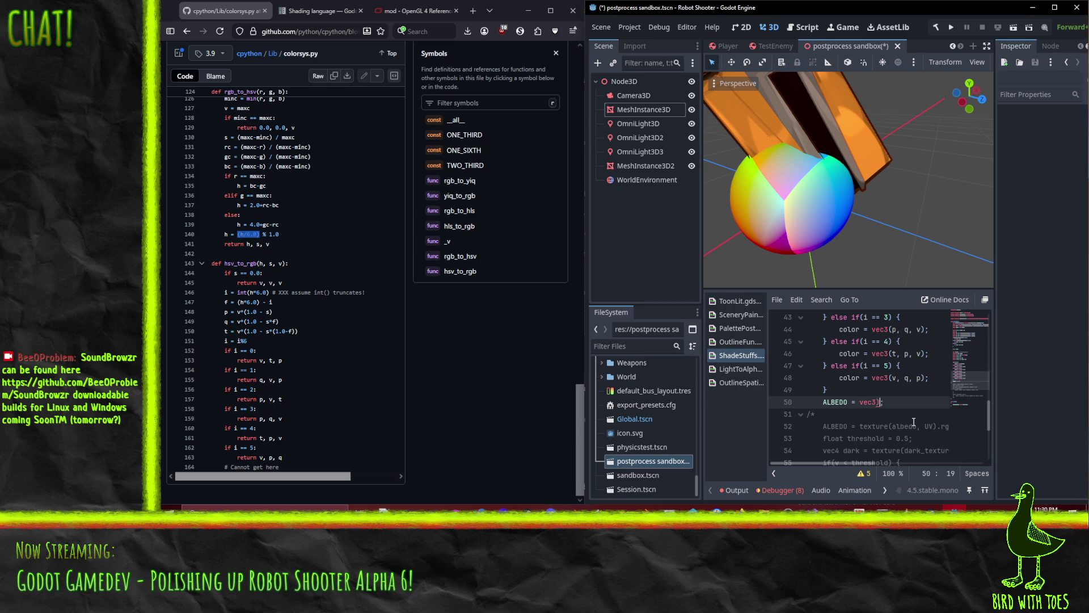
text(h,h,h)
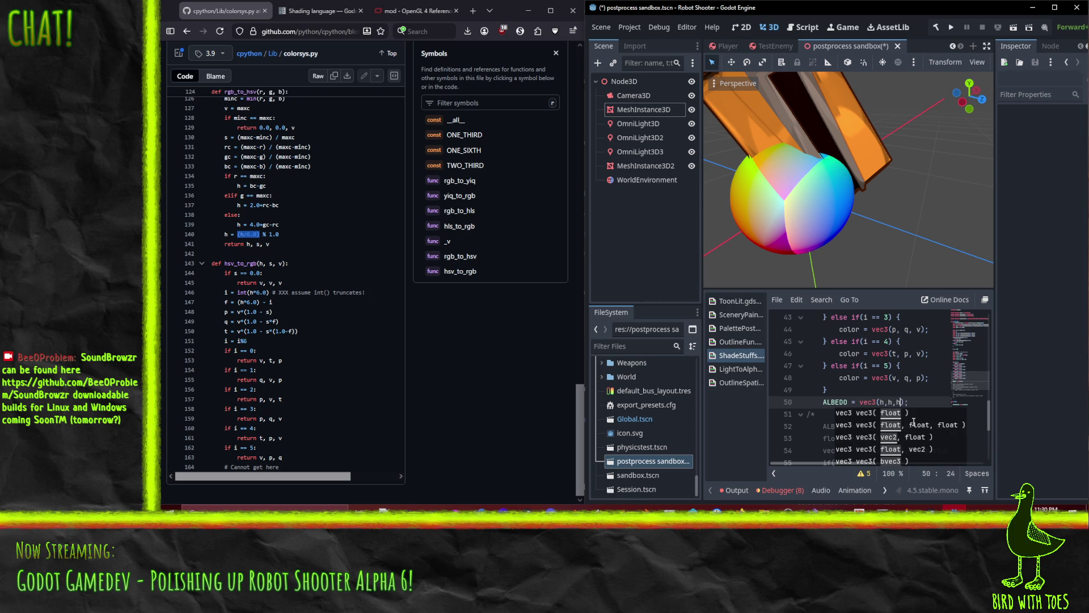
key(End)
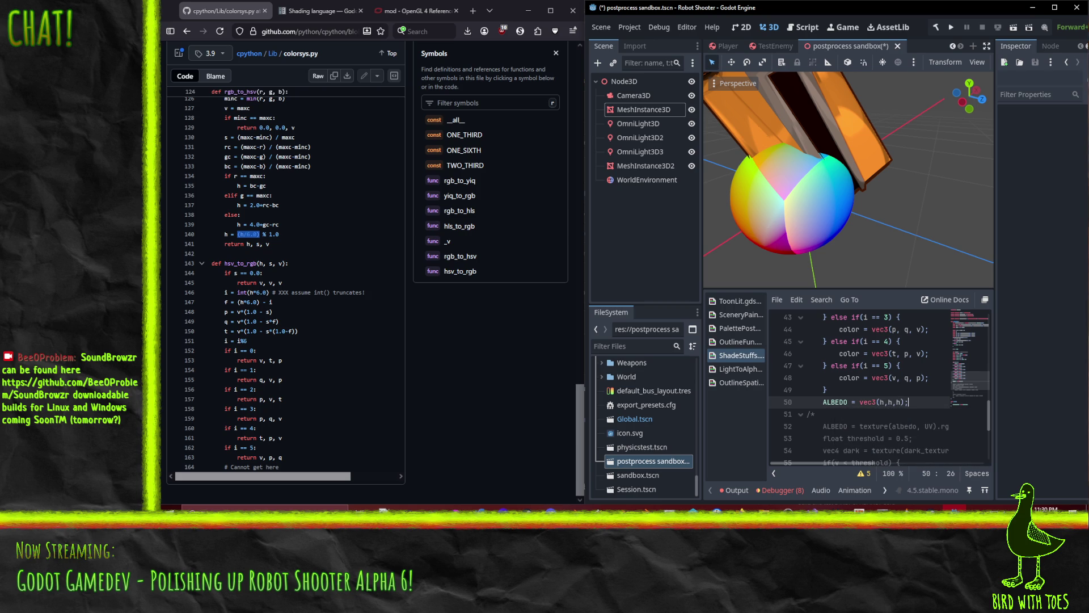
mouse_move(788, 219)
mouse_down()
mouse_move(765, 203)
mouse_move(753, 117)
mouse_move(866, 161)
mouse_move(804, 226)
mouse_move(972, 144)
mouse_move(760, 284)
mouse_move(770, 203)
mouse_move(738, 119)
mouse_move(849, 198)
mouse_up()
Rename the variable v on line 11 to maxc.
scroll(849, 198, up, 2)
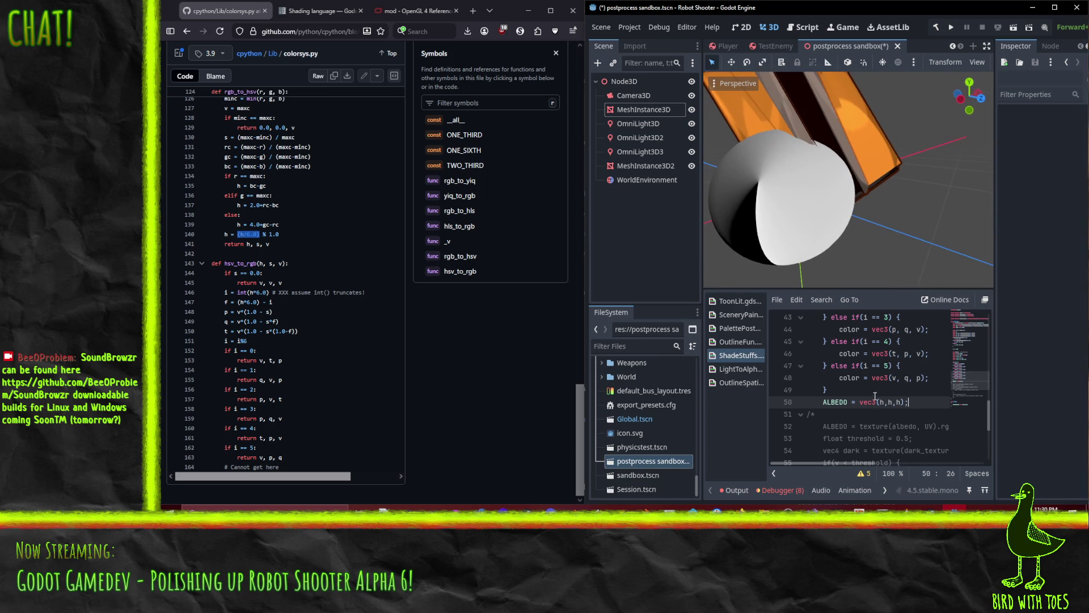
scroll(872, 404, up, 2)
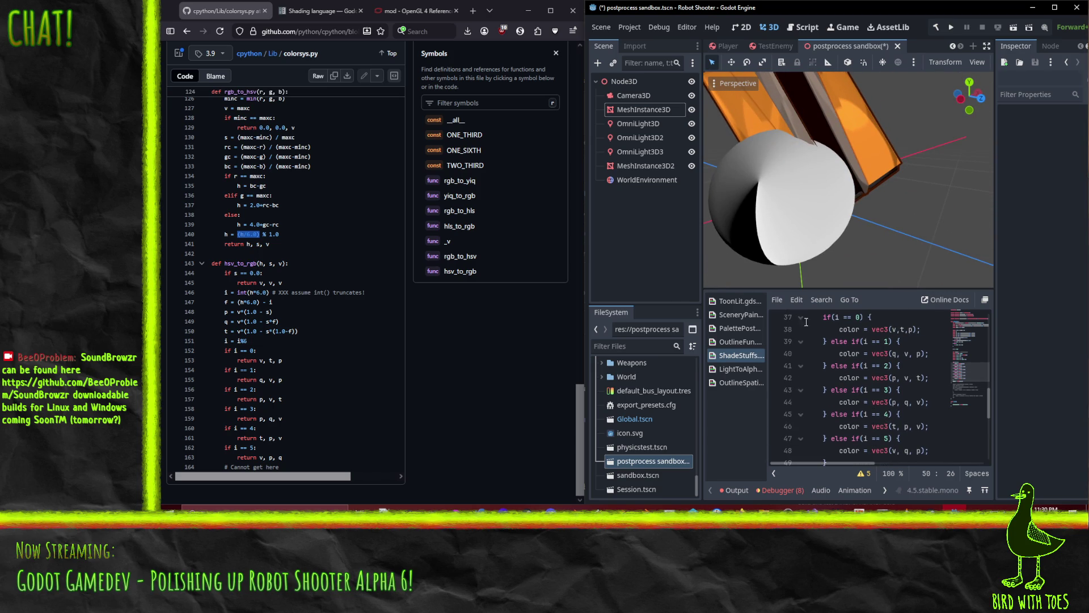
scroll(902, 429, down, 2)
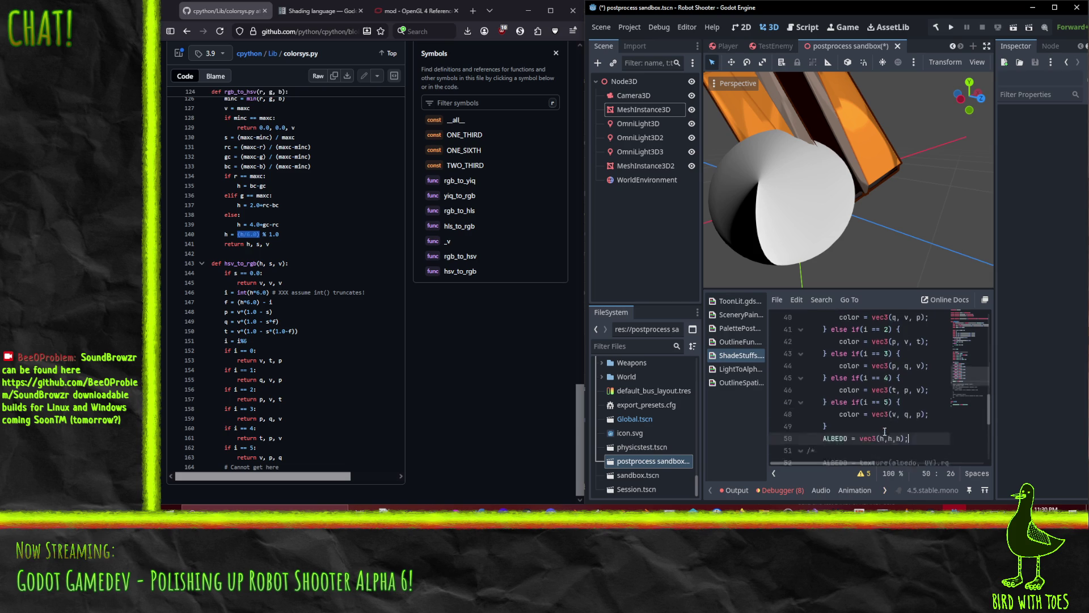
scroll(902, 429, up, 2)
scroll(902, 430, up, 7)
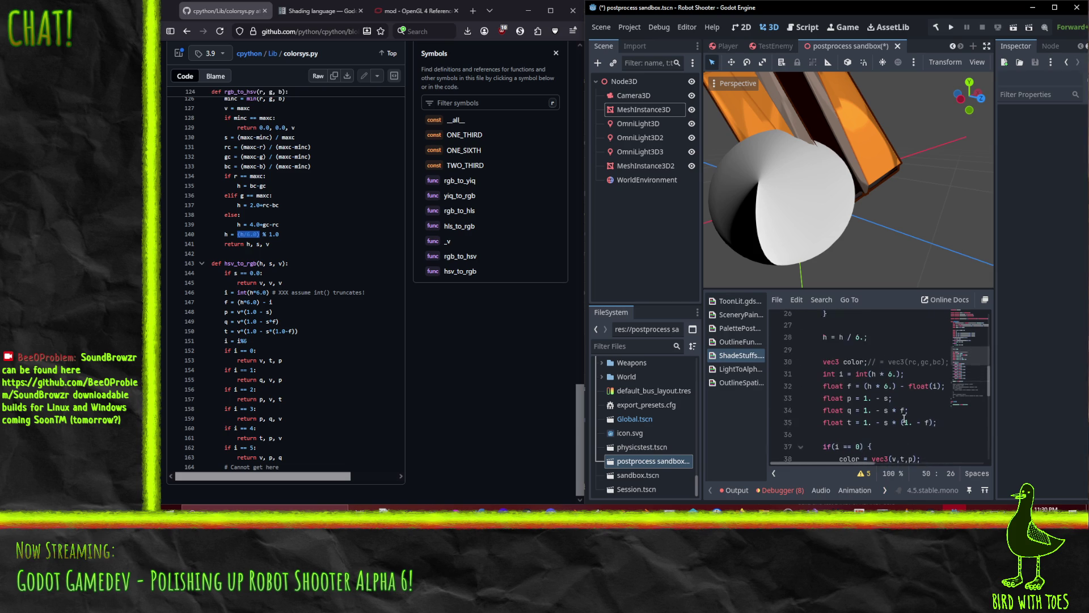
click(908, 365)
scroll(902, 392, up, 1)
scroll(225, 207, up, 3)
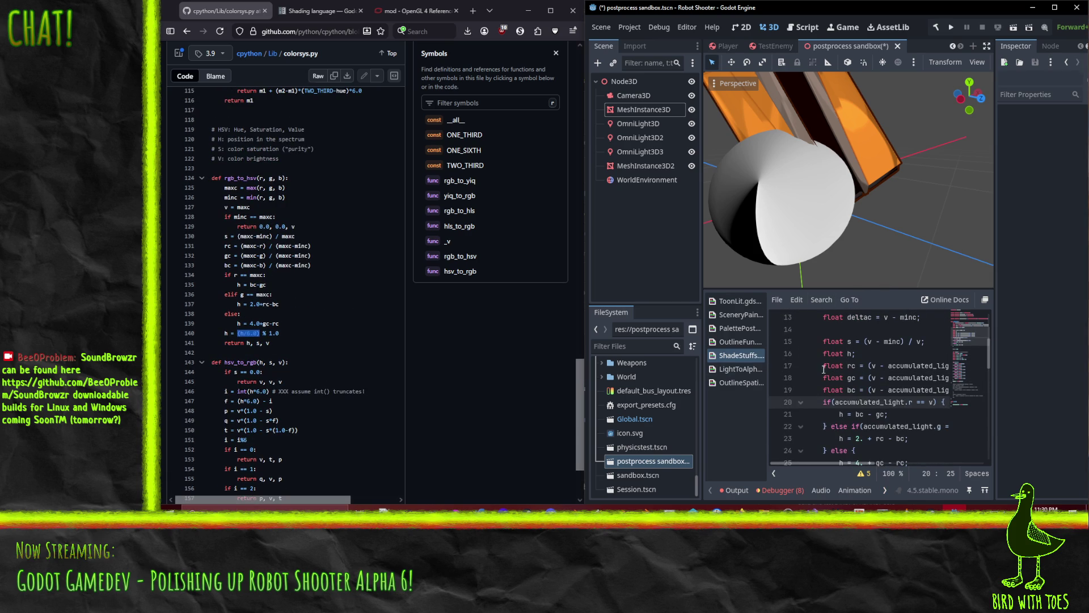
scroll(871, 342, up, 1)
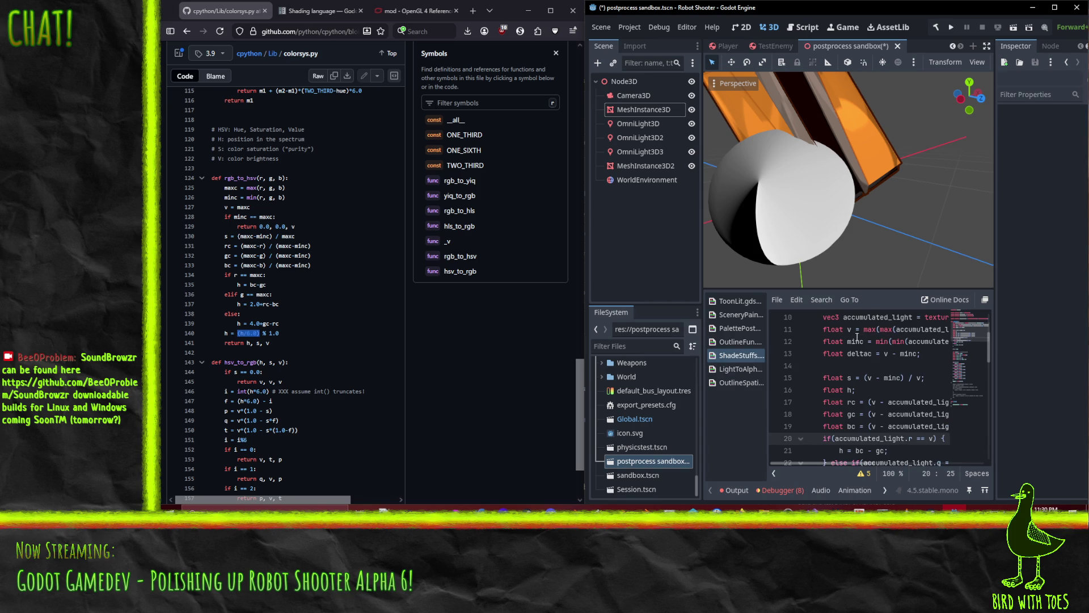
click(854, 331)
scroll(882, 402, up, 1)
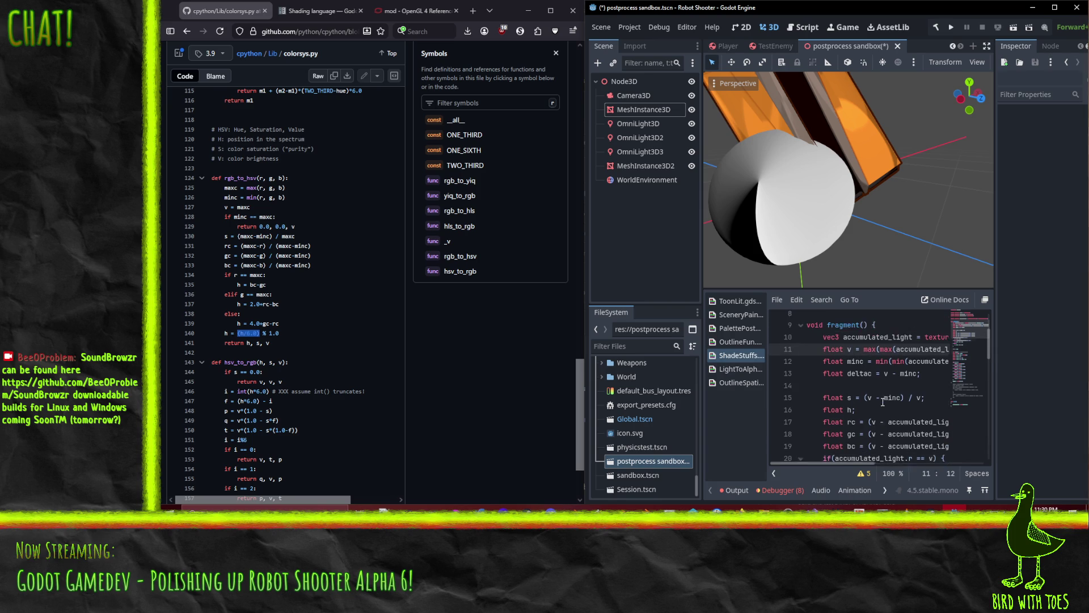
key(Home)
key(Home)
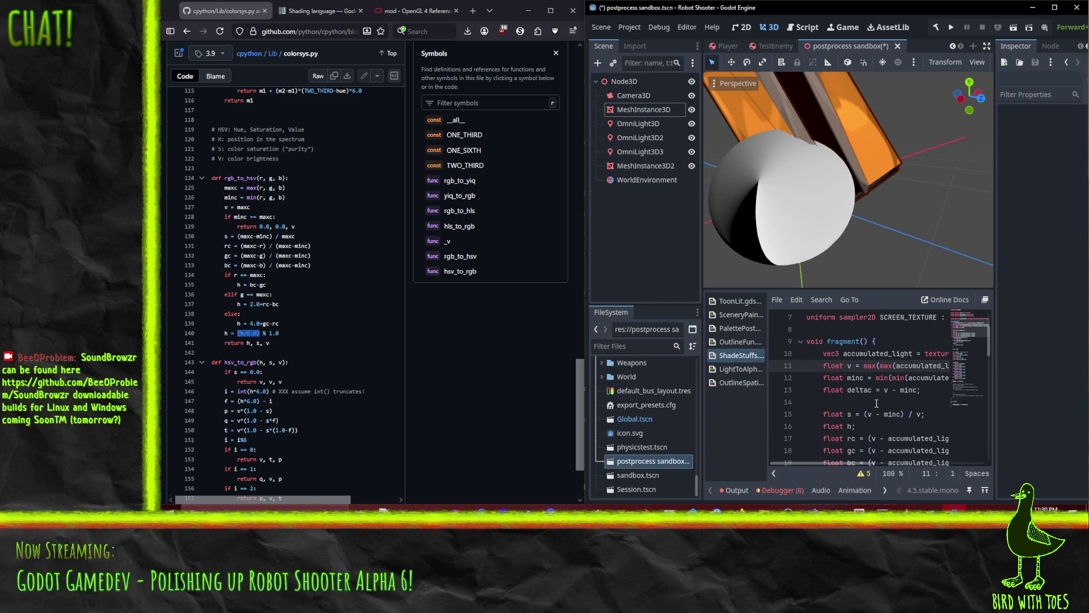
key(Right)
key(Right)
key(Right)
key(BackSpace)
text(maxc)
Insert a new line 'float v = maxc;' above the deltac line.
key(Down)
key(Down)
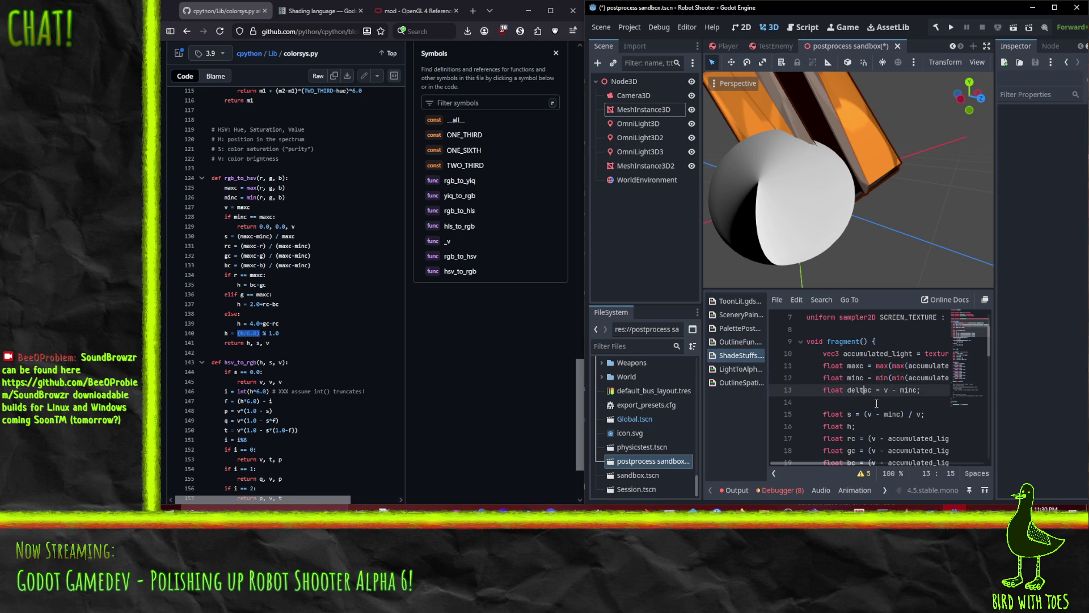
key(Home)
key(Return)
key(Up)
text(float v=)
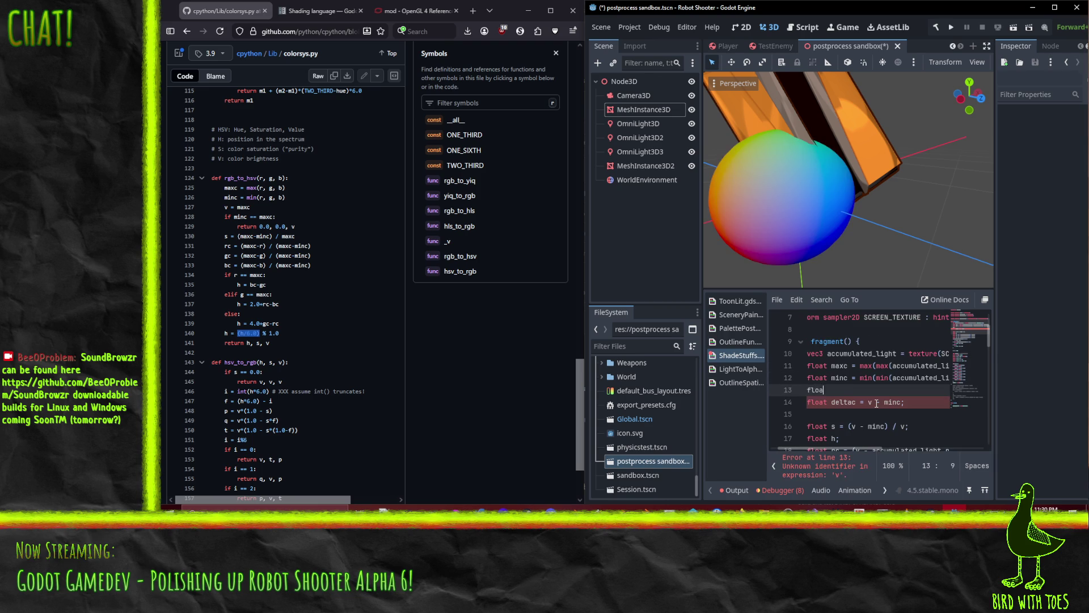
key(BackSpace)
text(= n)
key(BackSpace)
text(maxc;)
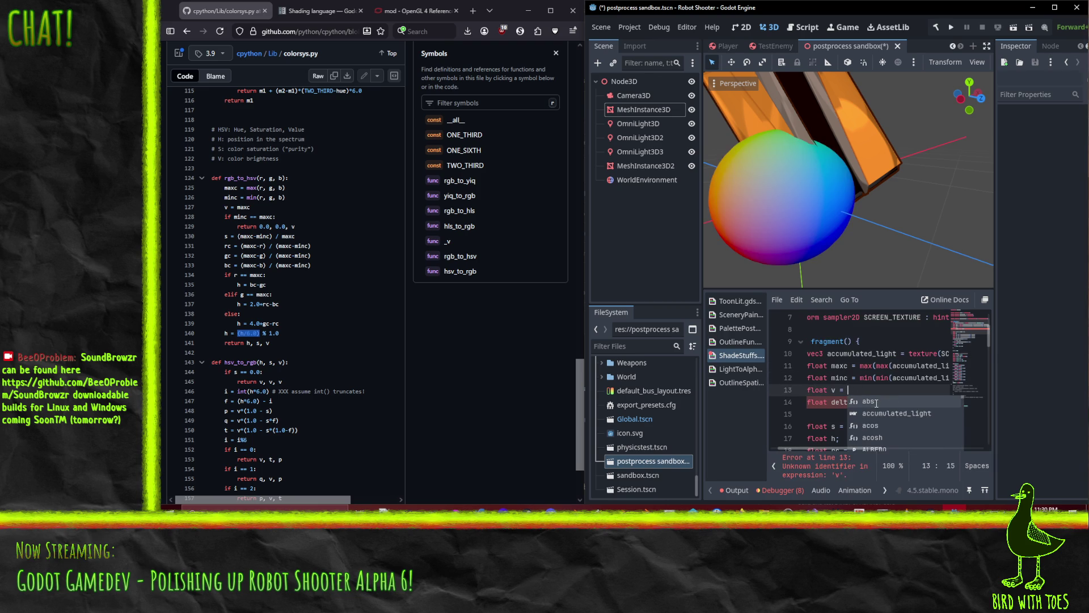
Change the deltac formula to maxc - minc.
key(Down)
key(Delete)
text(maxc;)
key(Up)
scroll(875, 348, down, 2)
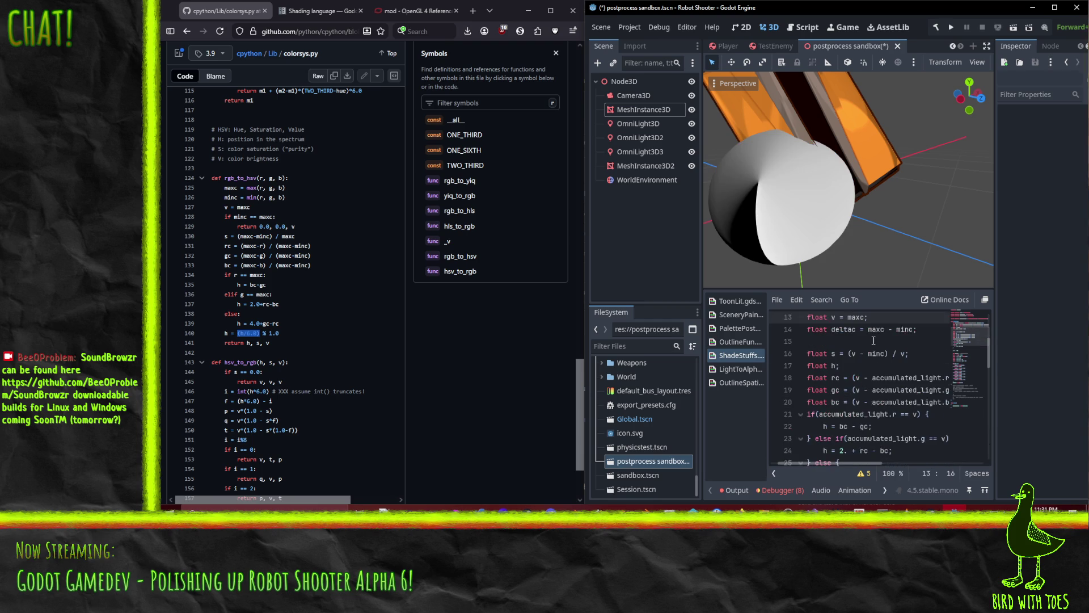
double_click(874, 330)
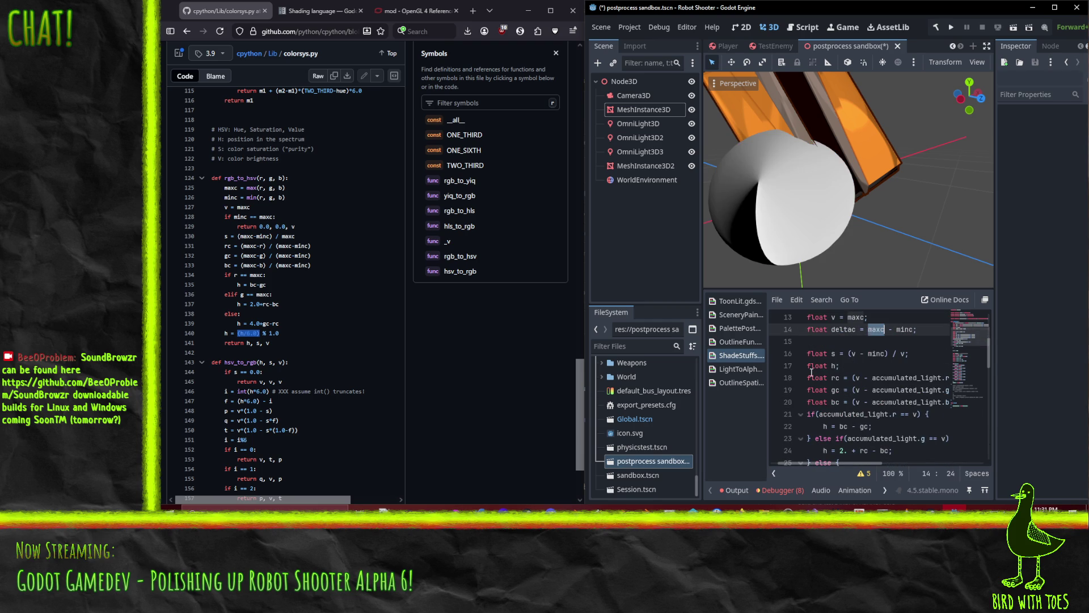
click(866, 356)
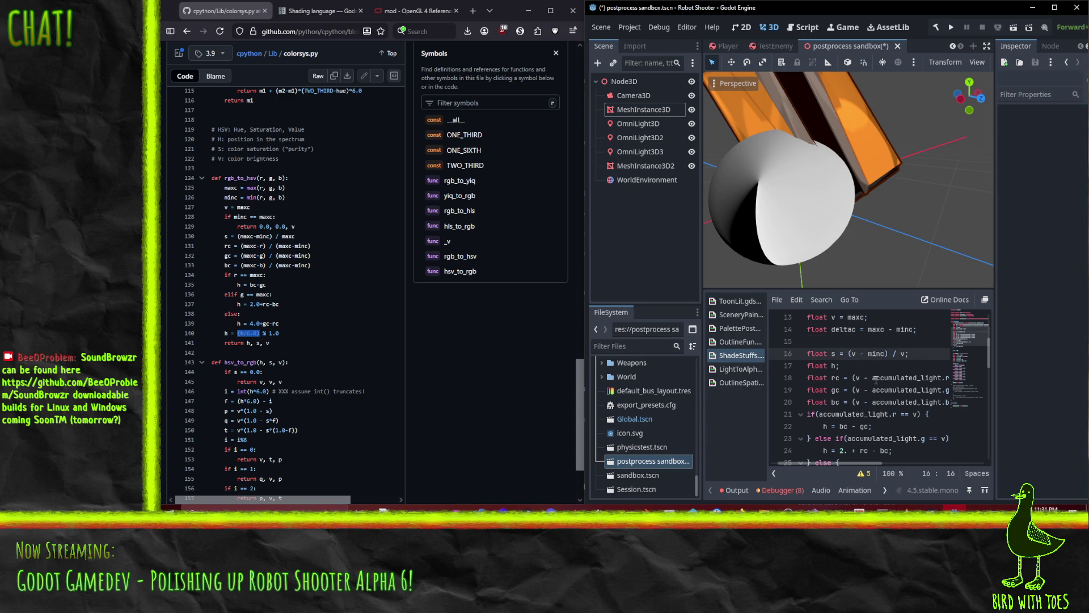
key(Delete)
text(maxc)
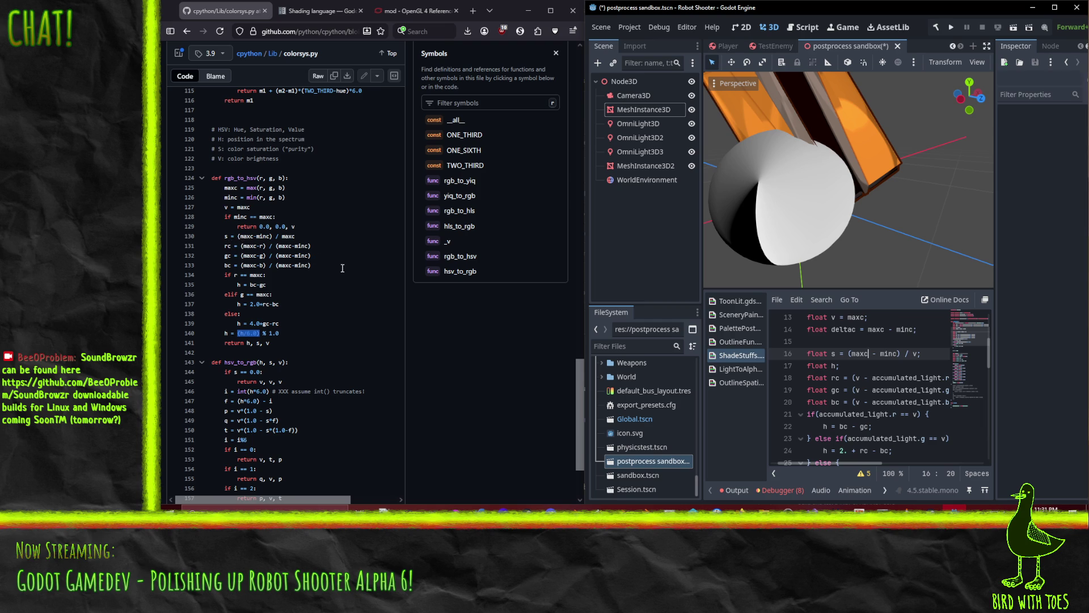
double_click(912, 354)
text(maxc)
click(859, 378)
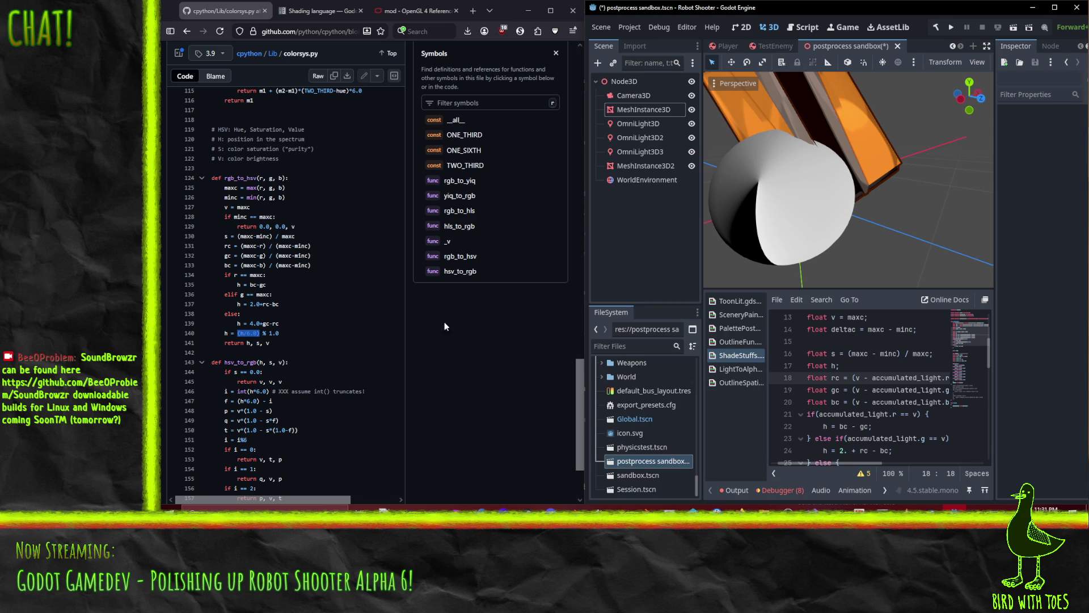
key(BackSpace)
text(maxc)
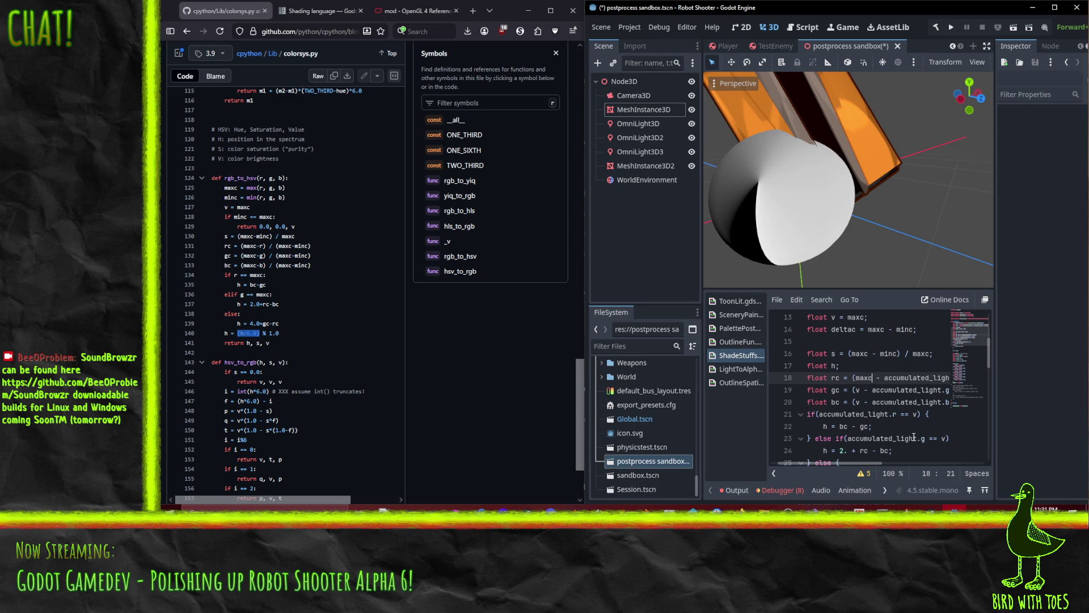
key(End)
key(Home)
key(Up)
key(Up)
key(Up)
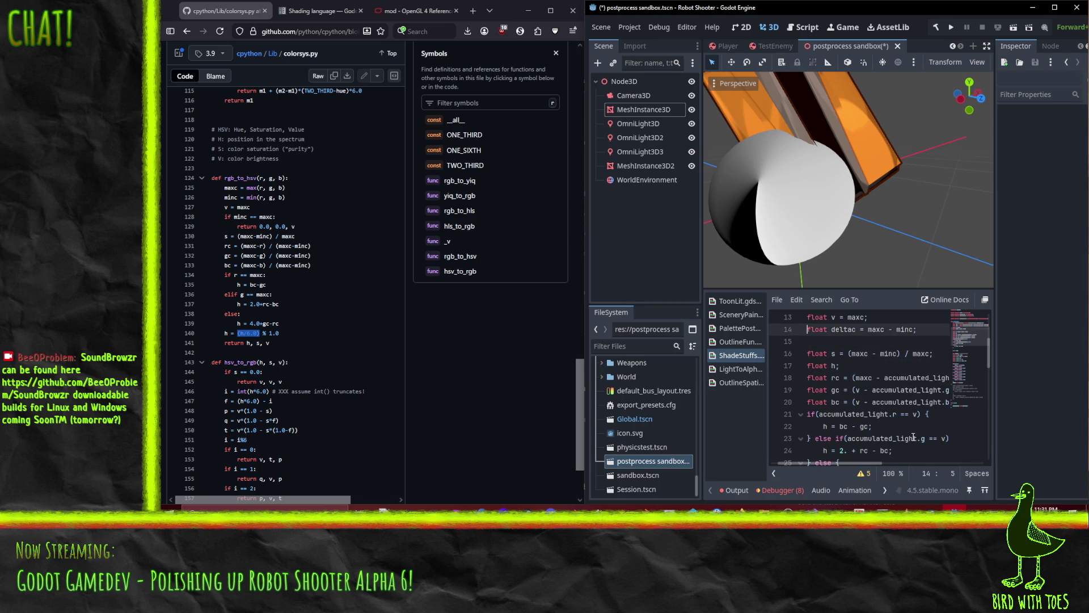
key(Down)
key(Down)
key(Down)
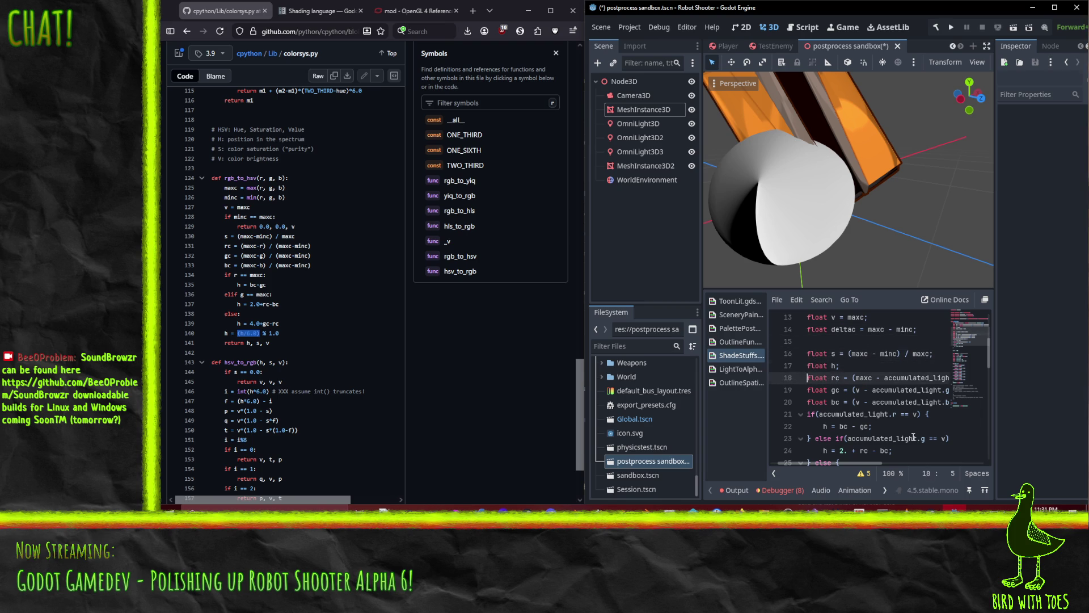
key(alt+Up)
key(alt+Down)
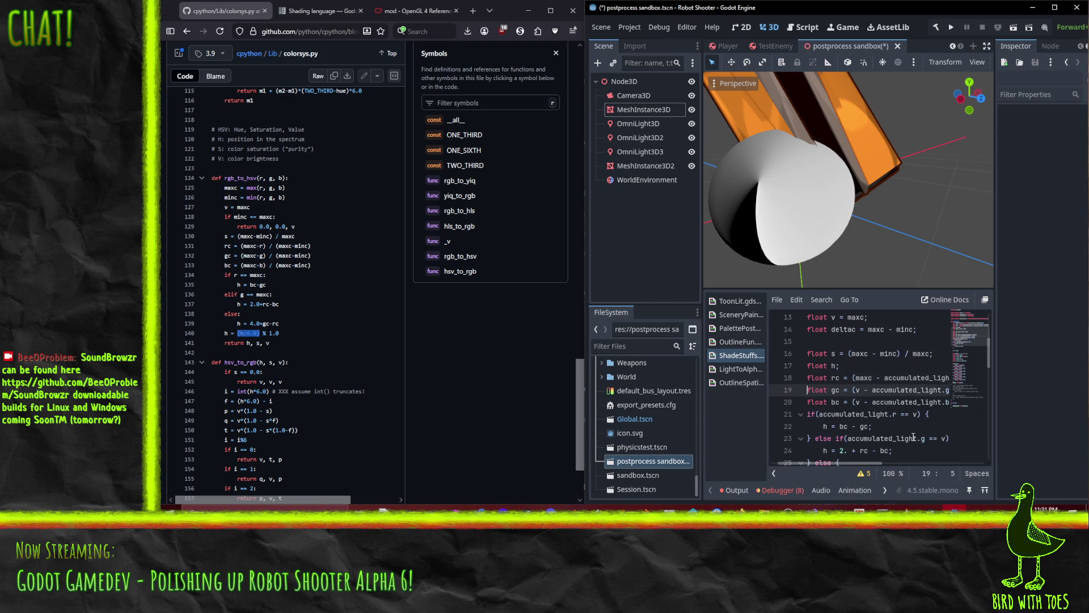
key(Delete)
text(maxc)
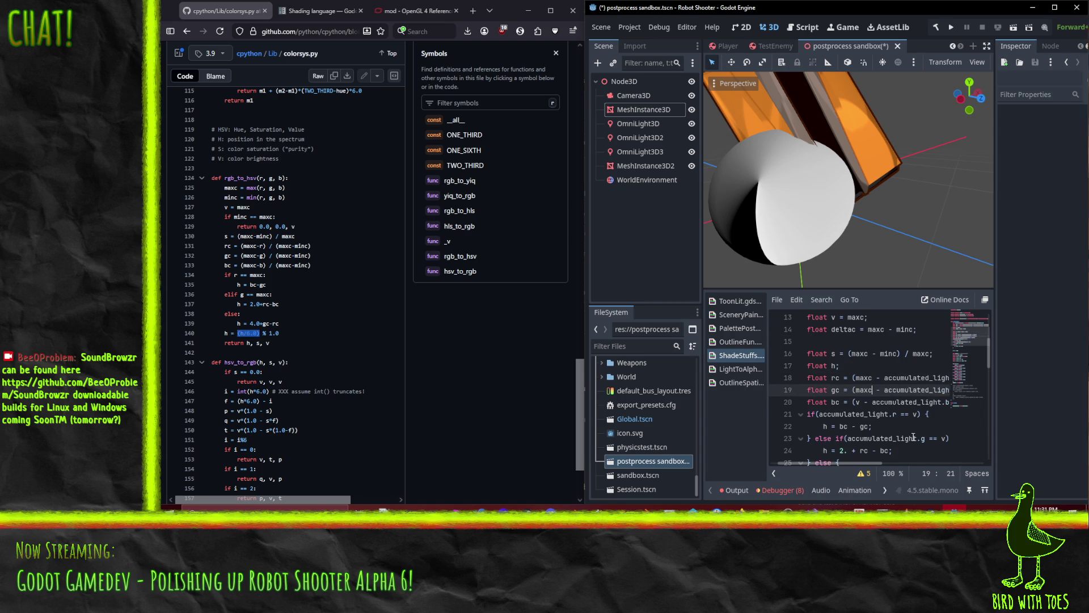
key(Down)
key(Left)
key(Left)
key(Left)
key(Delete)
text(maxc)
key(End)
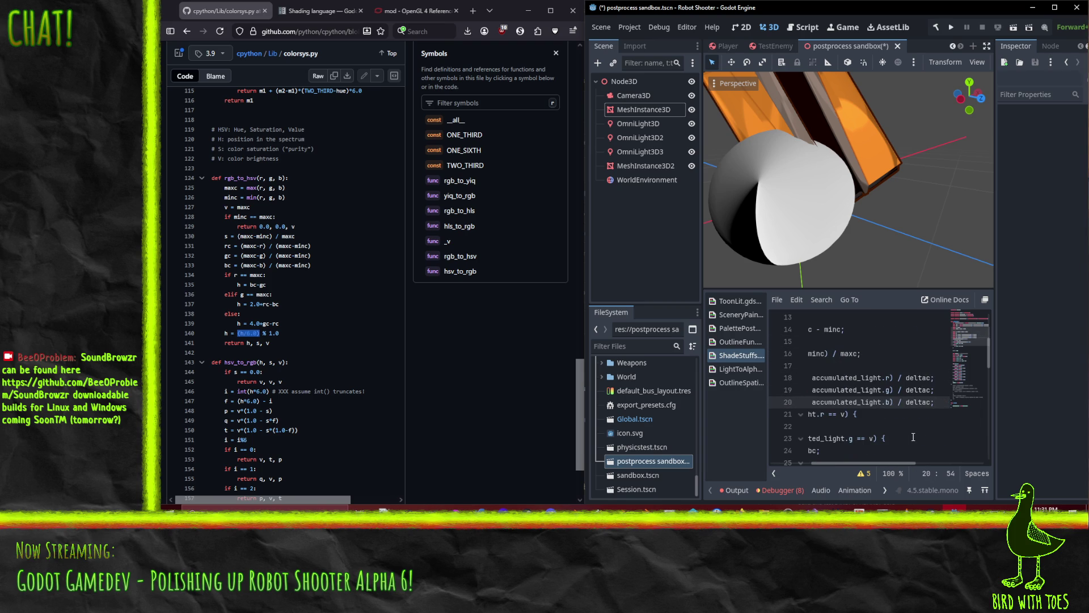
key(Home)
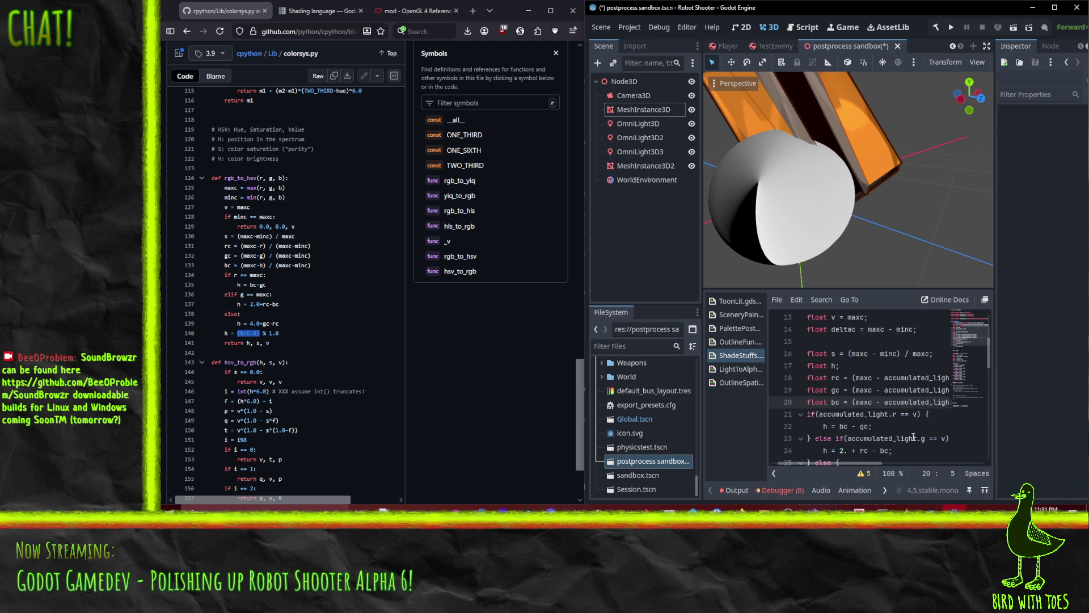
key(Down)
key(Down)
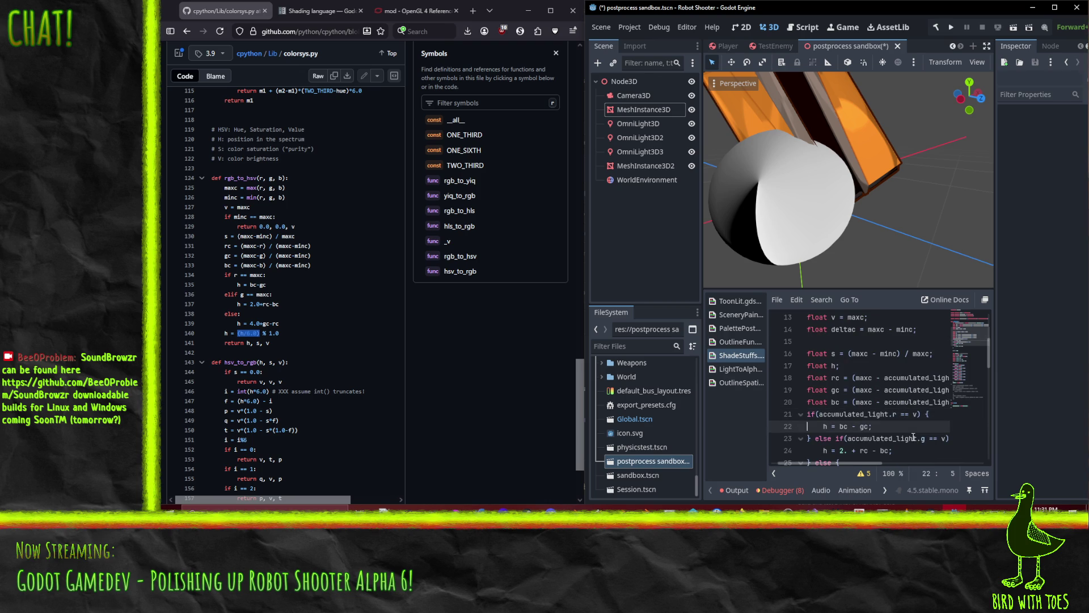
key(Up)
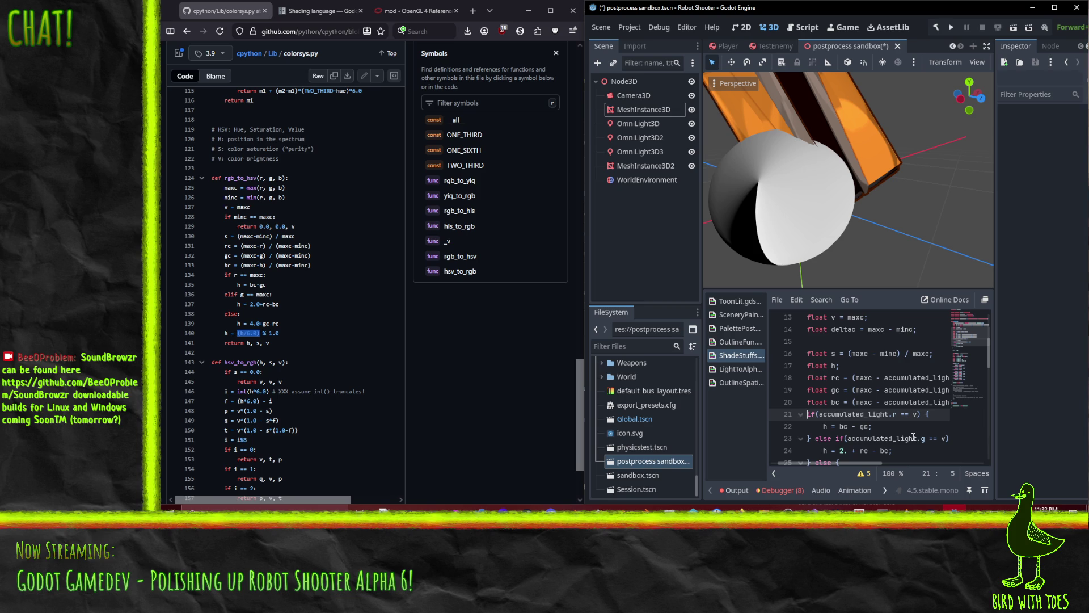
Review the red, green and blue hue branch formulas, starting with bc - gc on line 22.
scroll(870, 406, down, 1)
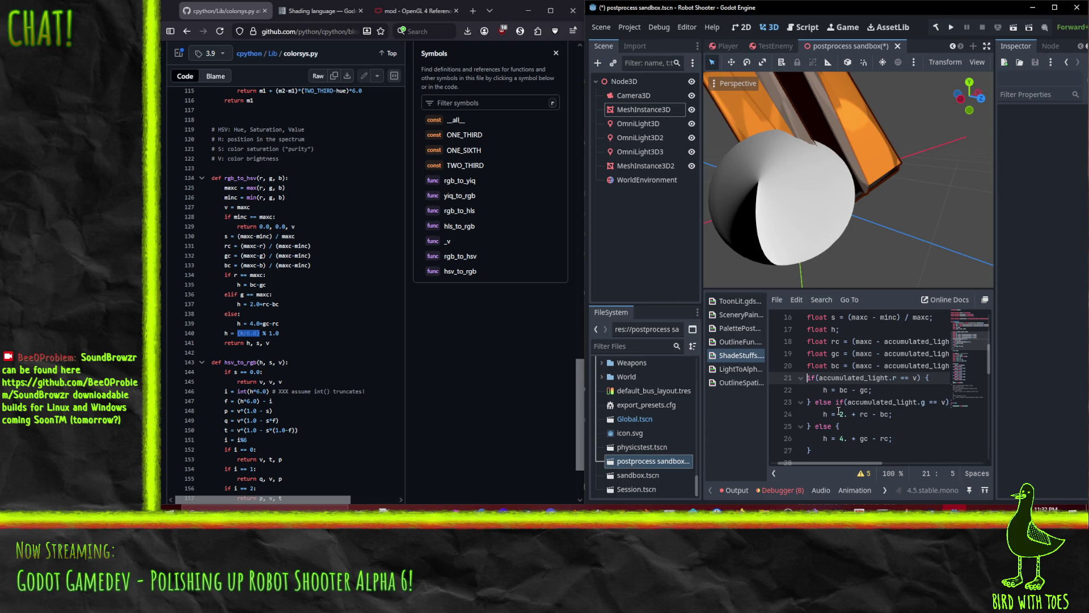
click(849, 390)
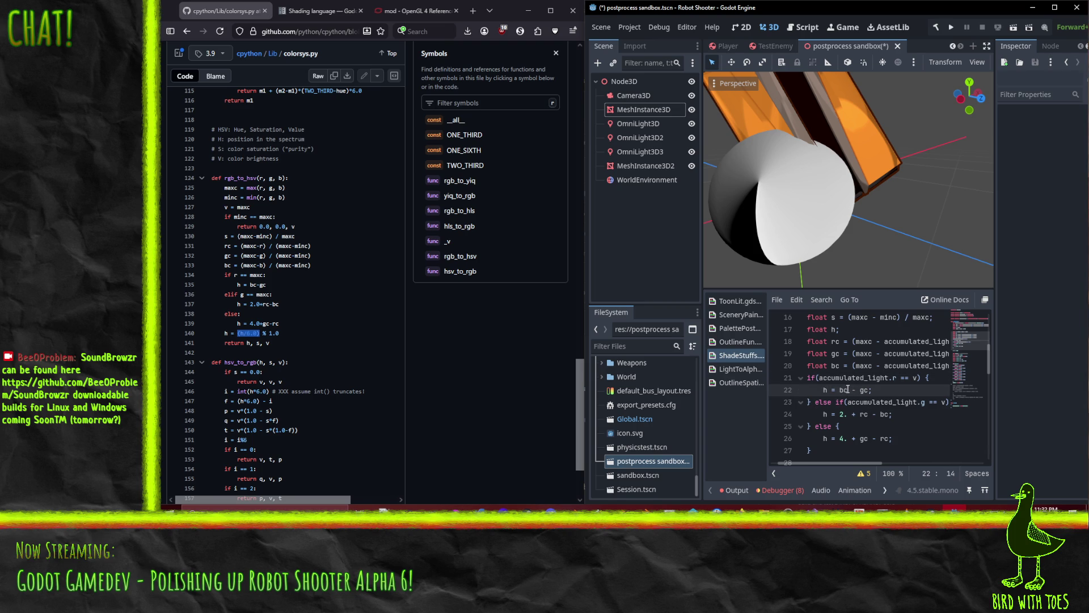
drag(837, 389, 870, 391)
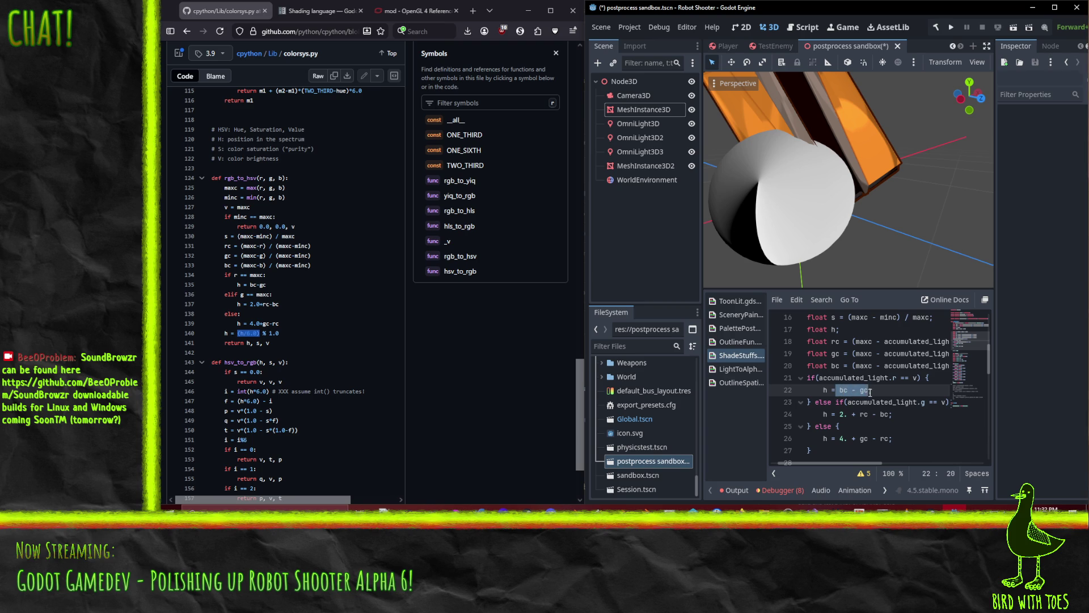
key(Left)
key(Right)
key(Right)
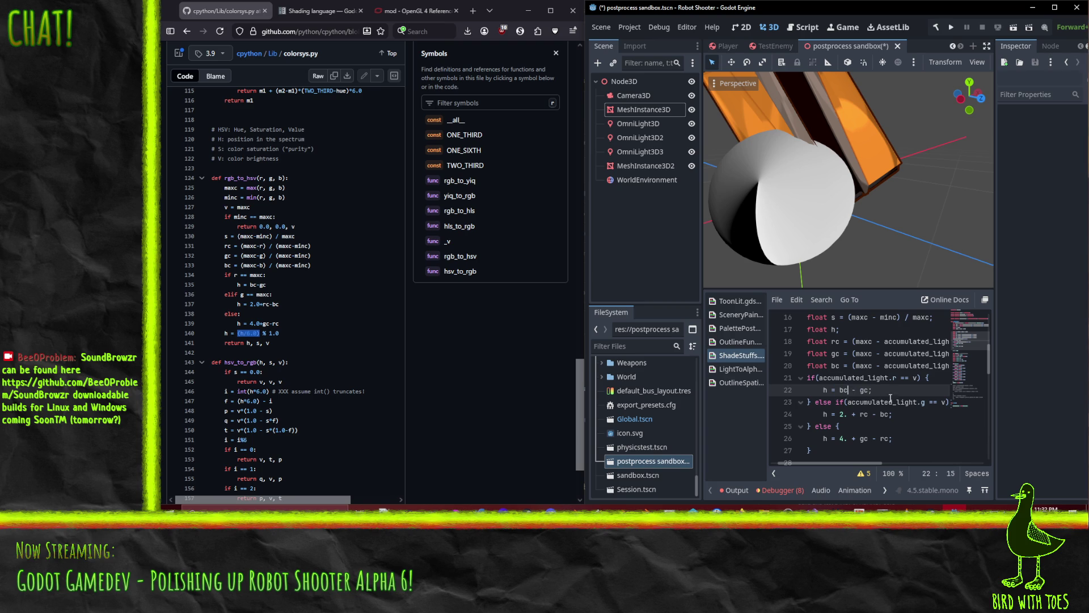
click(870, 416)
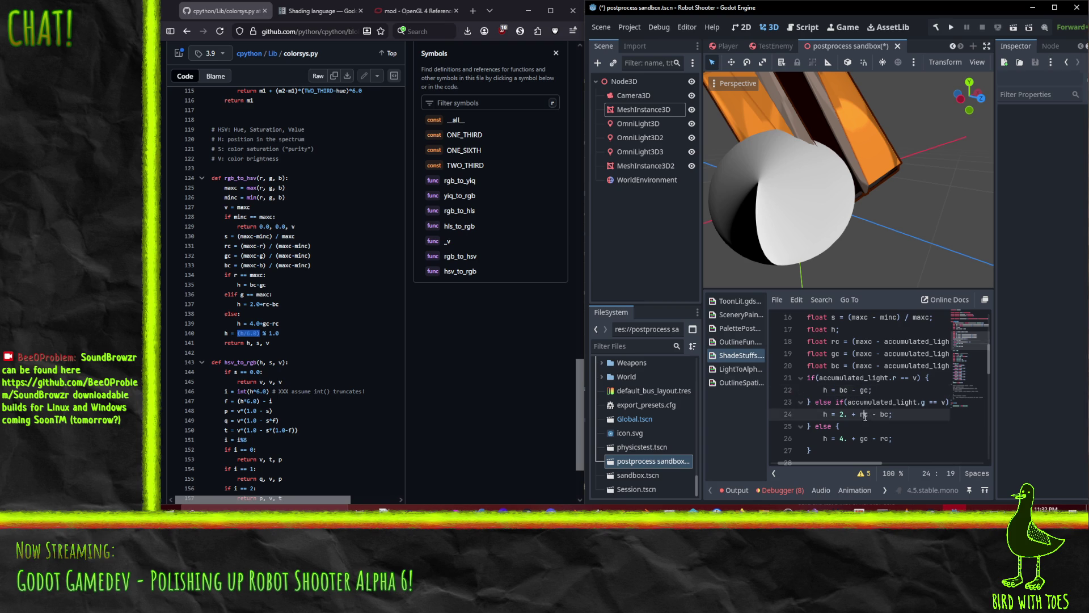
click(878, 438)
click(862, 432)
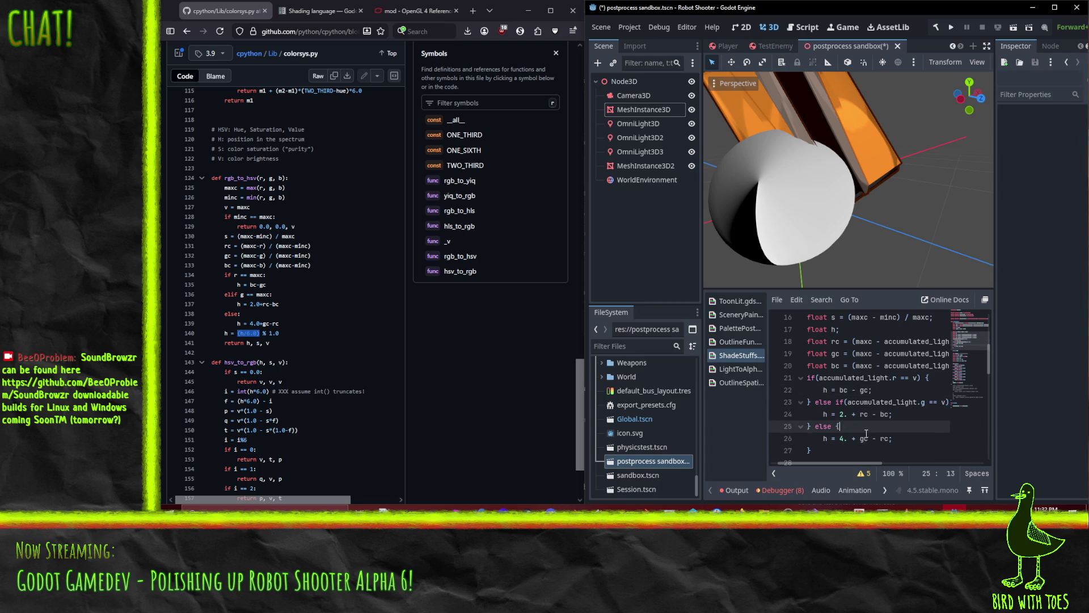
click(880, 438)
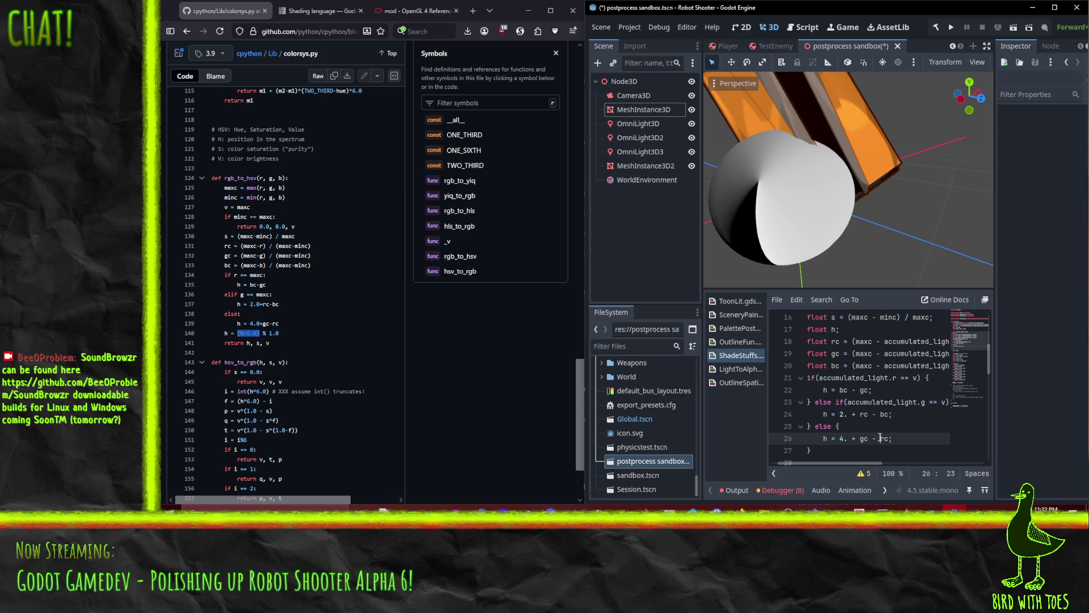
click(865, 415)
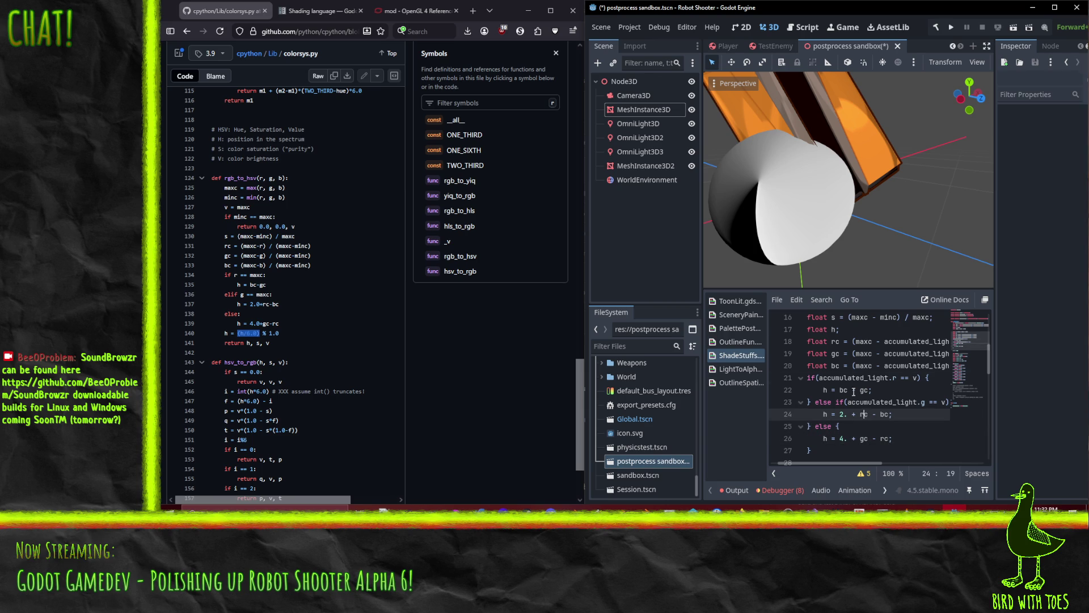
click(856, 390)
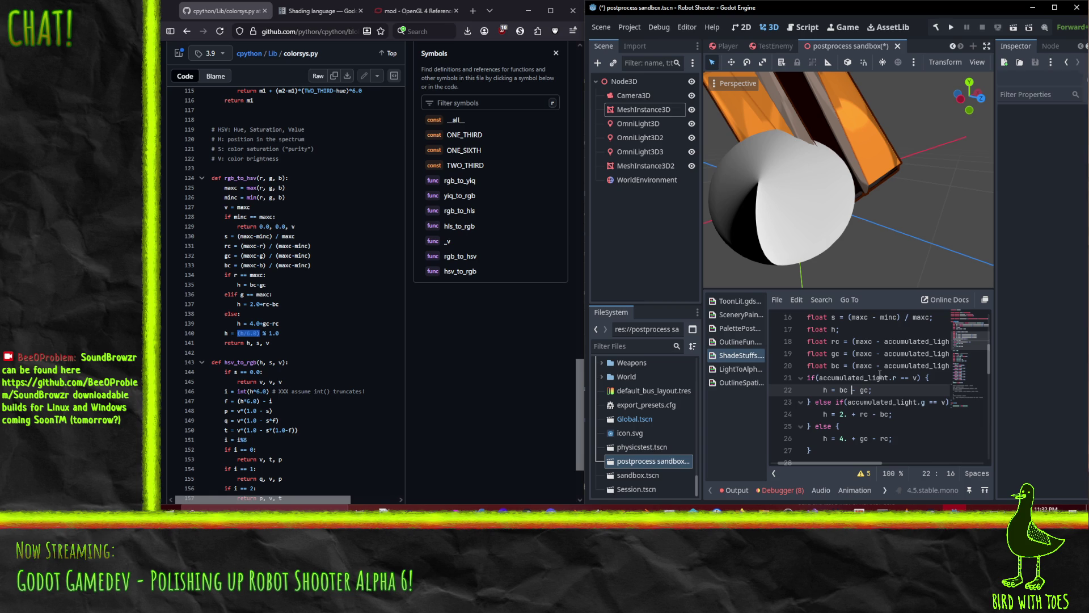
scroll(895, 416, up, 1)
scroll(893, 417, down, 1)
drag(840, 390, 870, 390)
click(852, 390)
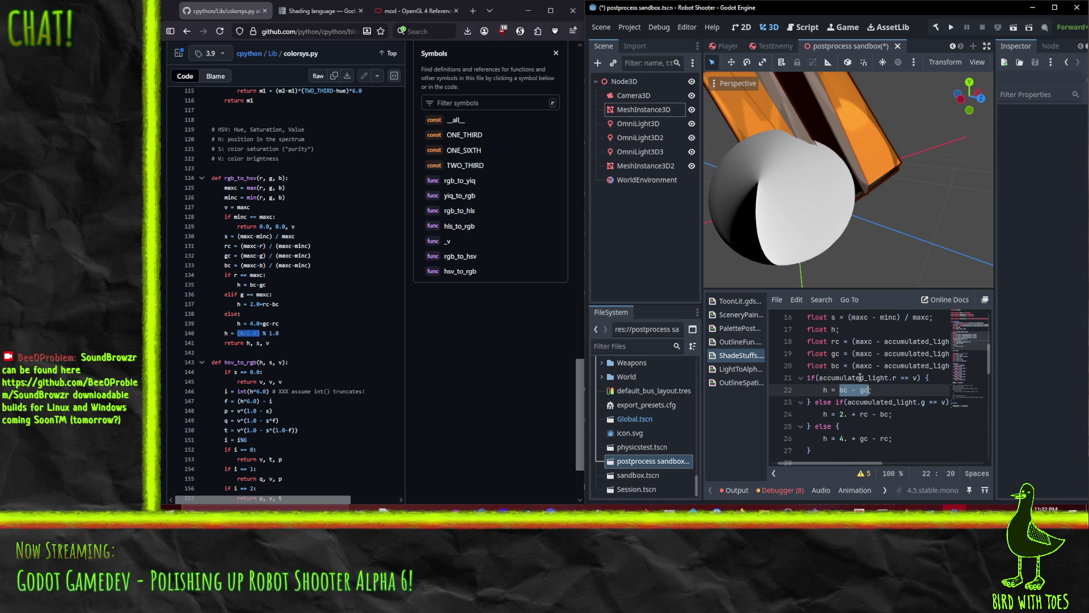
mouse_move(839, 461)
mouse_down()
mouse_move(847, 463)
mouse_move(829, 461)
mouse_move(842, 463)
mouse_up()
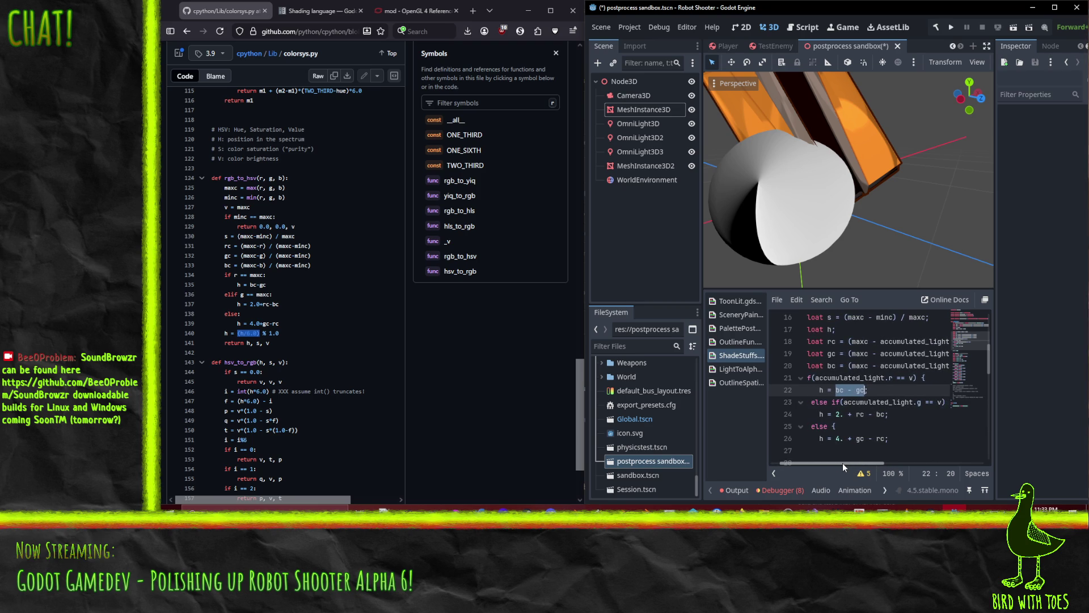
Move the offsets so the formulas read h = rc - bc + 2.; and h = gc - rc + 4.;.
click(858, 415)
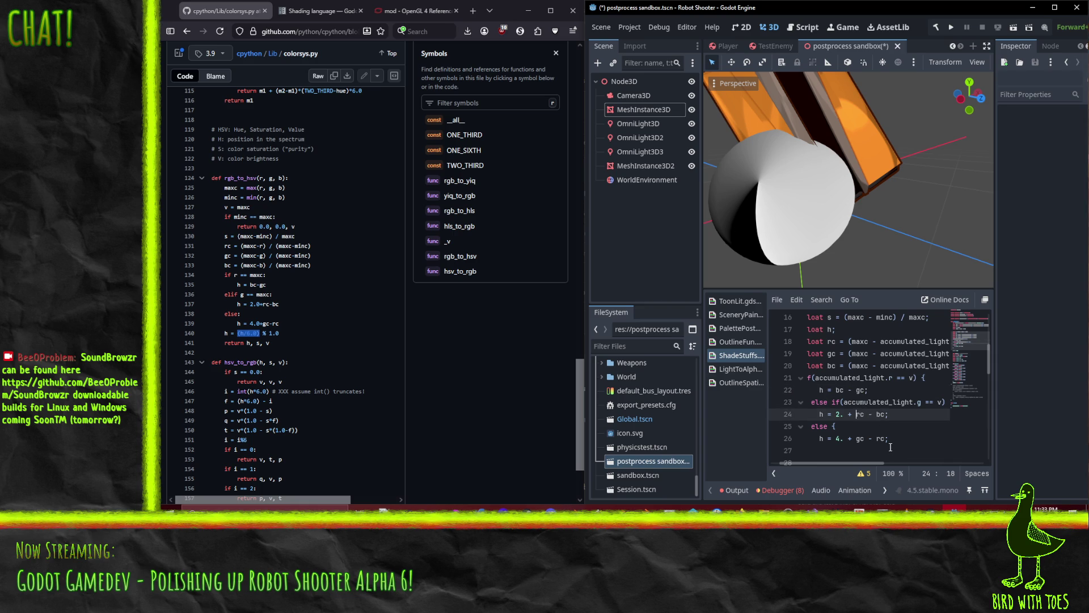
key(BackSpace)
key(BackSpace)
key(BackSpace)
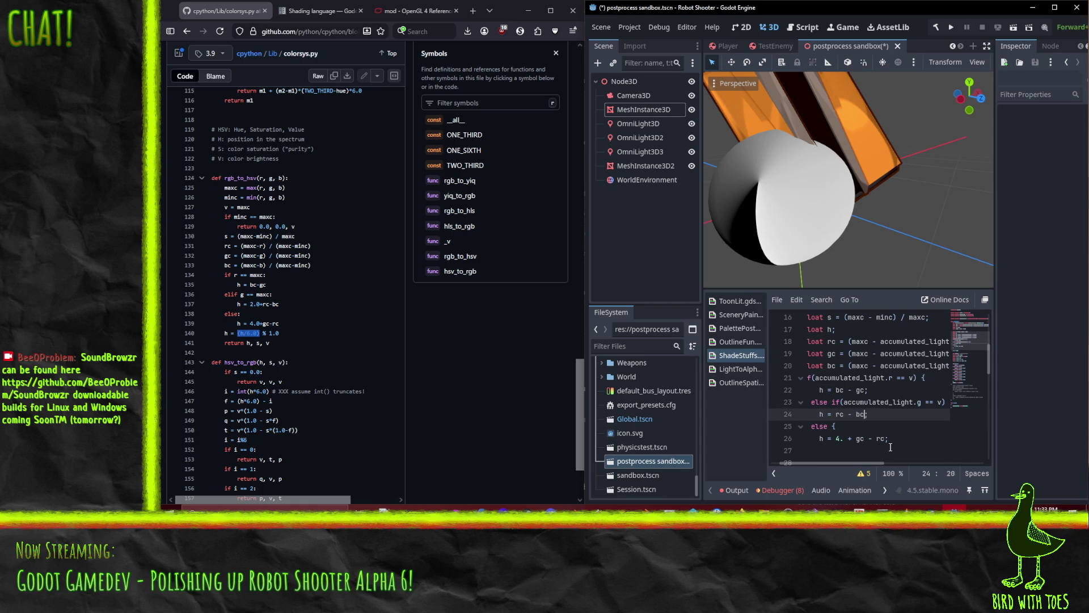
text(+ 2.)
key(Down)
key(Down)
key(Home)
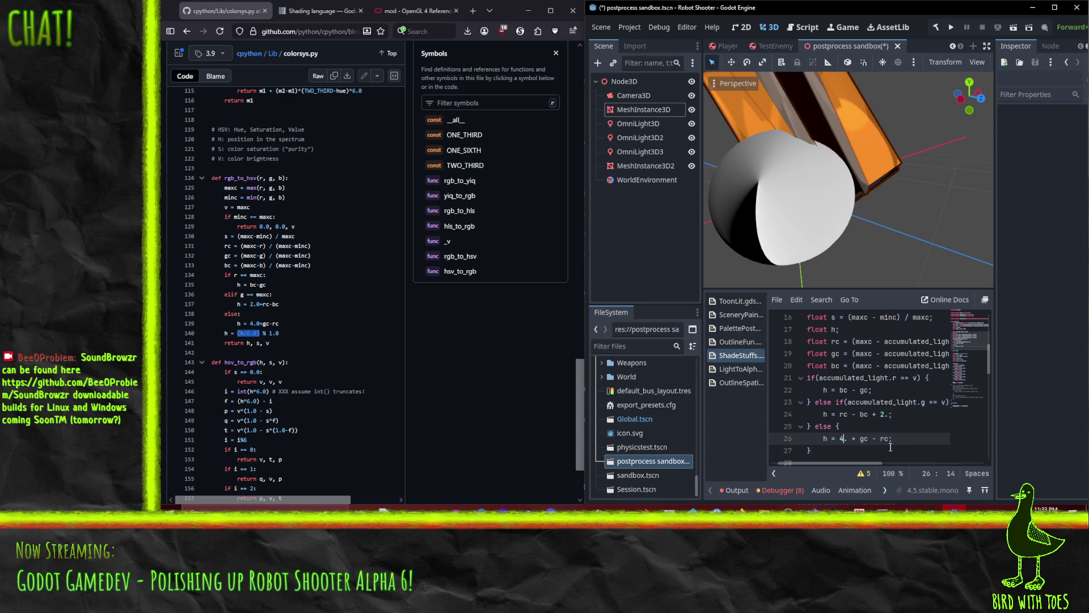
key(shift+Right)
key(shift+Right)
key(shift+Right)
key(Delete)
Check the surrounding code: the branch conditions, h = h / 6.; and the rc and bc definitions.
click(845, 403)
scroll(848, 408, down, 2)
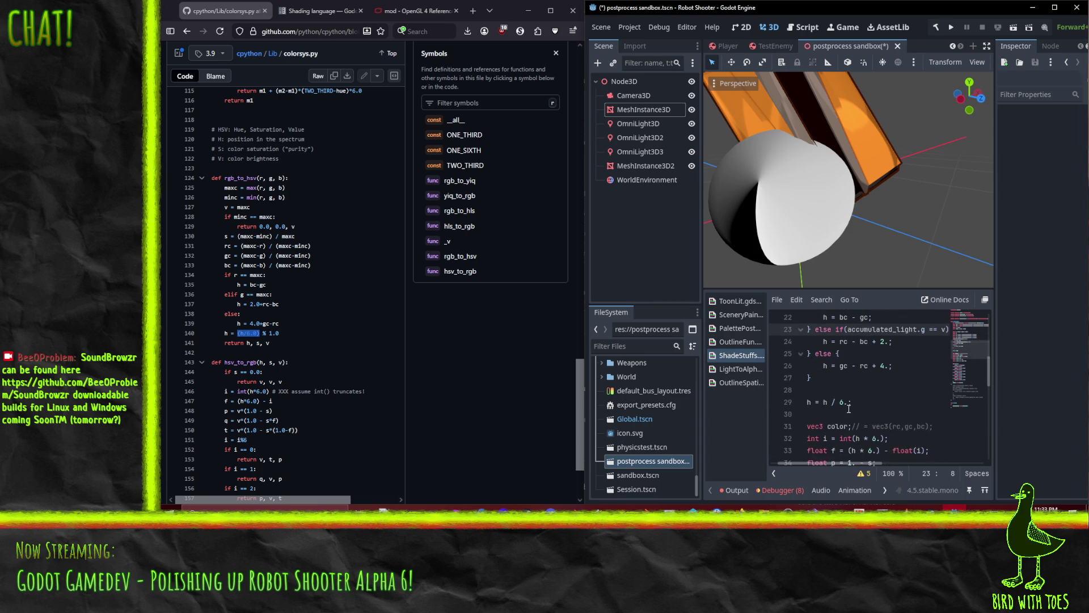
click(856, 388)
scroll(882, 392, up, 1)
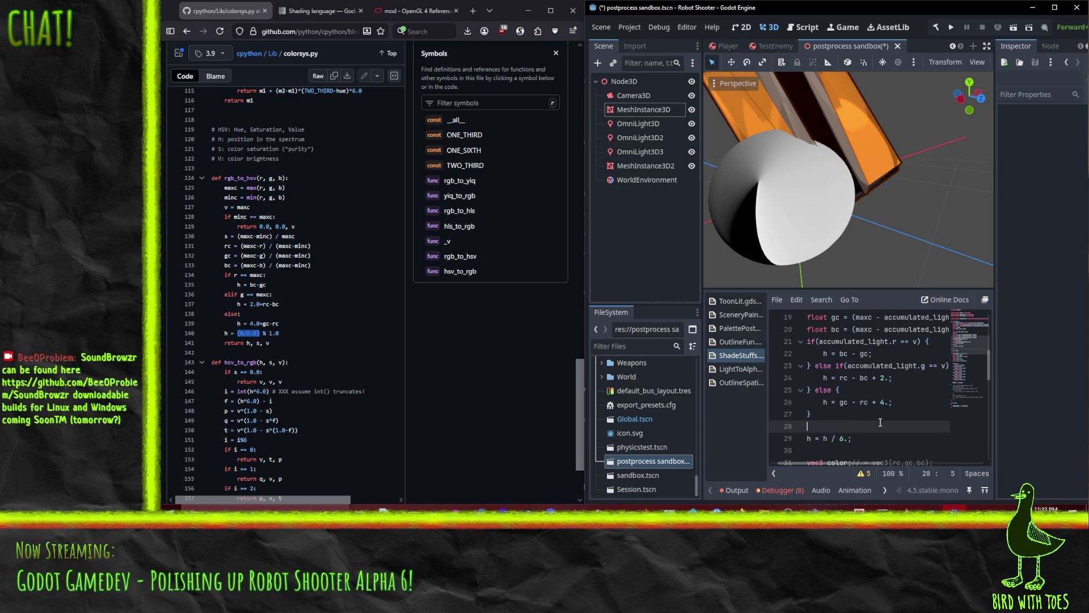
scroll(852, 413, down, 1)
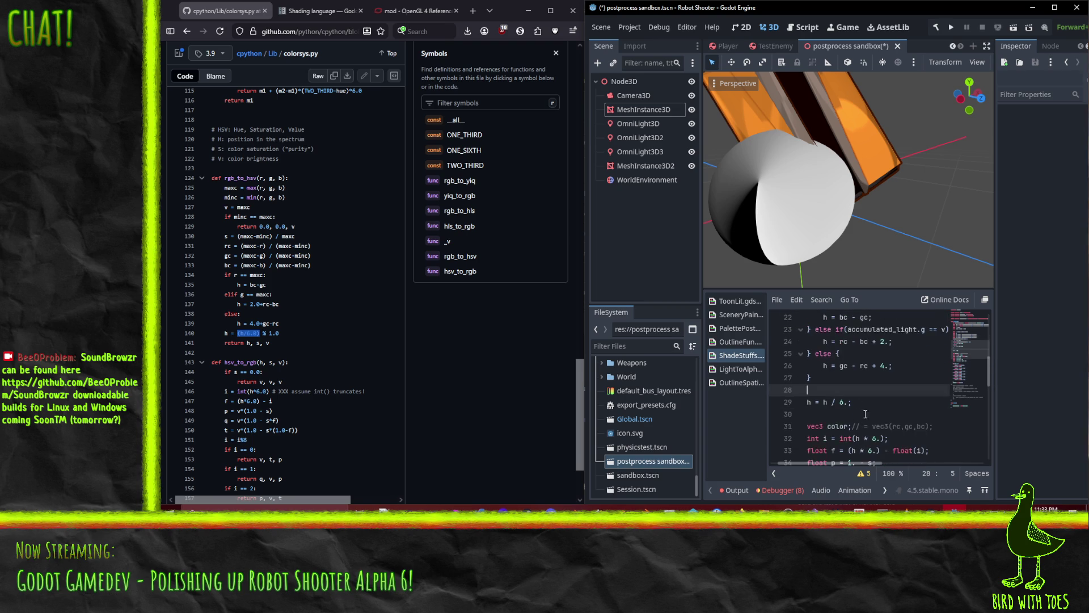
click(877, 410)
scroll(877, 410, down, 1)
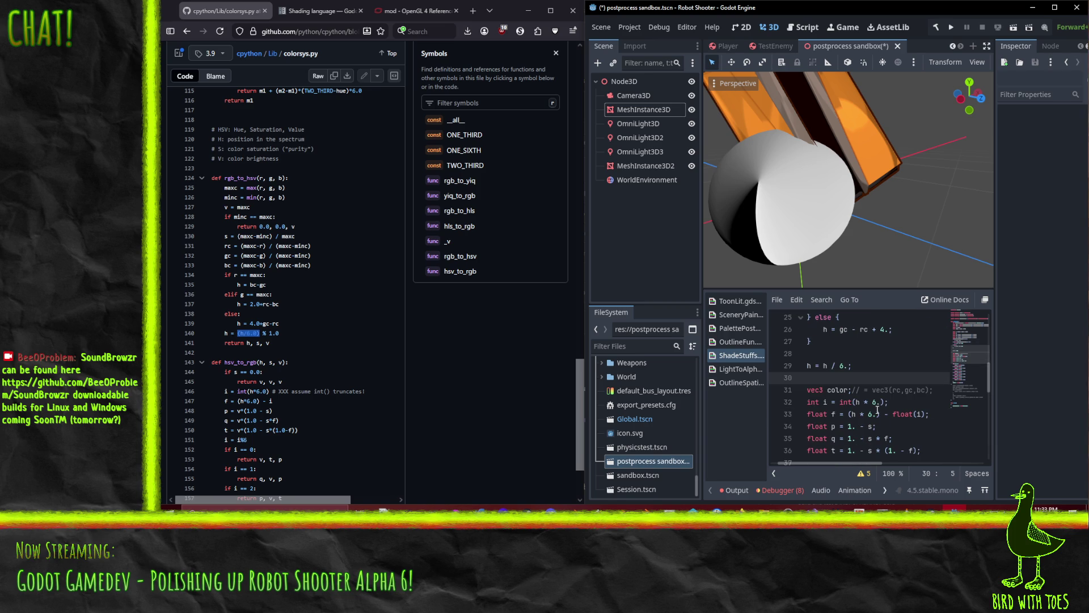
scroll(865, 384, up, 3)
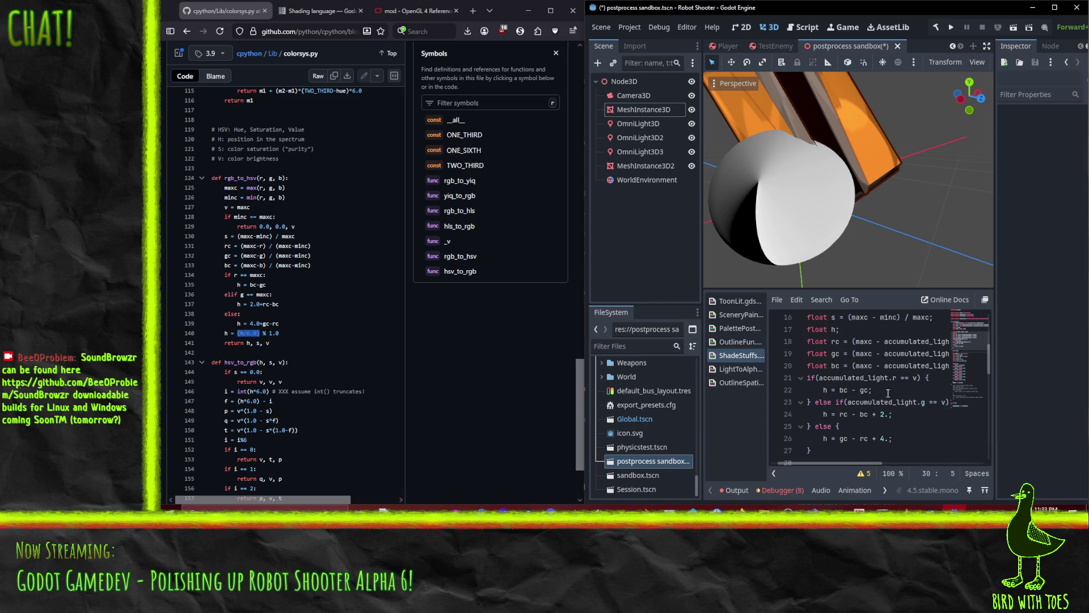
click(885, 342)
click(893, 366)
Add ALBEDO = vec3(h,h,h); on its own line right after h = h / 6.;.
scroll(899, 374, down, 5)
drag(794, 198, 782, 250)
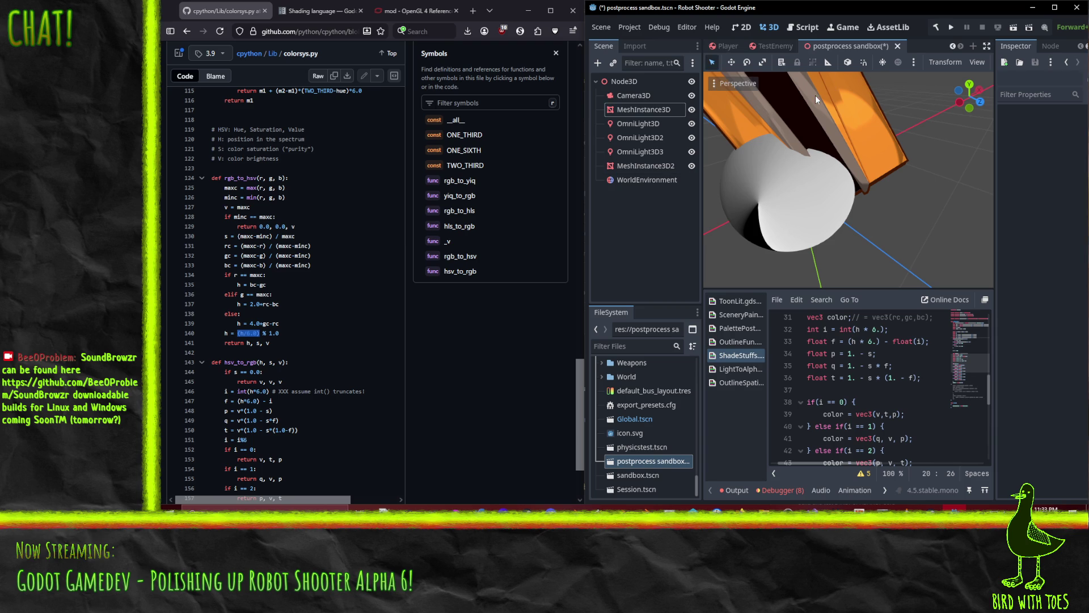
scroll(877, 383, down, 4)
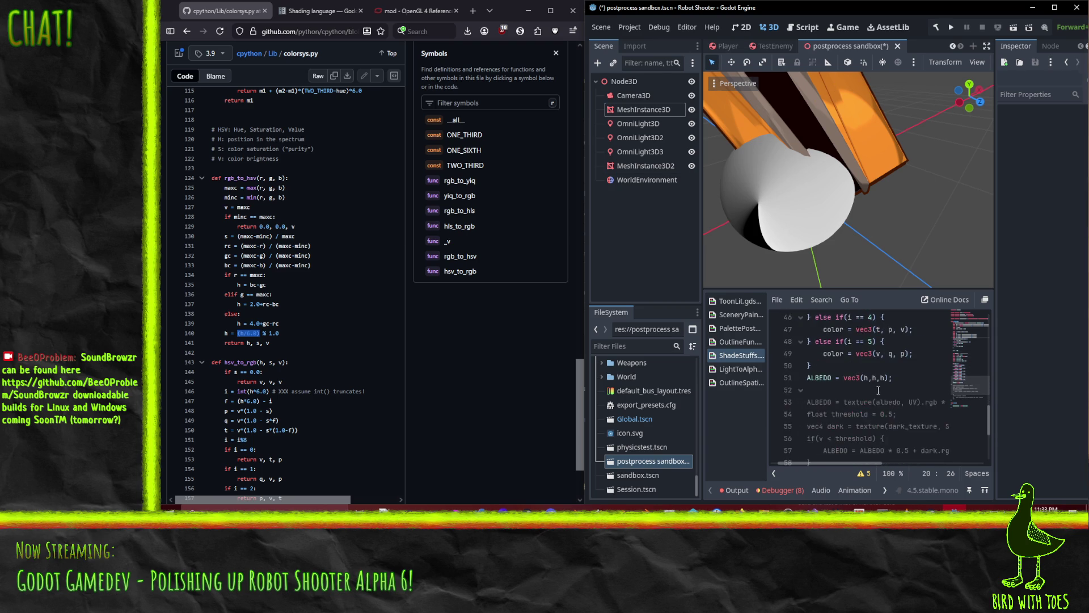
scroll(879, 387, up, 6)
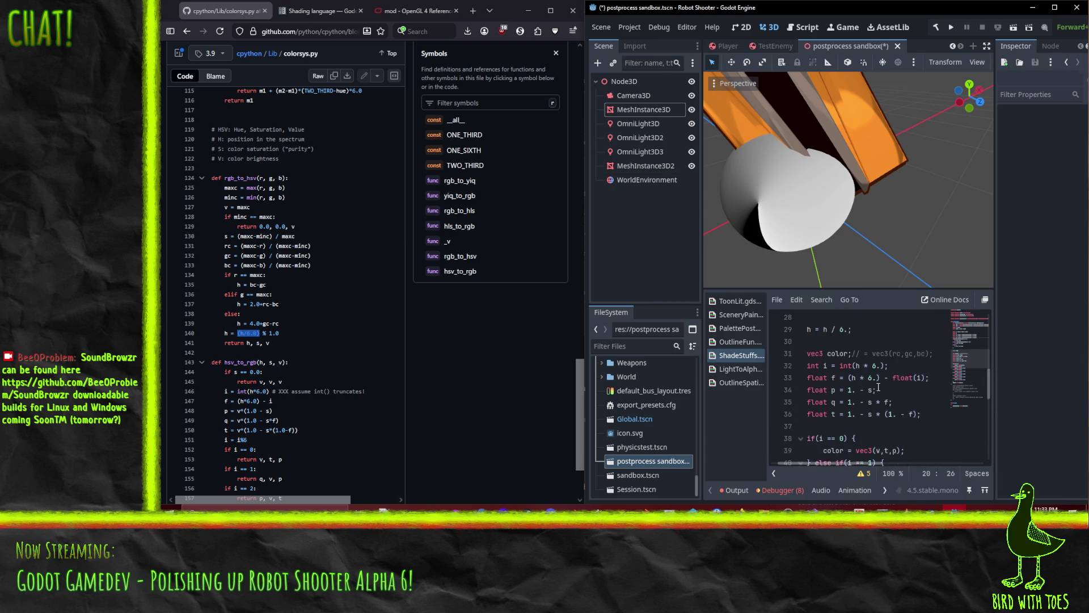
scroll(878, 387, down, 1)
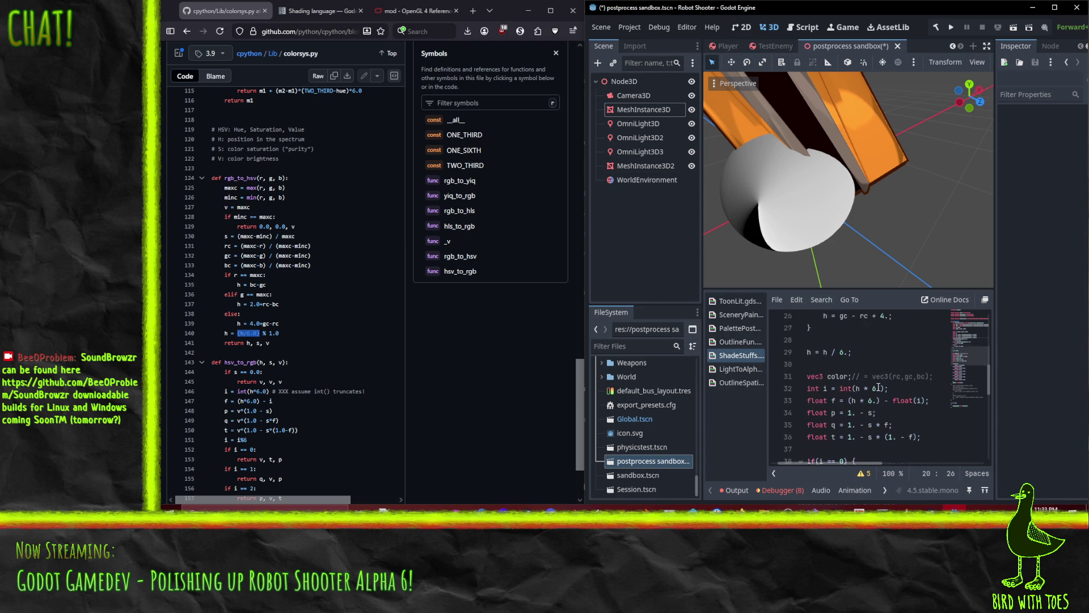
click(824, 329)
scroll(862, 341, down, 2)
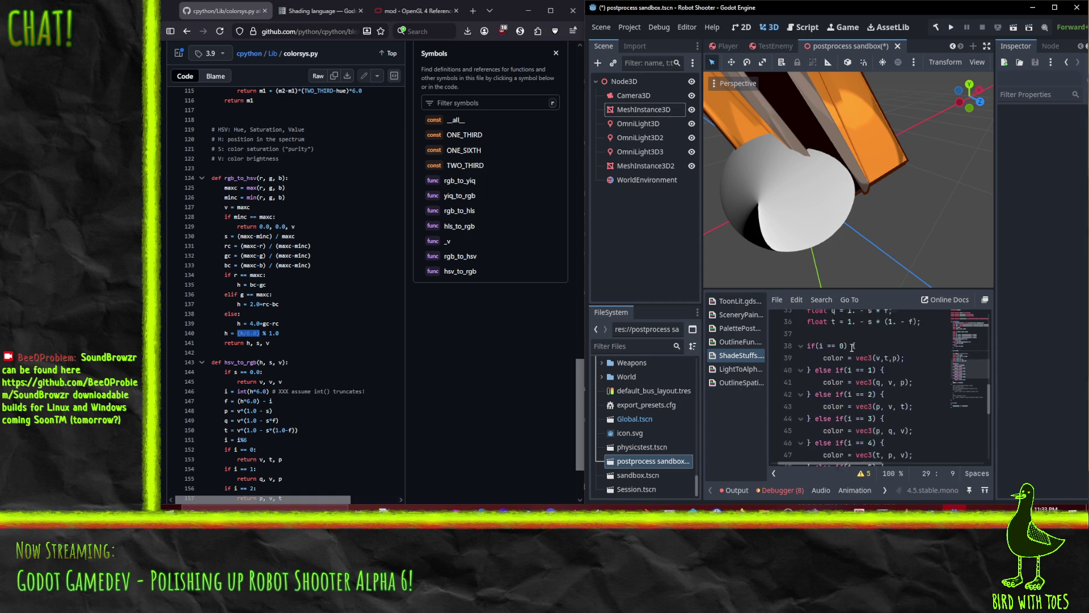
scroll(852, 348, down, 4)
click(872, 378)
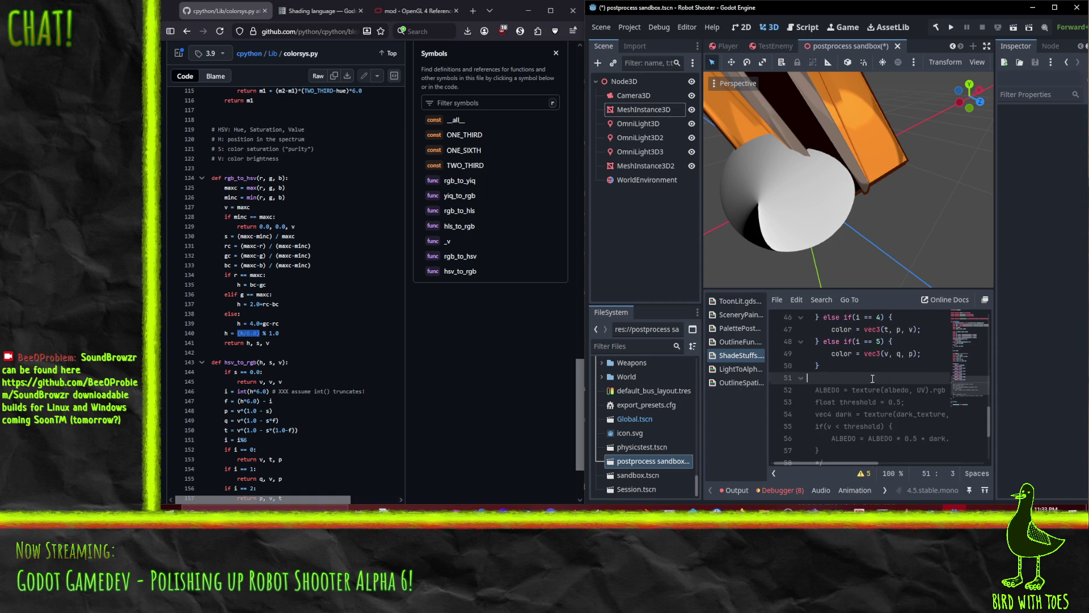
scroll(873, 379, up, 7)
click(851, 372)
text(ALBEDO = vec3(h,h,h);)
key(Return)
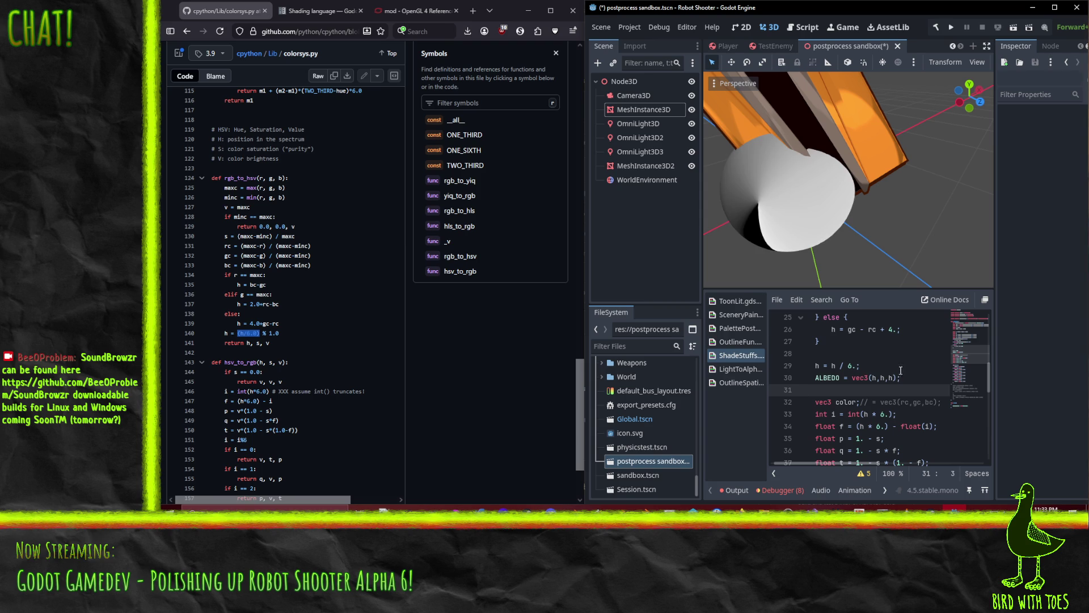
Adjust OmniLight3D's light colour in the picker, removing all blue, and show it as HSV.
click(664, 125)
click(1069, 215)
click(989, 295)
mouse_move(989, 295)
mouse_down()
mouse_move(981, 287)
mouse_move(1001, 309)
mouse_move(1044, 315)
mouse_move(1088, 301)
mouse_up()
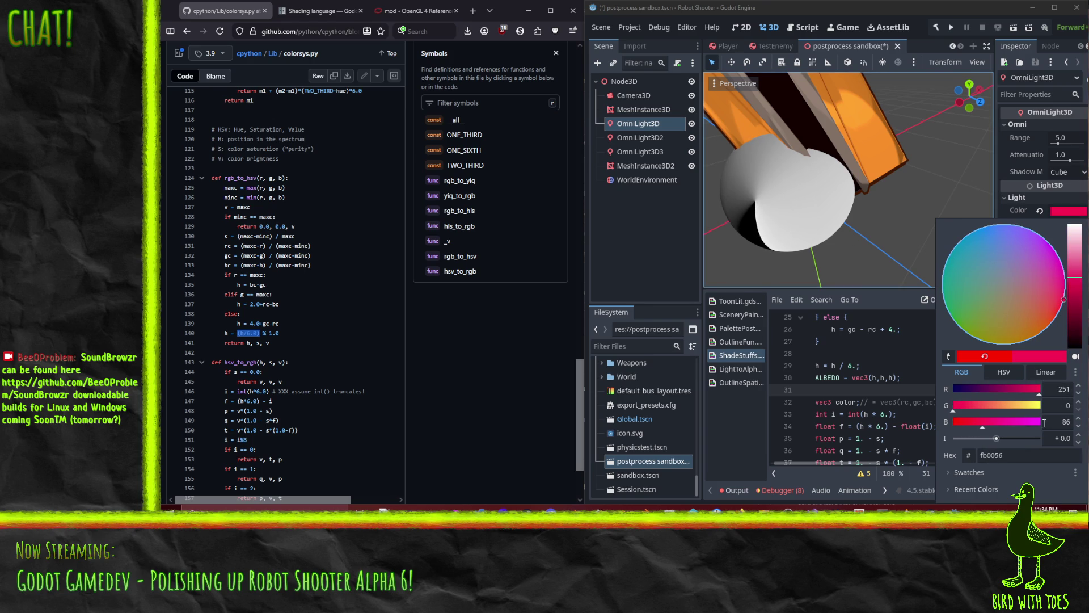
drag(984, 425, 924, 417)
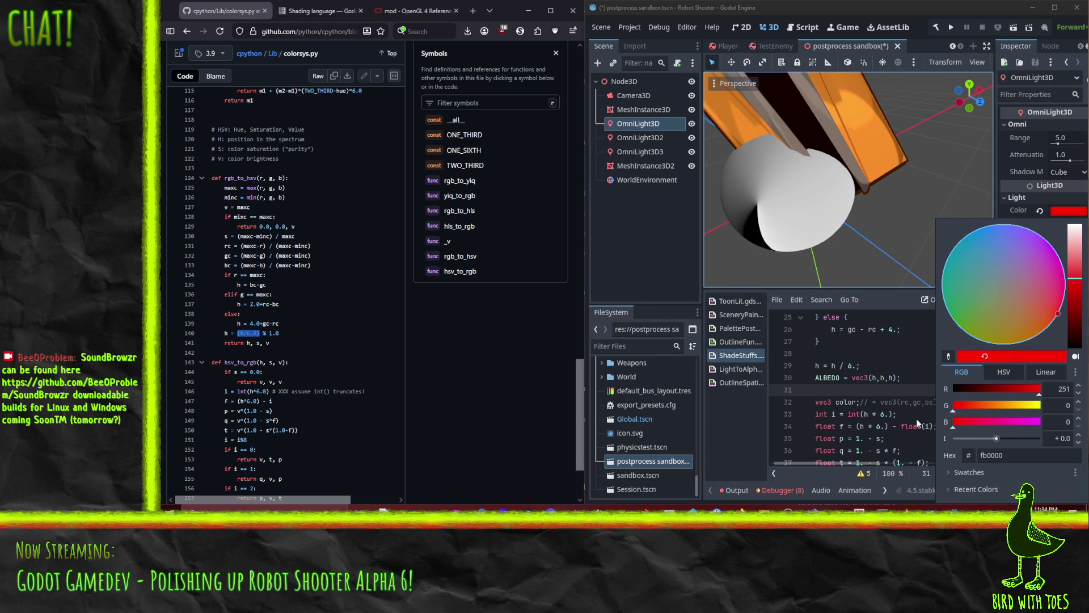
click(1007, 374)
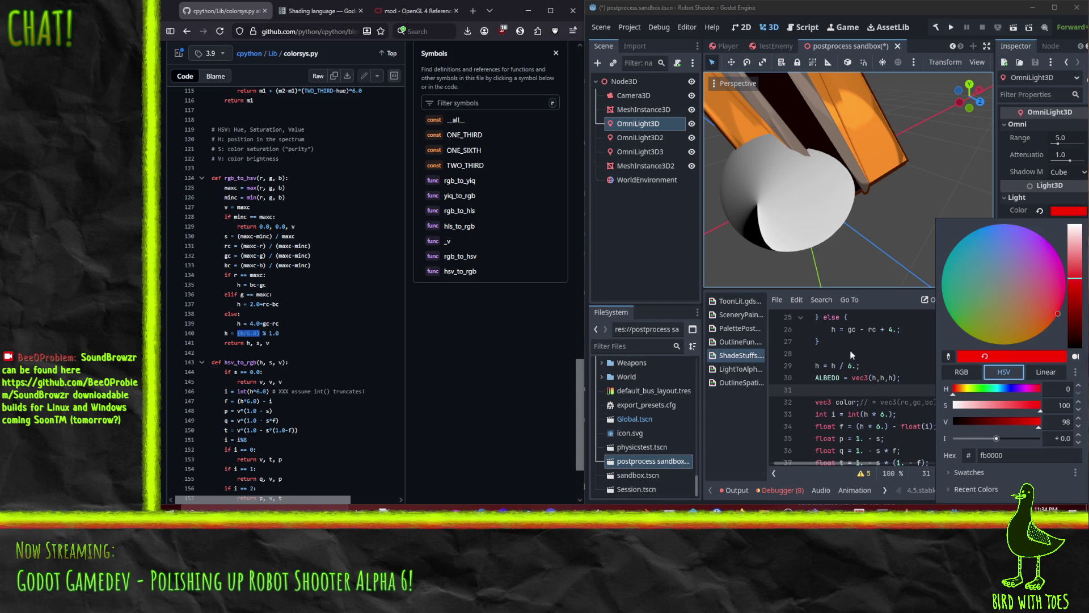
Hide OmniLight3D2 and OmniLight3D3, then sweep the light hue back to red (fa0000).
click(691, 138)
click(691, 152)
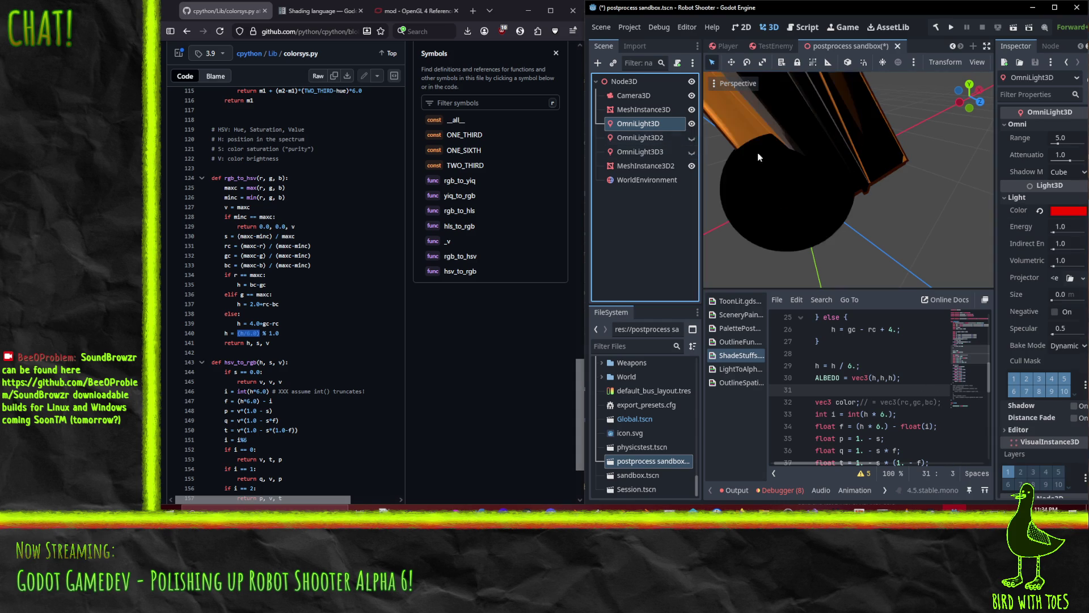
click(1057, 213)
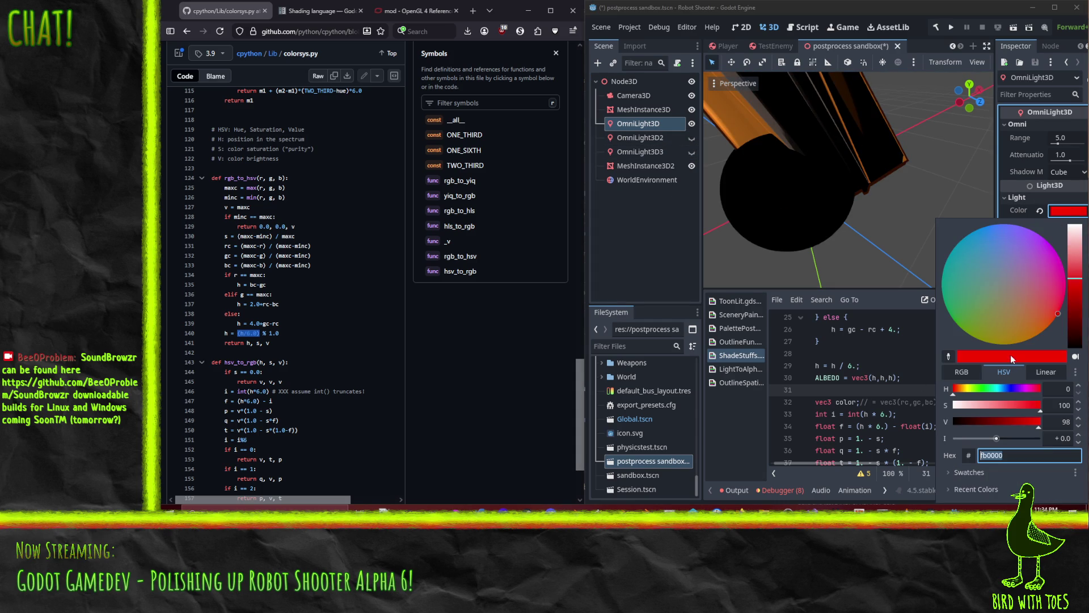
click(965, 397)
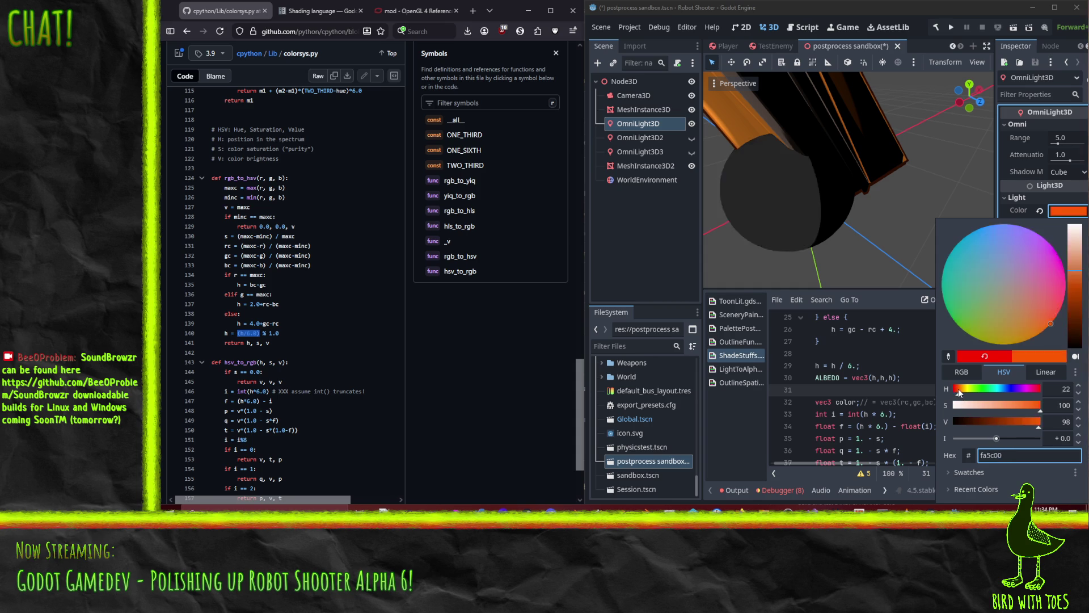
mouse_move(967, 397)
mouse_down()
mouse_move(1050, 388)
mouse_move(924, 387)
mouse_move(1033, 405)
mouse_move(934, 399)
mouse_up()
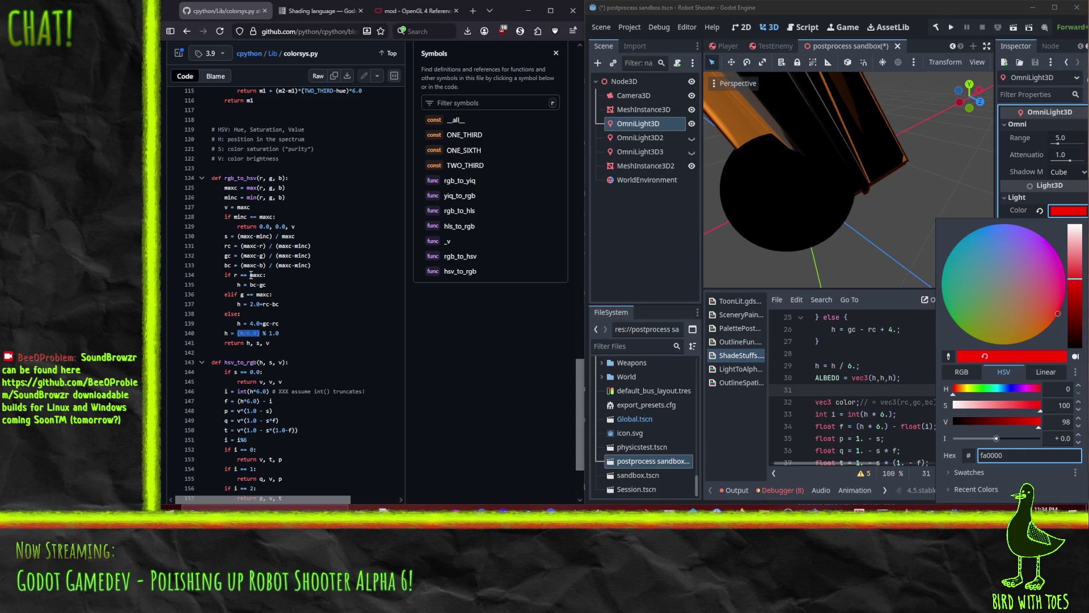
drag(809, 378, 864, 403)
scroll(863, 404, down, 2)
Drag OmniLight3D's hue slider to magenta (fa00f2) and view the colour as RGB values.
click(896, 403)
scroll(895, 400, down, 2)
scroll(895, 400, up, 5)
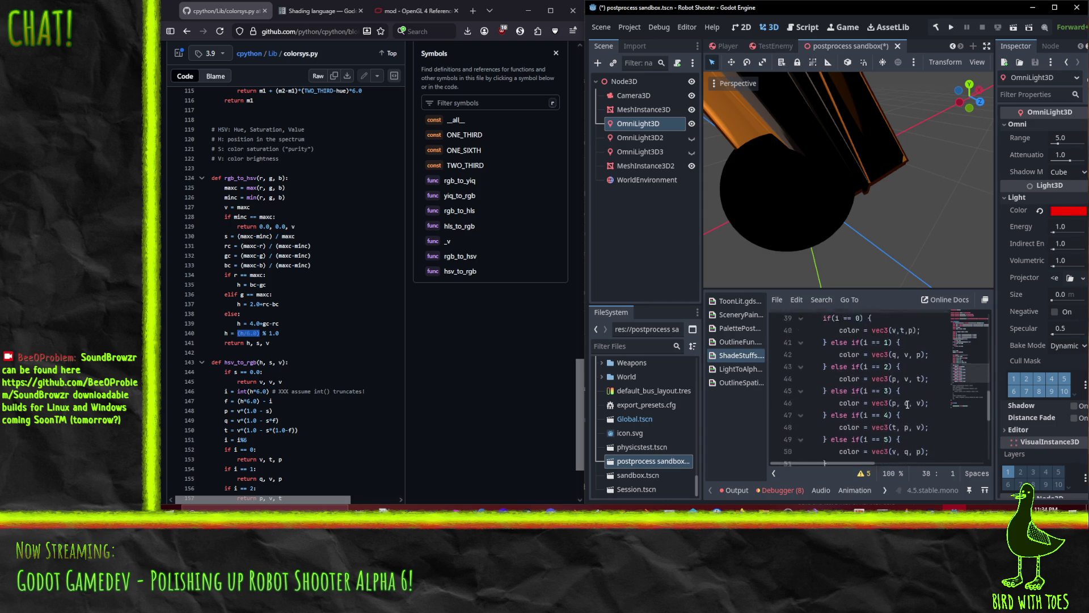
click(907, 378)
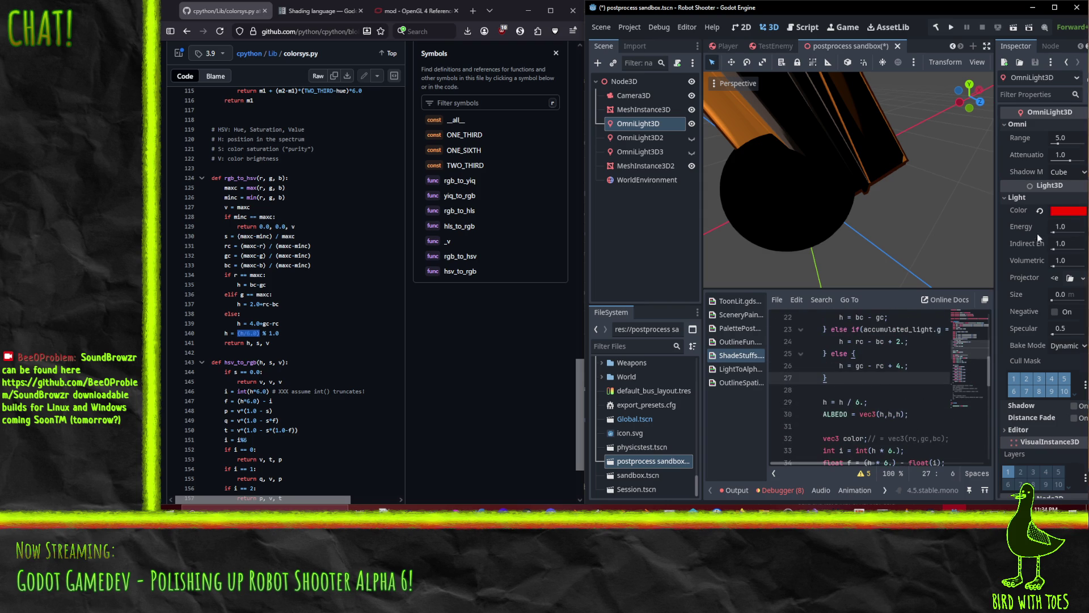
click(1068, 211)
drag(1011, 395, 1027, 396)
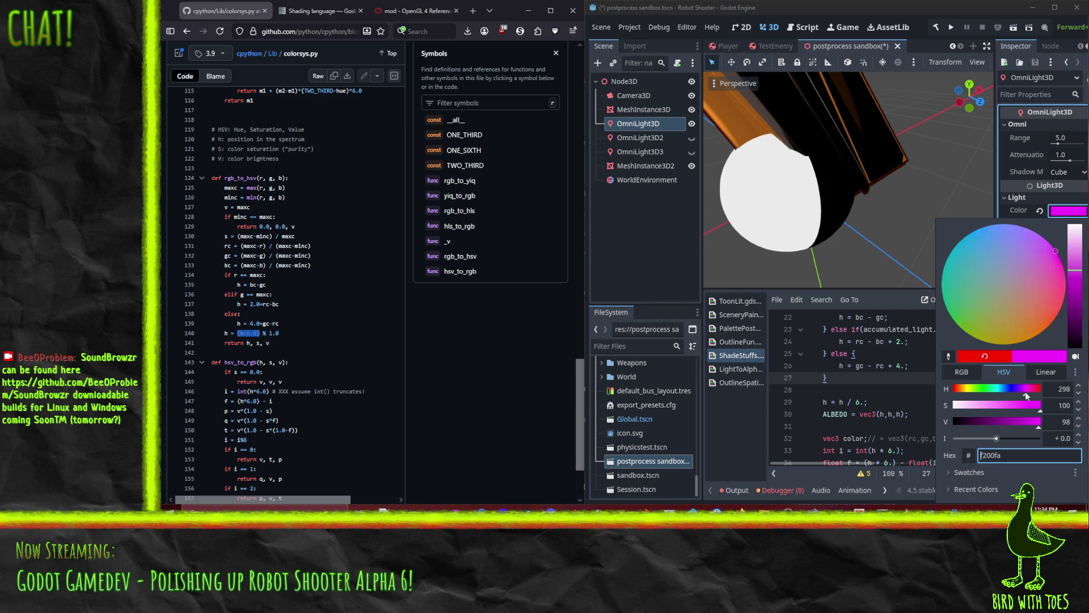
drag(1027, 395, 1026, 393)
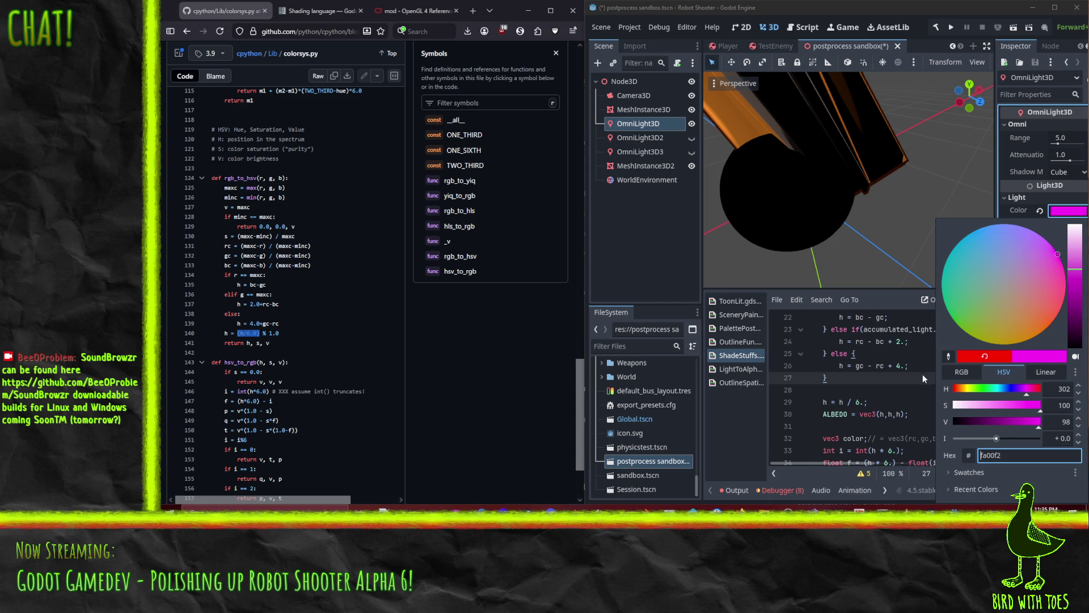
click(966, 374)
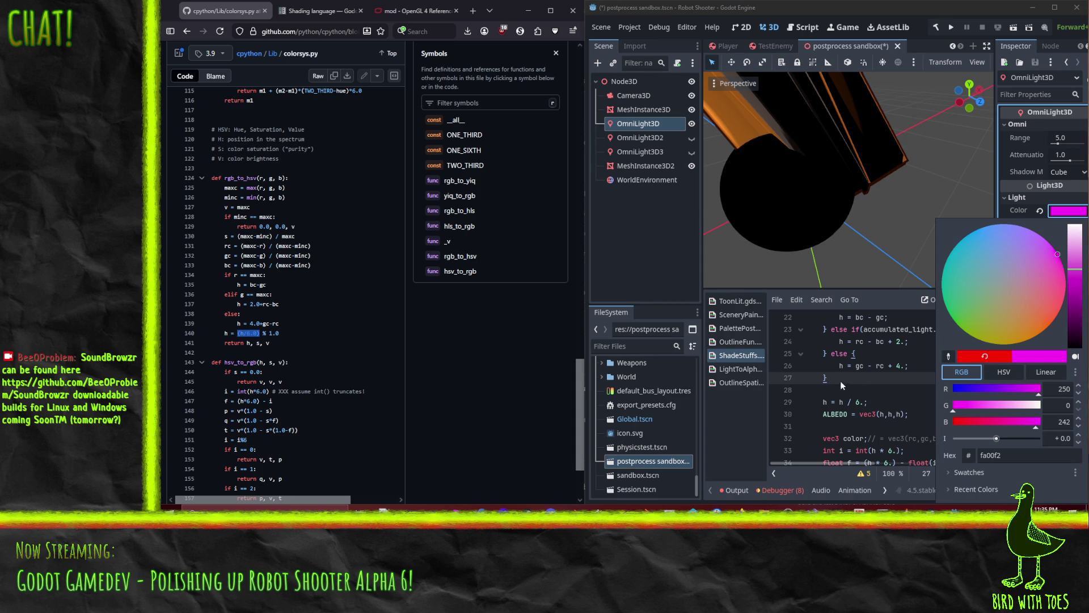
Return to the shader code and put the caret at the end of line 20.
click(875, 319)
scroll(862, 352, up, 1)
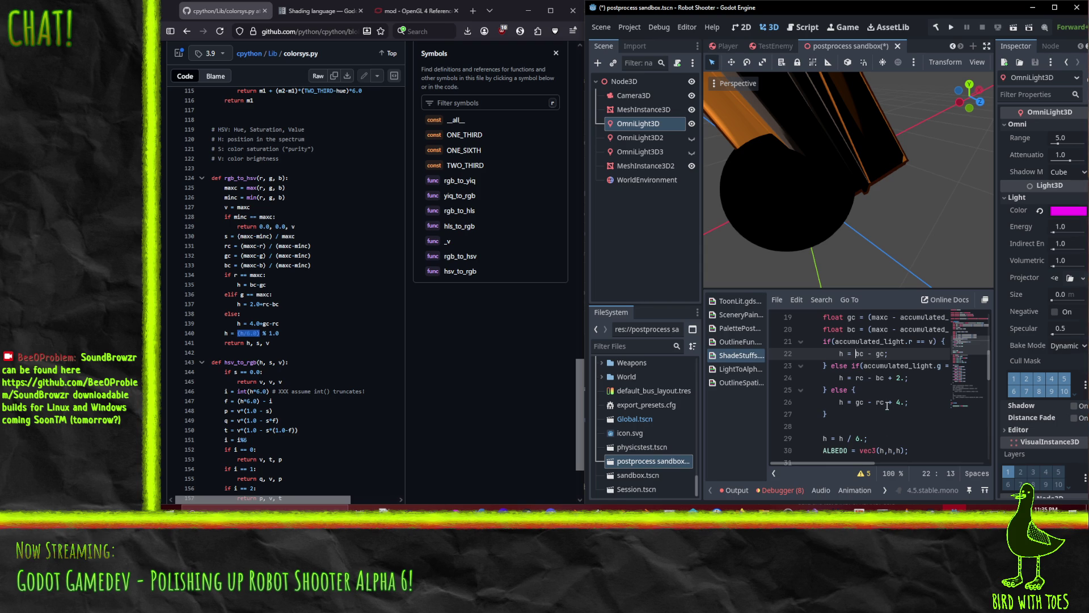
scroll(875, 354, up, 1)
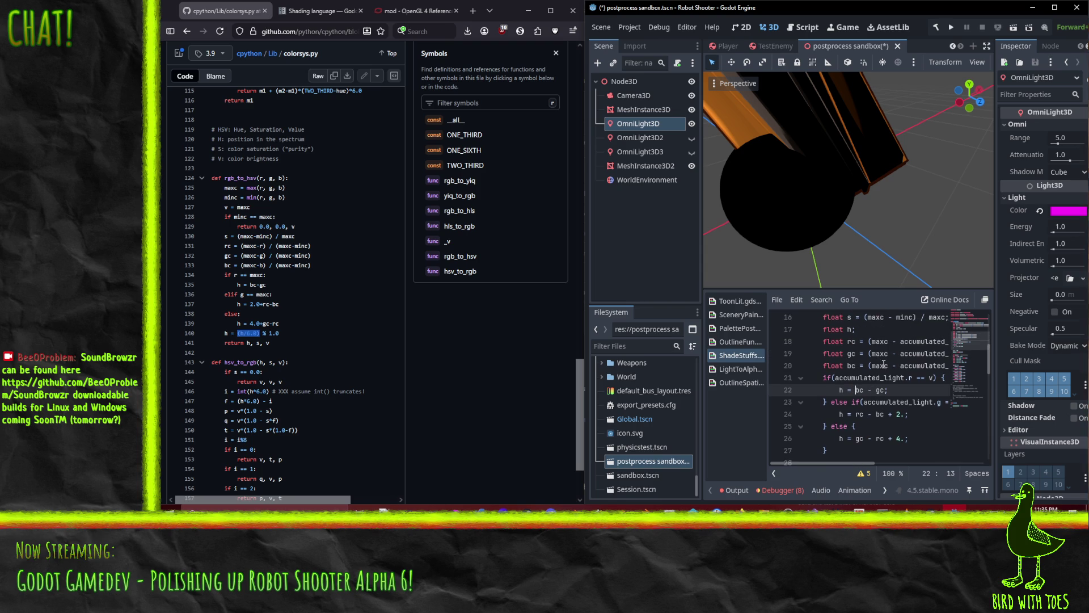
click(881, 366)
key(End)
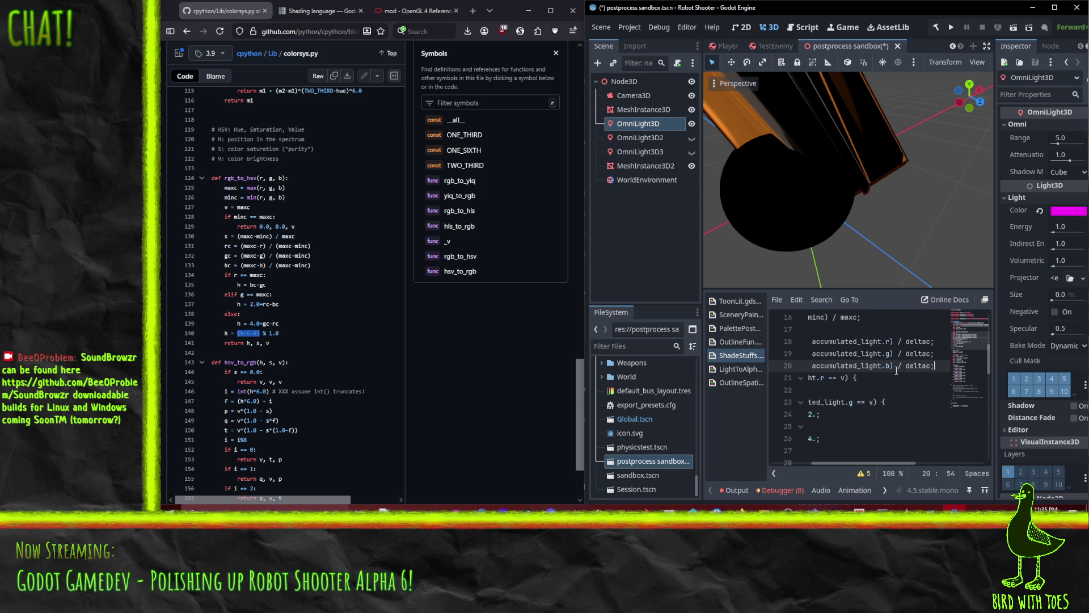
Change the ALBEDO line to vec3(bc,bc,bc) and orbit the viewport to preview the sphere.
key(ctrl+z)
key(ctrl+shift+z)
key(Home)
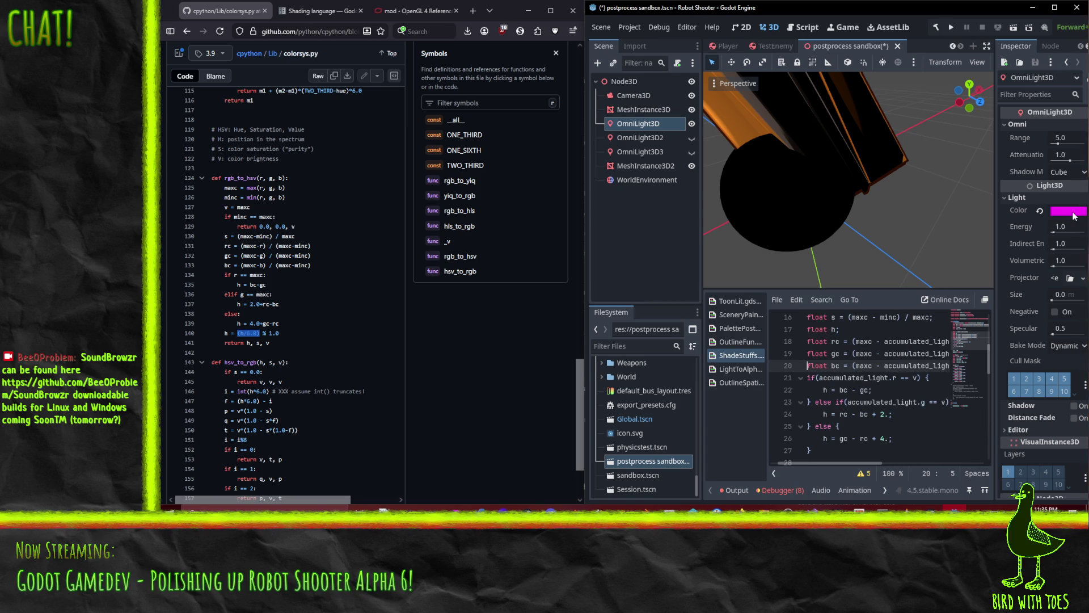
scroll(871, 411, down, 3)
click(863, 377)
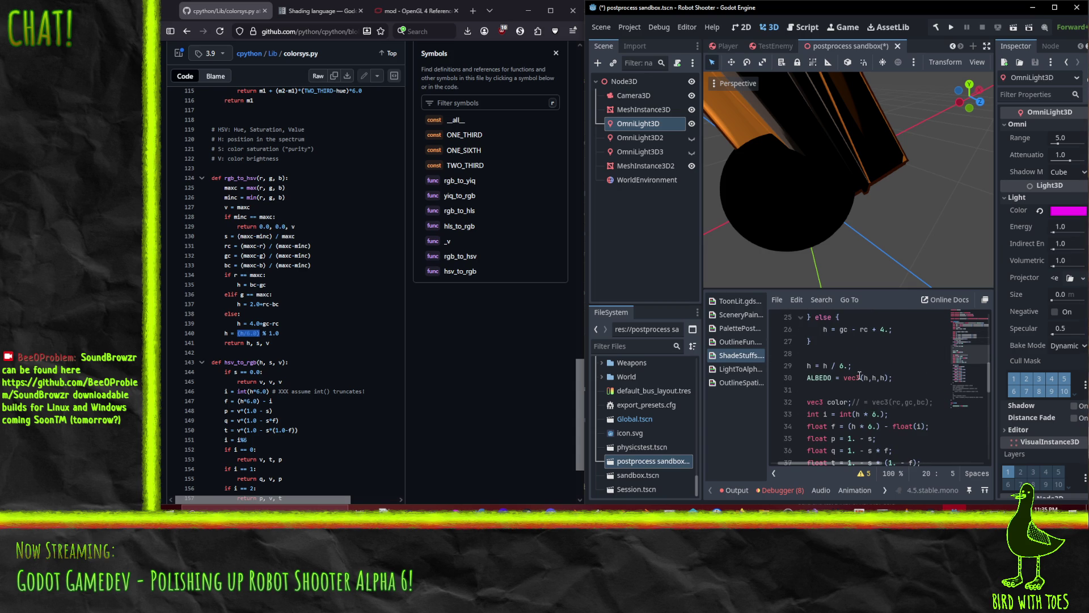
key(Delete)
key(Delete)
key(Delete)
text(bc,bc,bc)
click(866, 362)
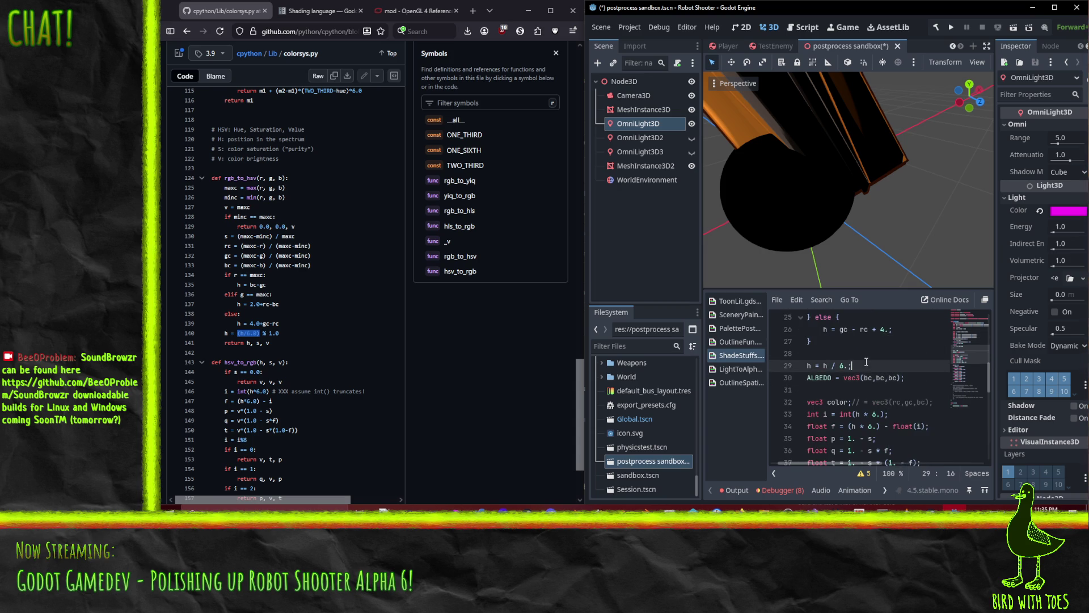
mouse_move(844, 281)
mouse_down()
mouse_move(860, 247)
mouse_move(811, 243)
mouse_up()
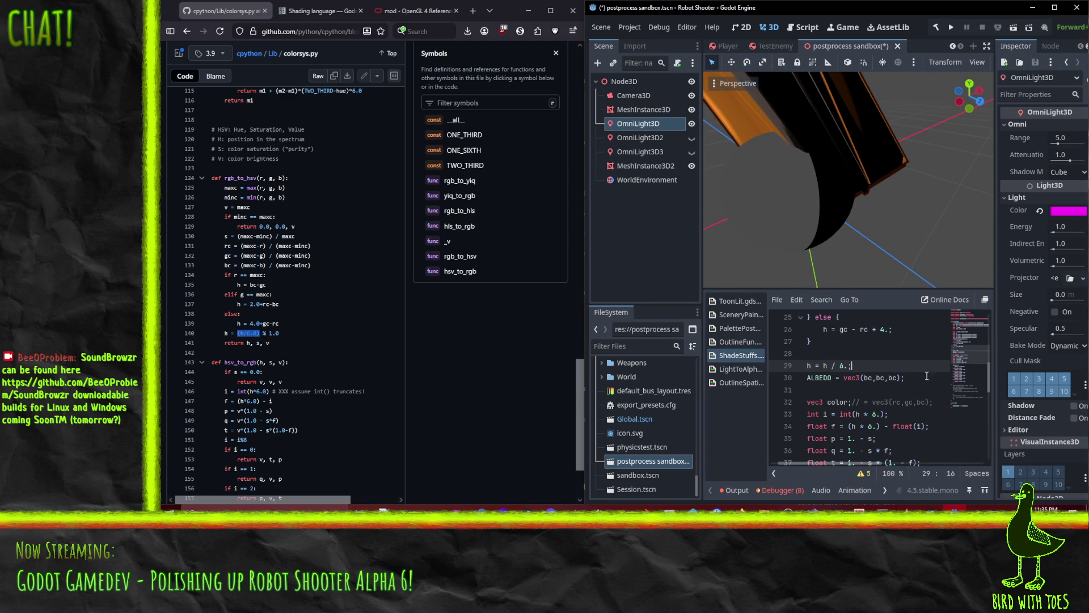
click(1062, 217)
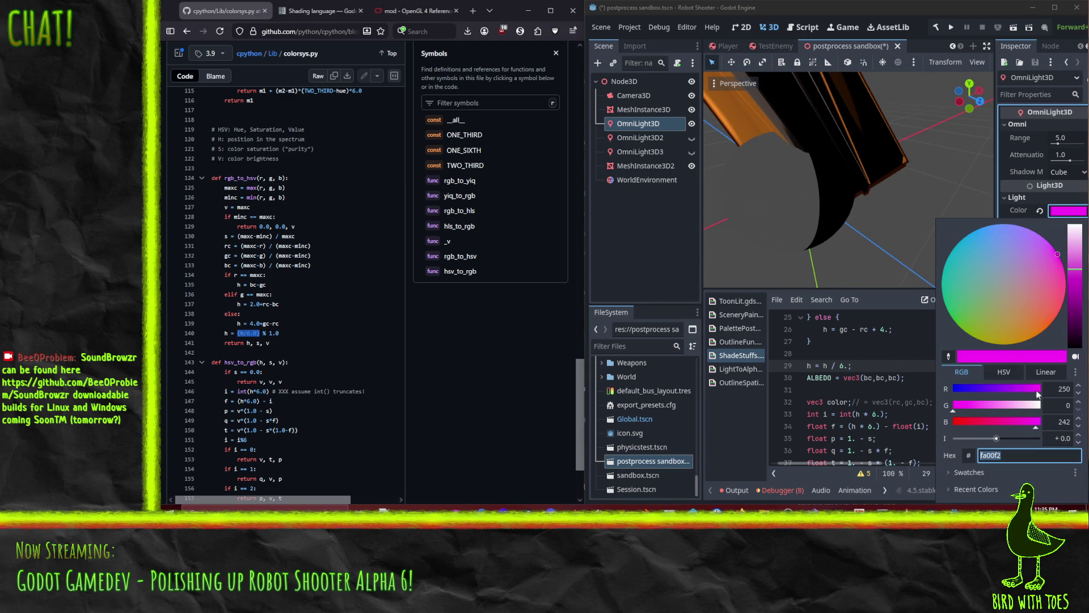
Shift the light colour's HSV hue through purple toward magenta.
click(994, 375)
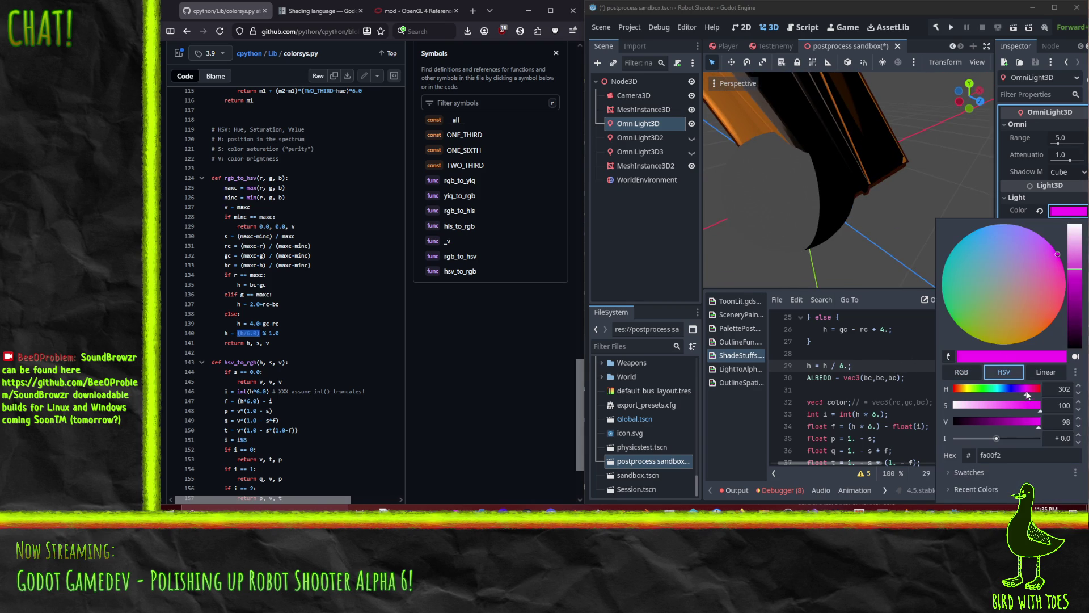
click(1018, 392)
mouse_move(1018, 392)
mouse_down()
mouse_move(1045, 396)
mouse_move(967, 393)
mouse_move(1043, 399)
mouse_up()
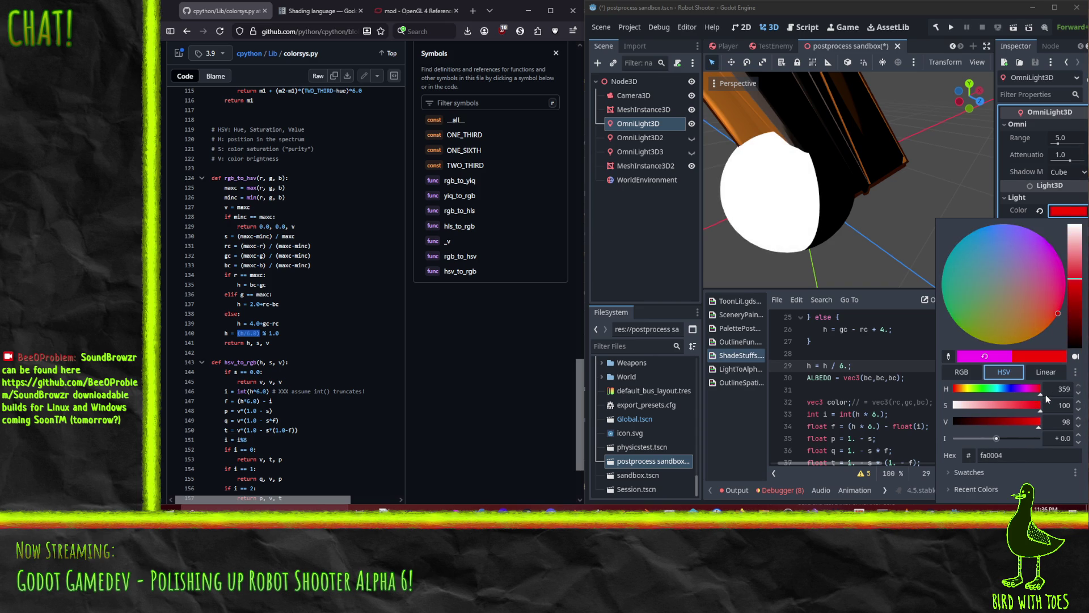
click(876, 370)
Replace every bc in the ALBEDO line with h, giving ALBEDO = vec3(h,h,h);.
scroll(865, 364, up, 2)
scroll(865, 363, up, 1)
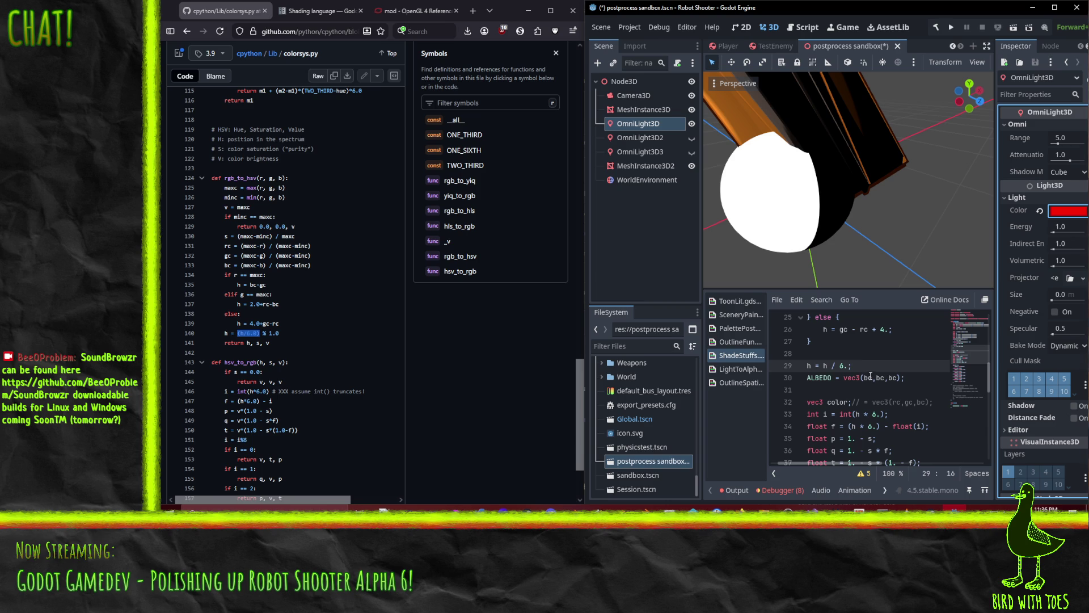
double_click(868, 378)
key(ctrl+d)
key(ctrl+d)
text(h)
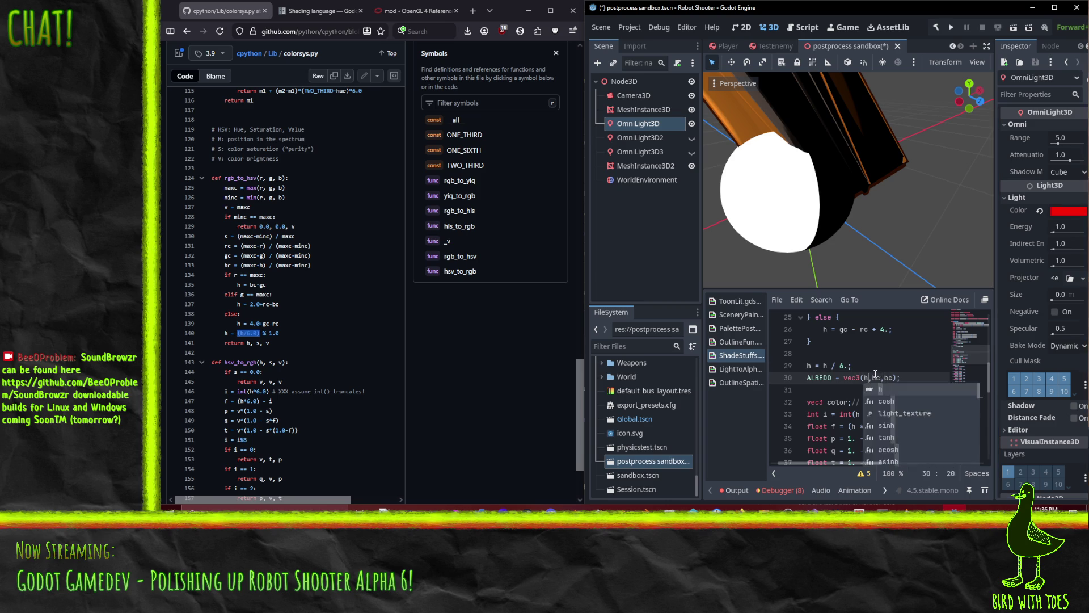
click(898, 363)
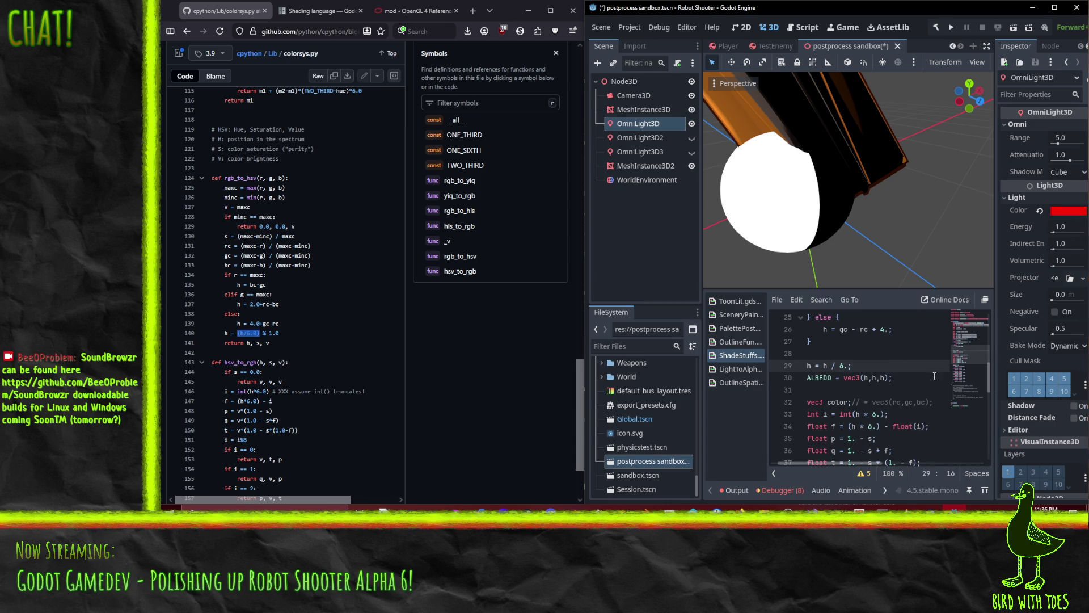
Set the OmniLight3D colour back to red at hue 359 (fa0004).
click(1072, 216)
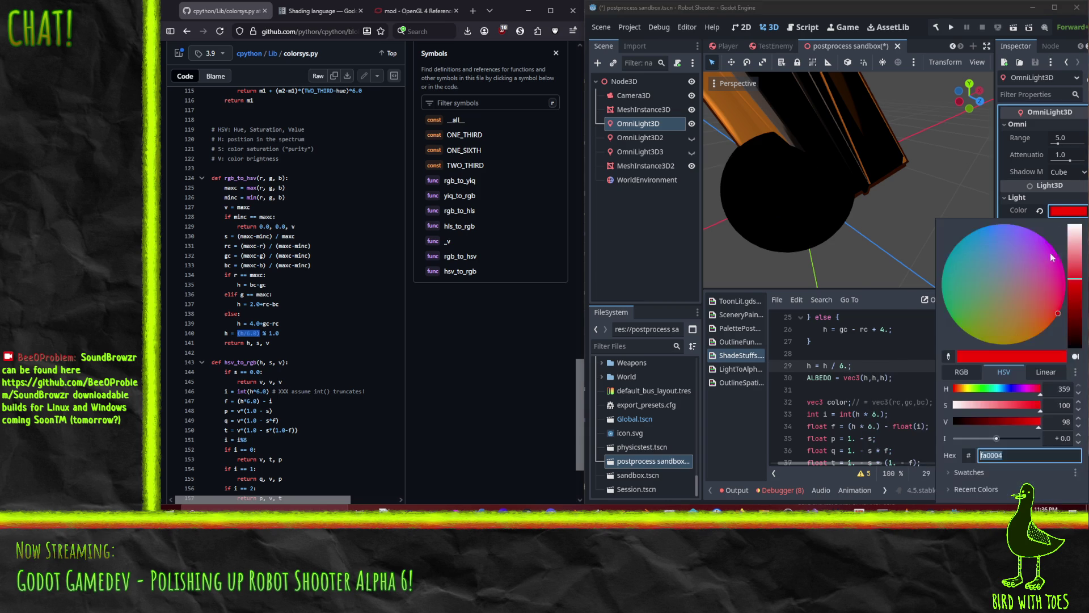
mouse_move(1041, 397)
mouse_down()
mouse_move(932, 394)
mouse_move(1050, 393)
mouse_up()
click(280, 334)
Highlight the hue normalisation (h/6.0) % 1.0 in the reference colorsys.py.
triple_click(288, 348)
click(288, 348)
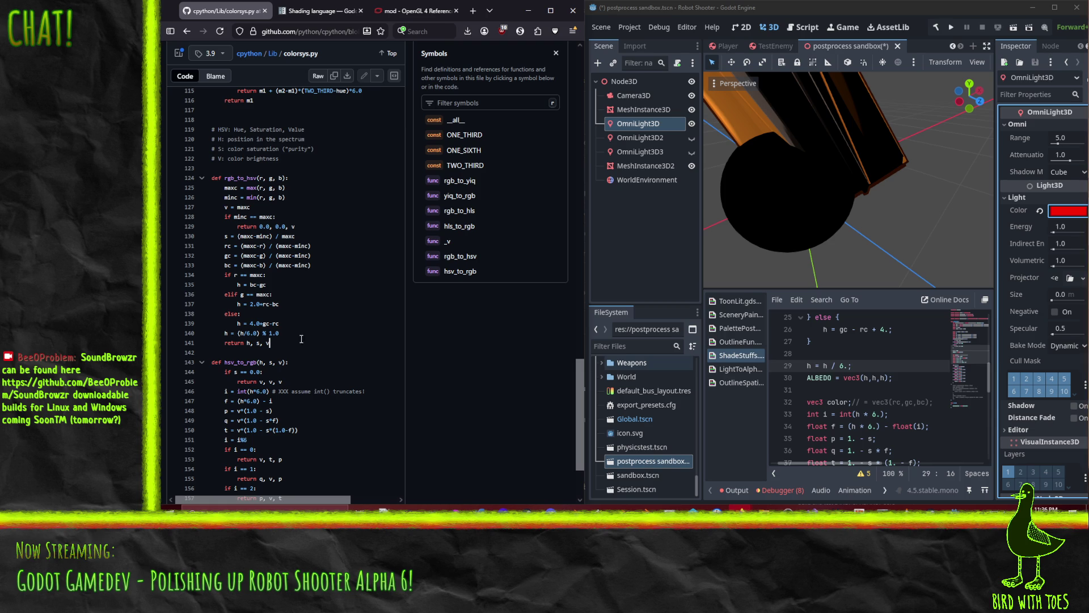
mouse_move(284, 334)
mouse_down()
mouse_move(215, 336)
mouse_move(239, 336)
mouse_up()
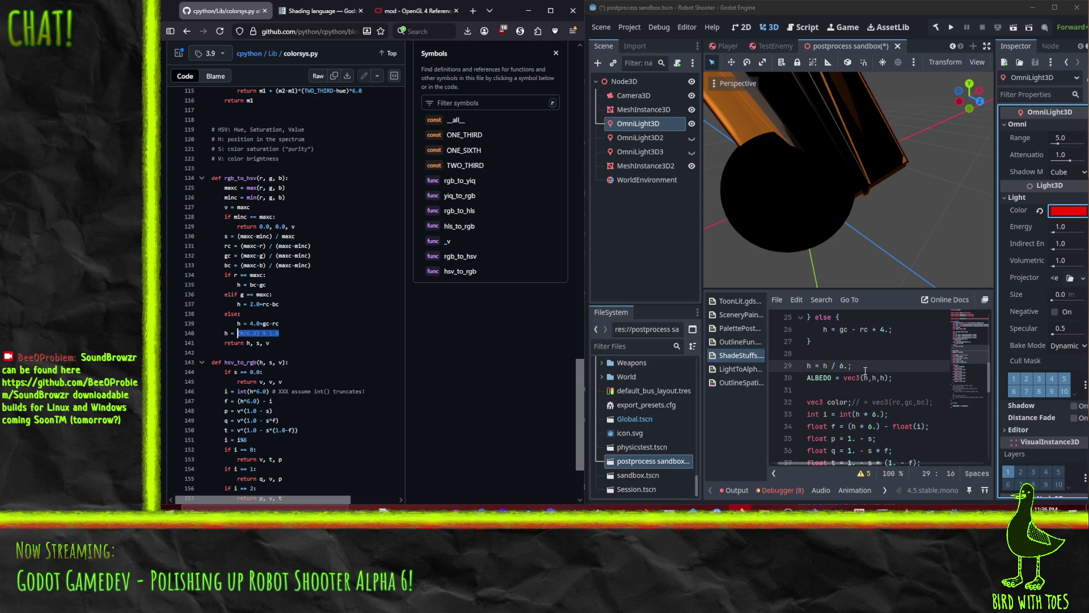
click(279, 334)
drag(260, 334, 280, 336)
Try wrapping the line 29 hue division in floor(), then undo it.
key(Left)
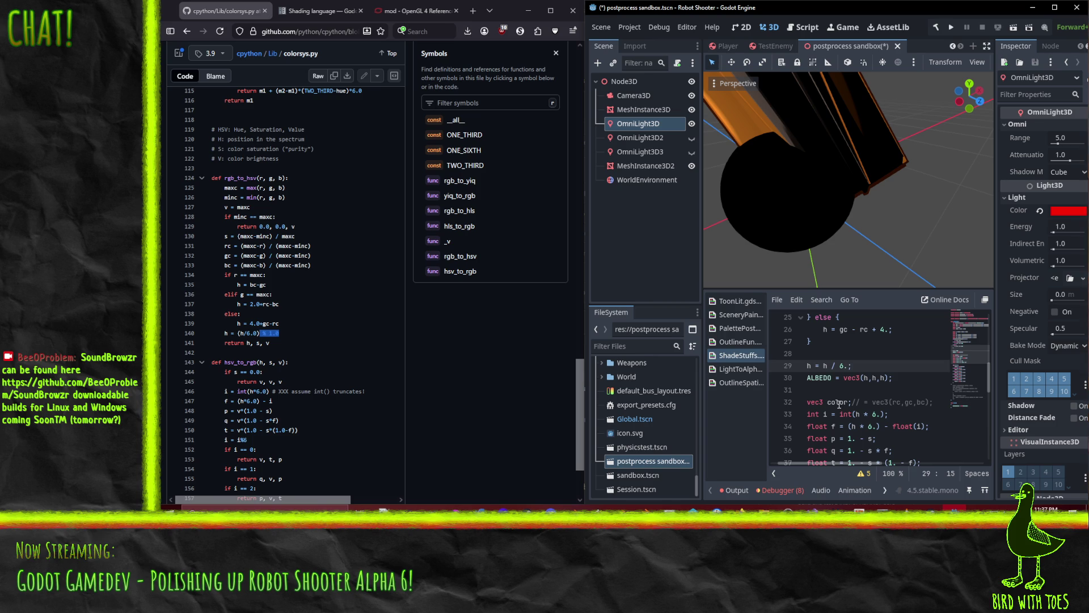
scroll(278, 333, up, 2)
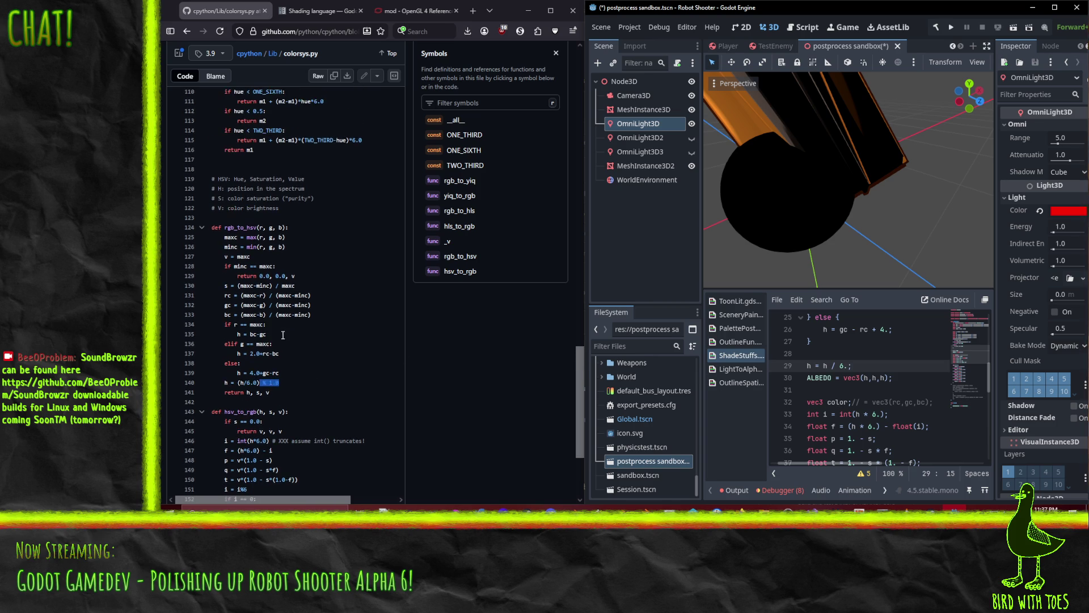
scroll(288, 359, down, 2)
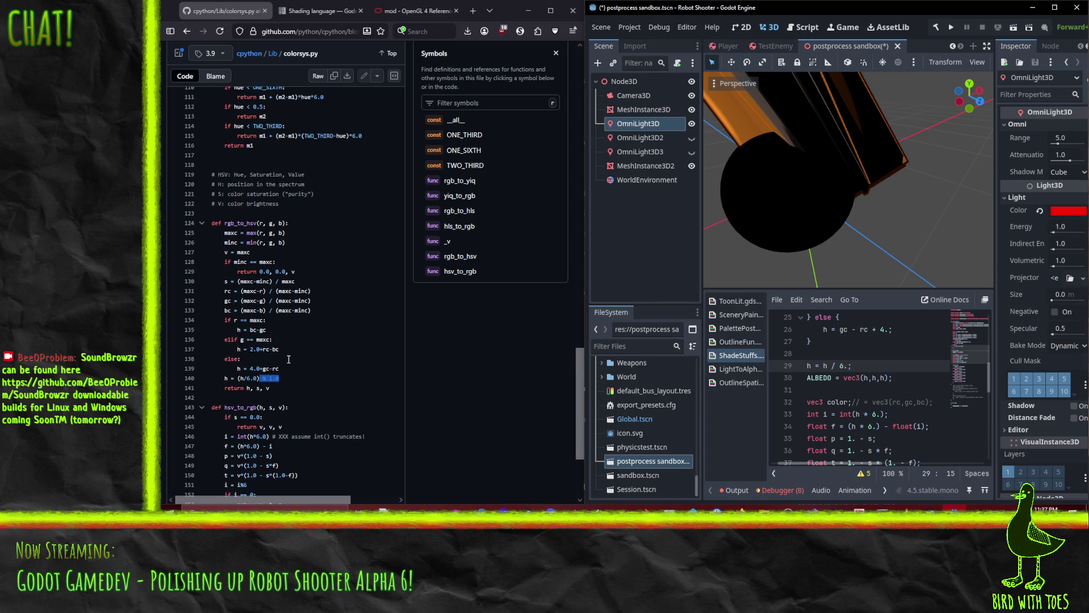
click(825, 365)
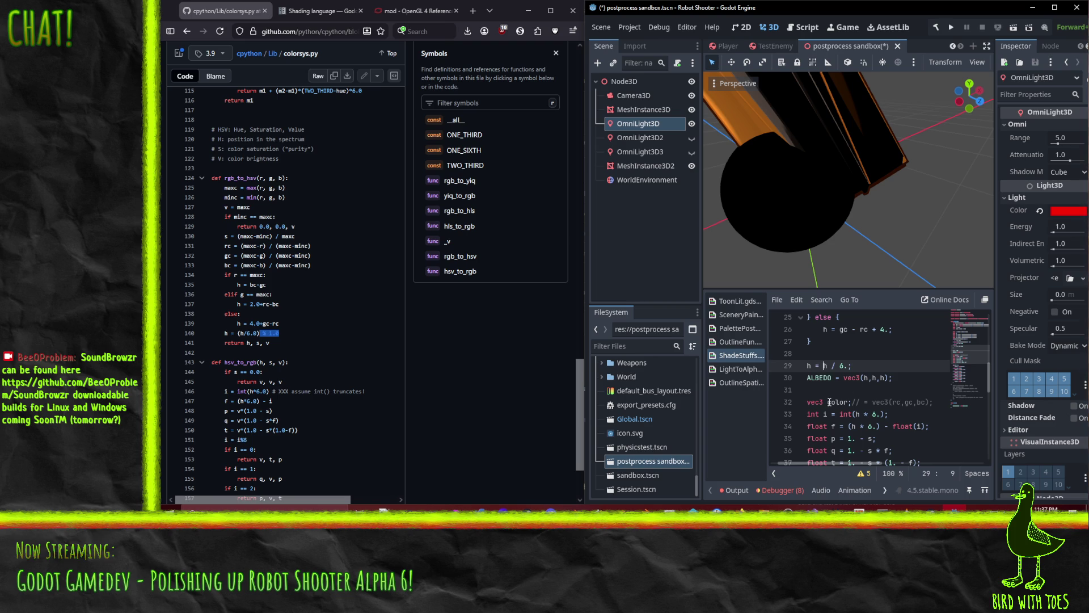
text(floo)
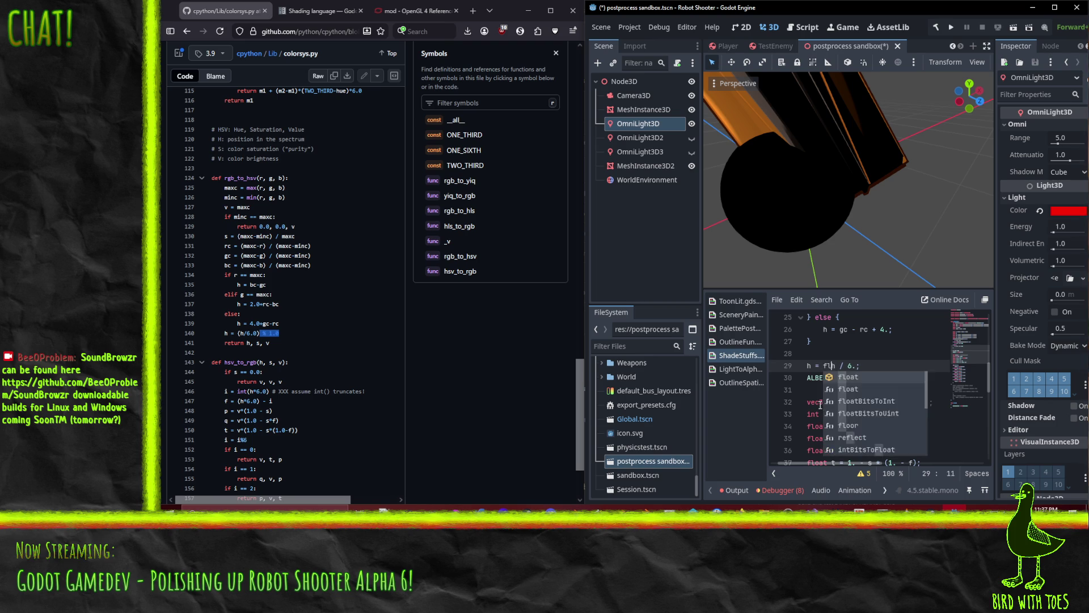
text(r)
key(Return)
key(Right)
key(Right)
key(Right)
key(ctrl+z)
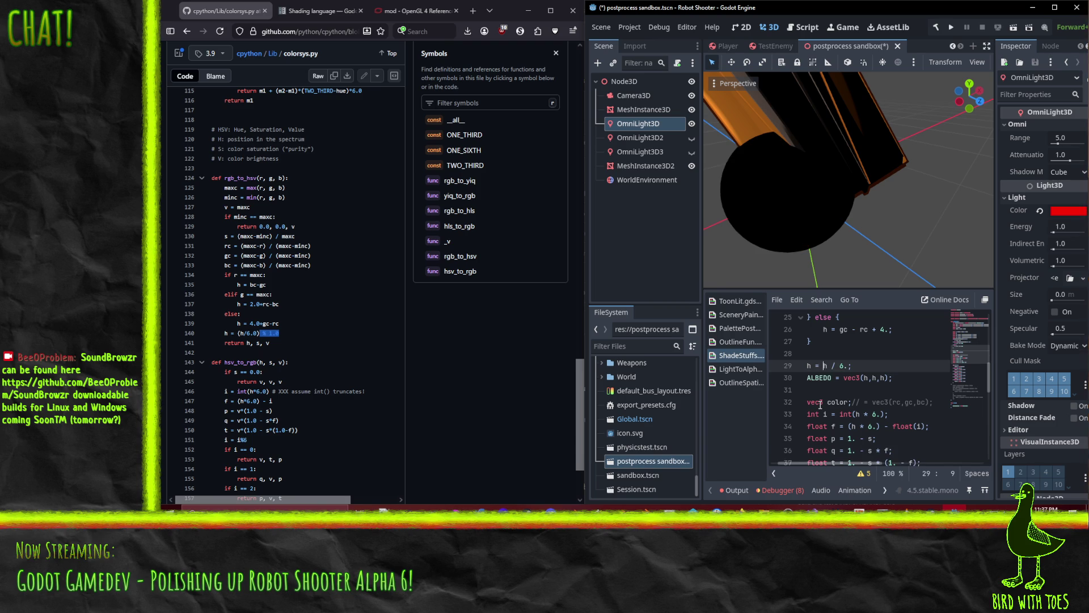
Try blue and violet light hues on the test sphere.
mouse_move(713, 279)
mouse_down()
mouse_move(761, 194)
mouse_move(748, 198)
mouse_up()
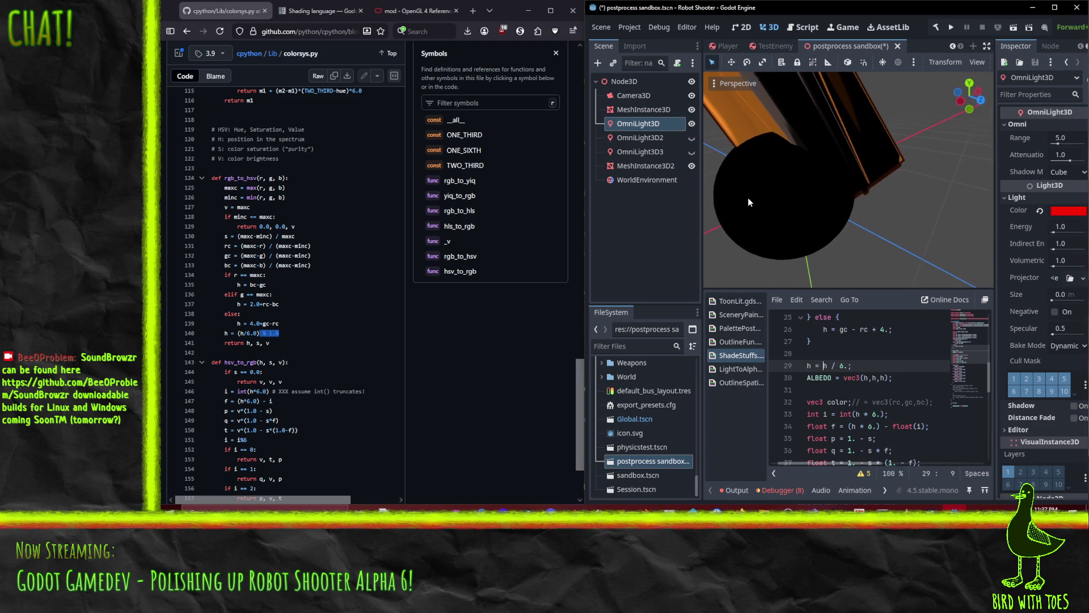
click(1069, 211)
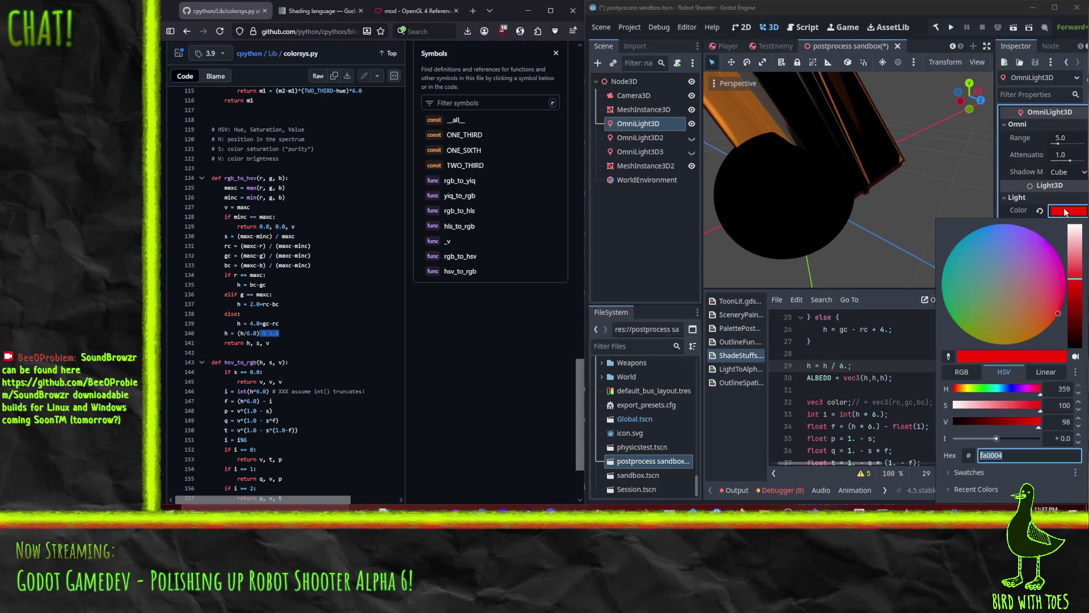
click(1012, 390)
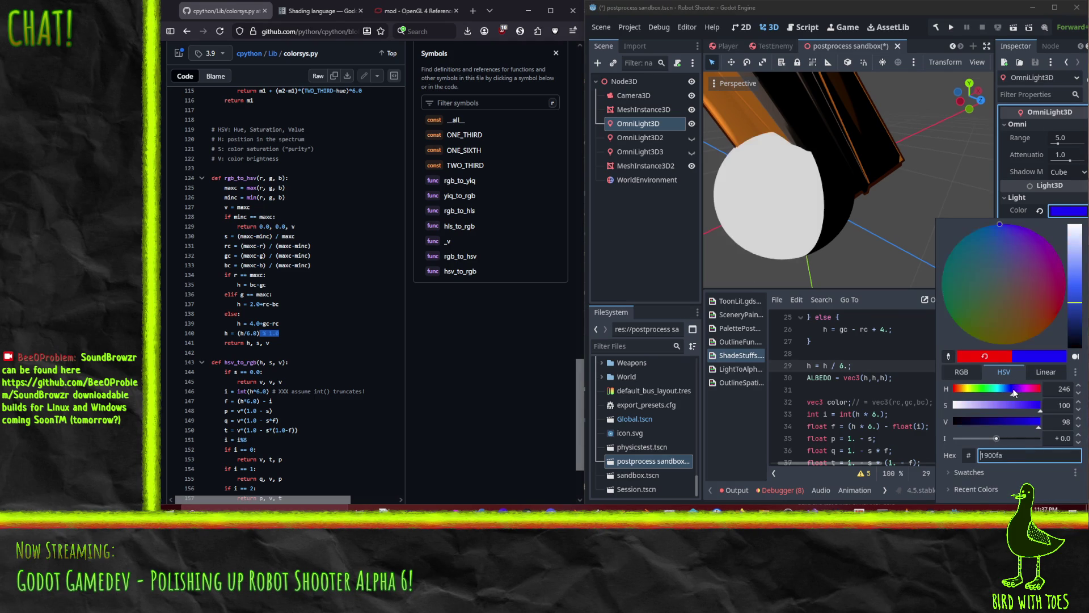
drag(1012, 389, 1048, 392)
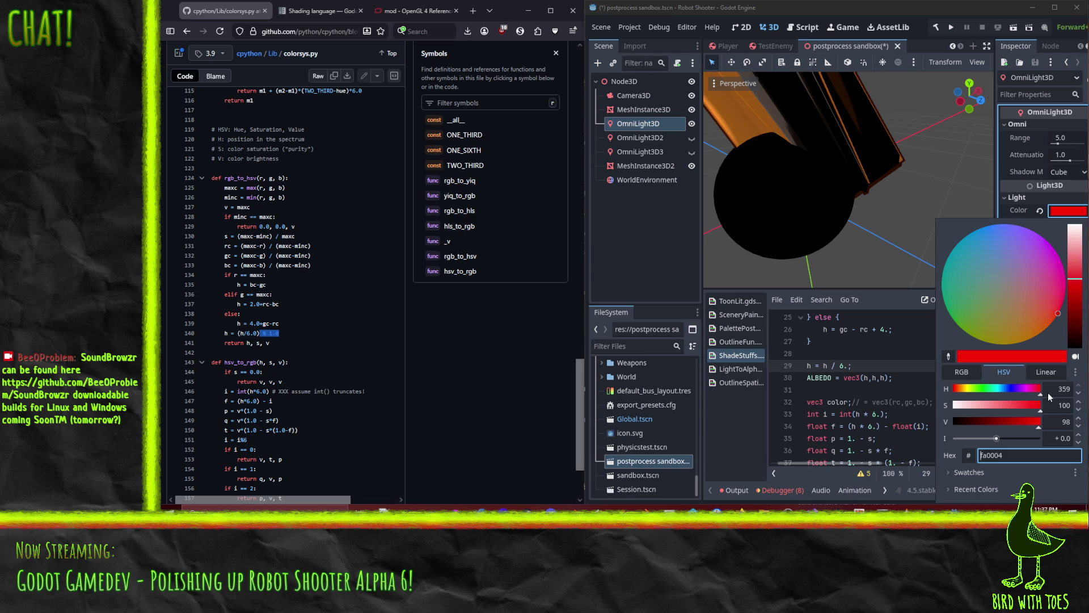
click(1013, 391)
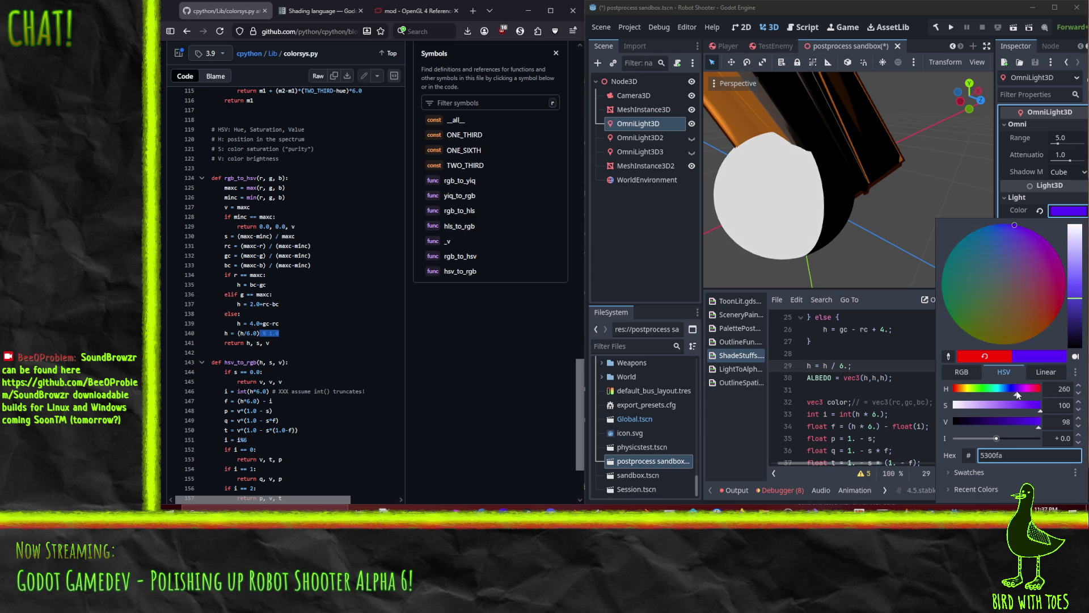
mouse_move(1013, 391)
mouse_down()
mouse_move(1029, 394)
mouse_move(1012, 392)
mouse_up()
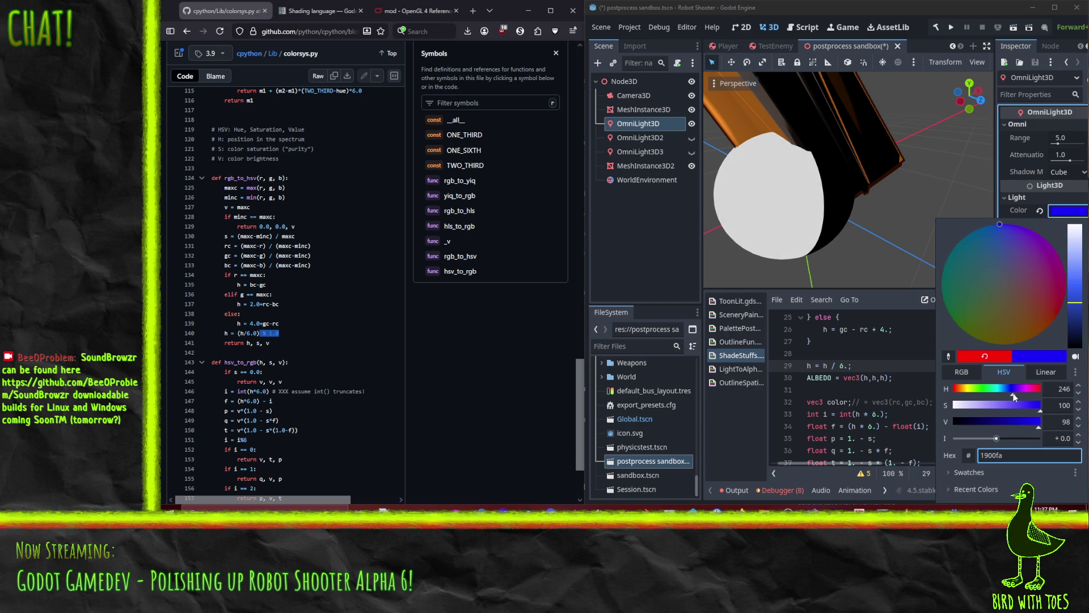
Enter hue 271 for the OmniLight3D colour.
click(1061, 388)
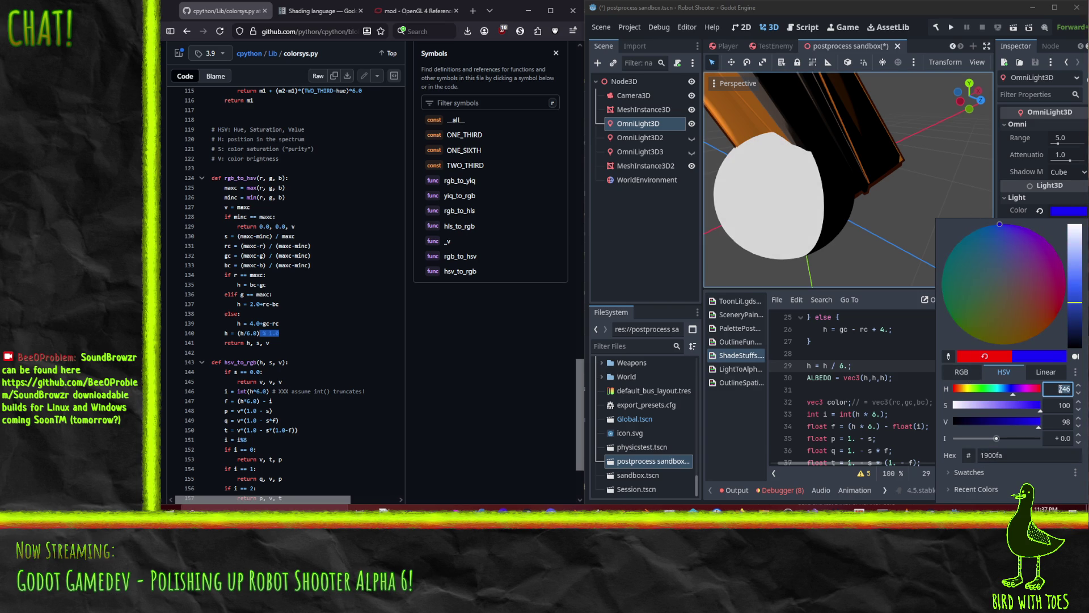
text(270)
key(BackSpace)
text(1)
key(Return)
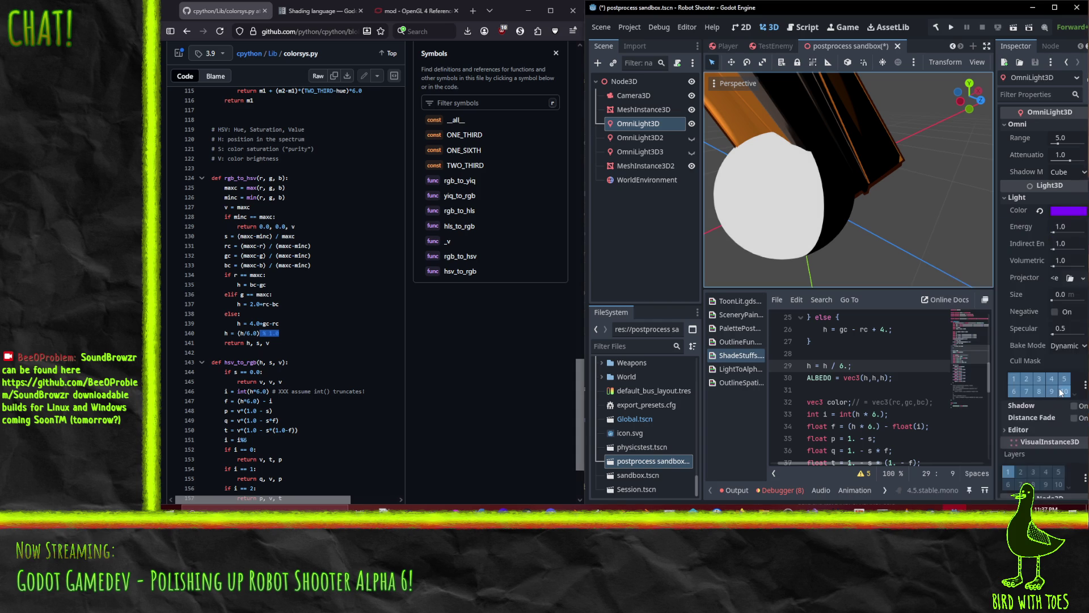
Step the light hue up to 300 for pure magenta.
click(1061, 211)
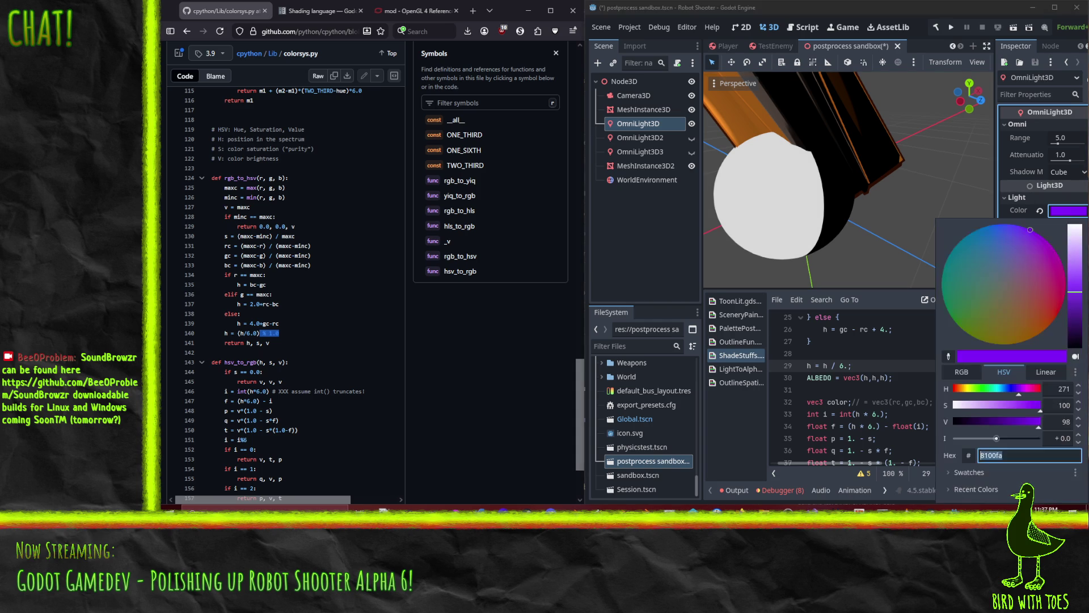
click(1078, 386)
click(1078, 386)
click(1078, 386)
click(1078, 386)
click(1077, 386)
click(1078, 386)
click(1078, 386)
click(1078, 386)
click(1077, 387)
click(1077, 386)
click(1077, 387)
click(1078, 387)
click(1078, 386)
click(1078, 386)
click(1078, 386)
click(1078, 386)
click(1078, 386)
click(1078, 386)
click(1078, 386)
click(1077, 386)
click(1078, 386)
click(1078, 386)
click(1079, 387)
click(1079, 387)
click(1078, 386)
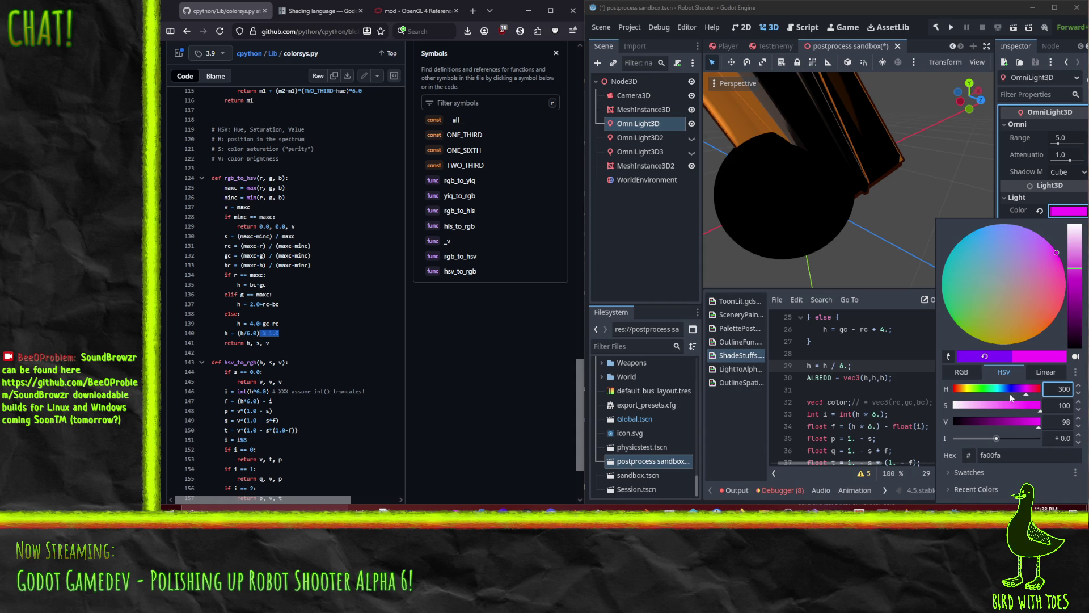
Drag the light hue to 0, making it pure red fa0000.
click(1037, 390)
drag(1045, 398, 912, 393)
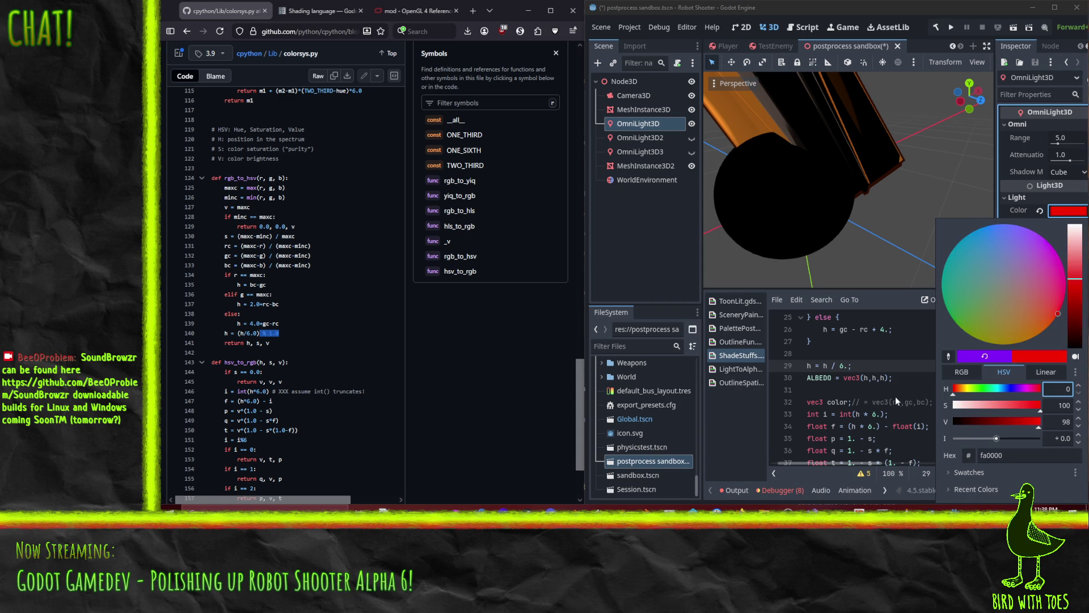
drag(824, 366, 846, 365)
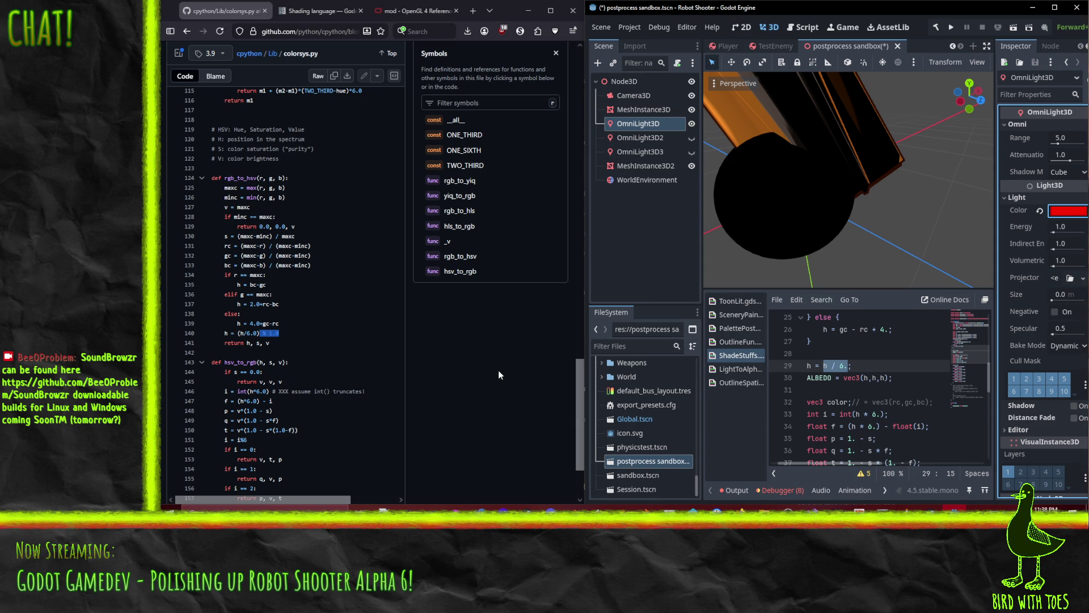
Highlight the rc, gc, bc lines in colorsys.py and scroll the shader to line 18.
click(294, 334)
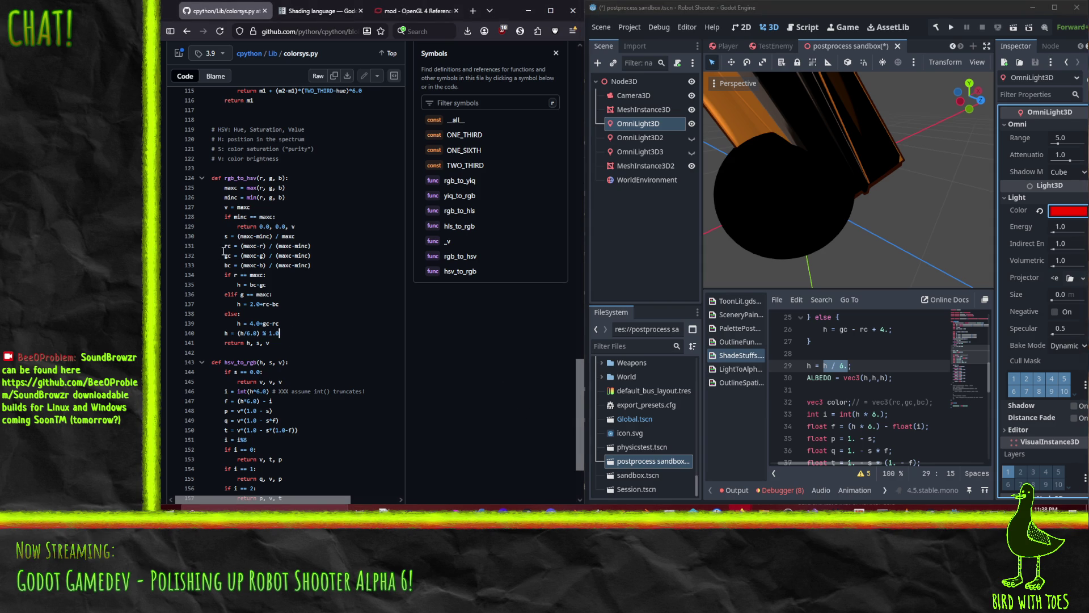
mouse_move(223, 246)
mouse_down()
mouse_move(317, 249)
mouse_move(334, 267)
mouse_up()
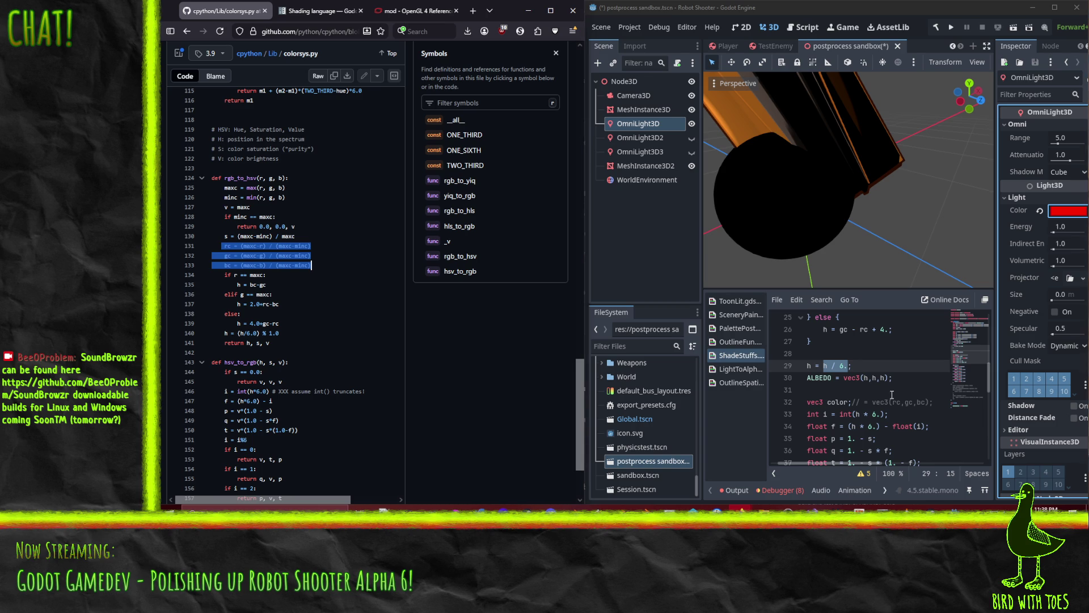
scroll(892, 383, up, 4)
click(913, 377)
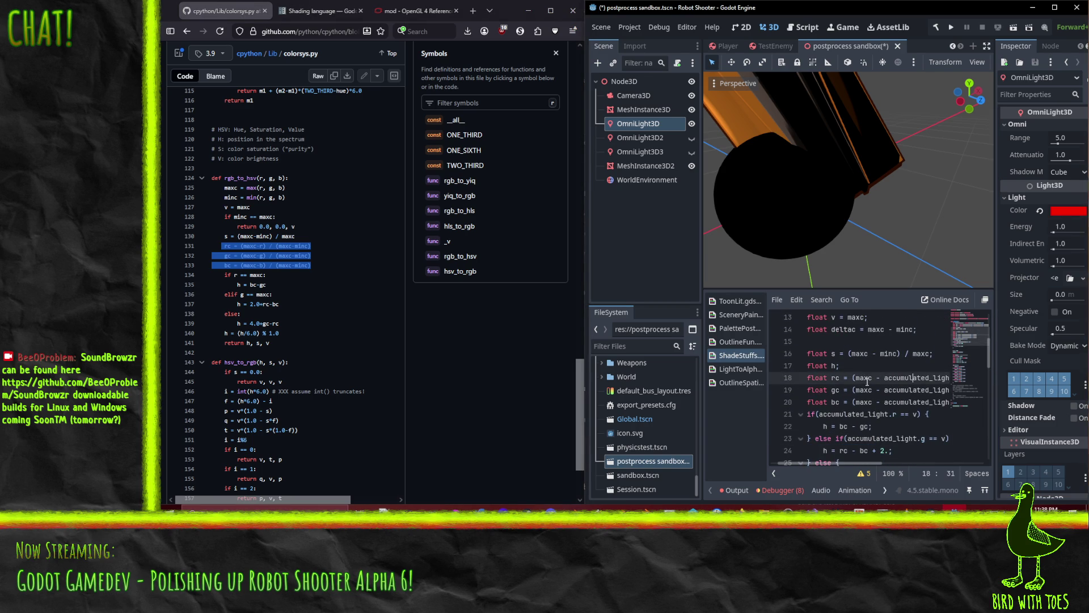
Change the red-branch condition on line 21 from v to maxc.
mouse_move(839, 464)
mouse_down()
mouse_move(862, 466)
mouse_move(822, 463)
mouse_move(870, 461)
mouse_move(824, 461)
mouse_up()
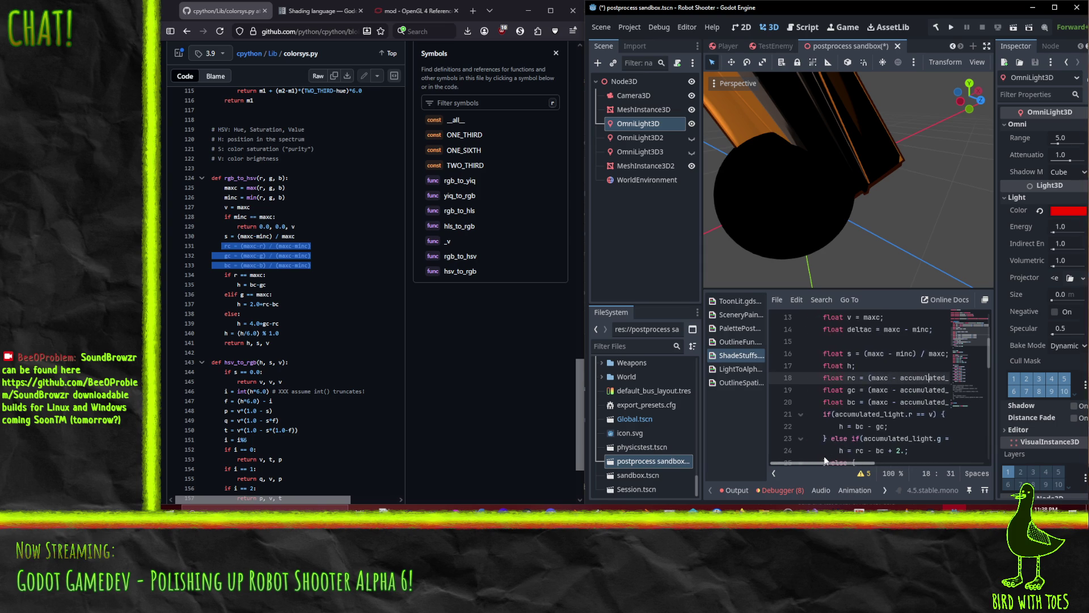
scroll(823, 457, down, 3)
scroll(866, 397, down, 3)
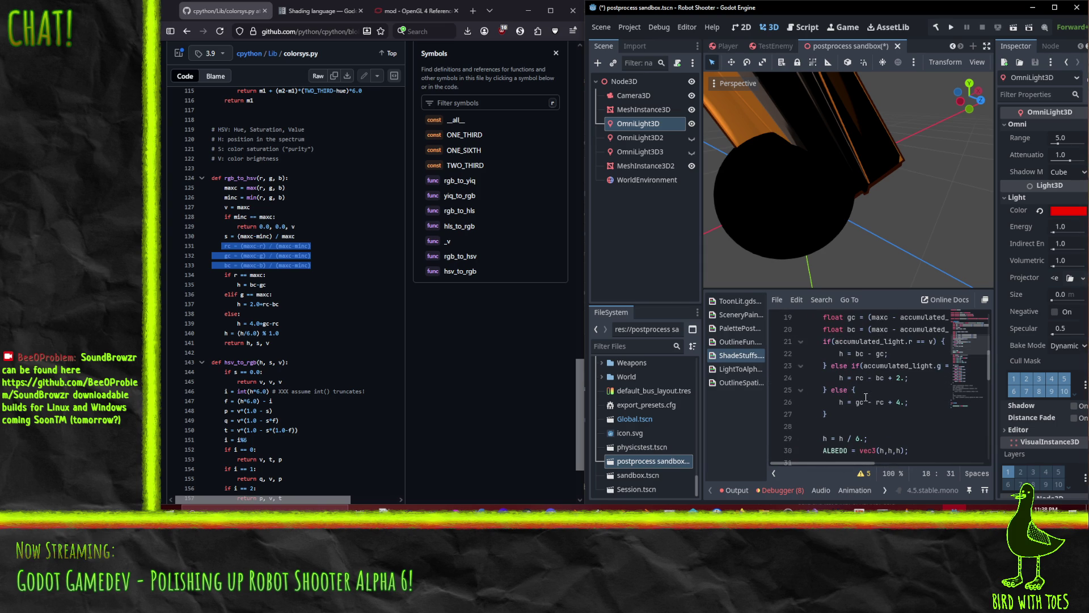
click(849, 341)
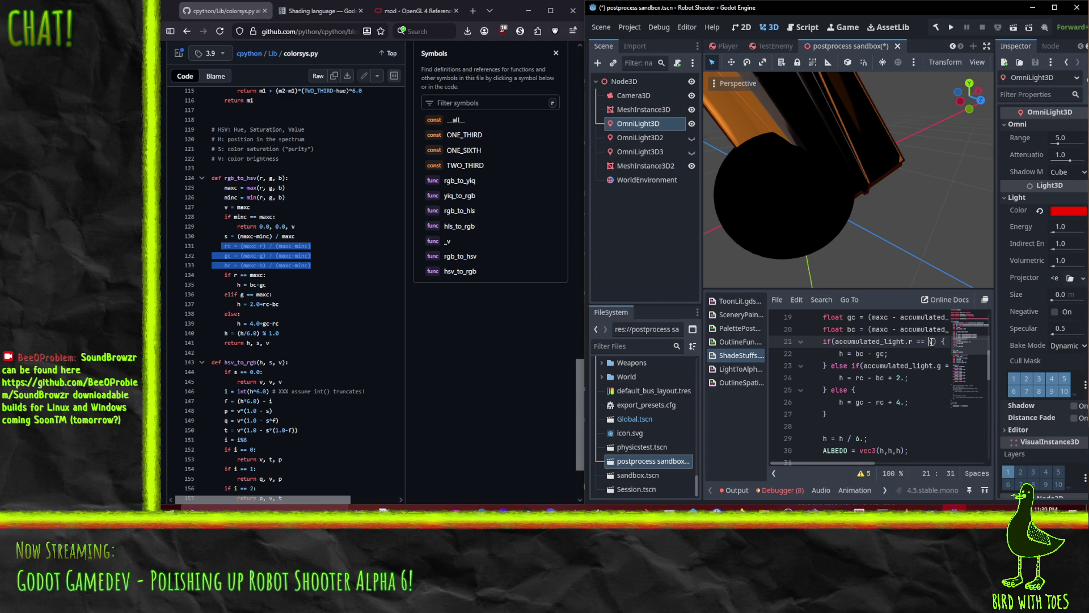
key(Delete)
text(maxc)
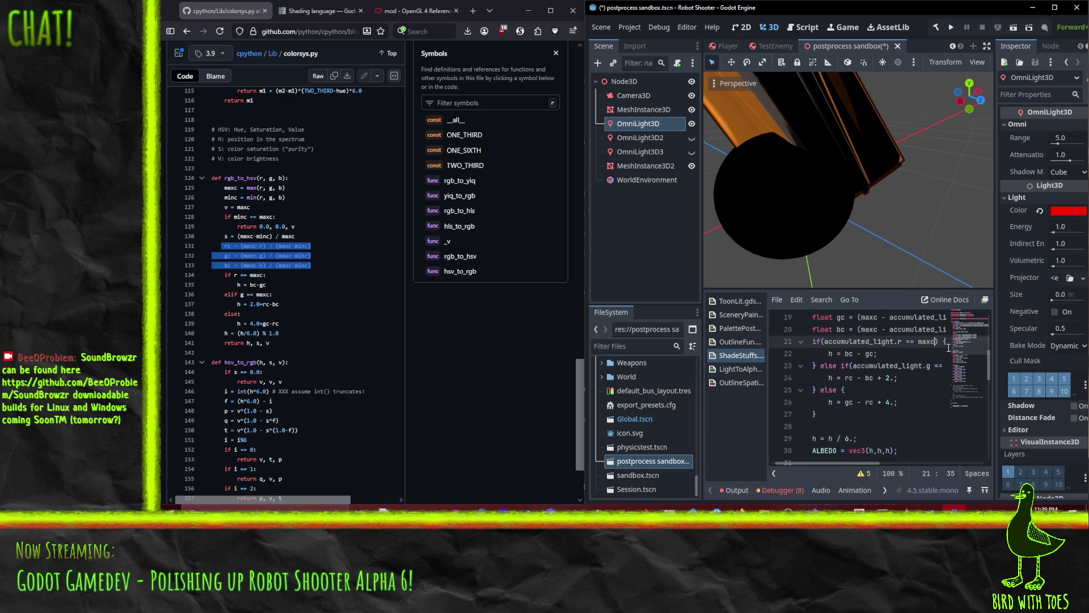
Change the green-branch condition on line 23 from v to maxc.
click(883, 366)
key(End)
click(922, 367)
key(BackSpace)
text(xc)
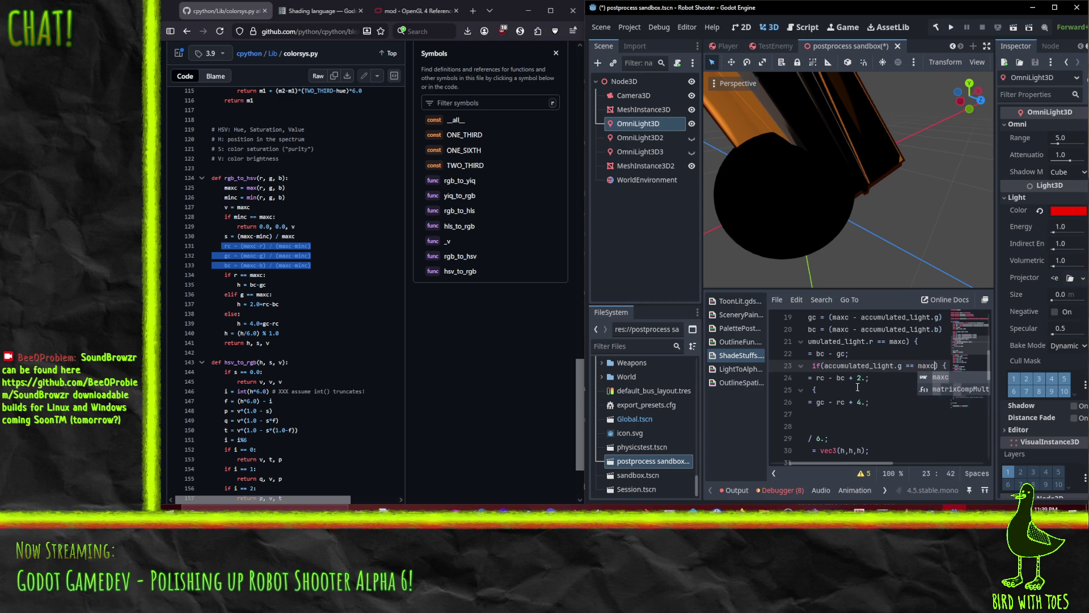
click(820, 390)
key(Home)
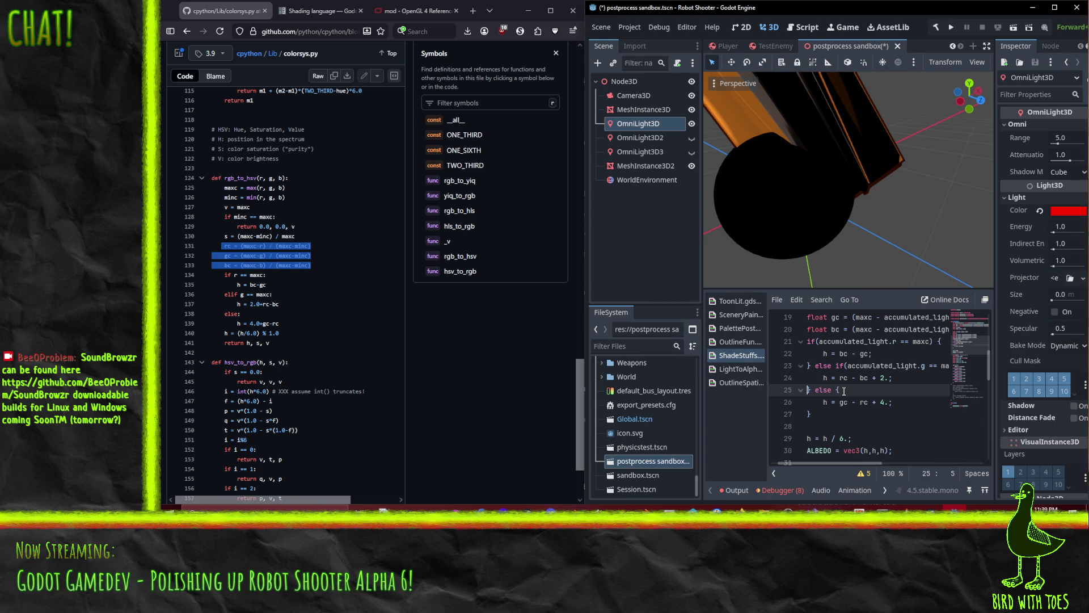
key(Down)
key(Down)
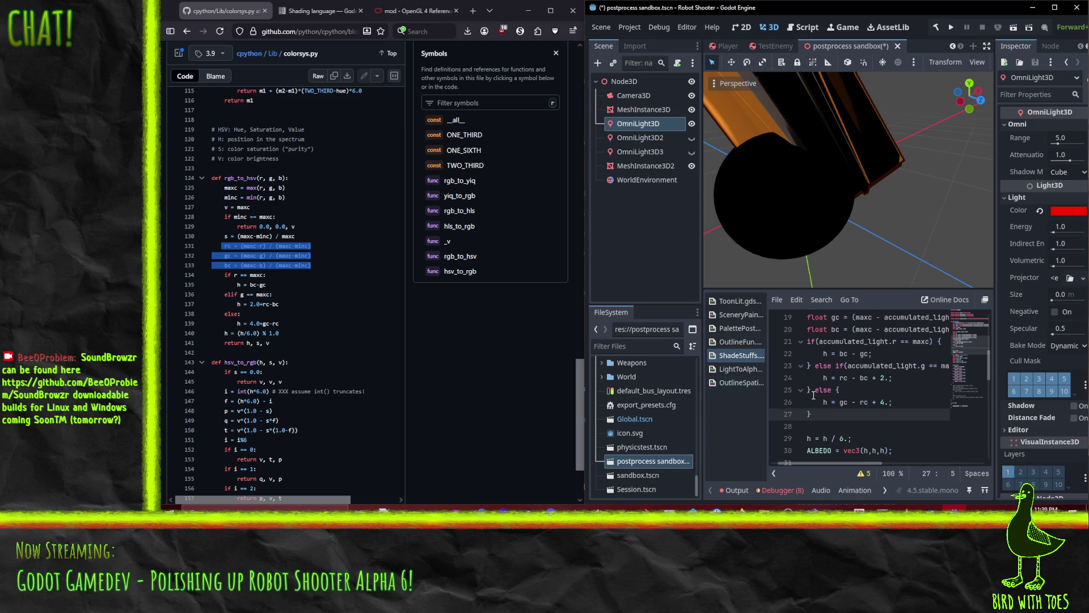
Try dark yellow, pink, lavender blue, purple and green light colours on the sphere.
click(880, 378)
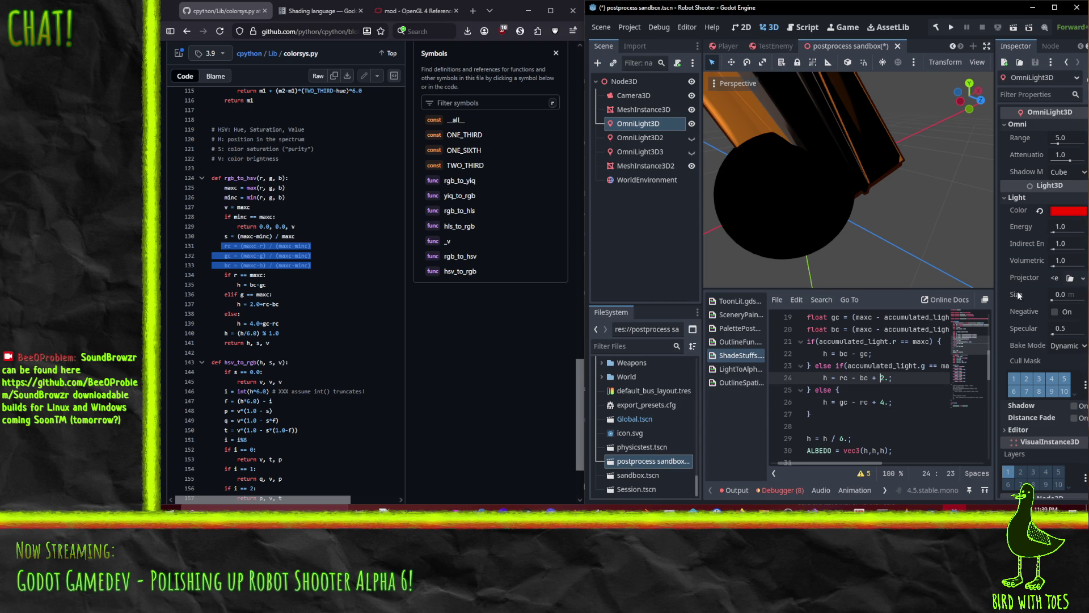
click(1069, 210)
mouse_move(992, 322)
mouse_down()
mouse_move(1018, 359)
mouse_move(1046, 345)
mouse_move(1048, 326)
mouse_move(999, 250)
mouse_move(970, 234)
mouse_up()
mouse_move(1065, 422)
mouse_down()
mouse_move(1078, 422)
mouse_move(1088, 389)
mouse_move(1050, 389)
mouse_move(1059, 422)
mouse_up()
mouse_move(1062, 263)
mouse_down()
mouse_move(1027, 229)
mouse_move(1050, 117)
mouse_up()
mouse_move(1025, 228)
mouse_down()
mouse_move(1062, 265)
mouse_move(905, 121)
mouse_move(782, 209)
mouse_move(815, 430)
mouse_up()
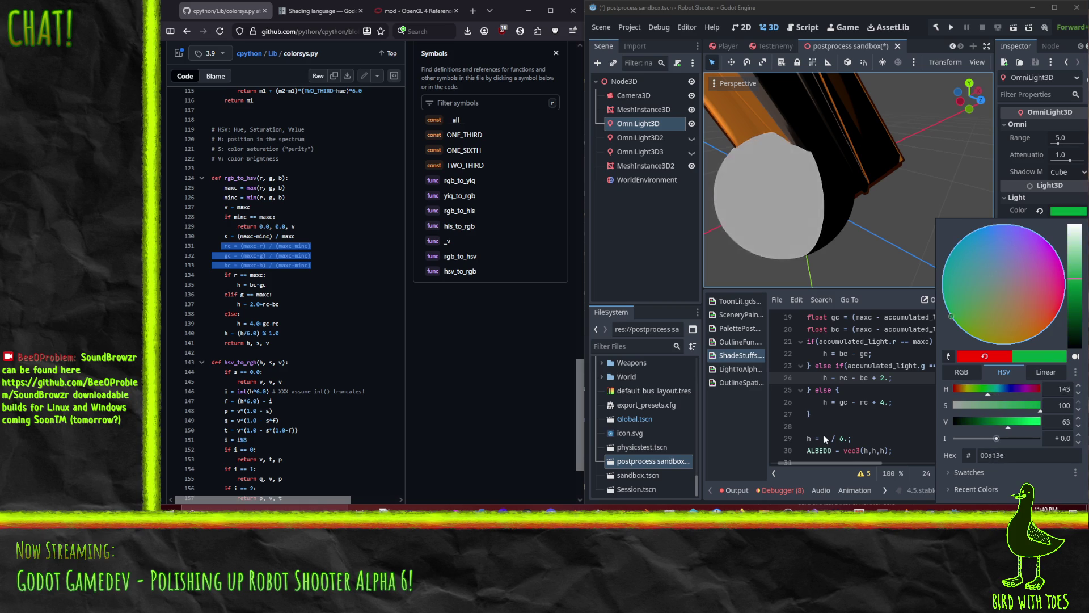
key(ctrl+z)
mouse_move(1063, 266)
mouse_down()
mouse_move(1032, 128)
mouse_move(866, 155)
mouse_move(784, 223)
mouse_move(758, 398)
mouse_move(754, 317)
mouse_move(806, 238)
mouse_move(884, 217)
mouse_move(1054, 444)
mouse_move(842, 362)
mouse_move(840, 284)
mouse_move(857, 212)
mouse_move(919, 364)
mouse_move(964, 431)
mouse_move(1044, 509)
mouse_move(1062, 305)
mouse_up()
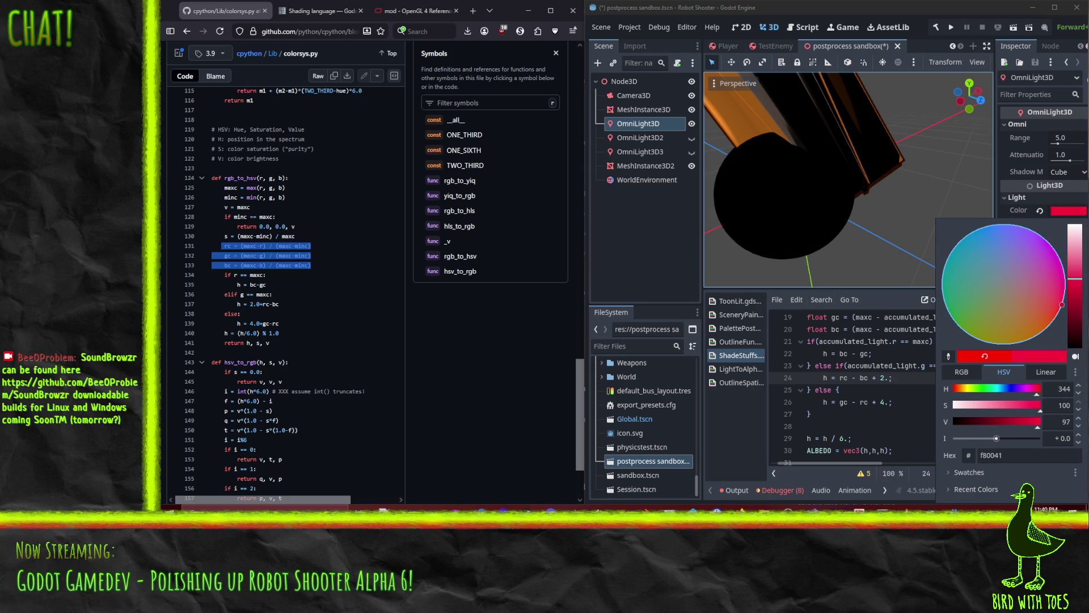
Set the light colour in RGB to R 255, G 0, B 245 (ff00f5).
click(954, 373)
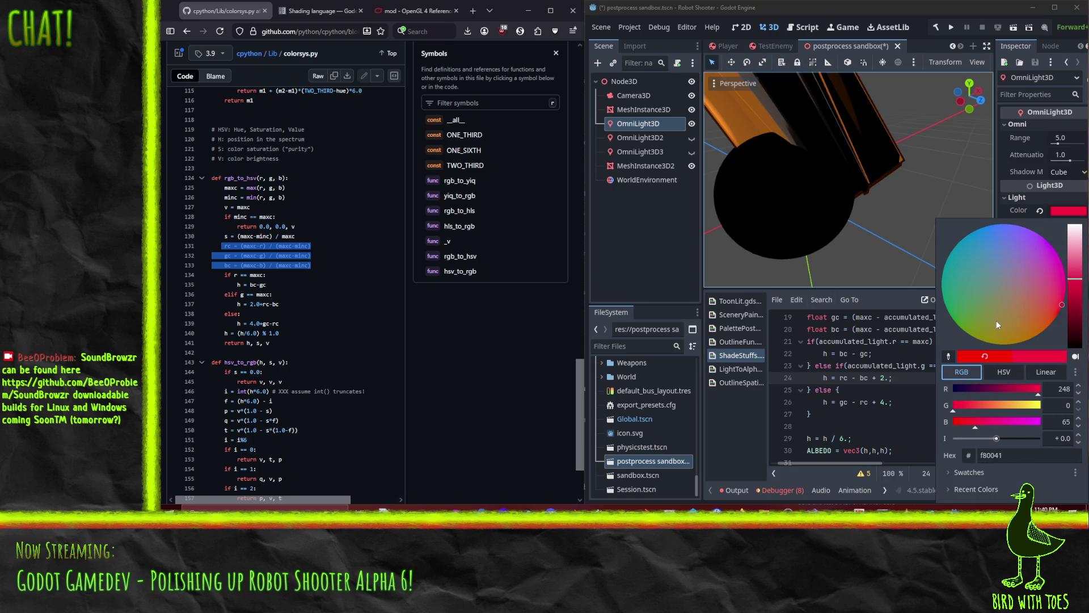
click(1060, 305)
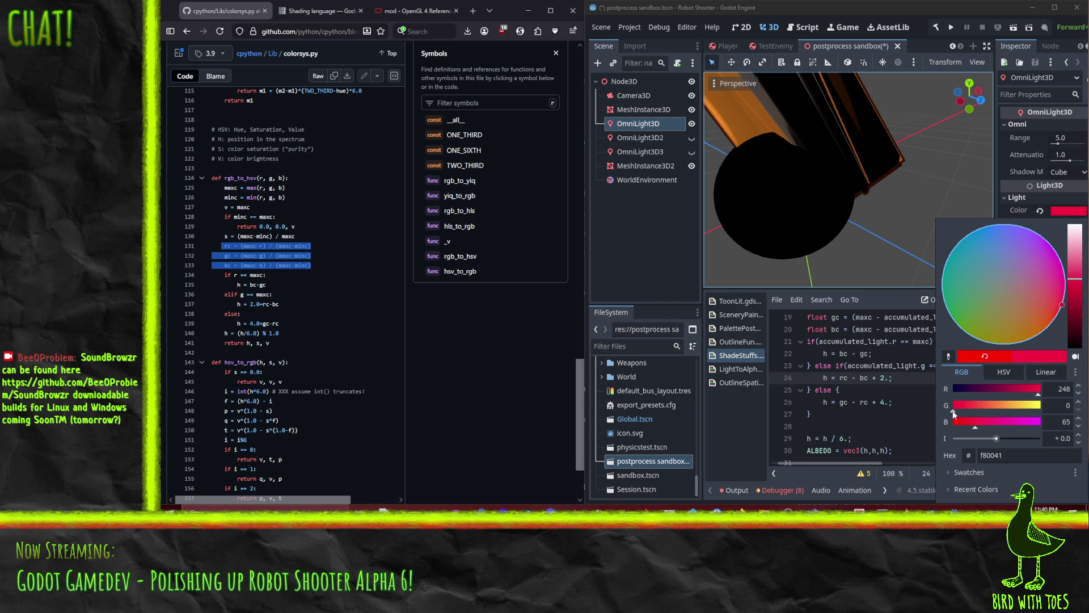
drag(988, 424, 1066, 427)
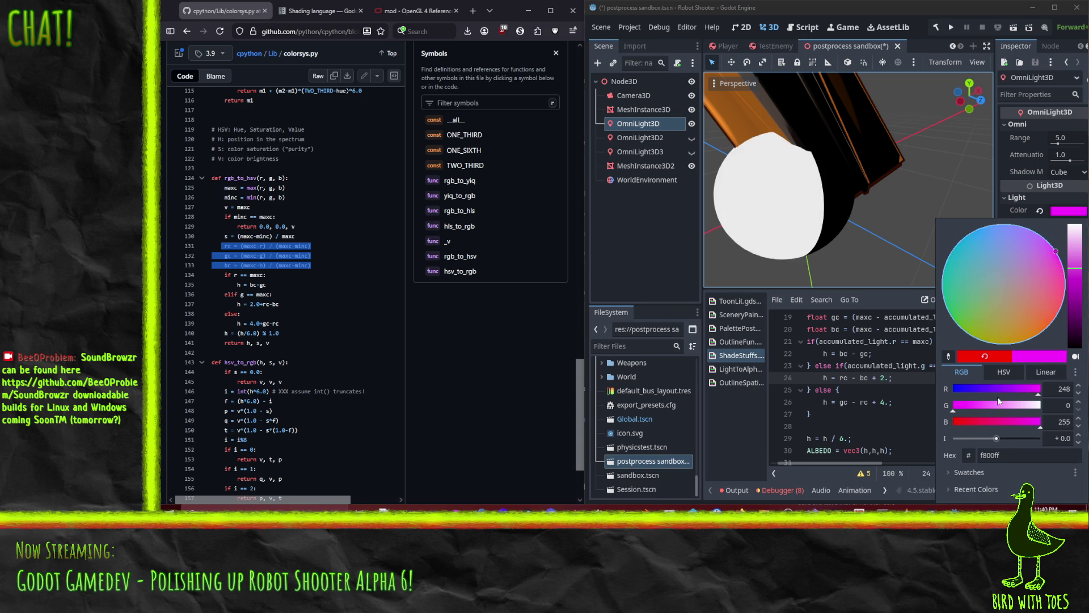
mouse_move(1036, 397)
mouse_down()
mouse_move(1016, 390)
mouse_move(1046, 401)
mouse_up()
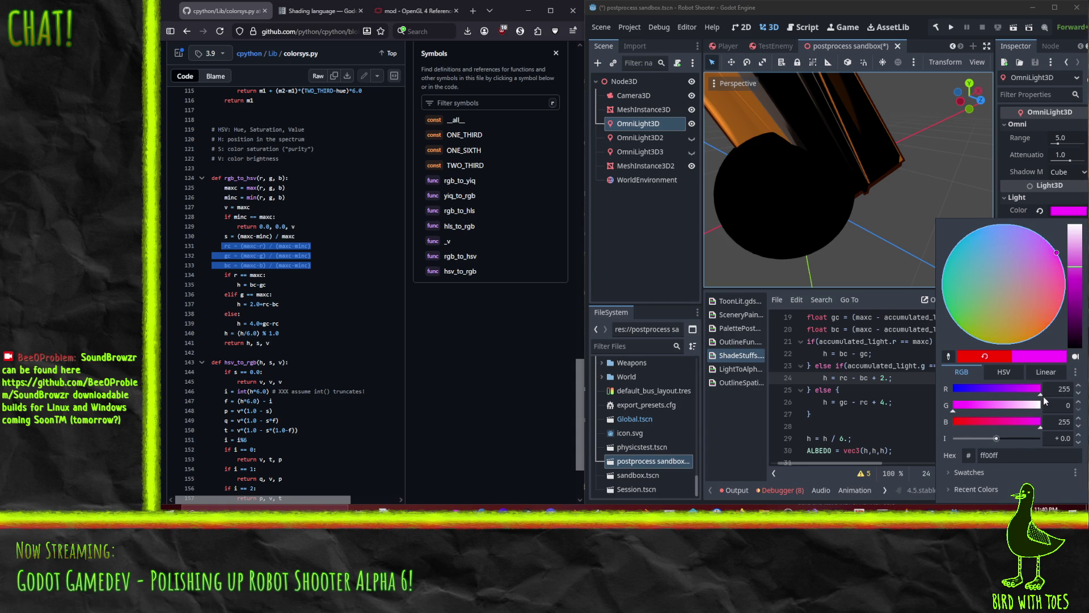
click(1037, 426)
click(866, 367)
scroll(866, 368, up, 2)
click(864, 378)
scroll(866, 377, down, 2)
double_click(844, 354)
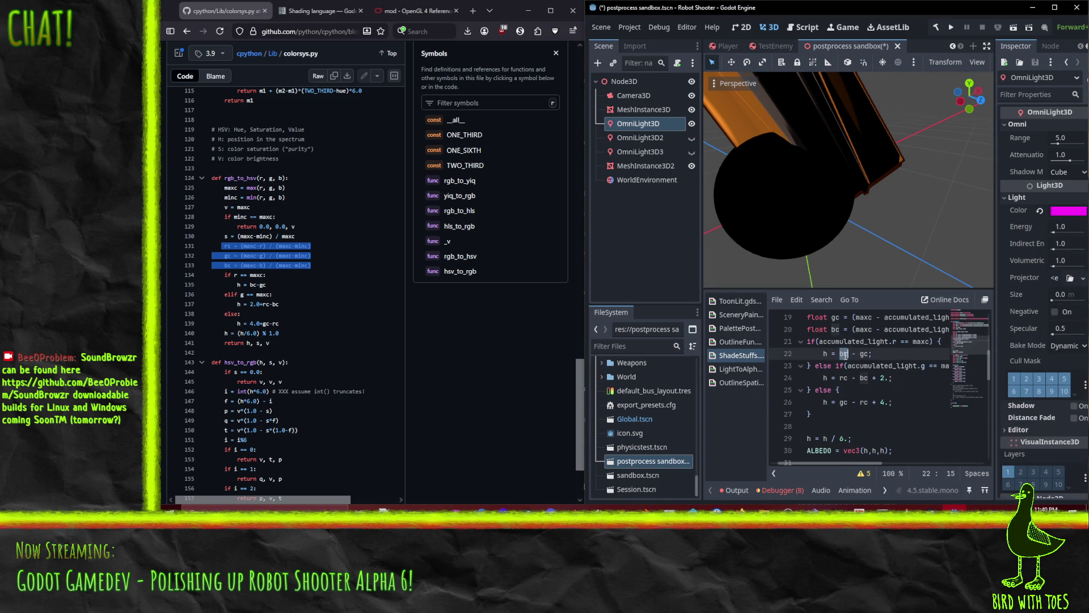
double_click(864, 354)
click(821, 342)
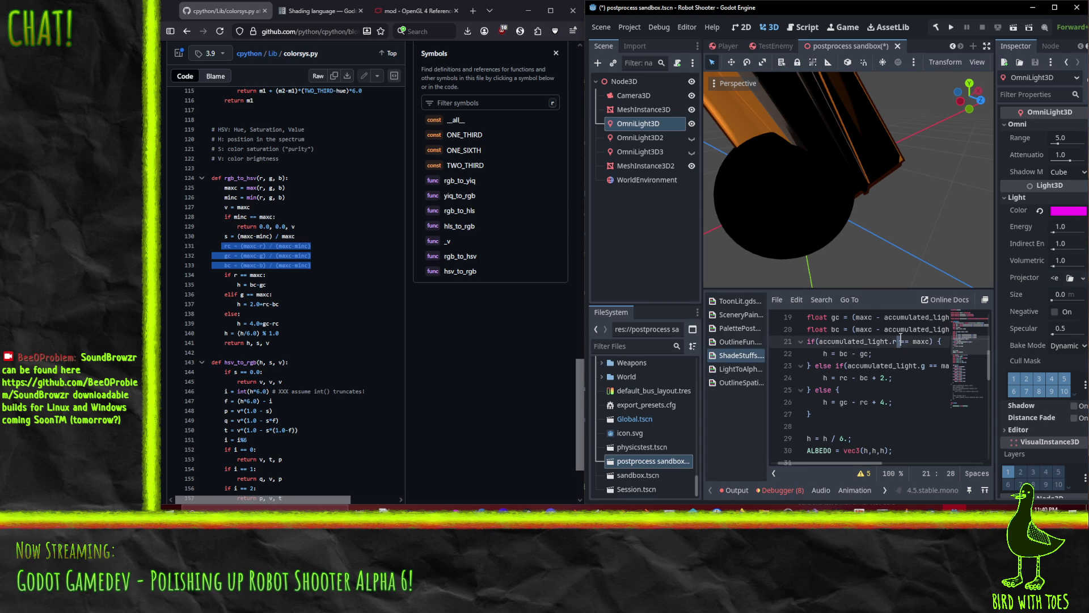
click(862, 354)
double_click(862, 354)
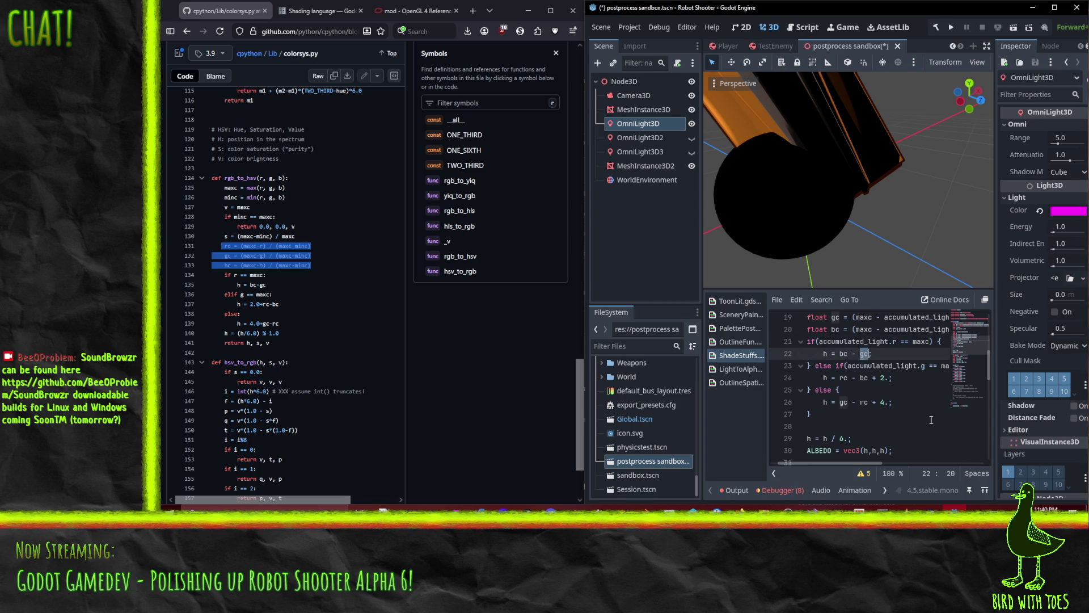
click(1067, 212)
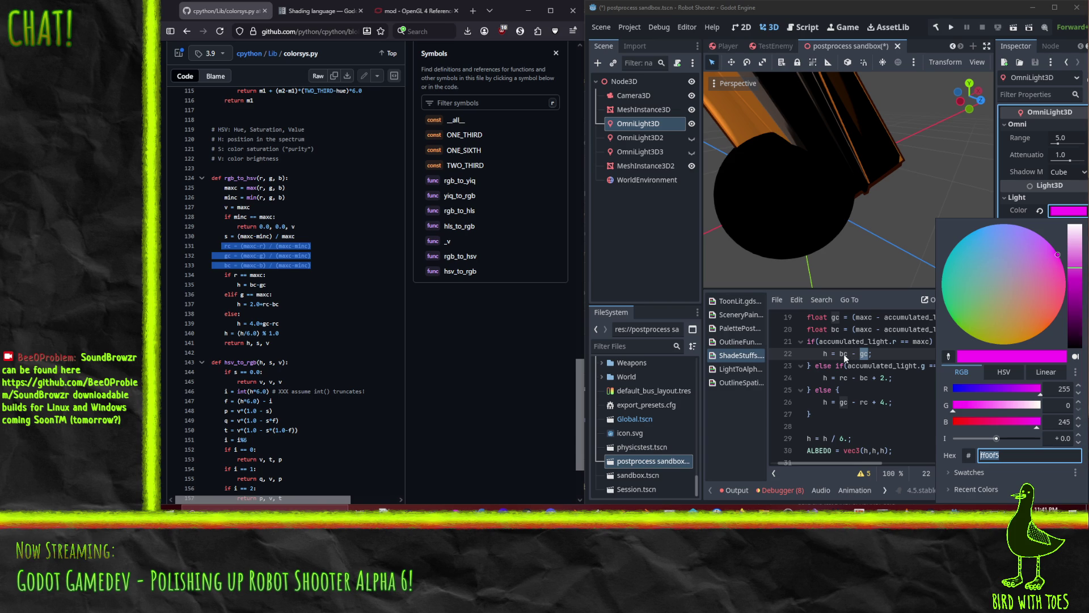
click(843, 354)
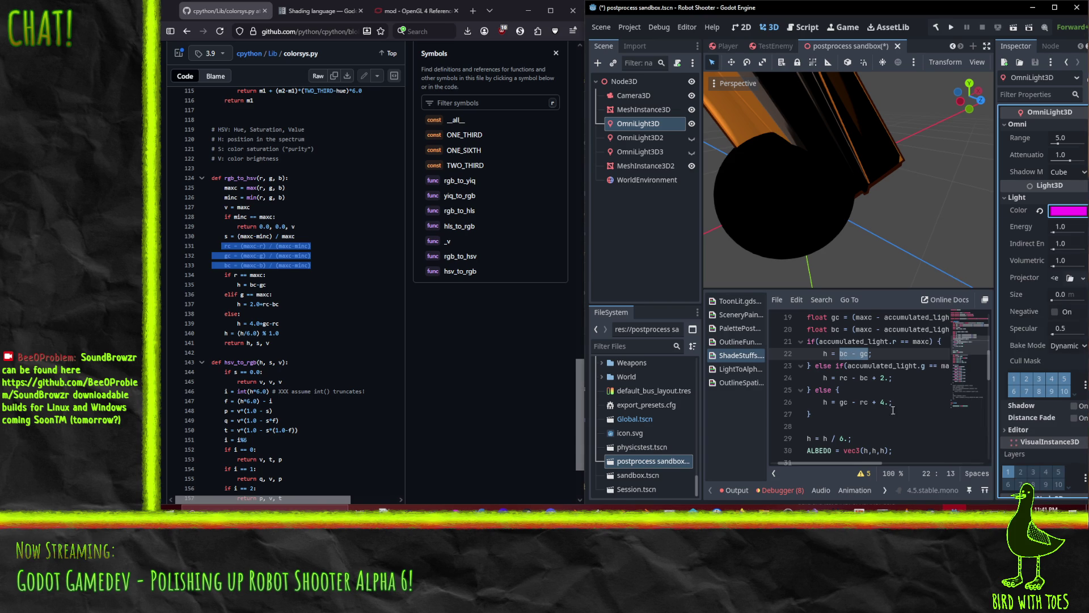
click(281, 284)
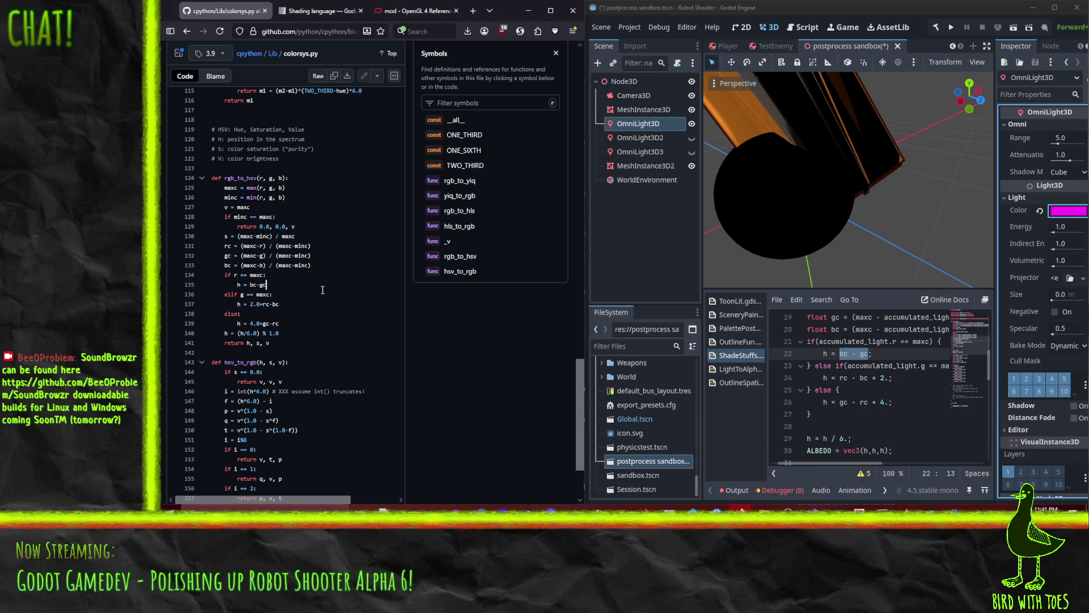
scroll(322, 290, up, 2)
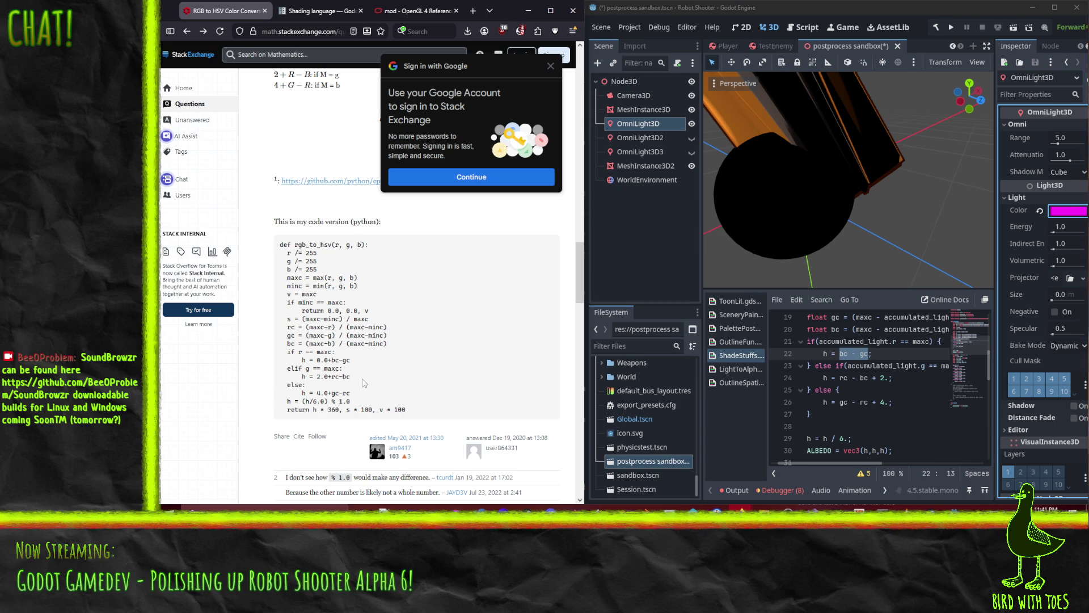
Scroll the Stack Exchange page to the % 1.0 comments and the 'Regarding (mod6)' answer.
scroll(364, 383, down, 2)
scroll(359, 317, down, 2)
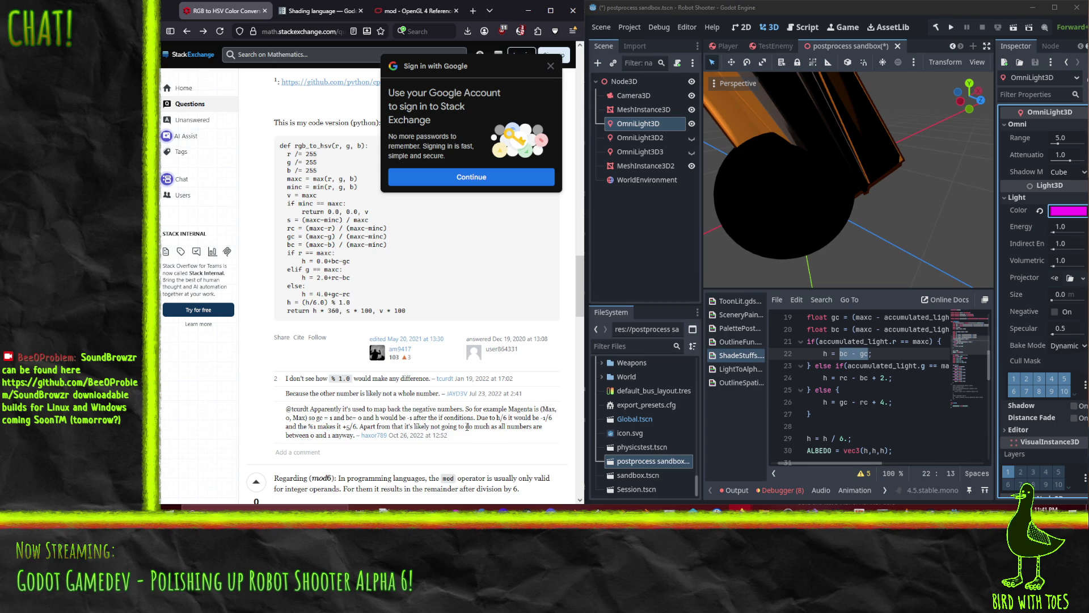
scroll(851, 408, down, 2)
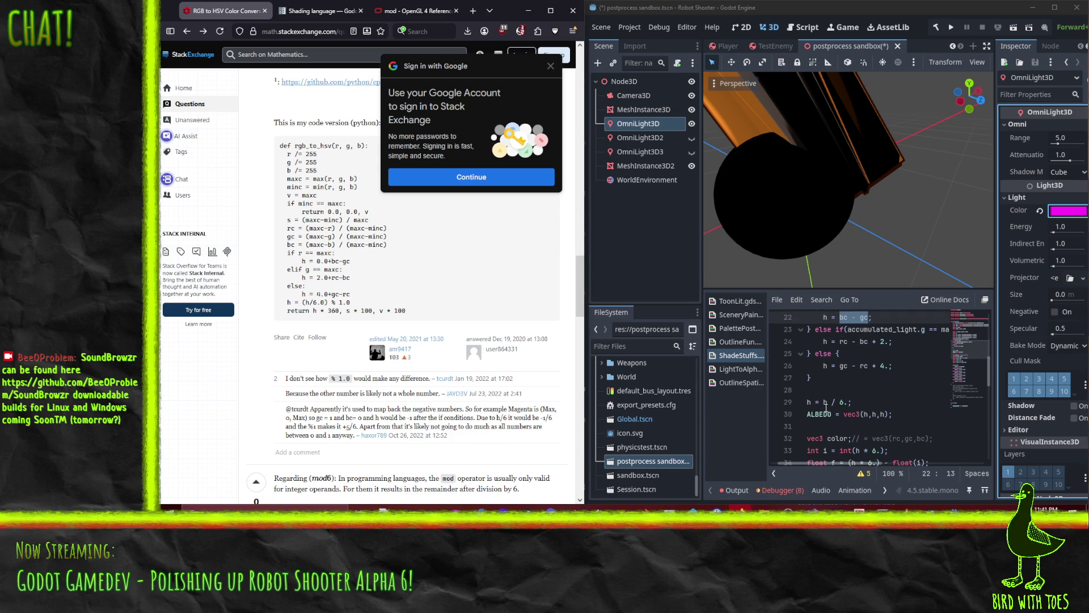
Wrap the line 29 hue division as h = abs(h / 6.);.
click(825, 404)
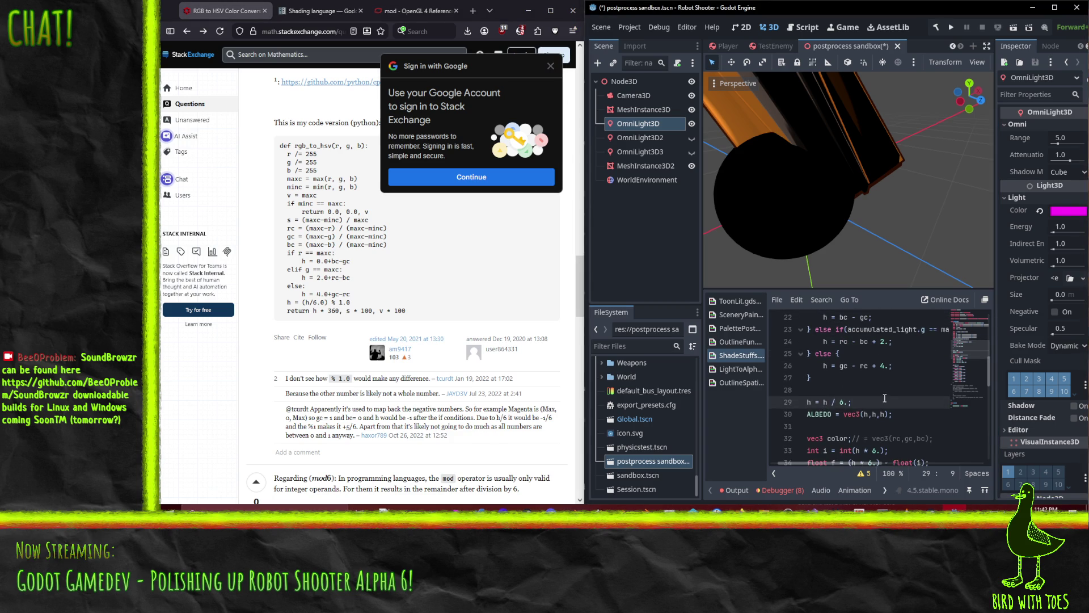
text(abs()
key(Right)
key(Right)
key(Right)
click(876, 367)
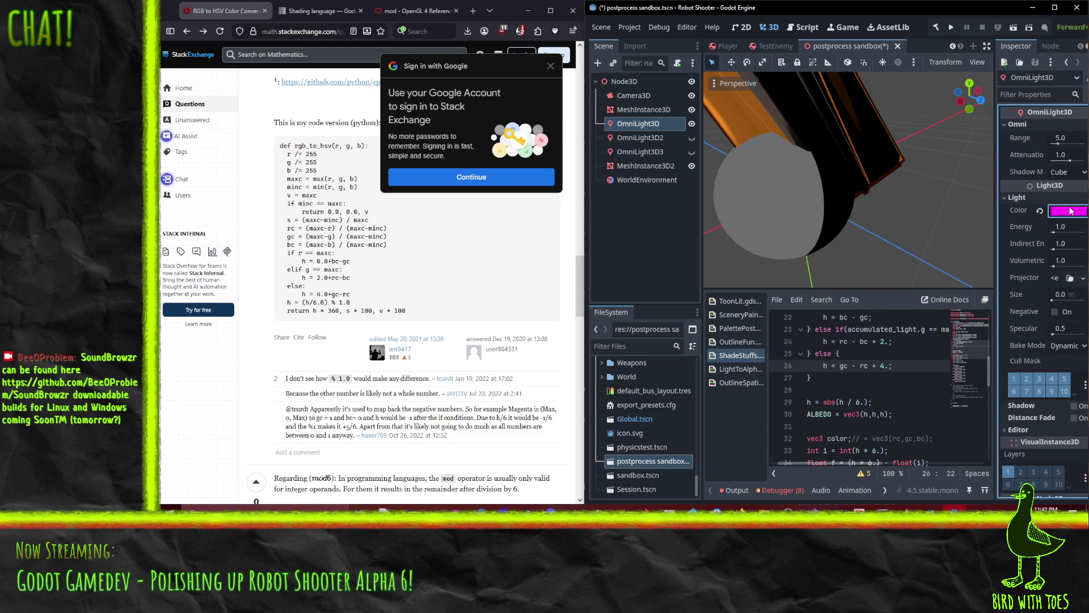
Drag the light's HSV hue to 0, making it pure red ff0000.
click(1069, 211)
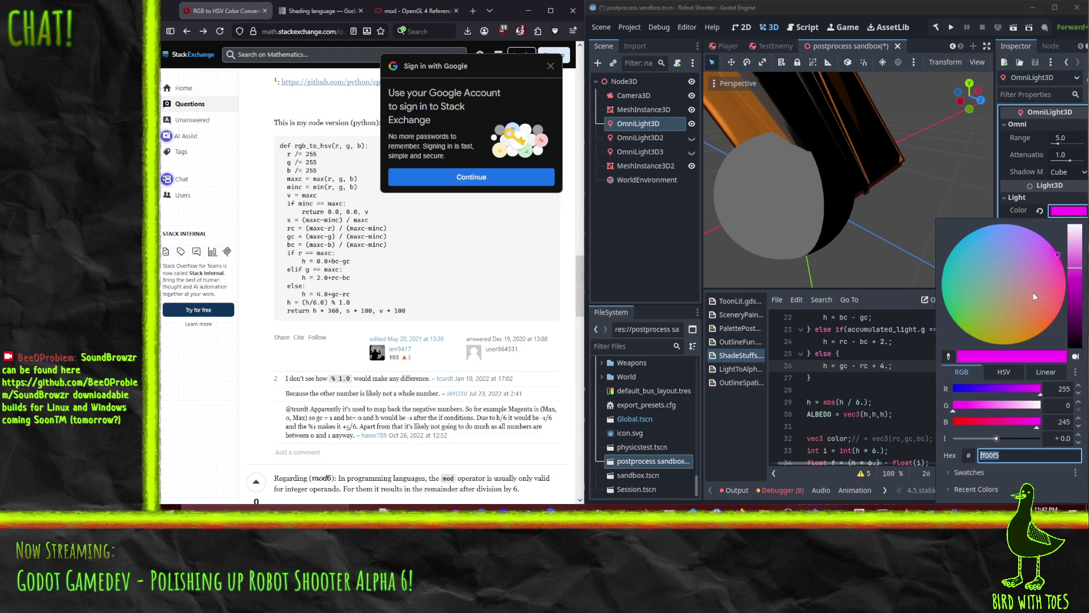
click(1016, 374)
mouse_move(1036, 391)
mouse_down()
mouse_move(959, 394)
mouse_move(1047, 397)
mouse_move(935, 389)
mouse_up()
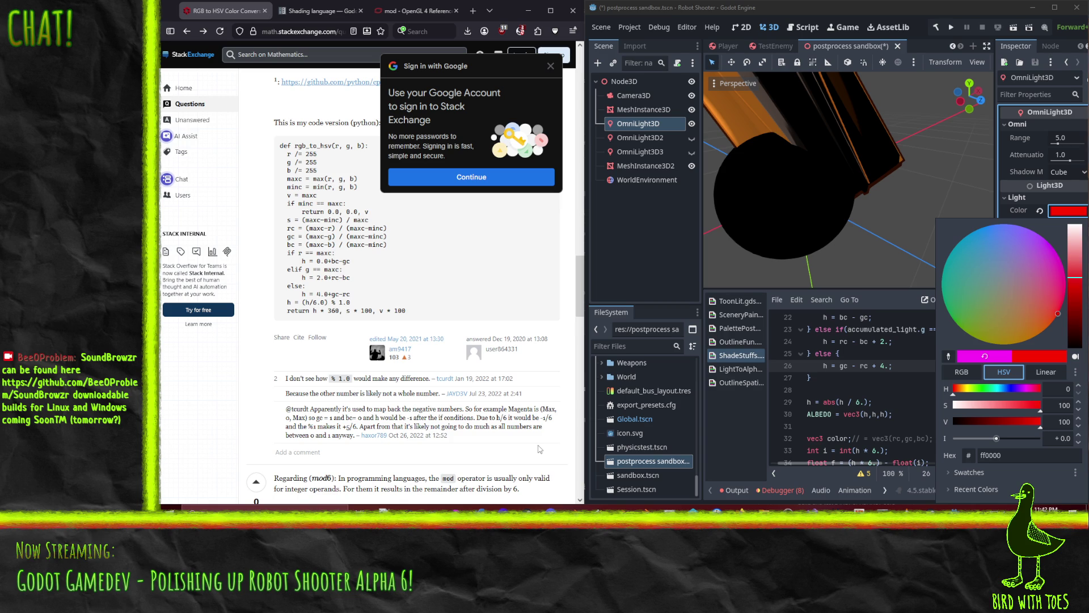
Scroll through the mod 6 answer and back up to the question's HSV formulas.
scroll(534, 427, down, 3)
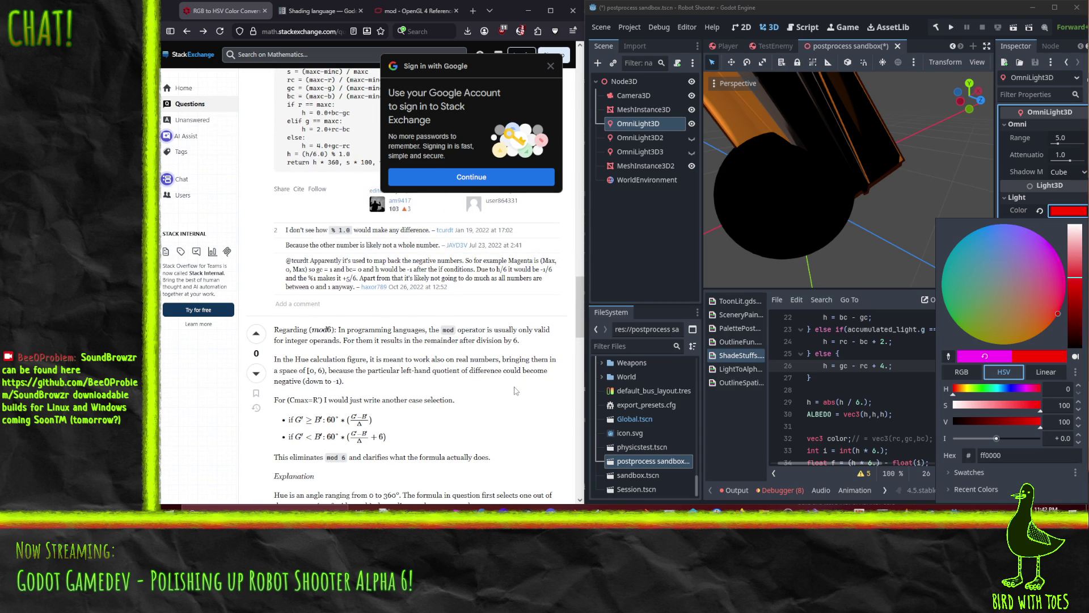
scroll(516, 391, down, 1)
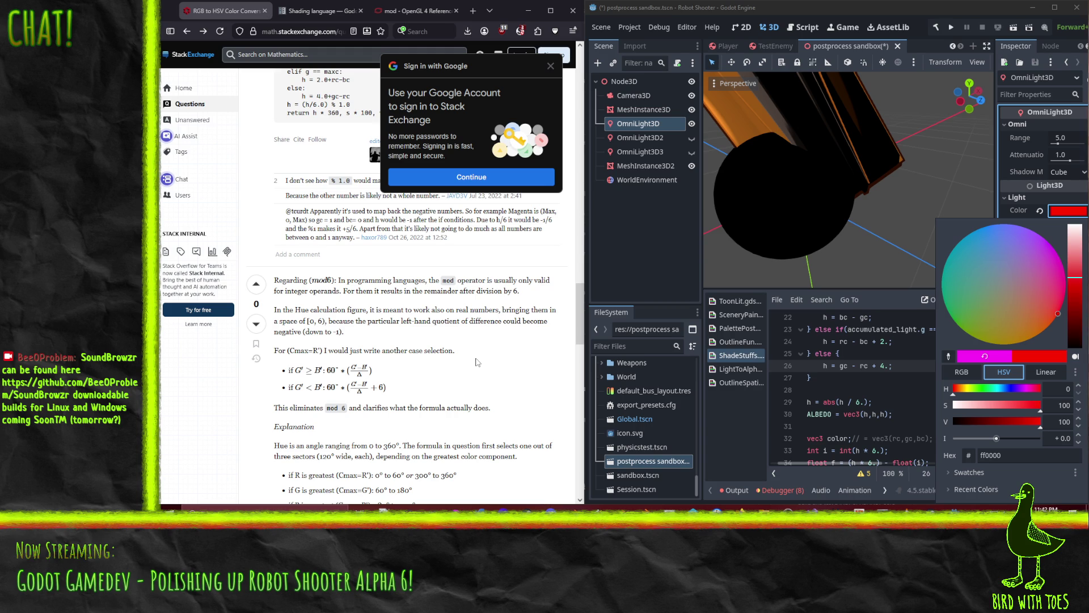
scroll(470, 356, down, 3)
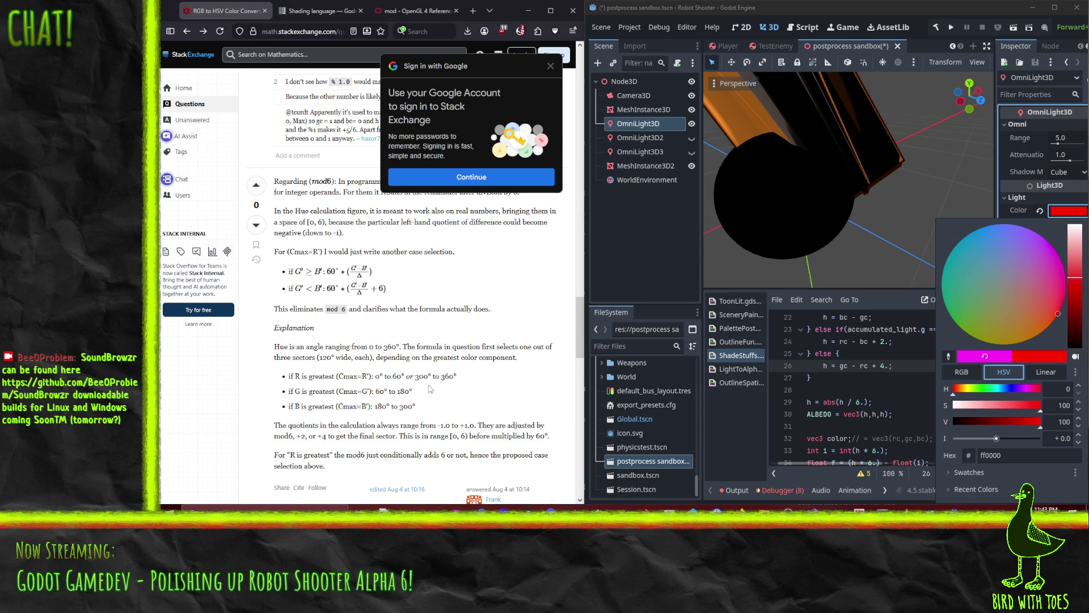
scroll(430, 389, down, 10)
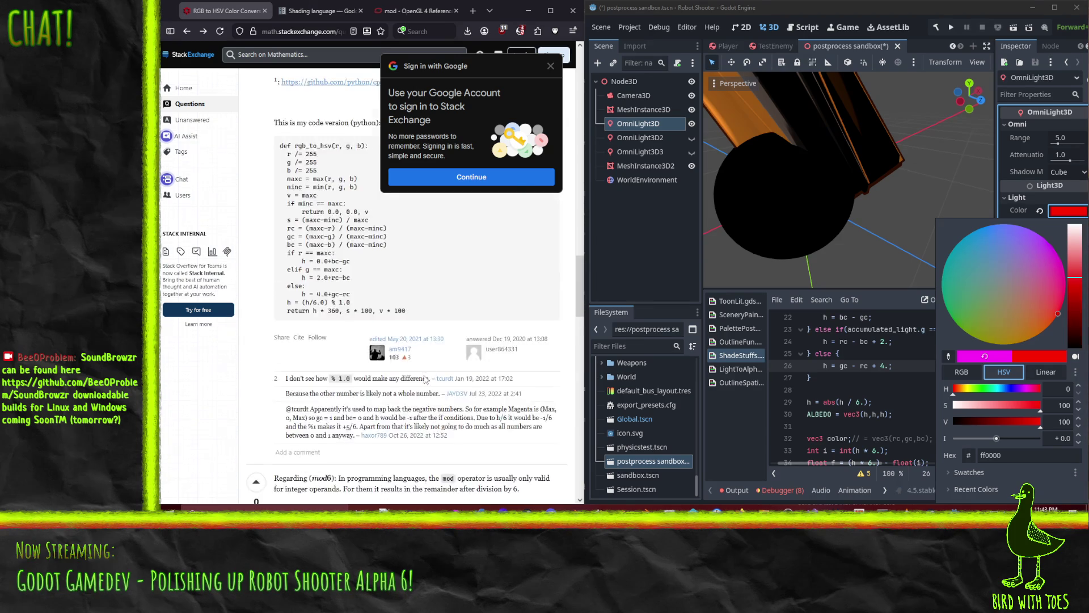
scroll(426, 380, up, 7)
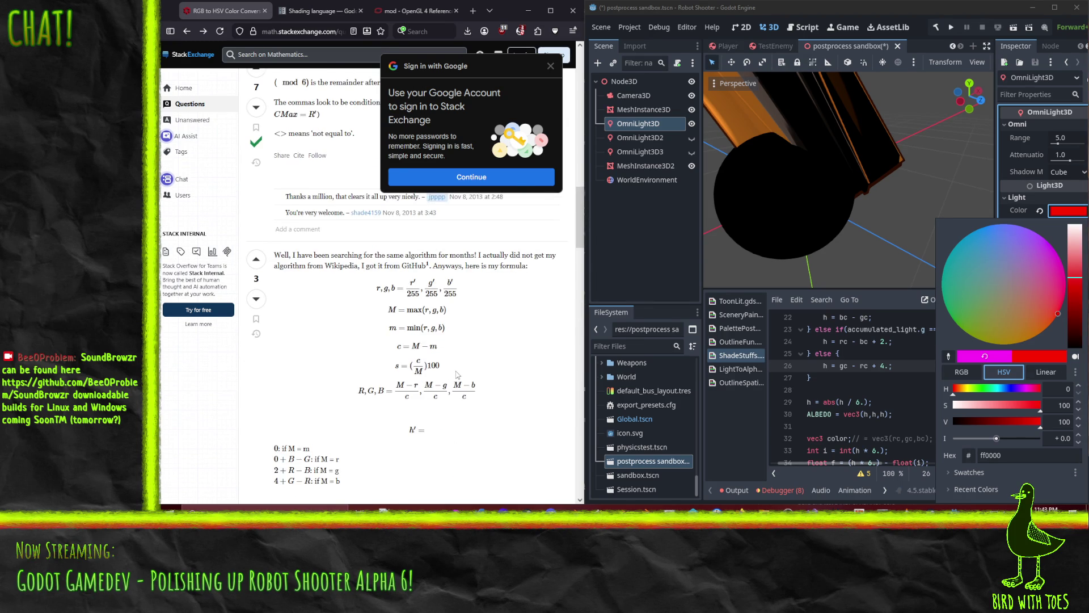
scroll(457, 375, up, 10)
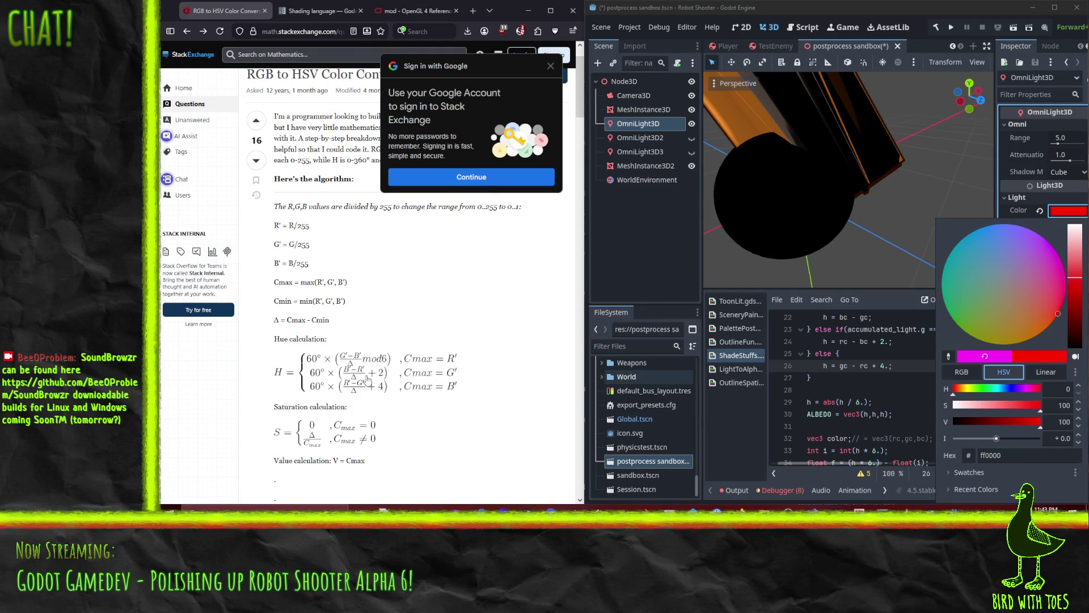
Dismiss the colour picker and scroll the shader to the hue branches around line 22.
click(883, 418)
scroll(857, 340, up, 1)
drag(876, 403, 854, 366)
click(853, 366)
click(860, 352)
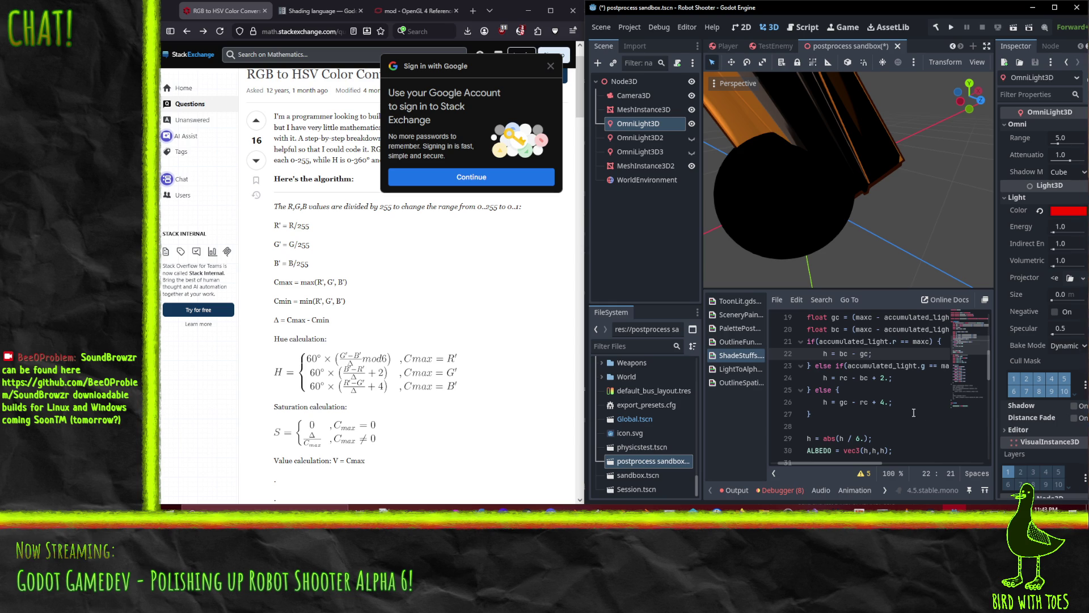
scroll(913, 414, up, 1)
mouse_move(848, 464)
mouse_down()
mouse_move(895, 464)
mouse_move(849, 459)
mouse_up()
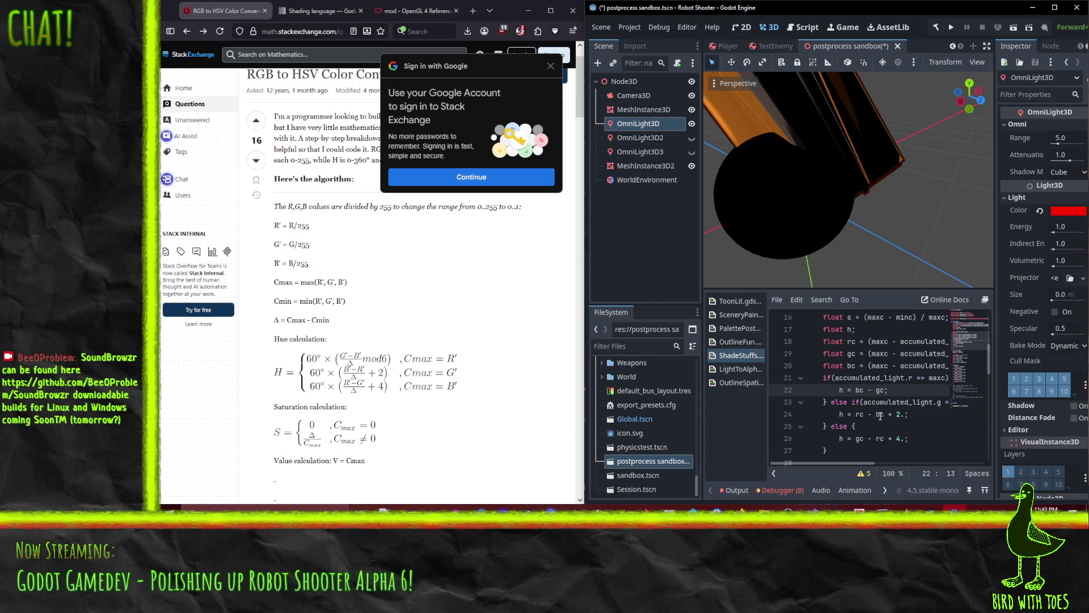
Rewrite line 22's hue formula from h = bc - gc to h = gc - bc.
key(Delete)
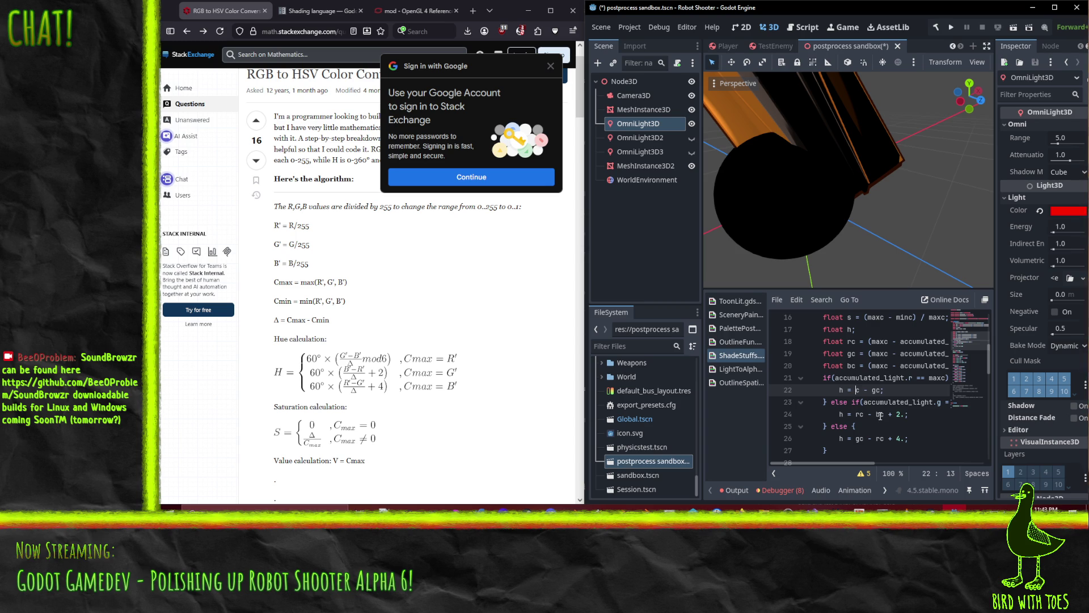
text(g)
key(Delete)
text(g)
text(c)
key(Right)
key(Right)
key(Right)
key(Delete)
text(b)
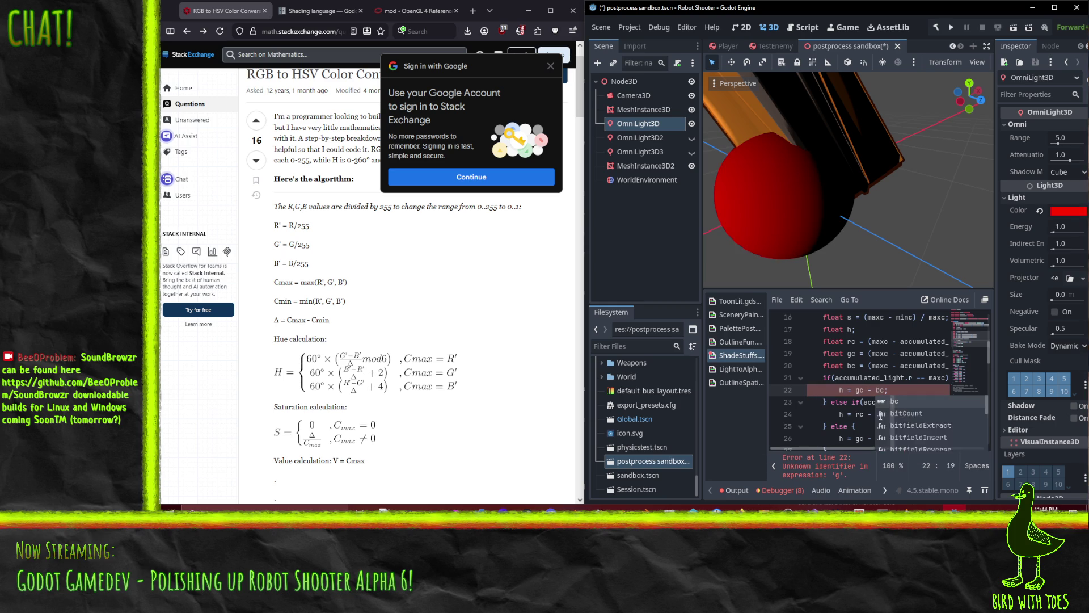
click(881, 377)
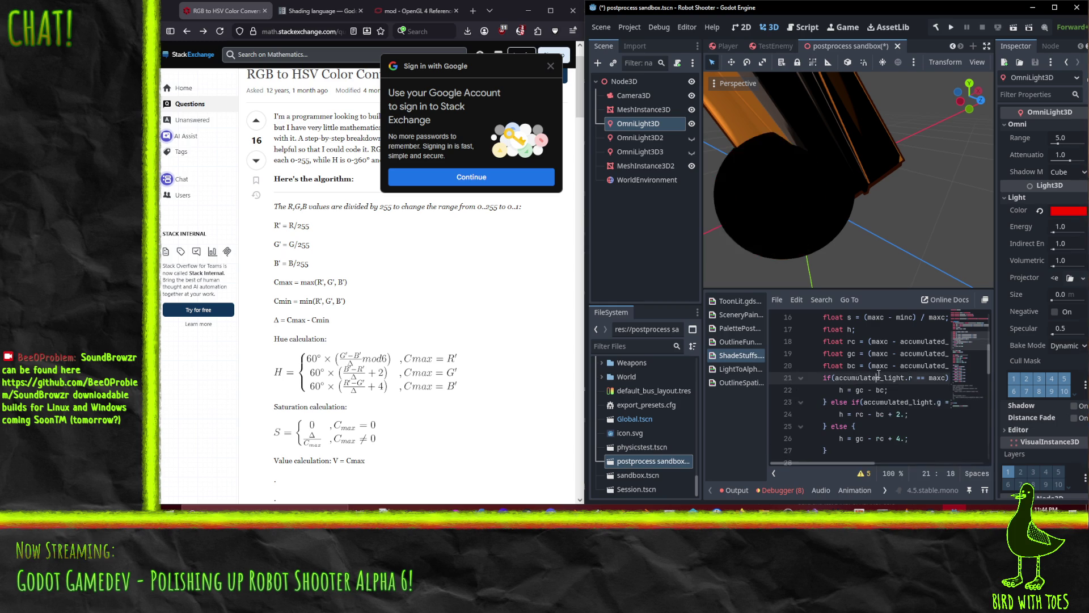
Test the shader by shifting the light colour's hue to 258.
click(1059, 212)
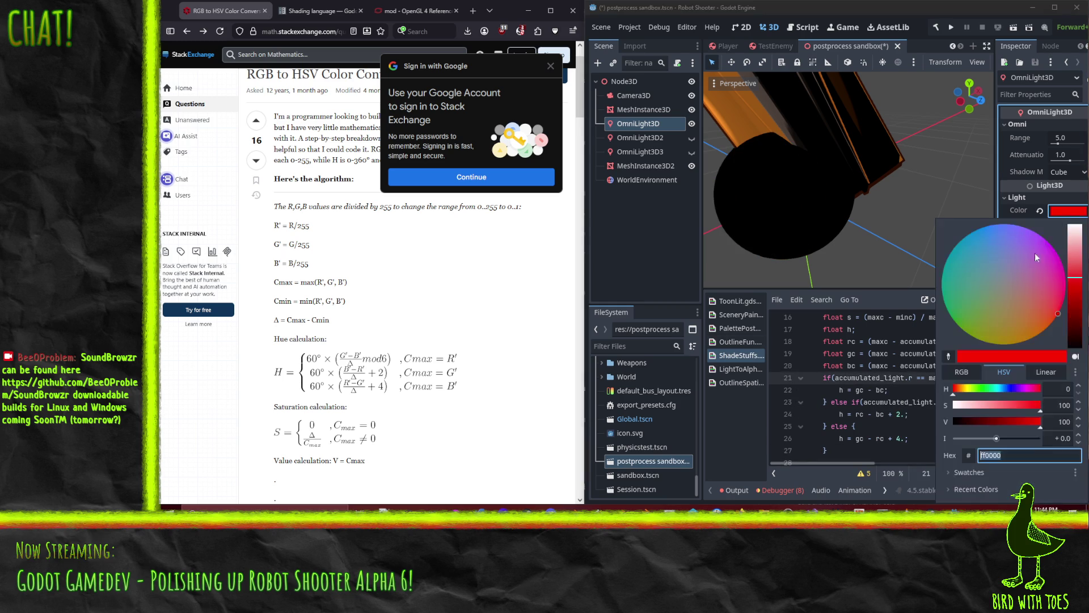
drag(959, 395, 1038, 394)
click(875, 389)
Delete the c from gc on line 22, leaving h = g - bc.
click(876, 390)
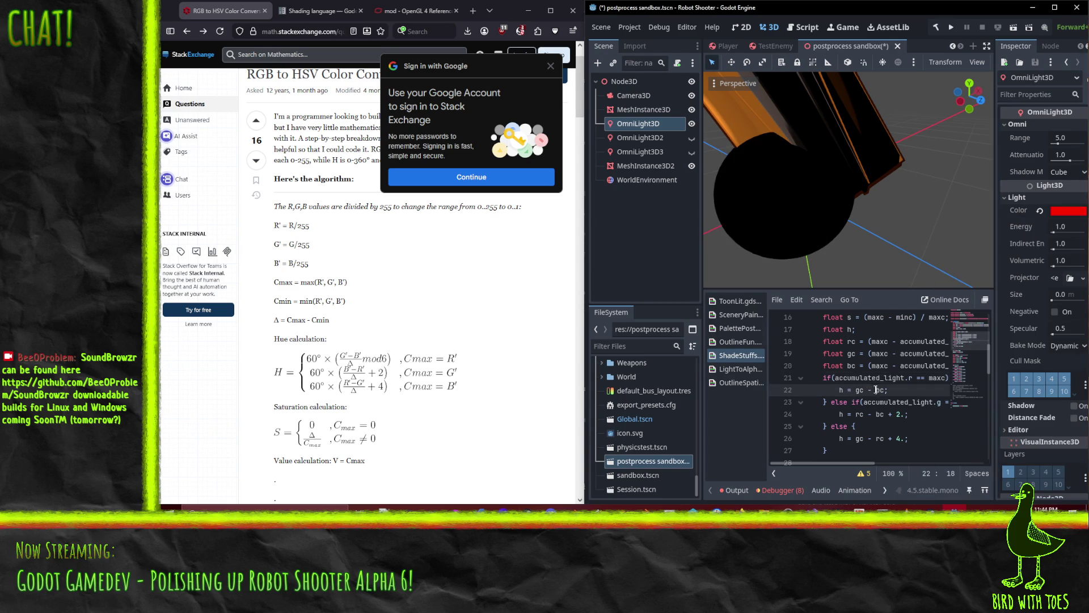
key(Right)
key(Right)
key(Up)
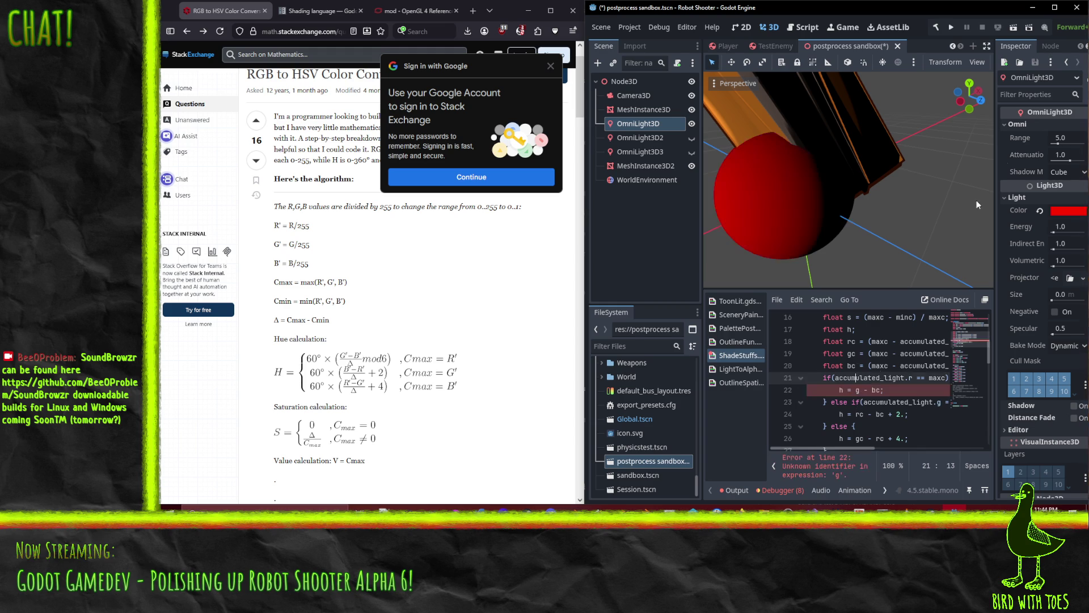
Prefix the g and bc terms on line 22 with accumulated_light copied from line 18.
double_click(923, 344)
key(ctrl+c)
click(855, 379)
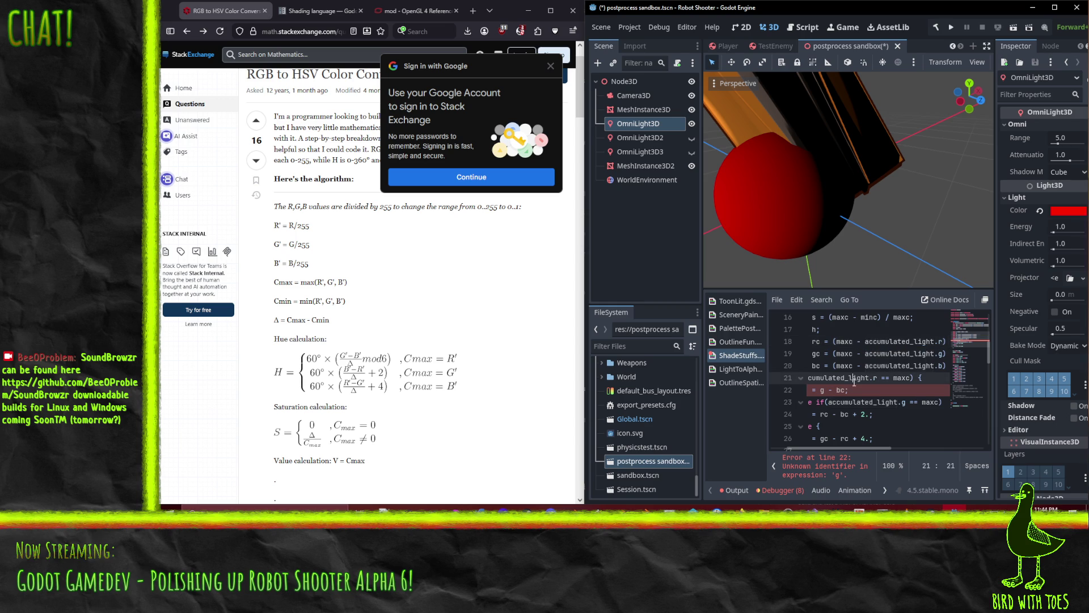
click(819, 390)
key(ctrl+v)
key(Right)
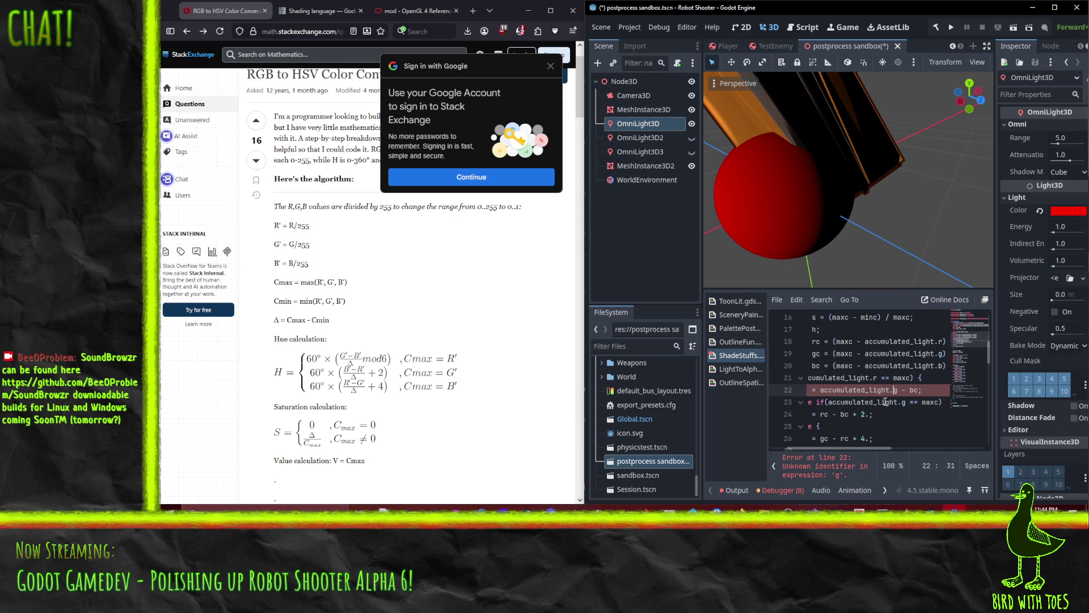
key(Right)
key(Right)
key(ctrl+v)
Start a new h assignment on the line below line 22.
key(Home)
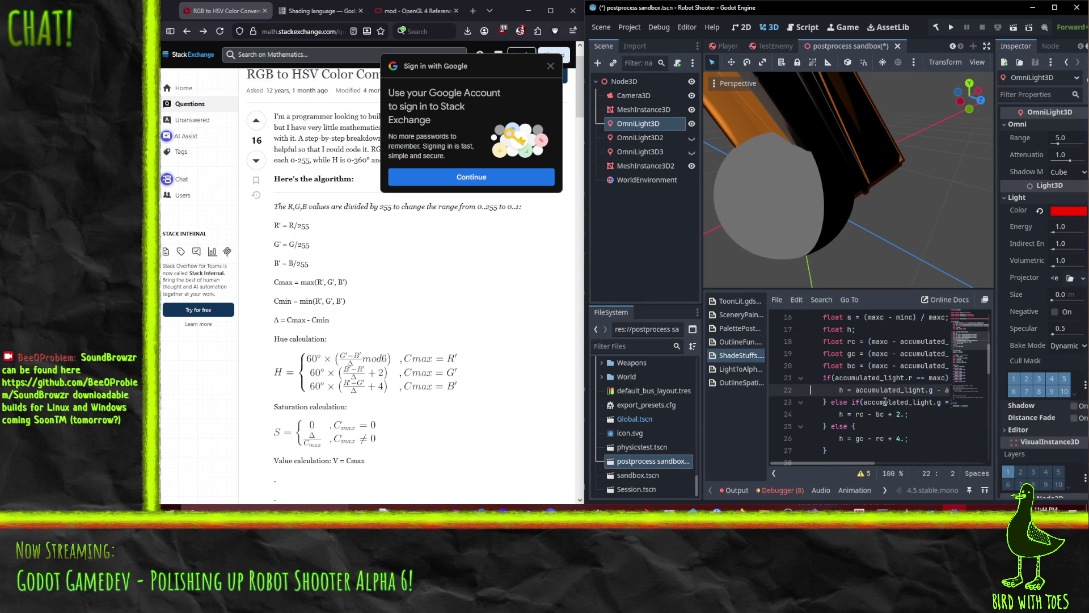
key(ctrl+Right)
key(ctrl+Right)
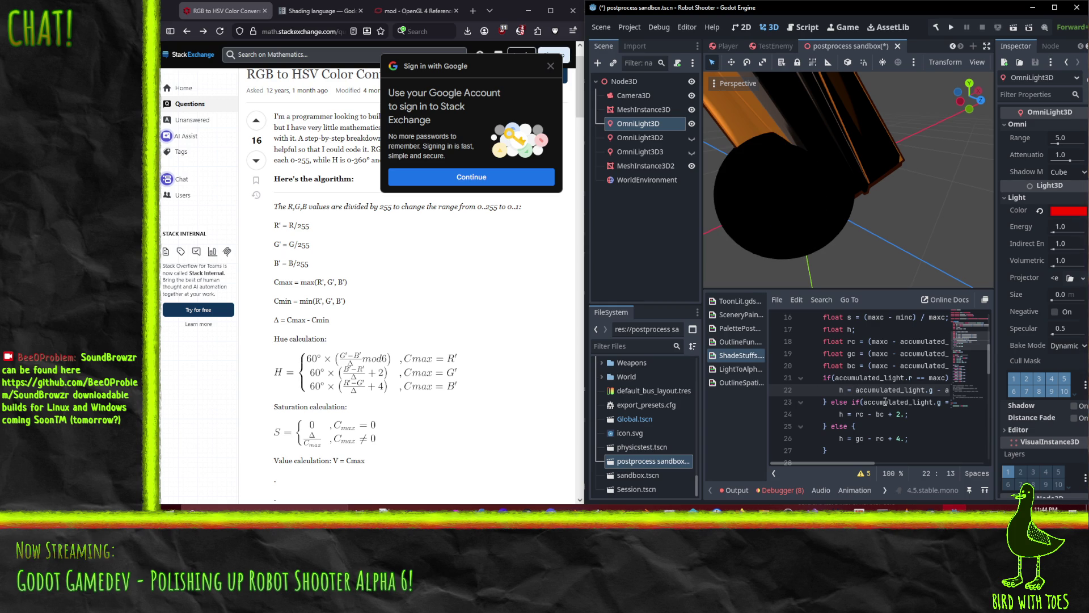
key(End)
key(Return)
text(h)
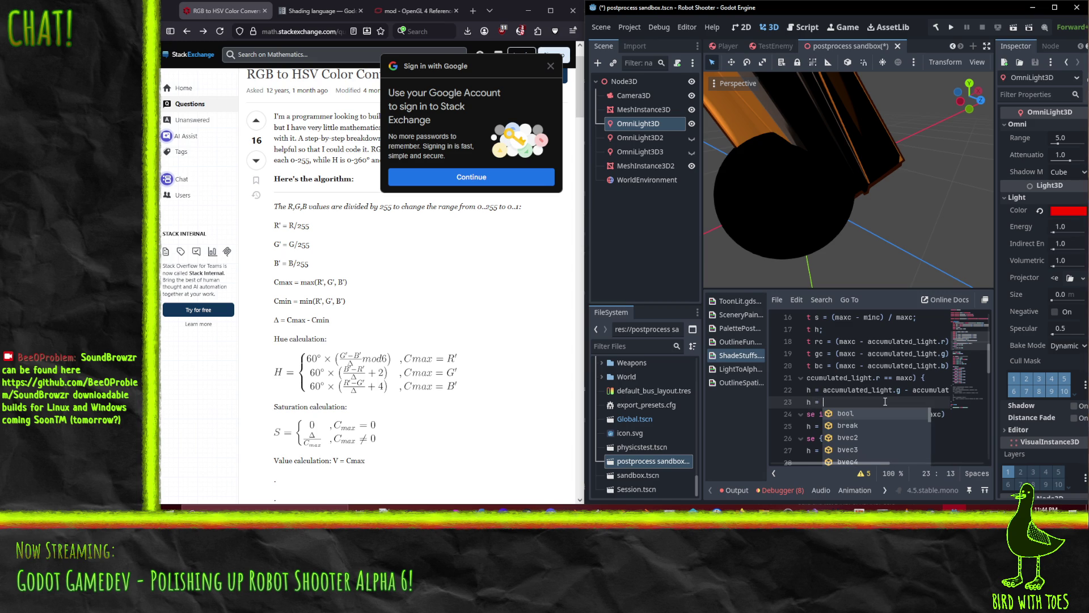
Check the mod() reference, then complete line 23 as h = mod(h, 6.);.
click(386, 13)
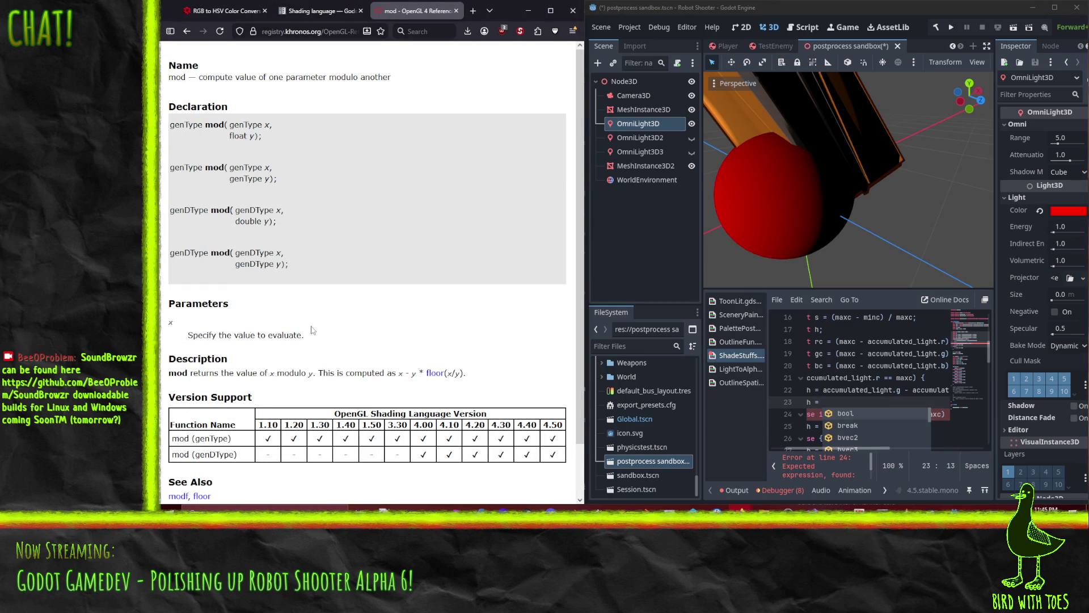
click(830, 403)
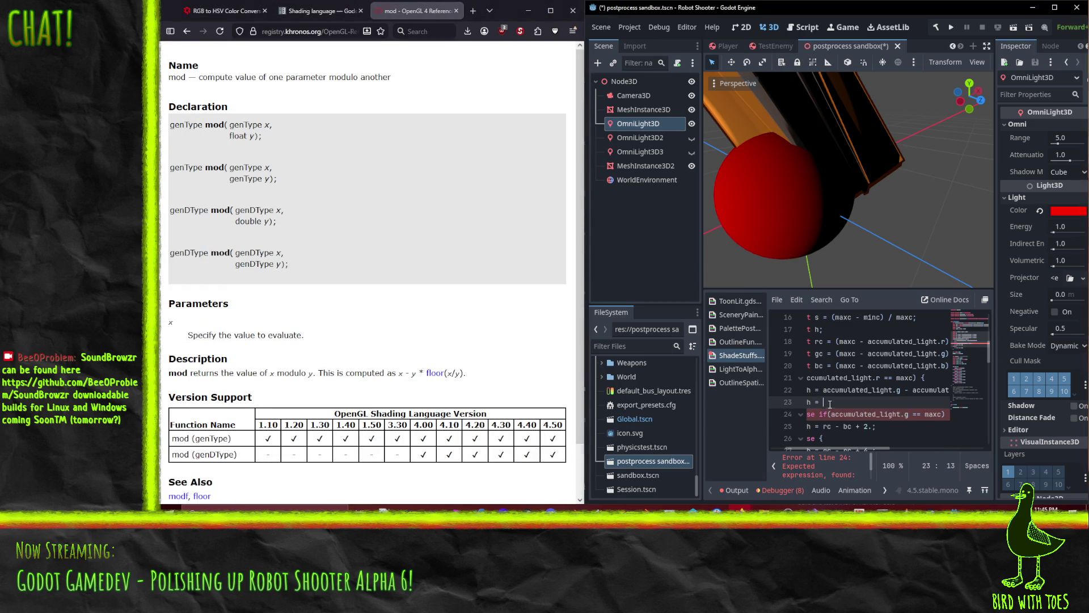
text(mod()
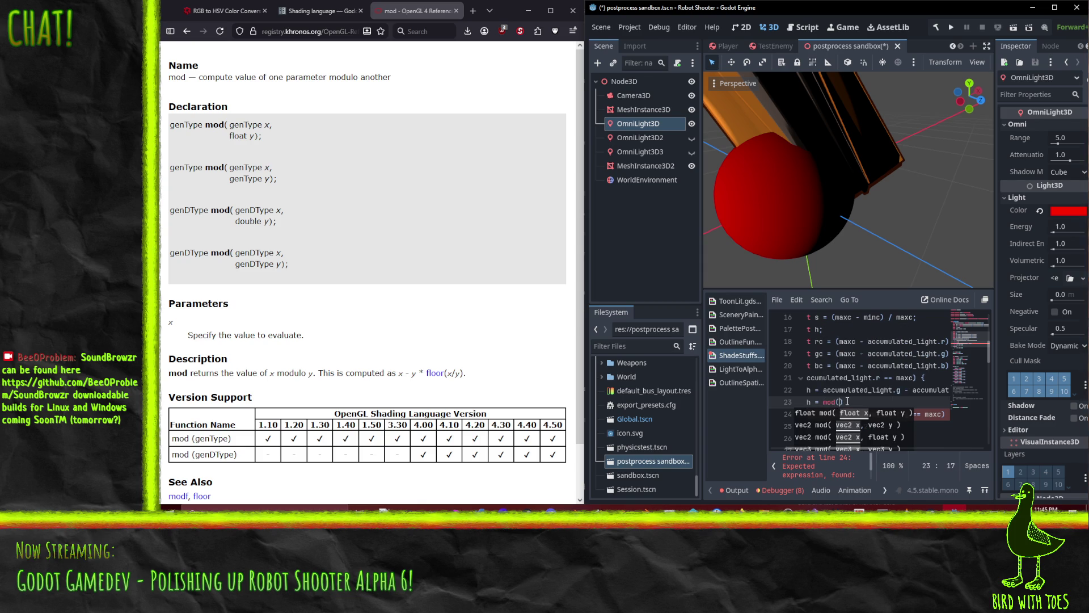
text(h, 6.))
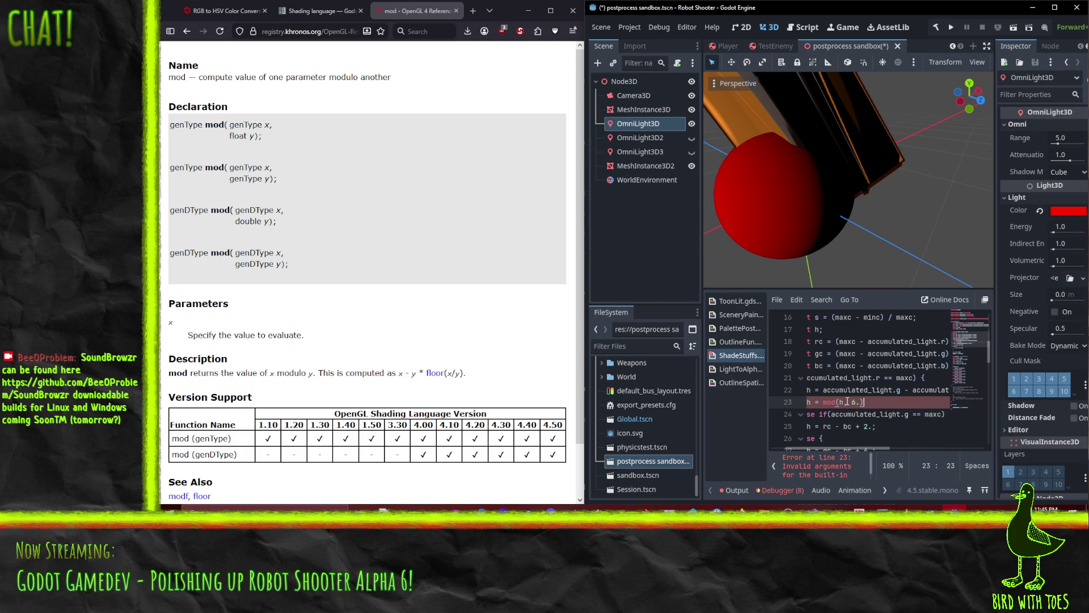
text(;)
key(Home)
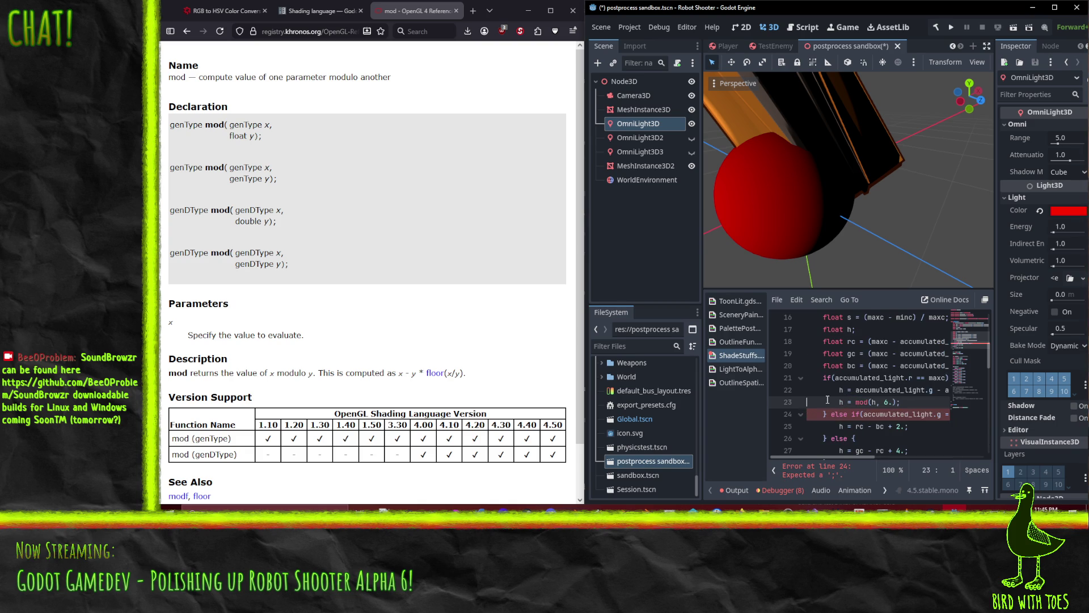
click(237, 12)
Delete the unused rc, gc and bc channel-difference lines.
click(884, 426)
scroll(864, 339, down, 1)
scroll(864, 339, up, 2)
click(888, 377)
key(Home)
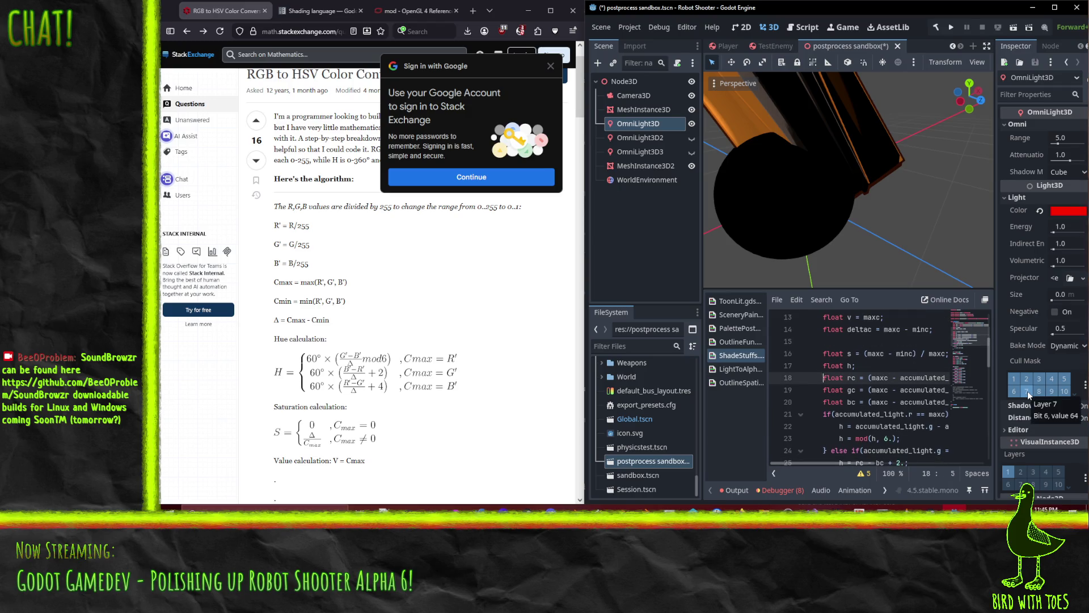
key(shift+Down)
key(shift+Down)
key(shift+Down)
key(Delete)
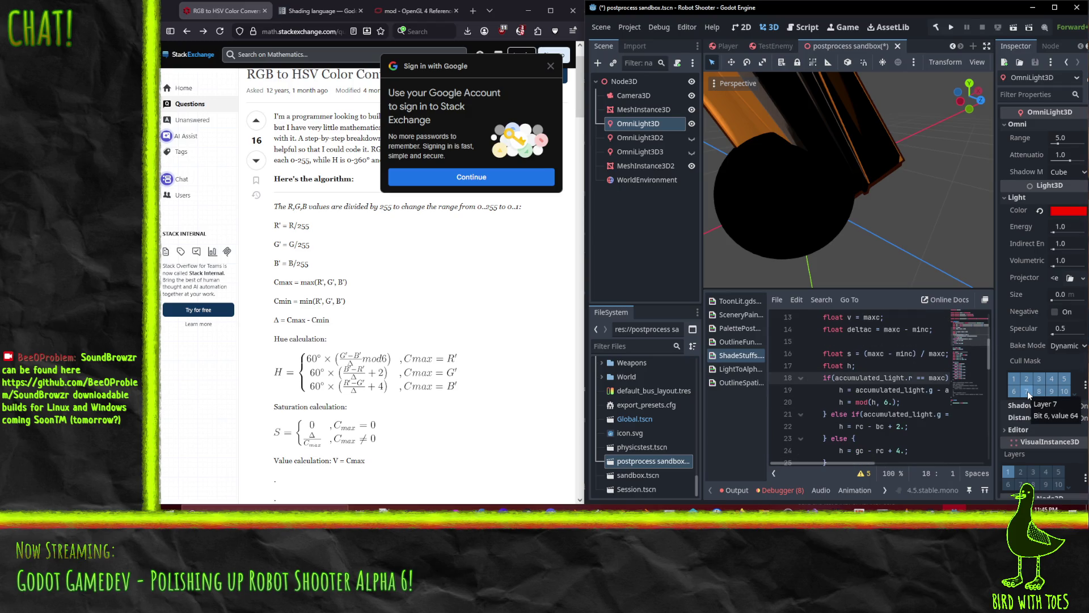
Rewrite line 22's green-max formula using accumulated_light.b and accumulated_light.r.
key(Down)
key(Down)
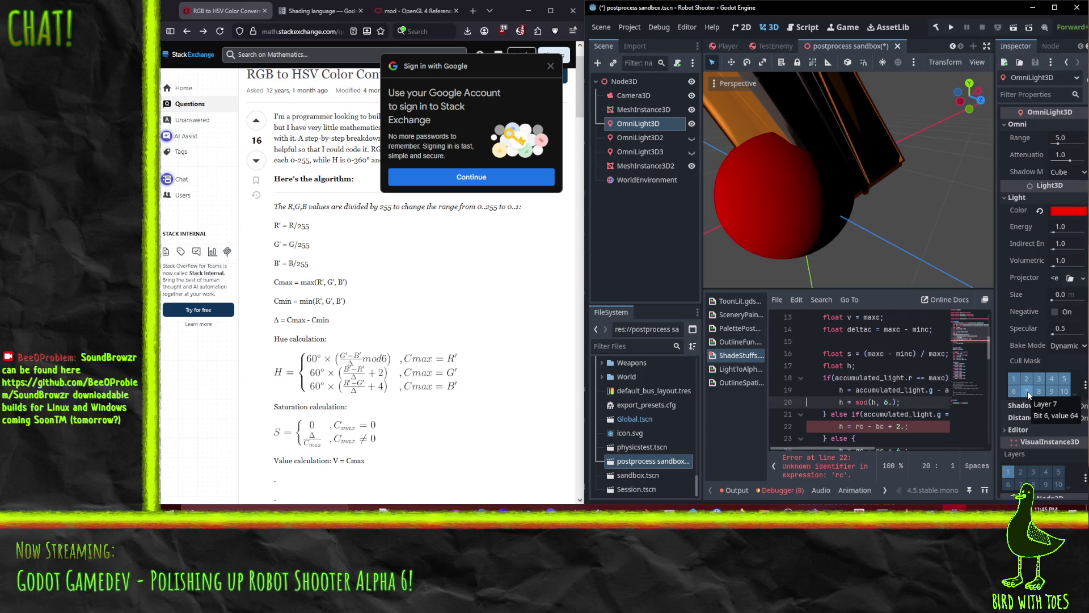
scroll(858, 352, down, 2)
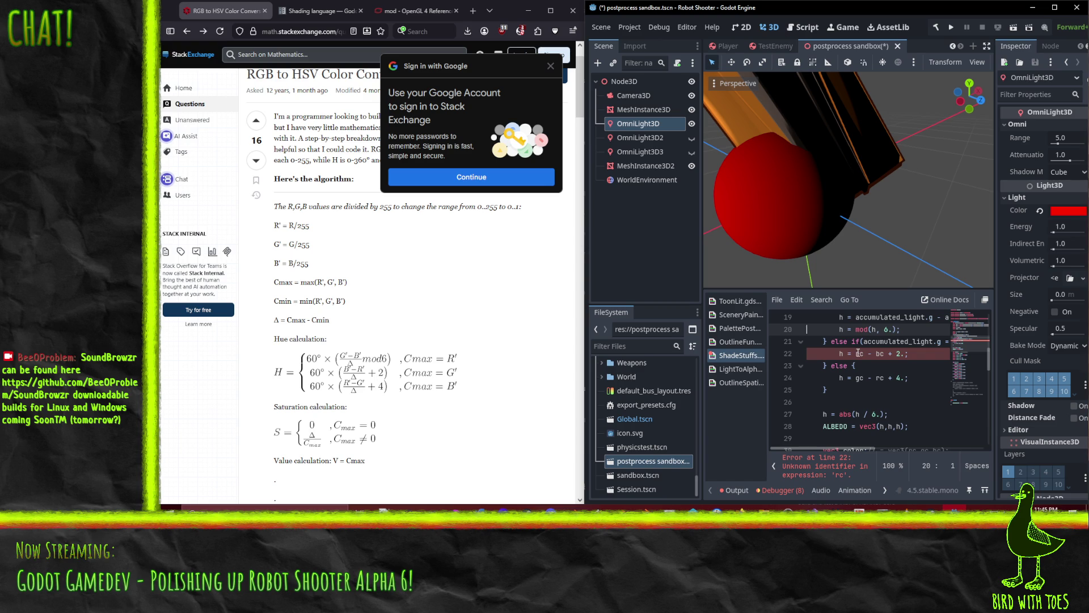
scroll(905, 325, up, 1)
double_click(882, 353)
key(ctrl+c)
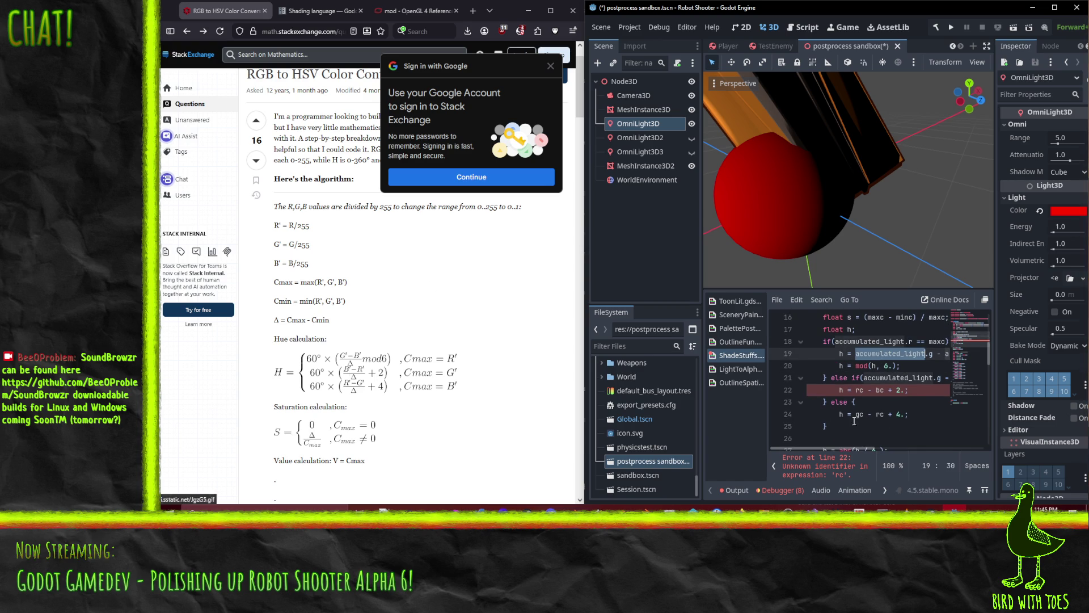
double_click(860, 390)
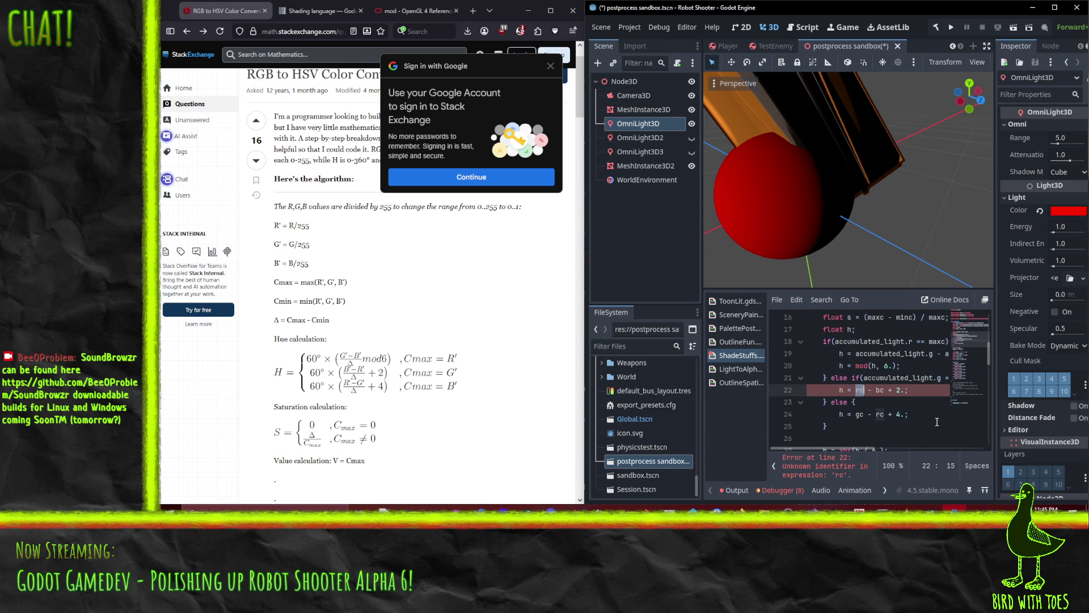
key(ctrl+v)
text(.)
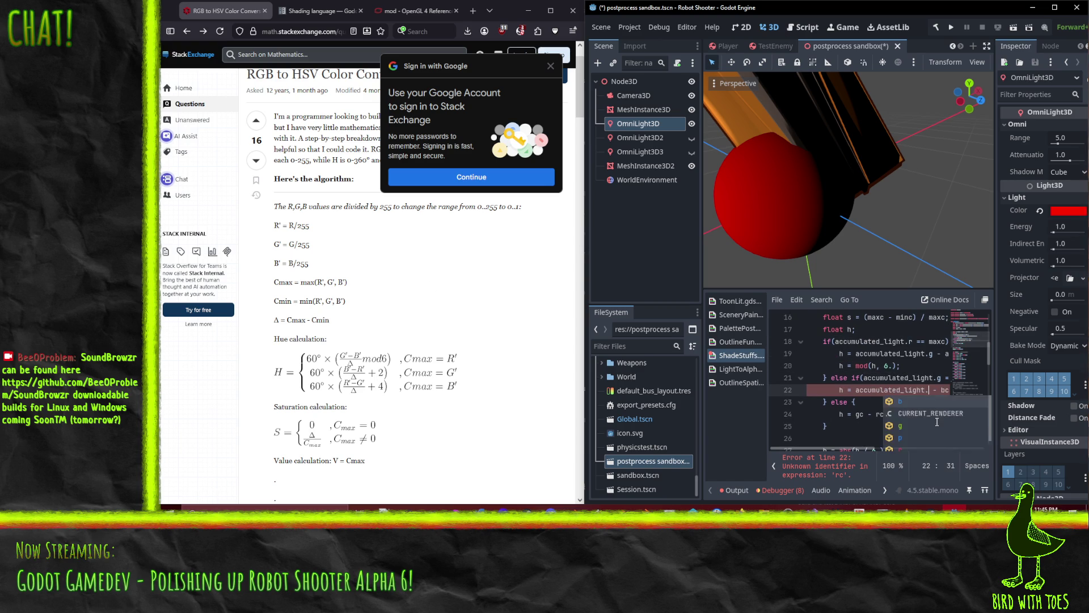
text(b)
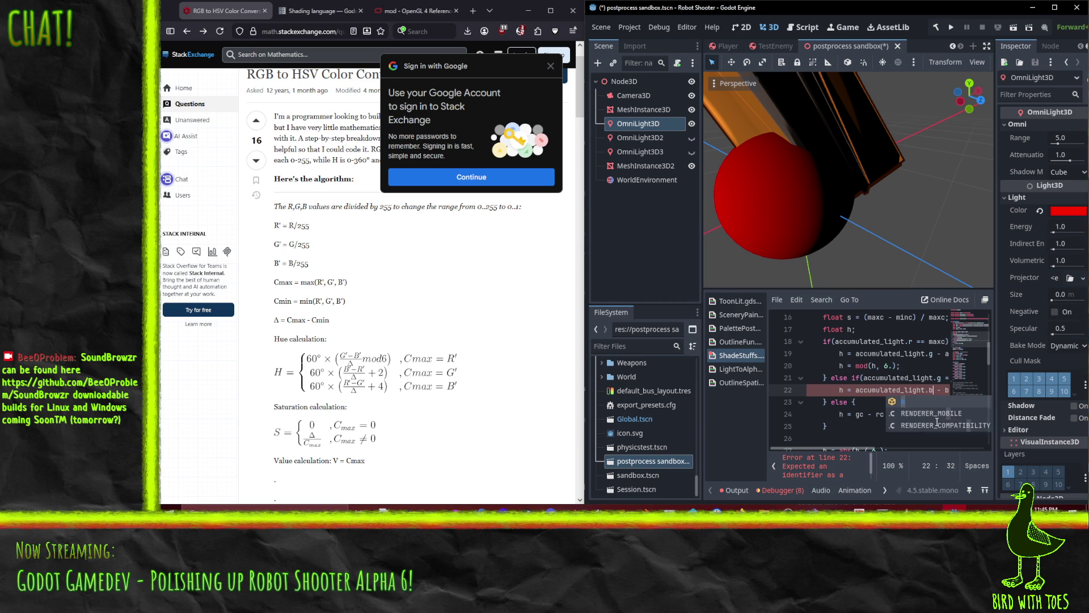
key(Right)
key(Right)
key(Right)
text(+ 2.)
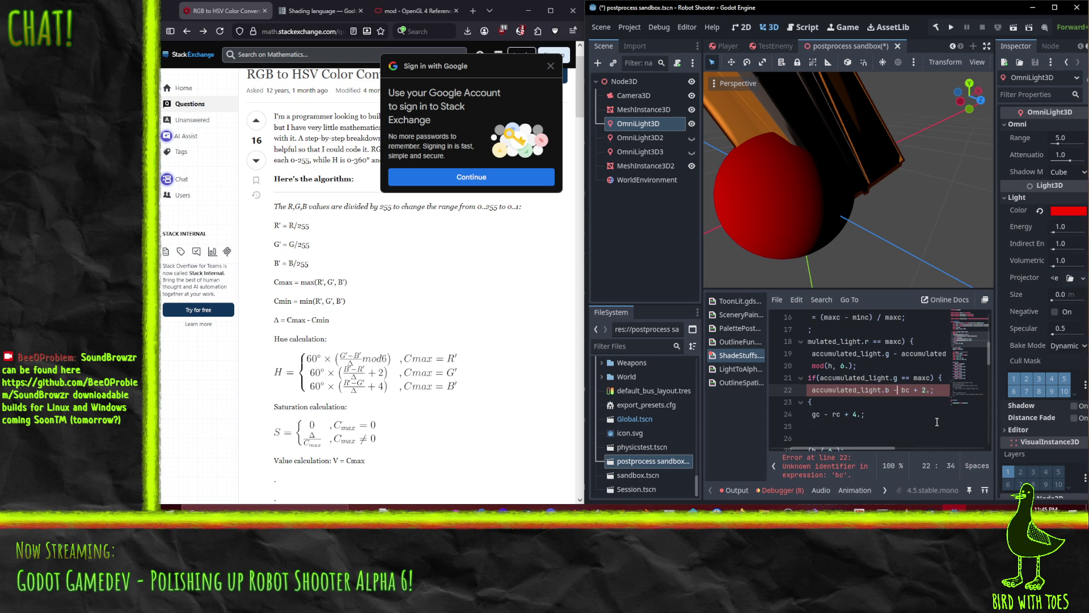
key(ctrl+shift+Left)
key(ctrl+shift+Left)
key(ctrl+shift+Left)
key(ctrl+v)
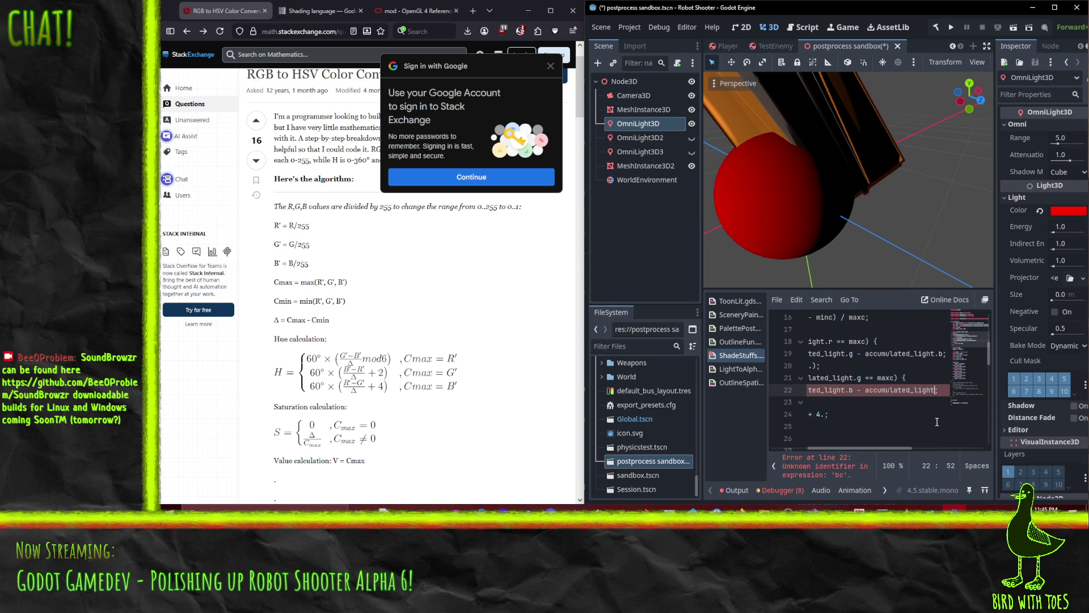
text(.r)
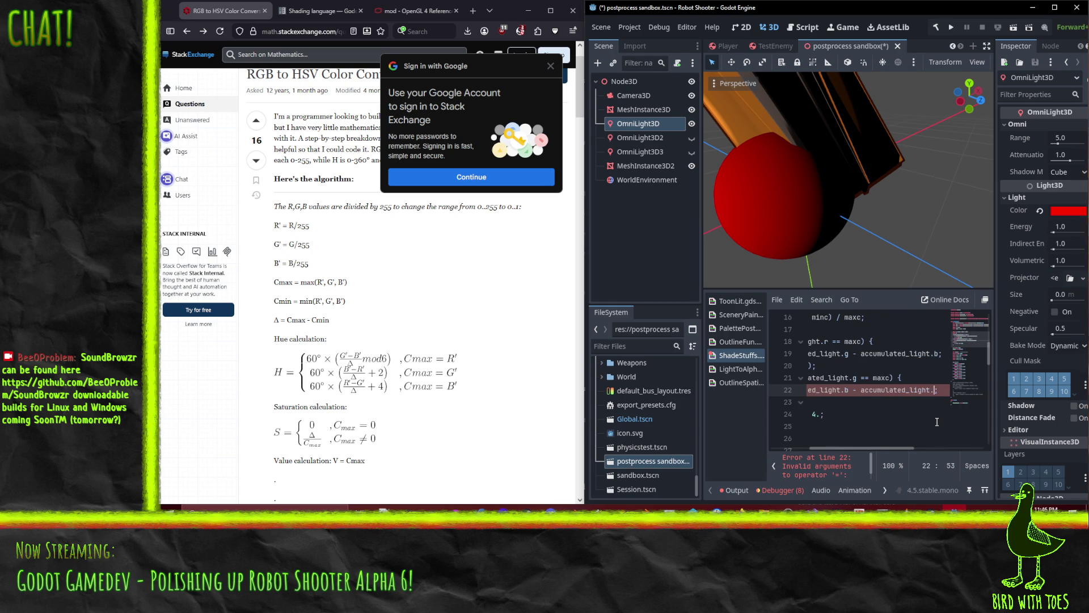
key(Home)
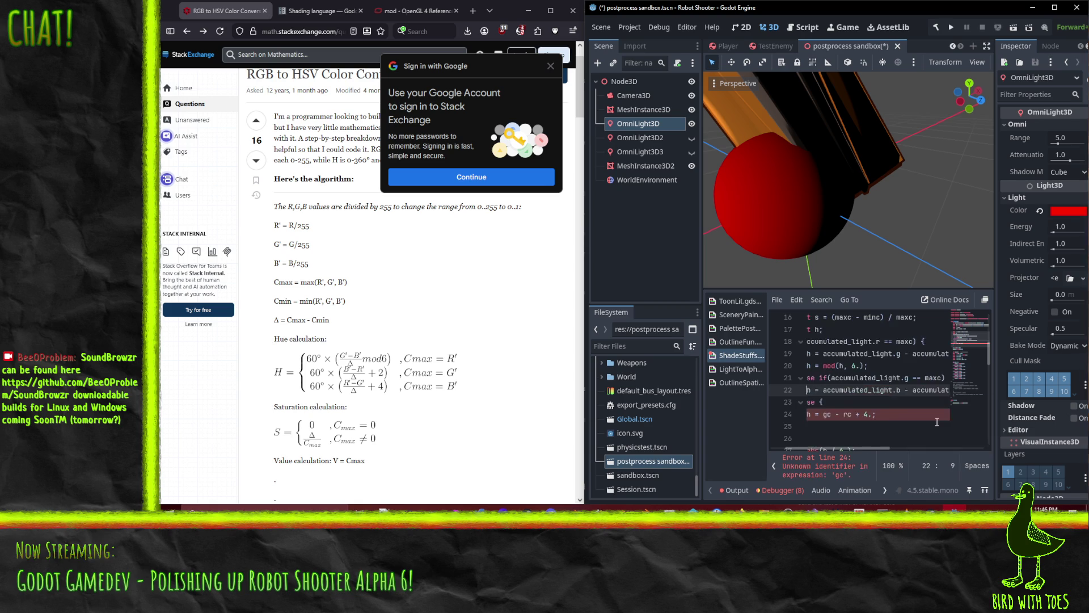
Replace line 24's gc - rc with accumulated_light.g, adding + 2 and + 4. offsets.
key(Down)
key(Down)
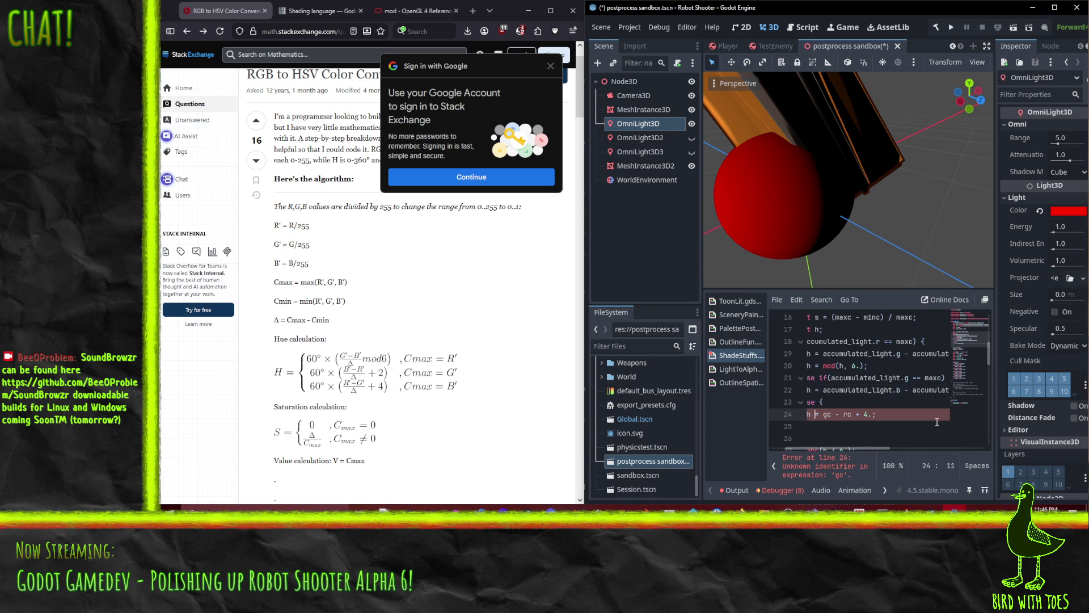
key(shift+End)
key(shift+Left)
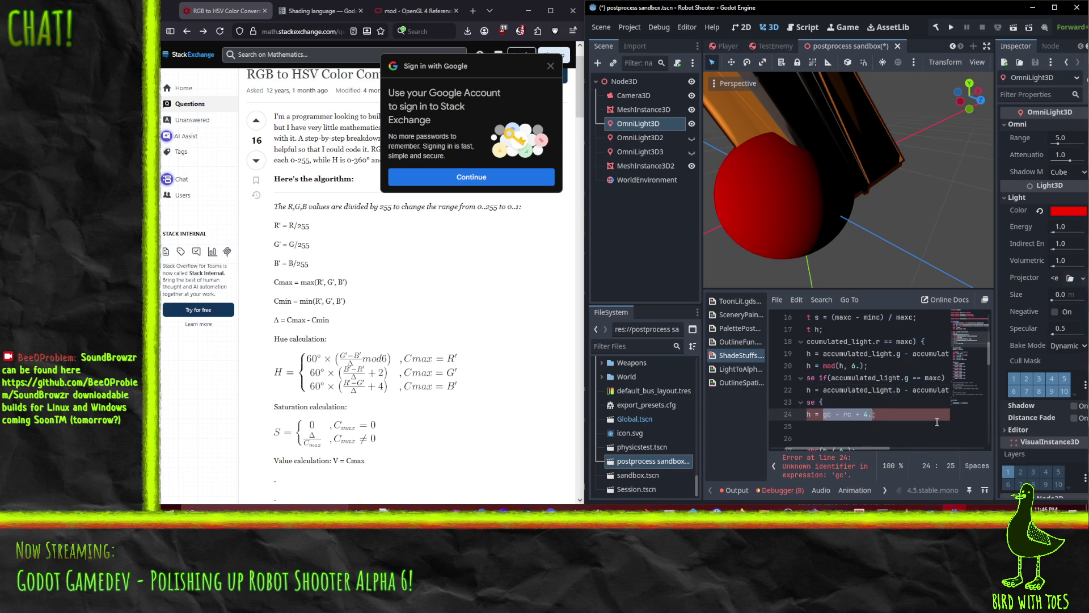
key(BackSpace)
text(accumulated_light)
text(accumulated_light.g)
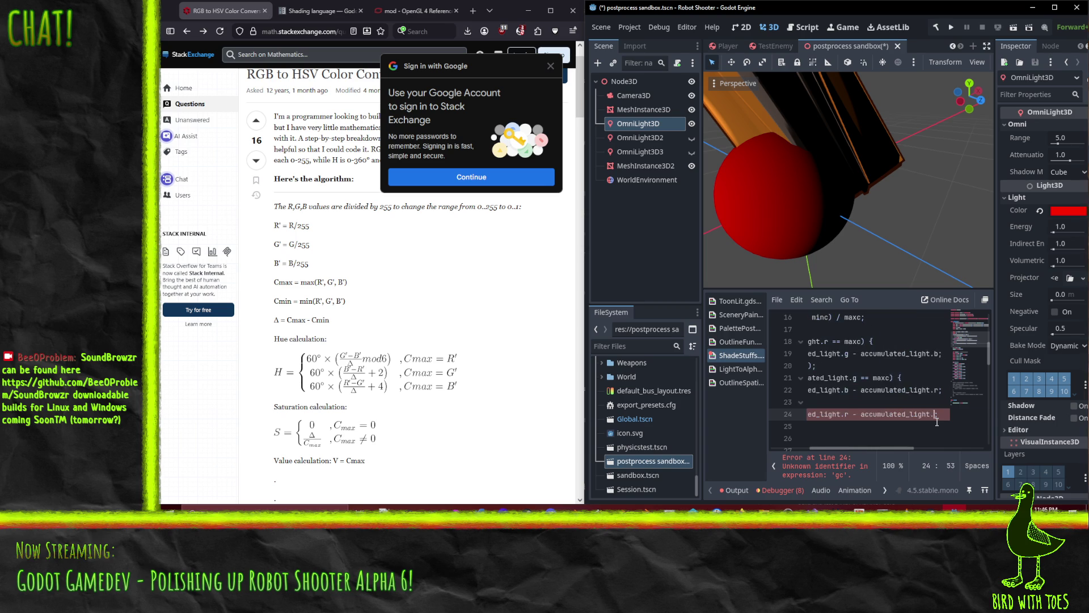
key(End)
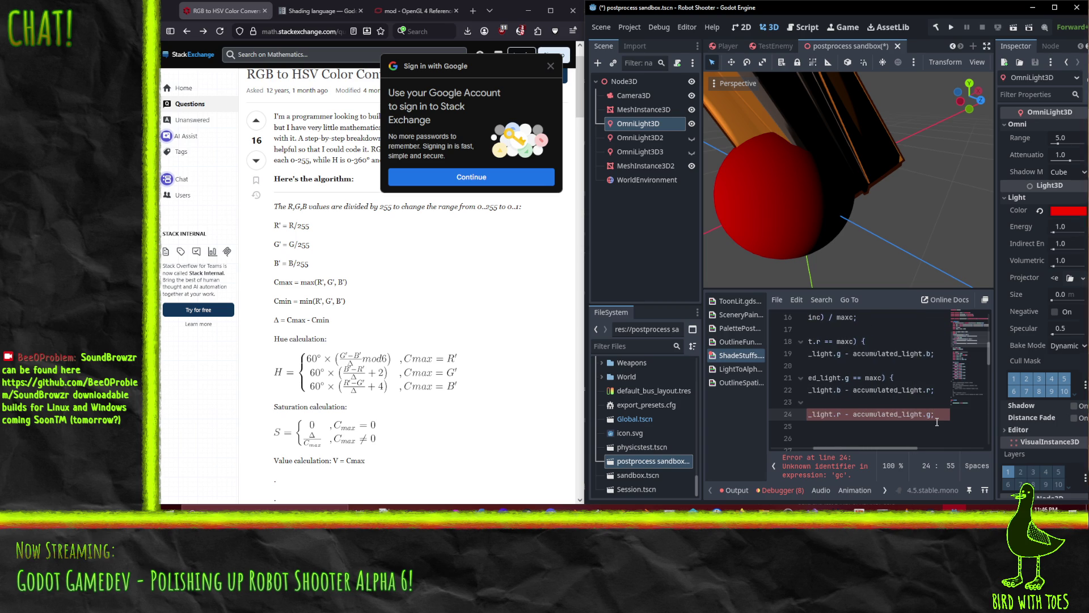
key(Up)
key(Up)
key(Up)
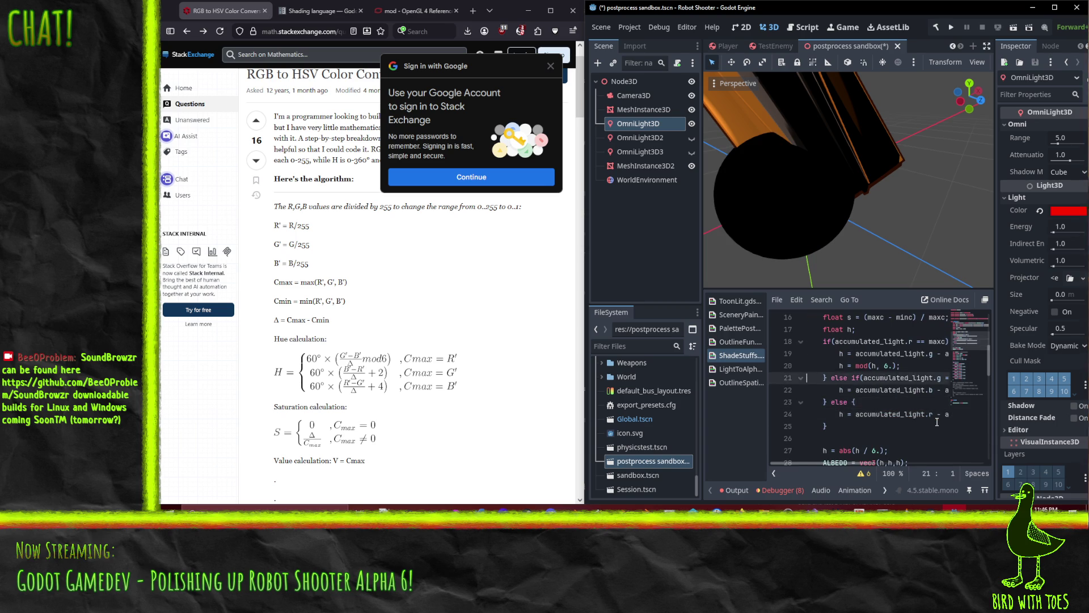
key(Down)
text(+ )
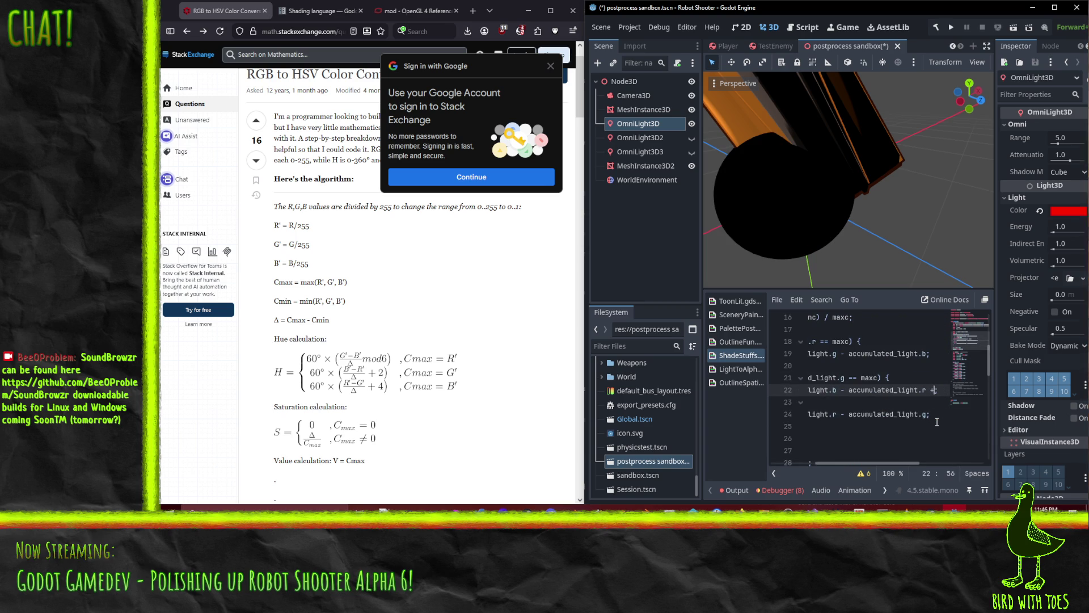
text(2.)
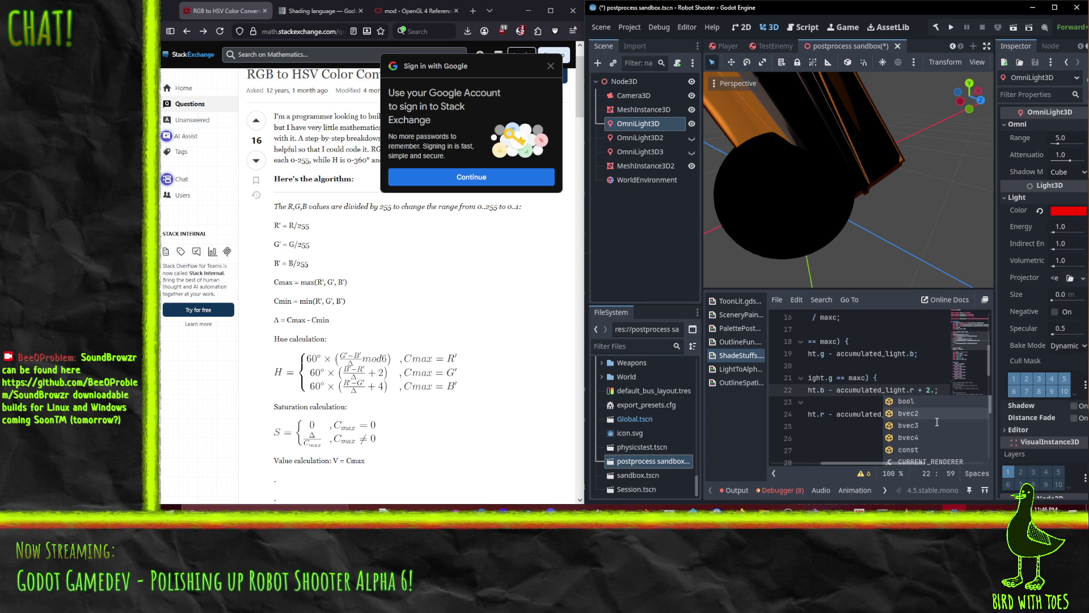
key(Down)
key(Down)
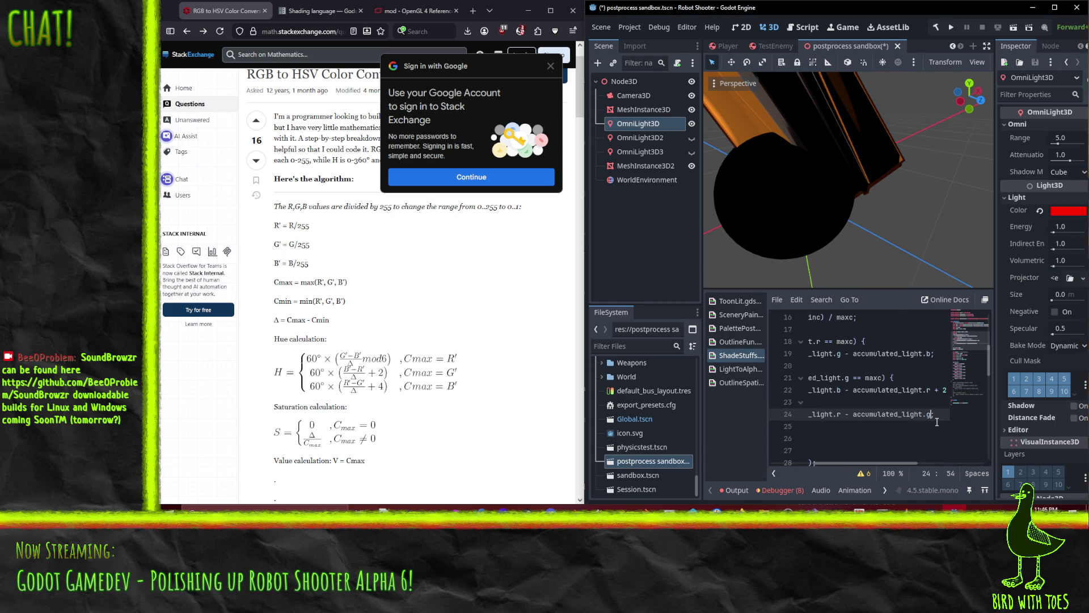
text(+ 4.)
key(Left)
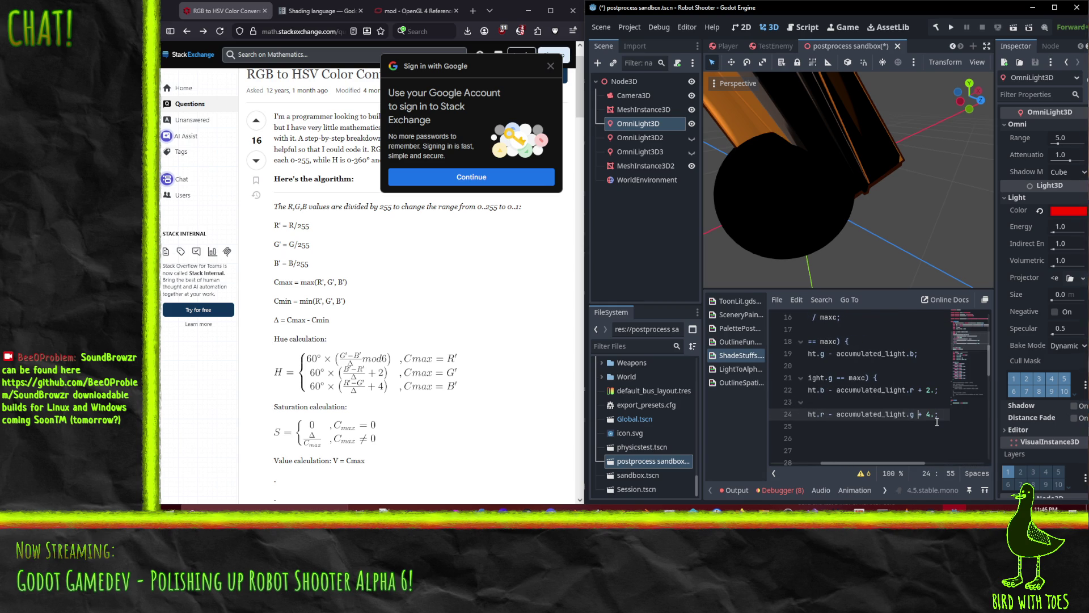
Close the hue expressions on lines 19 and 22 with ) / deltac.
key(Up)
key(Up)
key(Up)
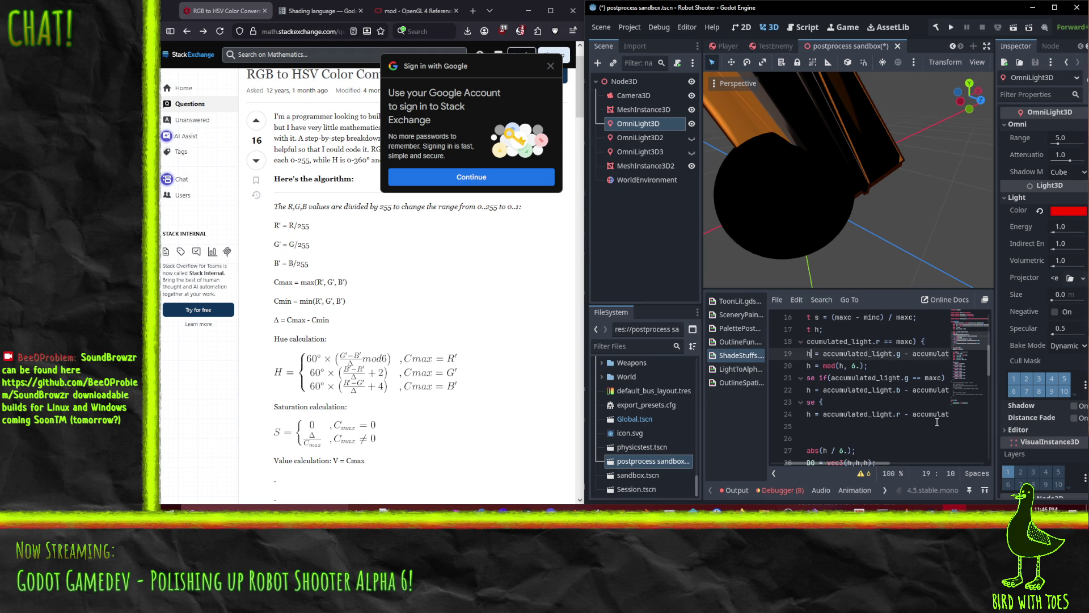
key(End)
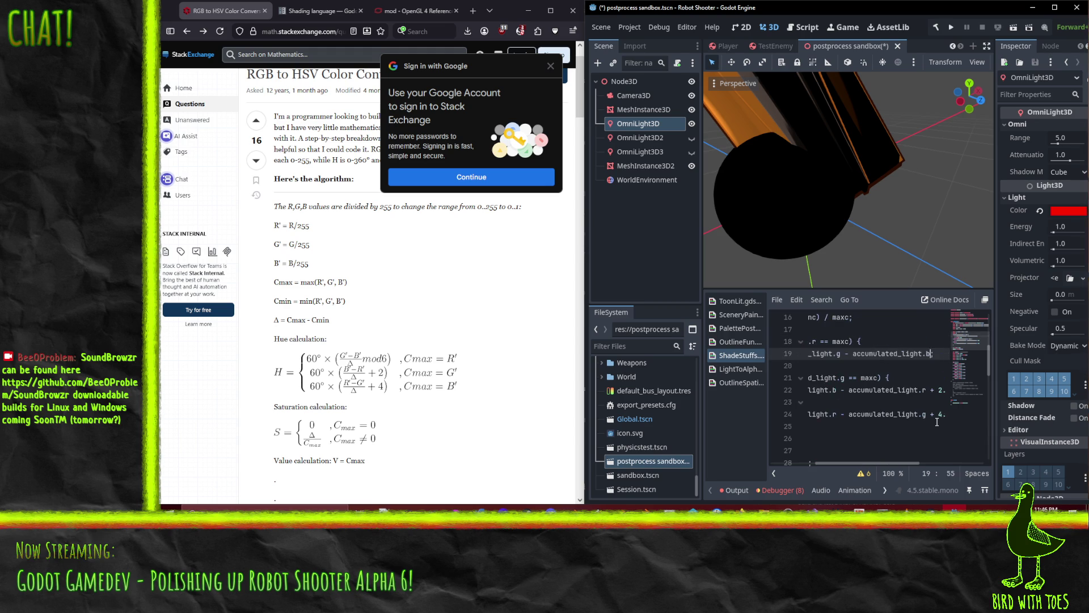
text() / )
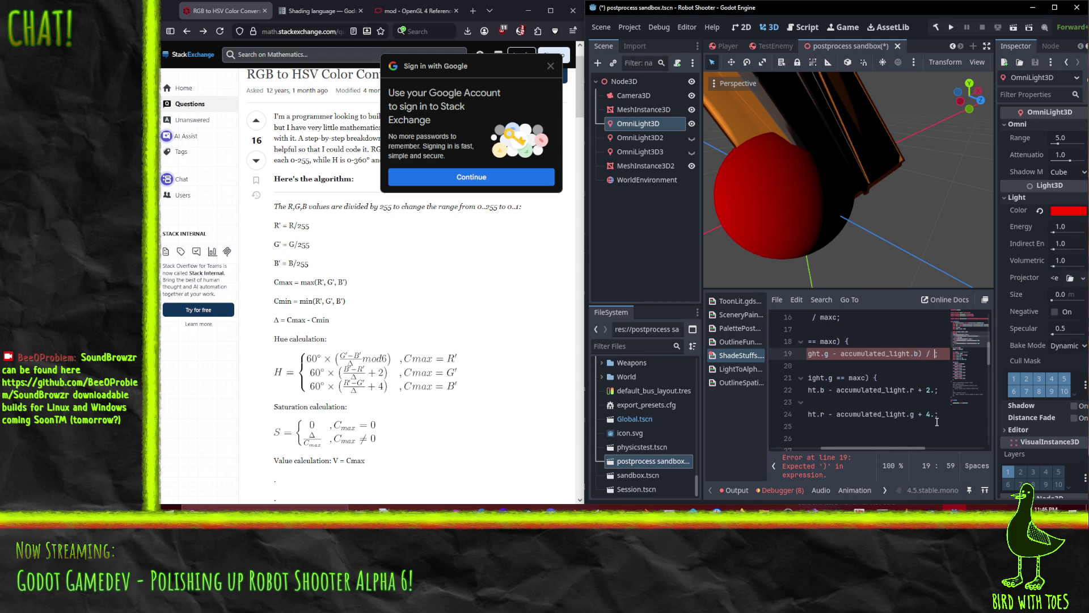
text(deltac)
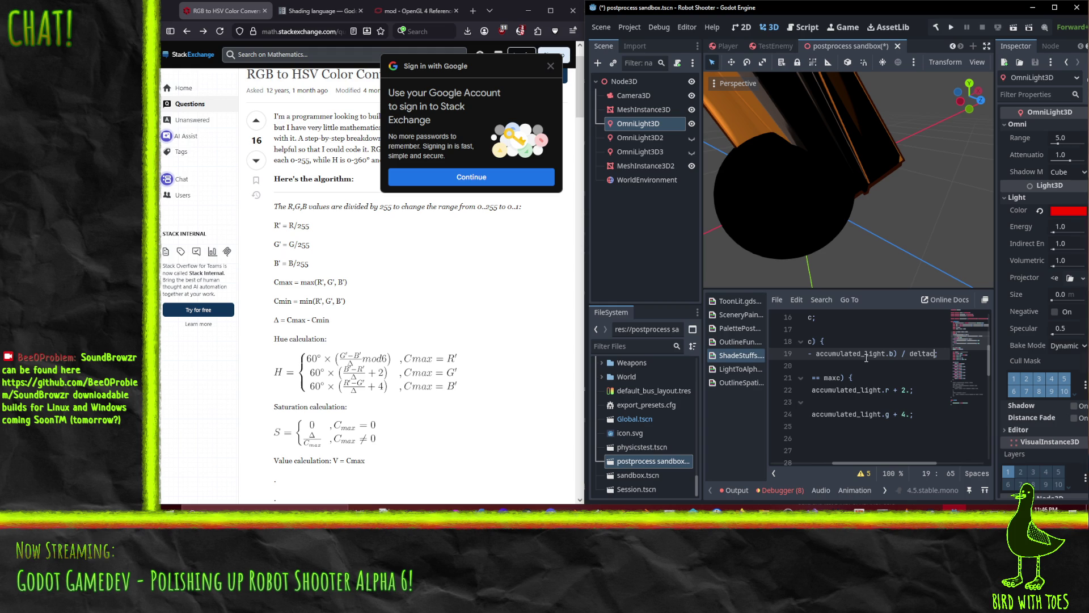
click(865, 390)
key(Home)
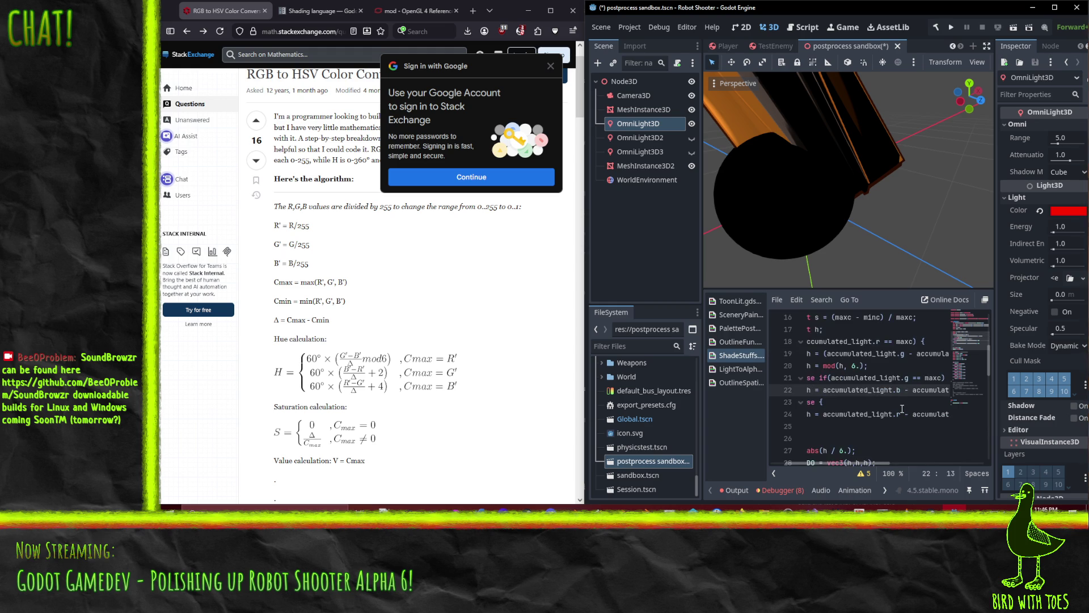
key(End)
key(Left)
key(Left)
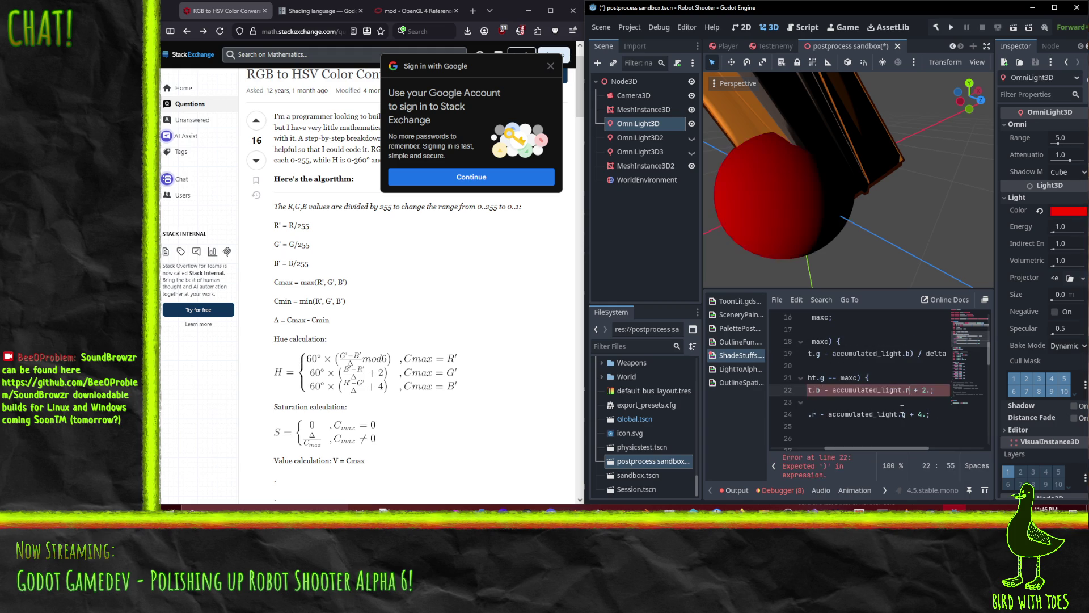
text() / del)
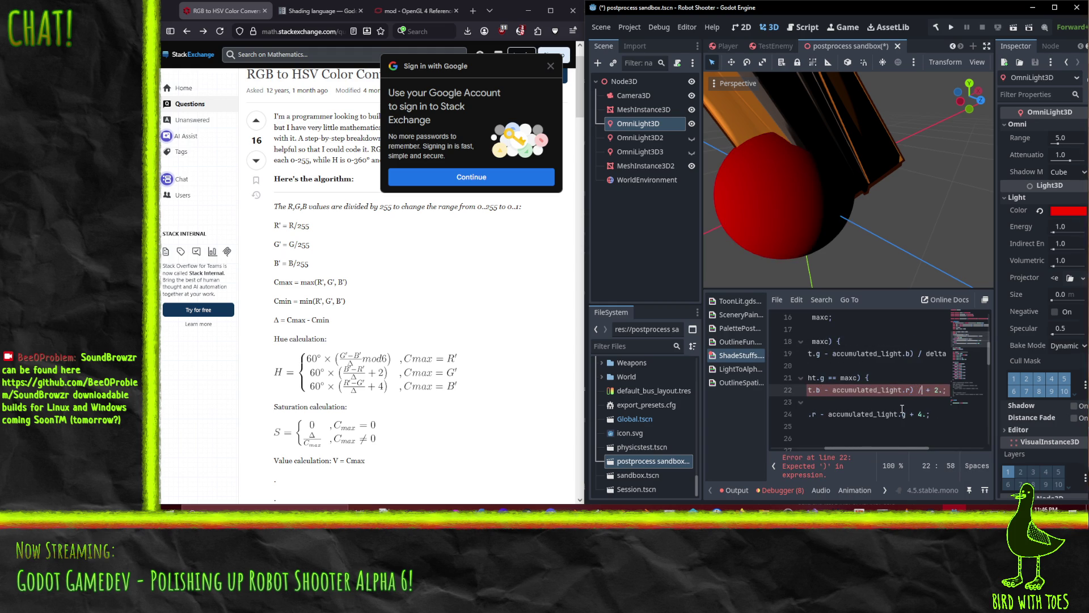
text(tac)
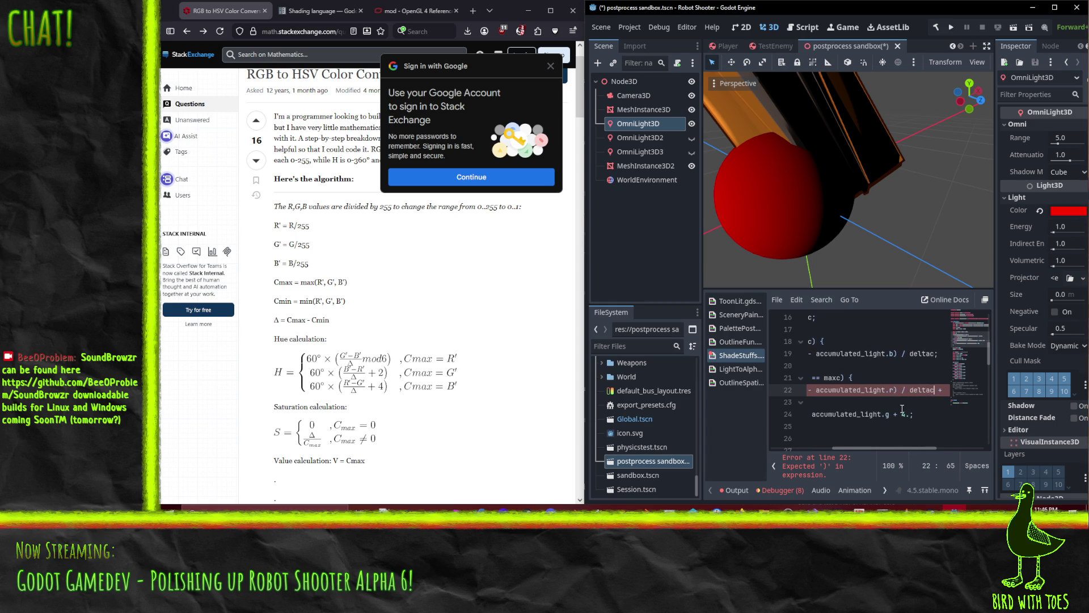
Finish line 24 as (r - g) / deltac + 4.;.
key(Down)
key(Down)
key(Home)
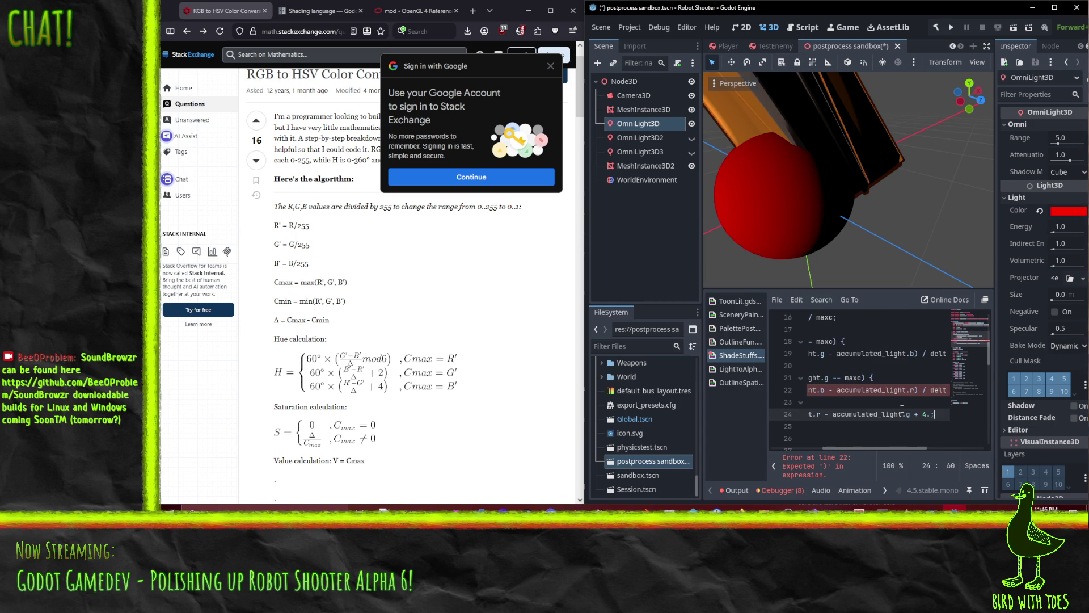
key(End)
text(+ 4.;)
key(Left)
key(Left)
key(Left)
text())
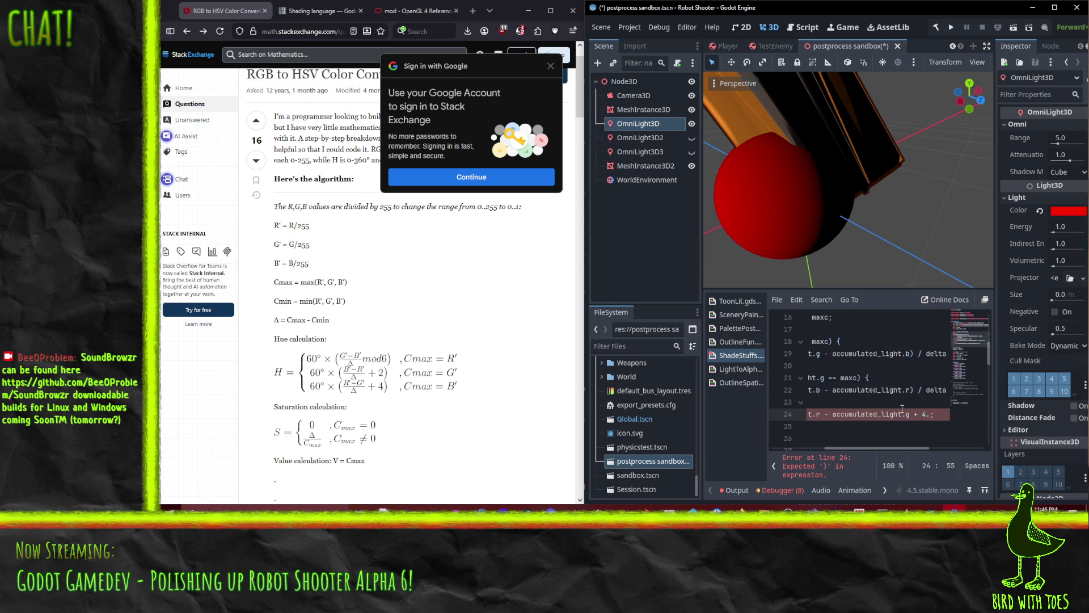
text( / deltac)
key(End)
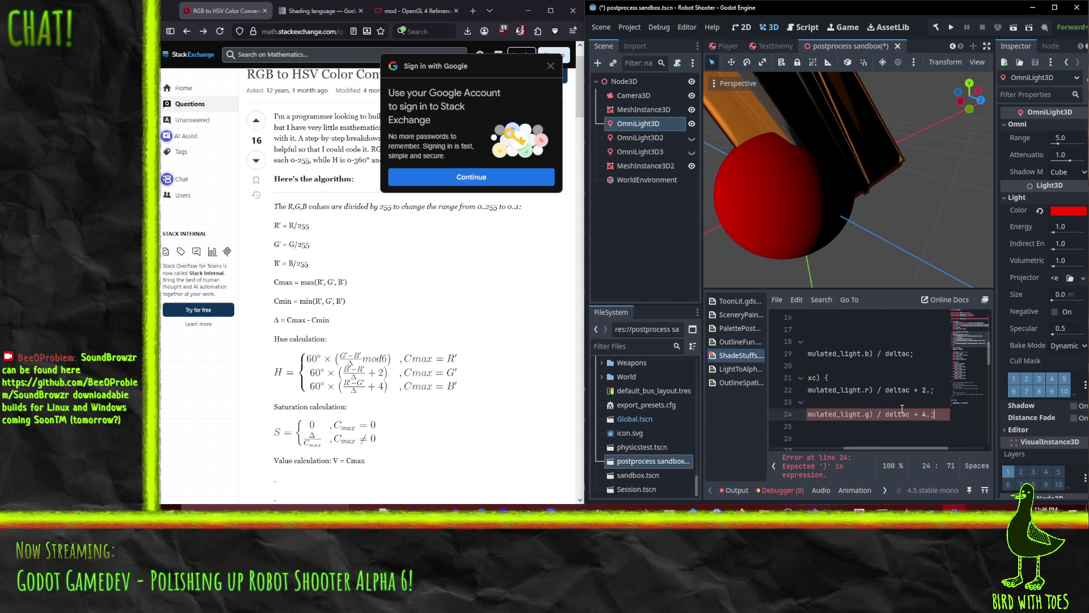
key(Home)
key(Home)
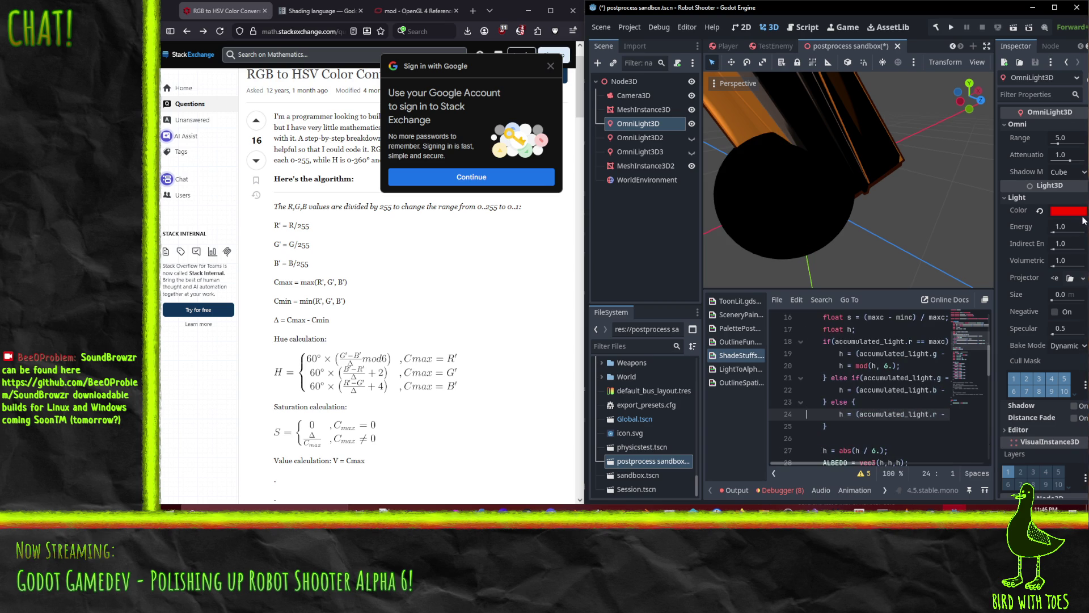
Swing the light colour's hue to purple and back to red.
click(1066, 211)
click(1022, 392)
mouse_move(1023, 395)
mouse_down()
mouse_move(1047, 395)
mouse_move(971, 396)
mouse_move(1054, 391)
mouse_move(936, 381)
mouse_move(1052, 390)
mouse_move(932, 391)
mouse_move(1049, 395)
mouse_up()
click(885, 402)
Delete the grayscale ALBEDO = vec3(h,h,h) line and the comment after vec3 color.
scroll(823, 363, down, 3)
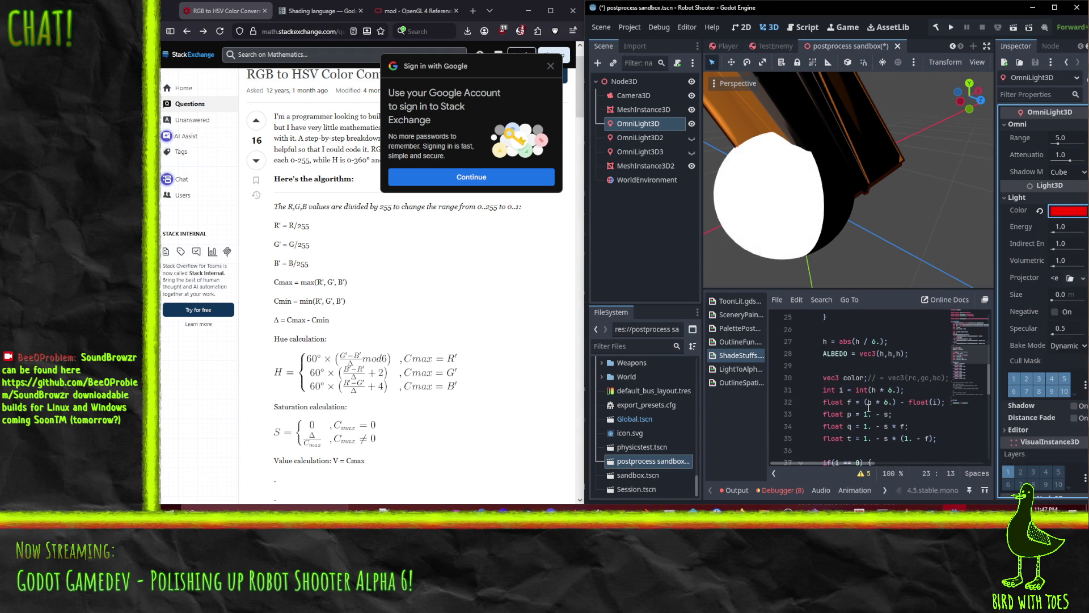
click(832, 354)
triple_click(928, 354)
key(BackSpace)
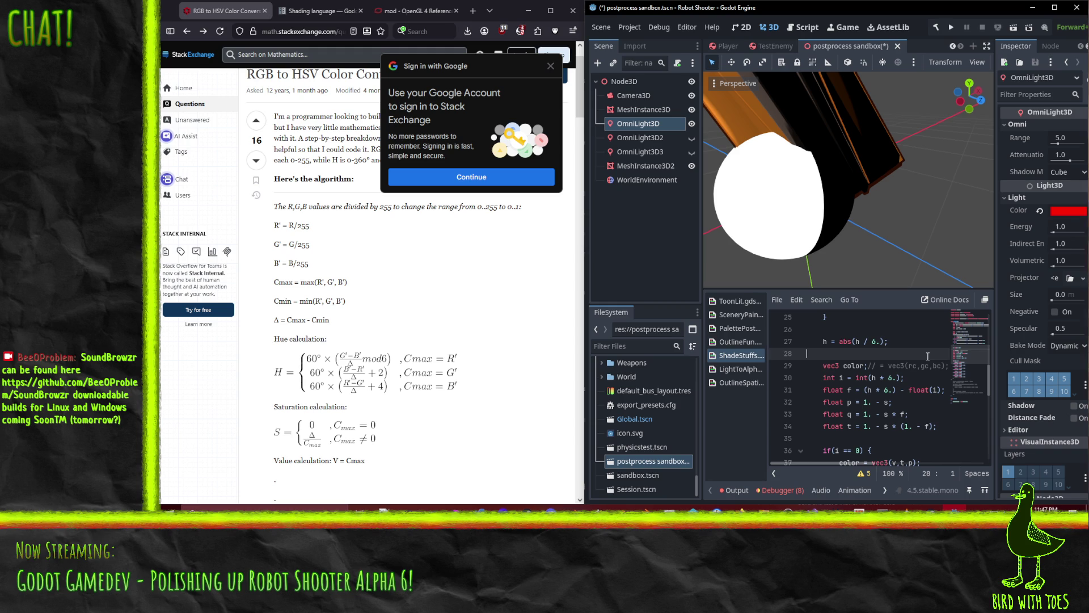
key(Down)
key(ctrl+Right)
key(ctrl+Right)
key(ctrl+Right)
key(shift+End)
key(Delete)
key(Up)
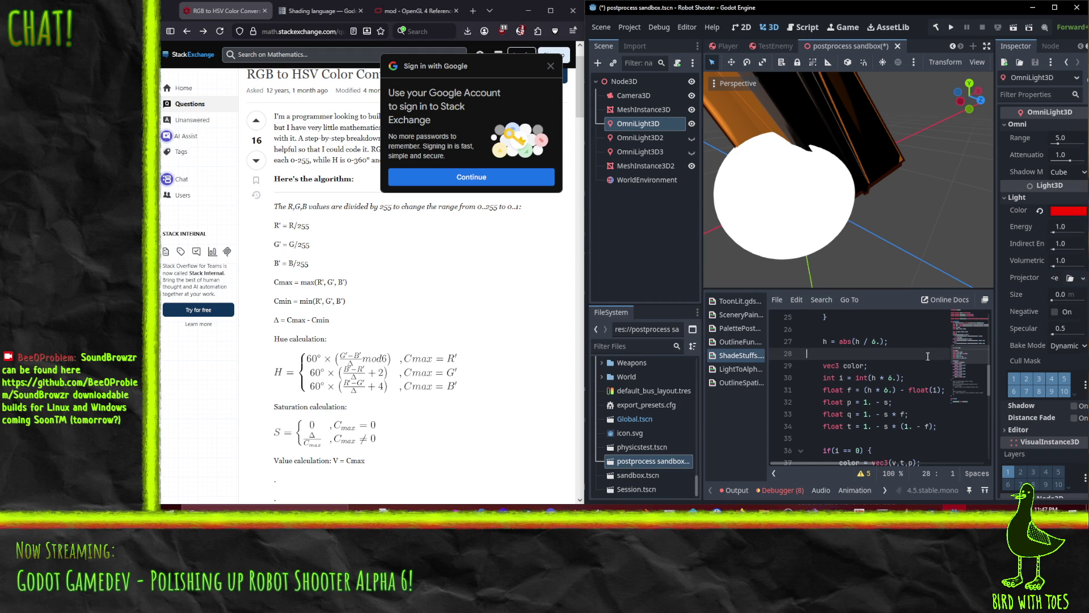
key(Delete)
key(Up)
key(Up)
key(Up)
key(Up)
key(Up)
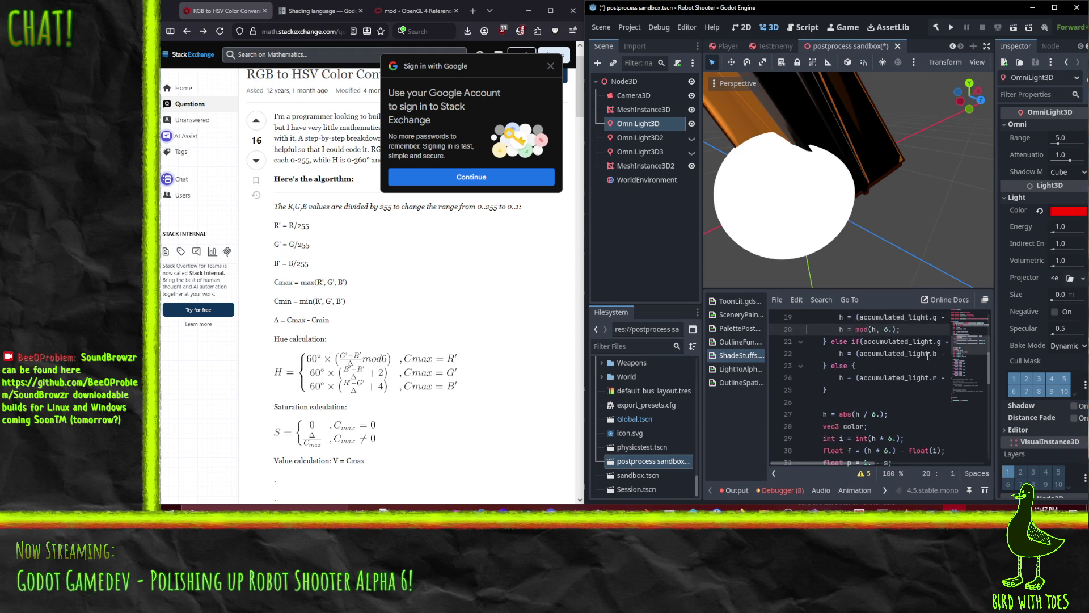
Delete the h = abs(h / 6.) line and clear the stray closing comment marker.
key(Down)
key(Down)
key(Down)
key(ctrl+shift+k)
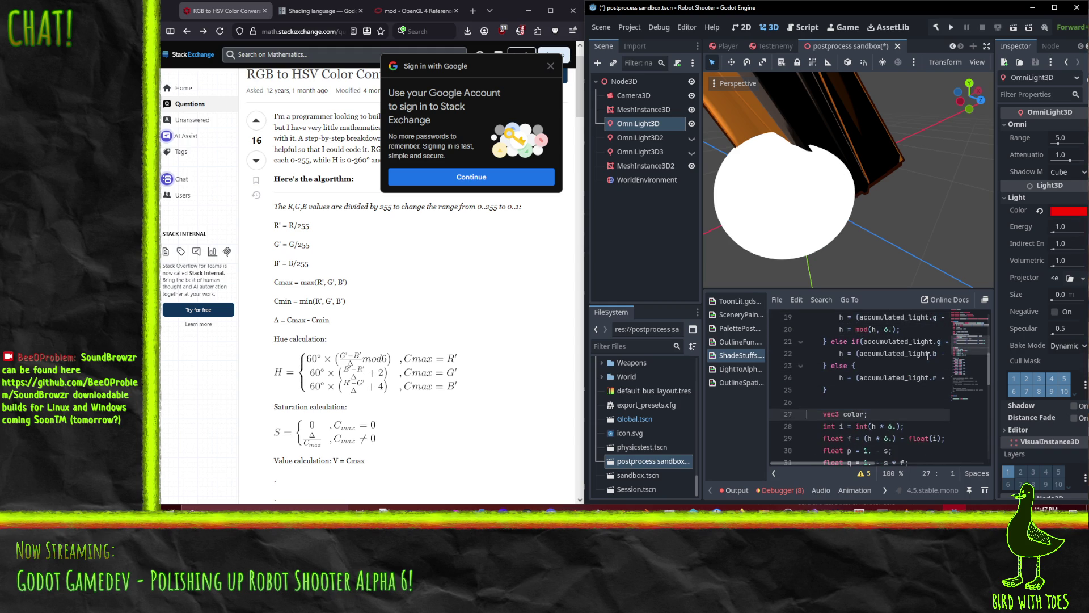
key(Down)
key(Down)
key(Down)
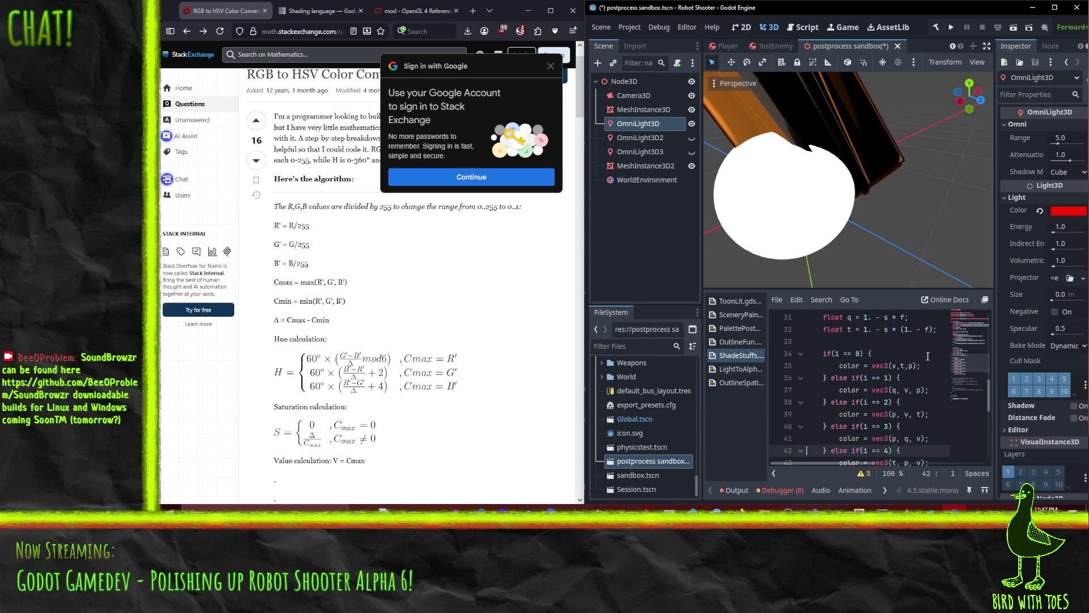
key(Down)
key(Down)
key(Down)
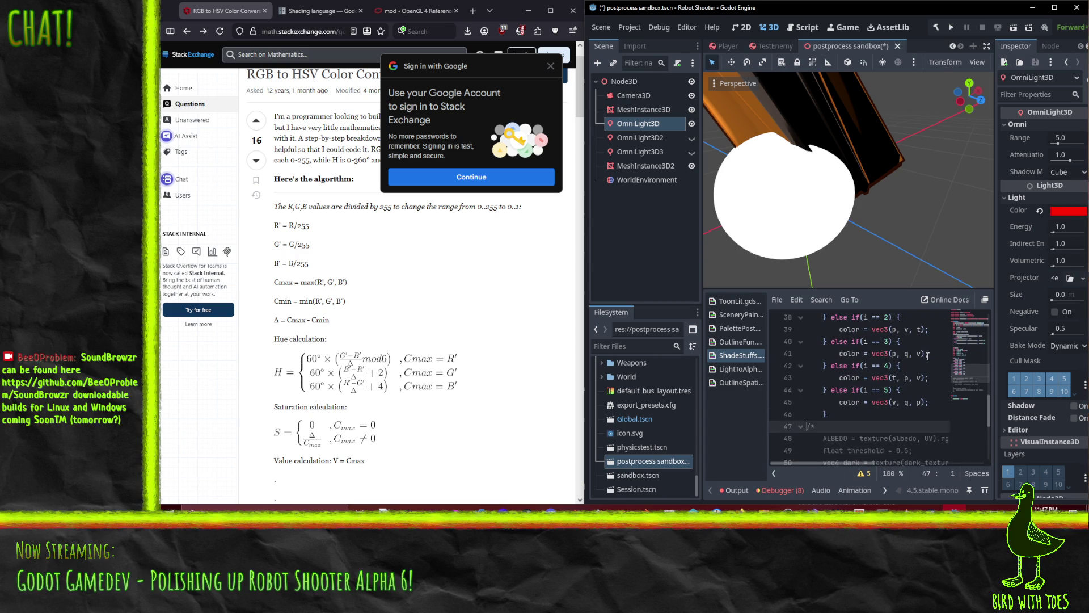
key(Up)
key(Up)
key(Up)
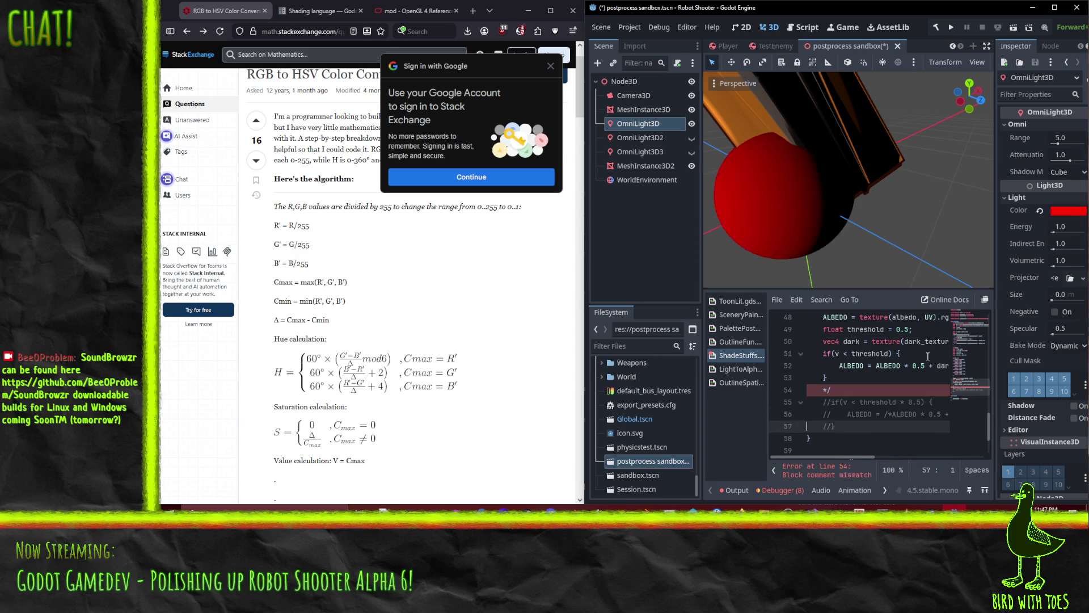
key(End)
key(Down)
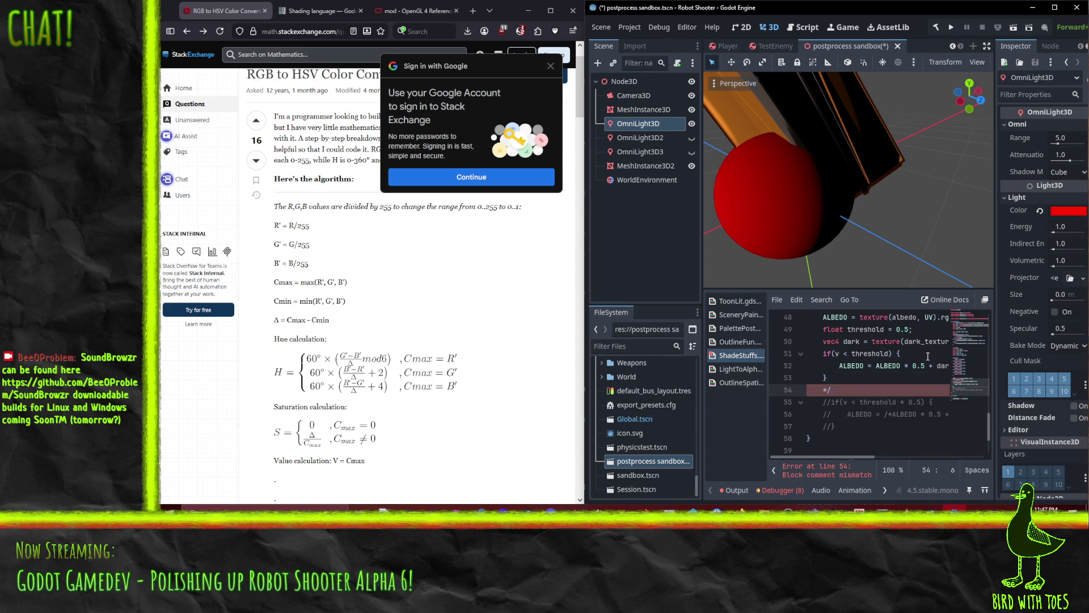
key(Up)
key(Down)
key(Down)
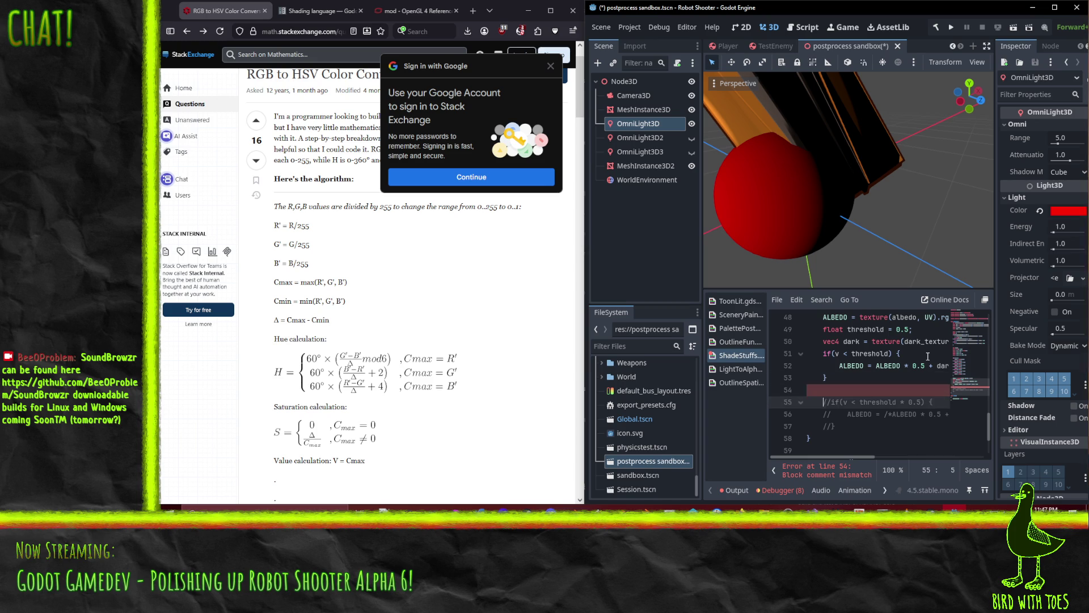
key(Right)
key(Right)
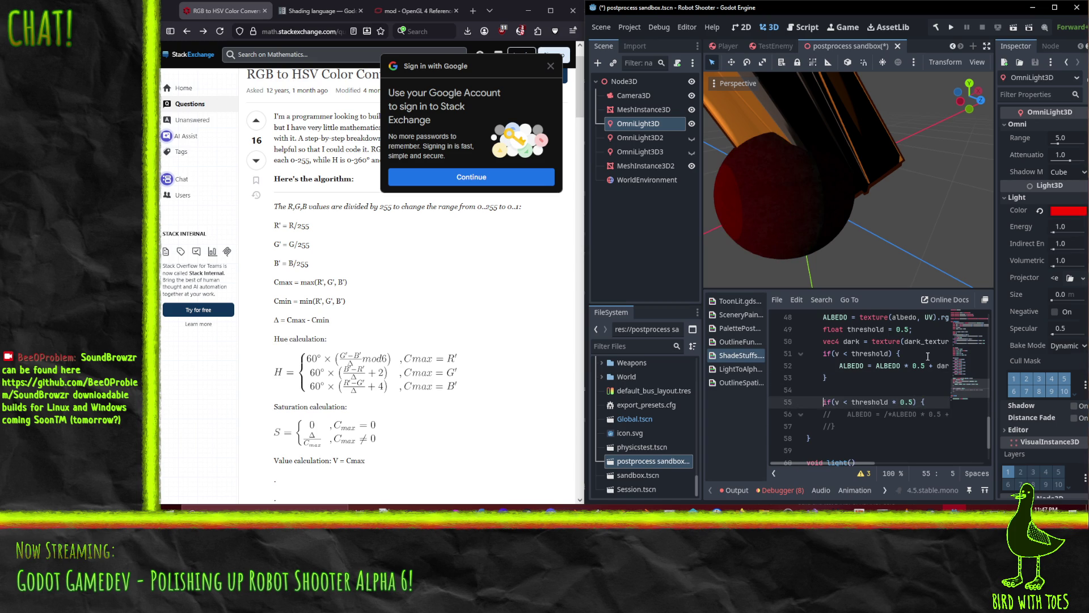
Wrap the old texture-based ALBEDO block in /* */ comments.
click(860, 378)
scroll(860, 378, up, 2)
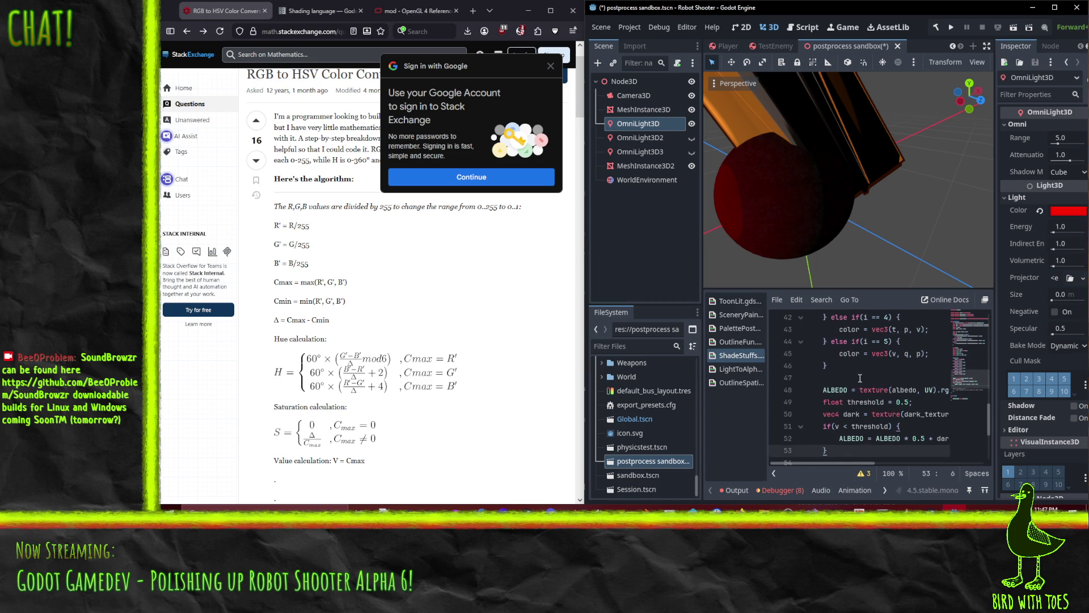
key(Return)
text(*/)
key(Up)
key(Up)
key(Up)
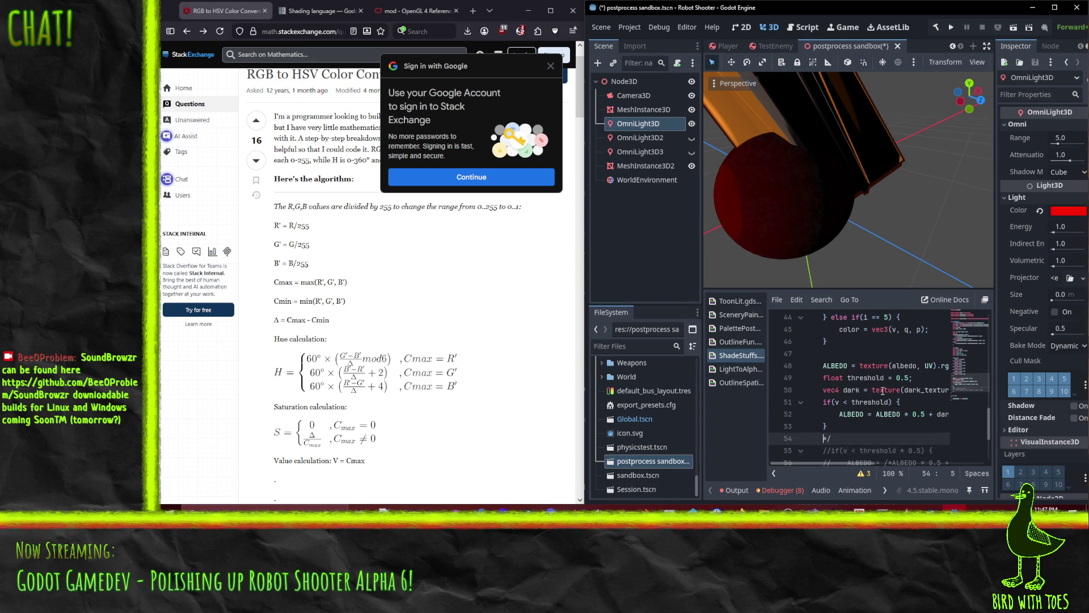
text(/*)
key(Home)
scroll(848, 383, up, 3)
click(857, 378)
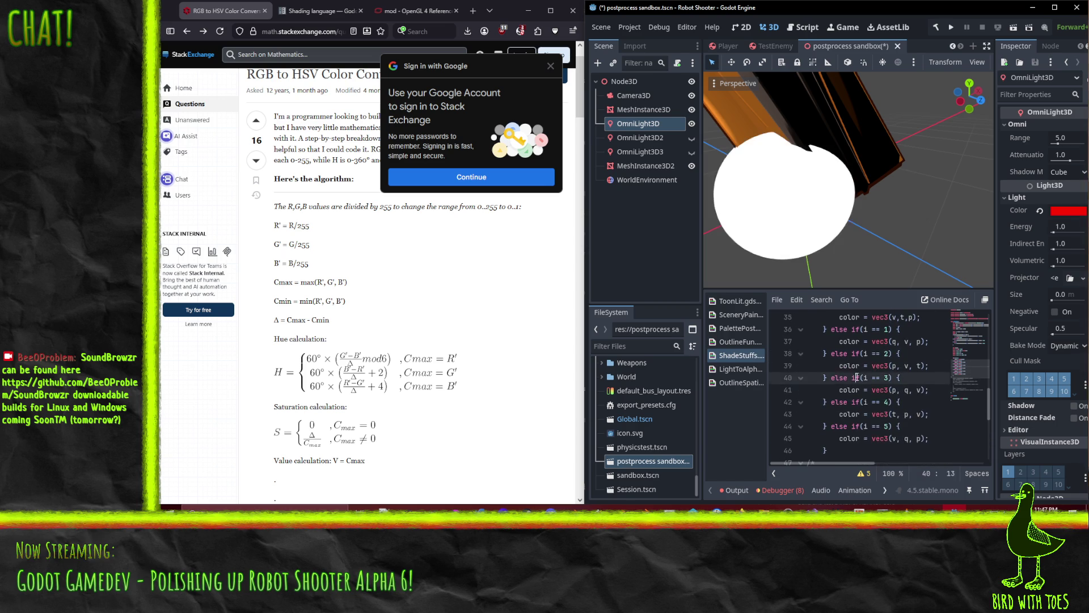
scroll(876, 391, down, 2)
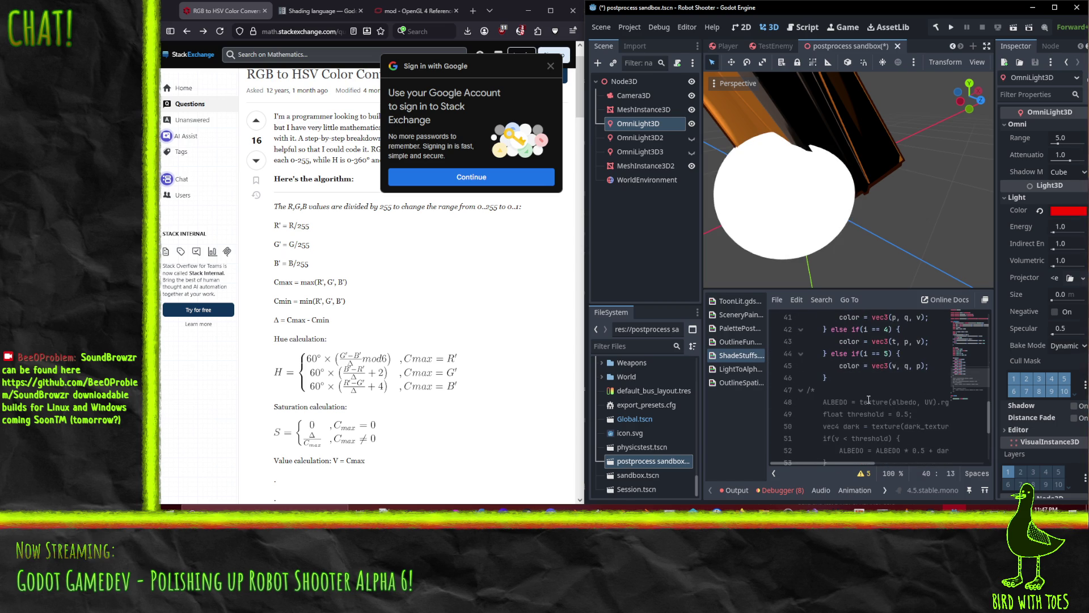
scroll(868, 400, up, 4)
click(868, 400)
scroll(868, 397, up, 2)
scroll(892, 390, down, 2)
Maximize the Godot editor and review the six color = vec3(...) sector branches.
key(super+Up)
scroll(559, 390, down, 5)
scroll(559, 390, up, 5)
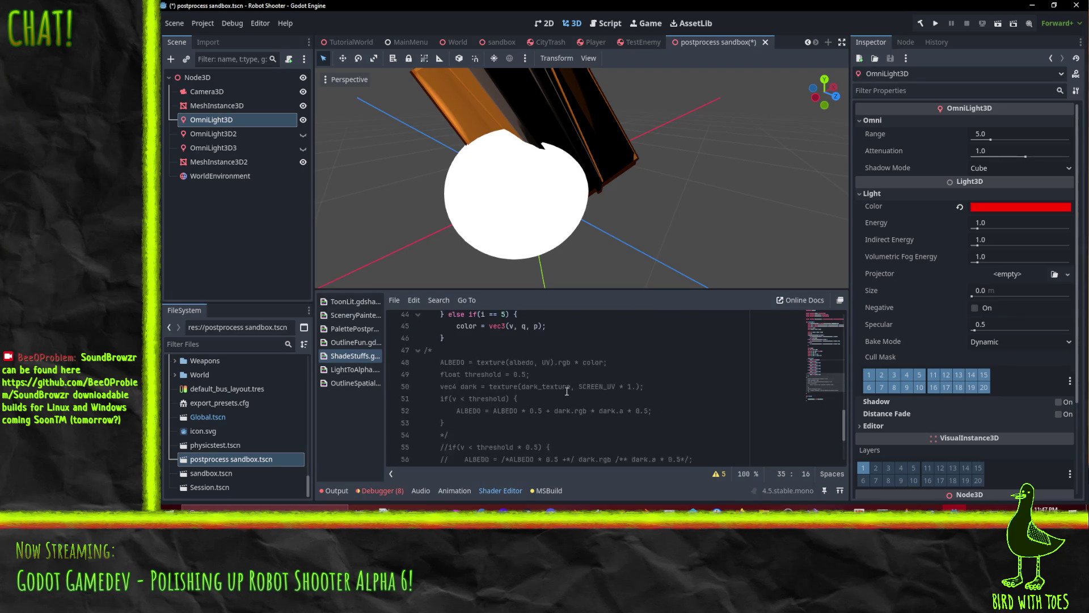
scroll(567, 391, down, 6)
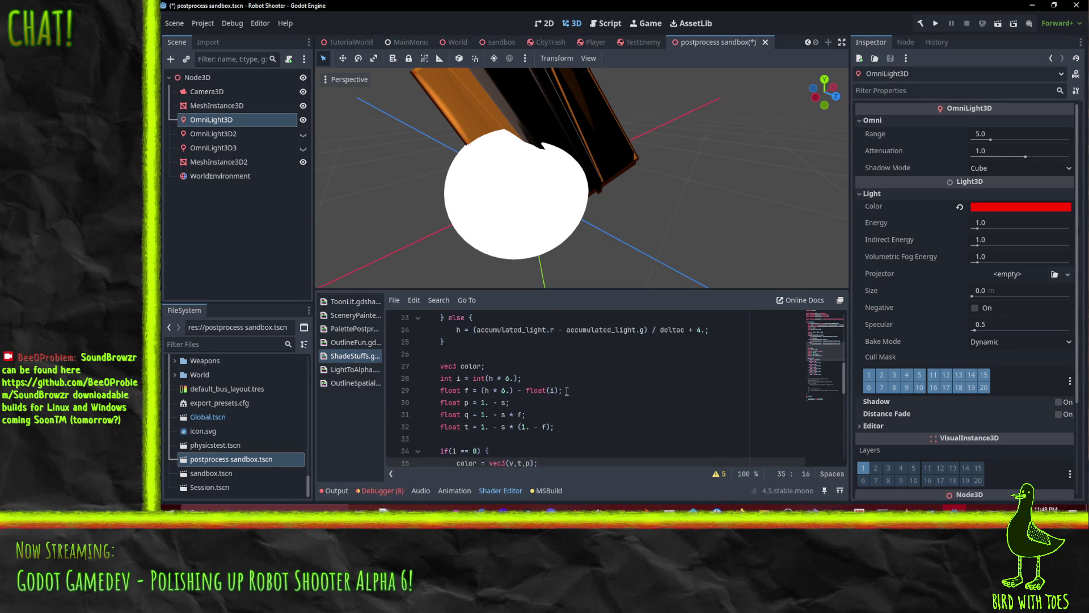
scroll(562, 389, up, 2)
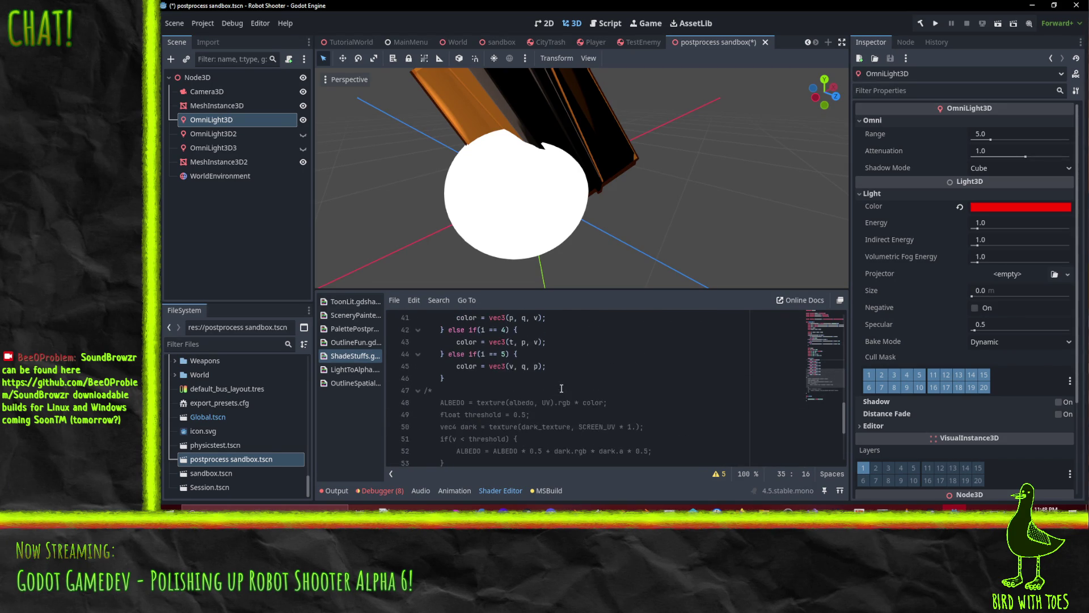
scroll(561, 392, up, 3)
scroll(562, 399, down, 2)
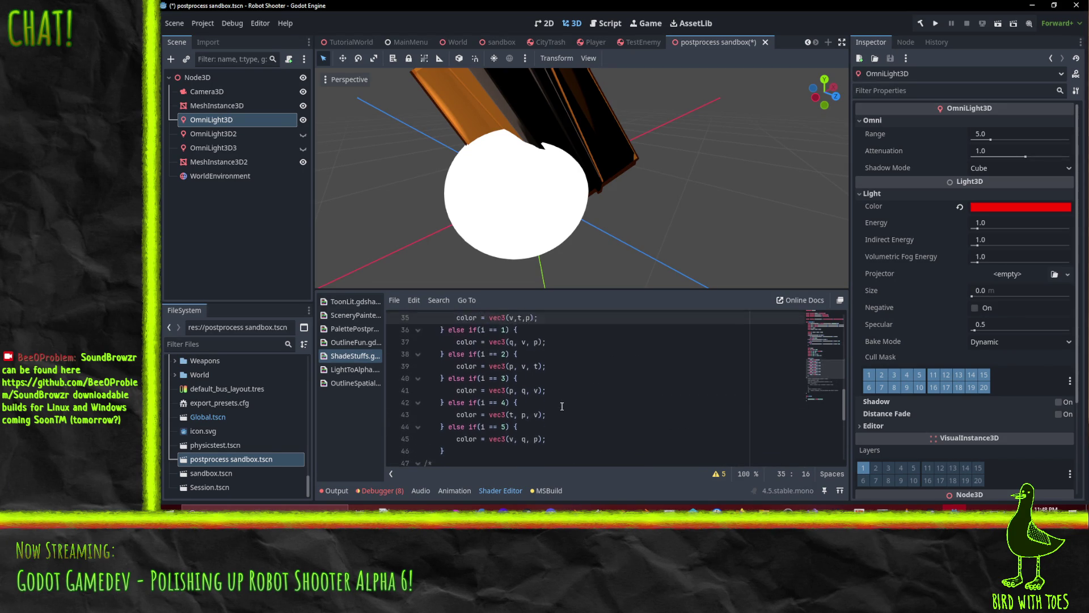
Add ALBEDO = color; on a new line after the last colour branch.
click(442, 419)
scroll(540, 414, down, 1)
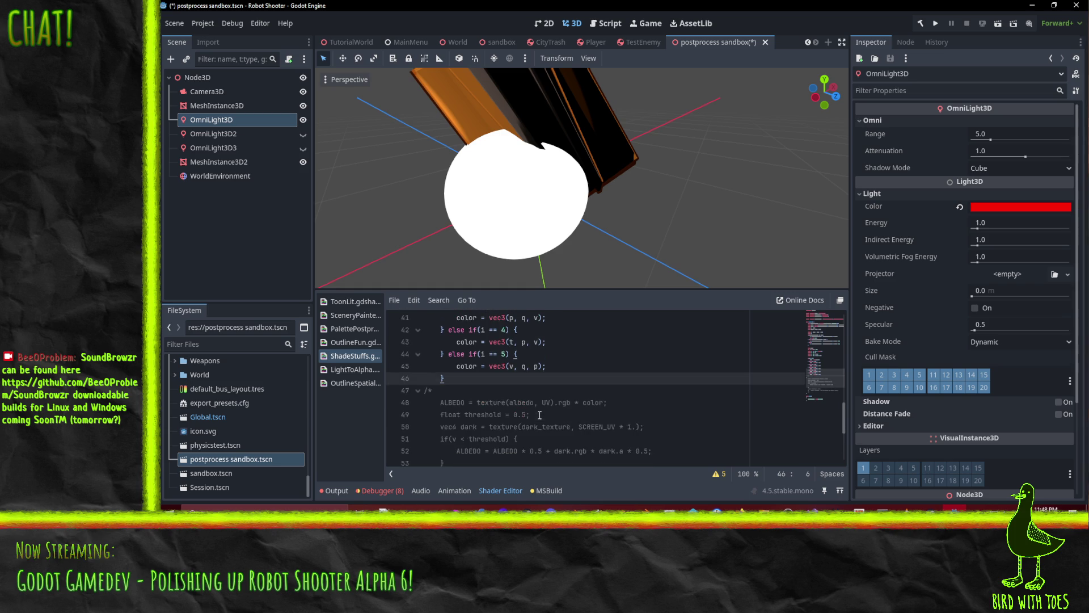
key(Return)
text(BEDO = color;)
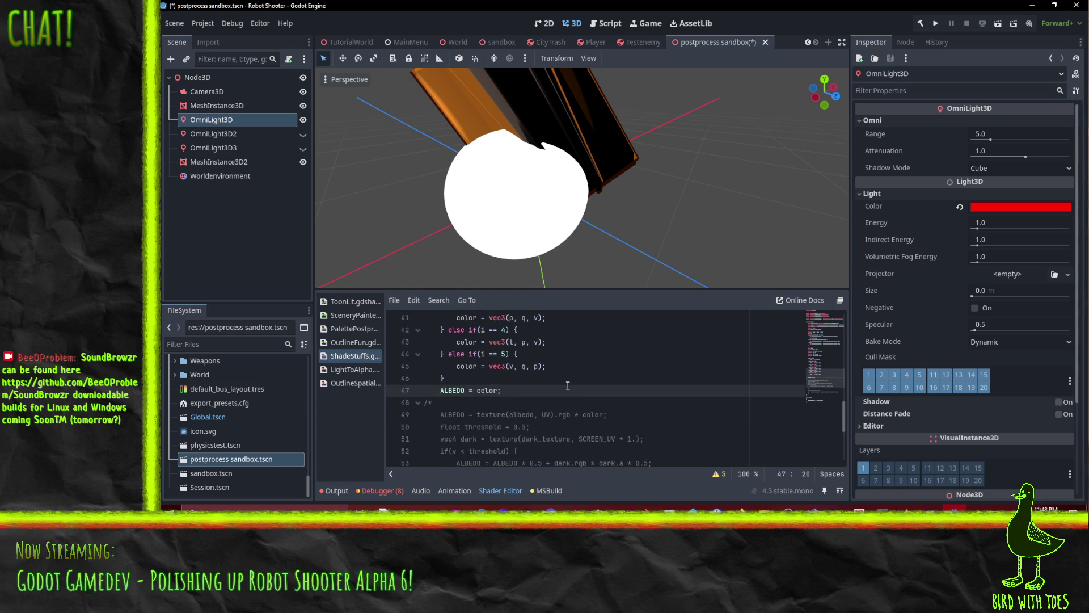
click(590, 346)
Scroll through the shader to confirm the branches end with ALBEDO = color;.
scroll(526, 175, up, 6)
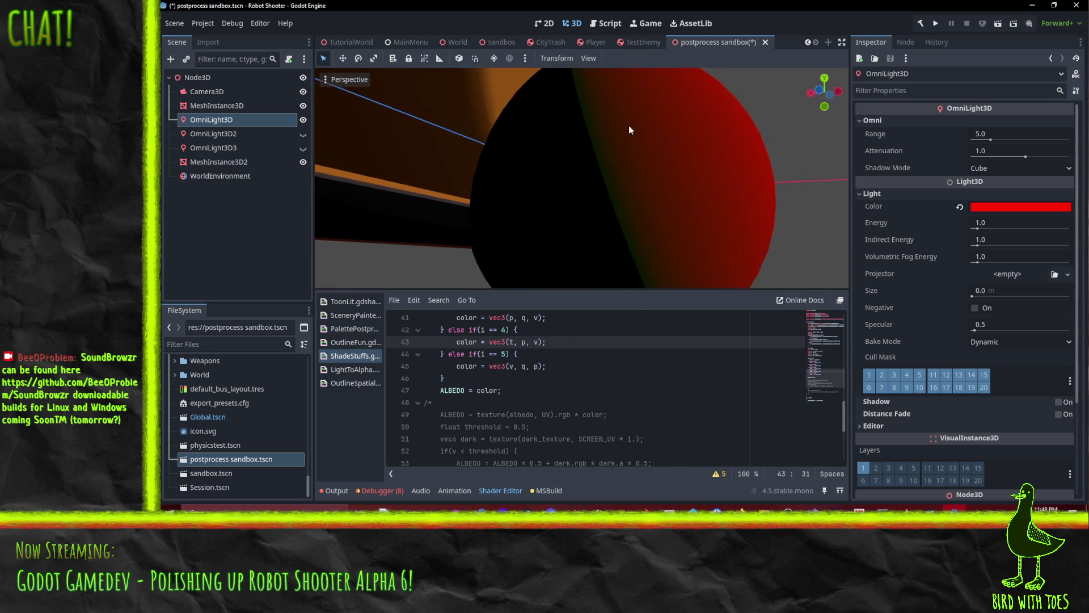
scroll(631, 124, down, 5)
scroll(448, 188, down, 2)
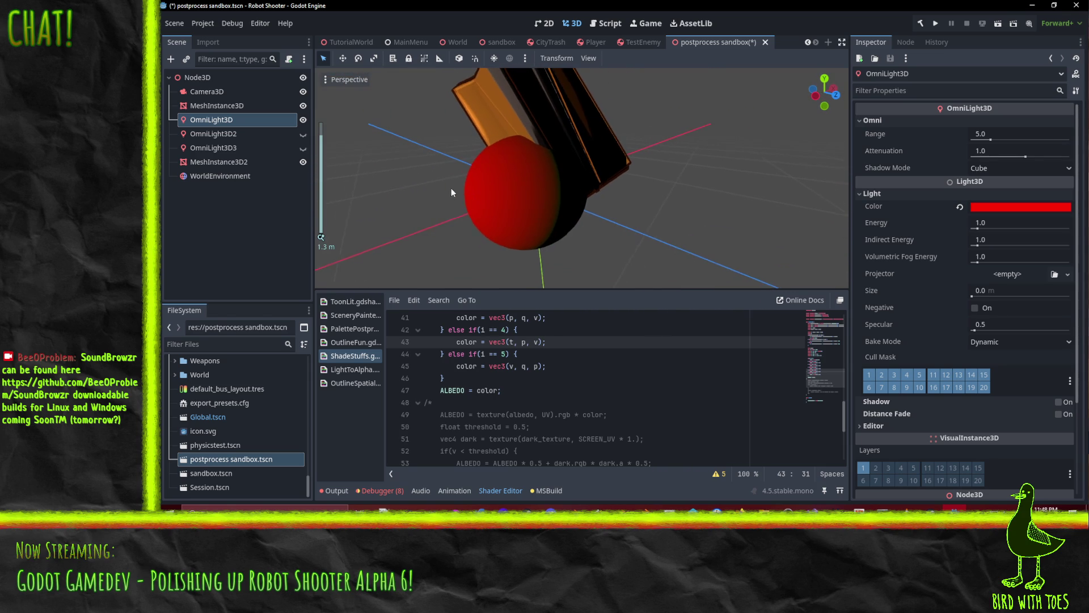
scroll(497, 213, down, 2)
scroll(525, 365, up, 1)
scroll(525, 366, up, 3)
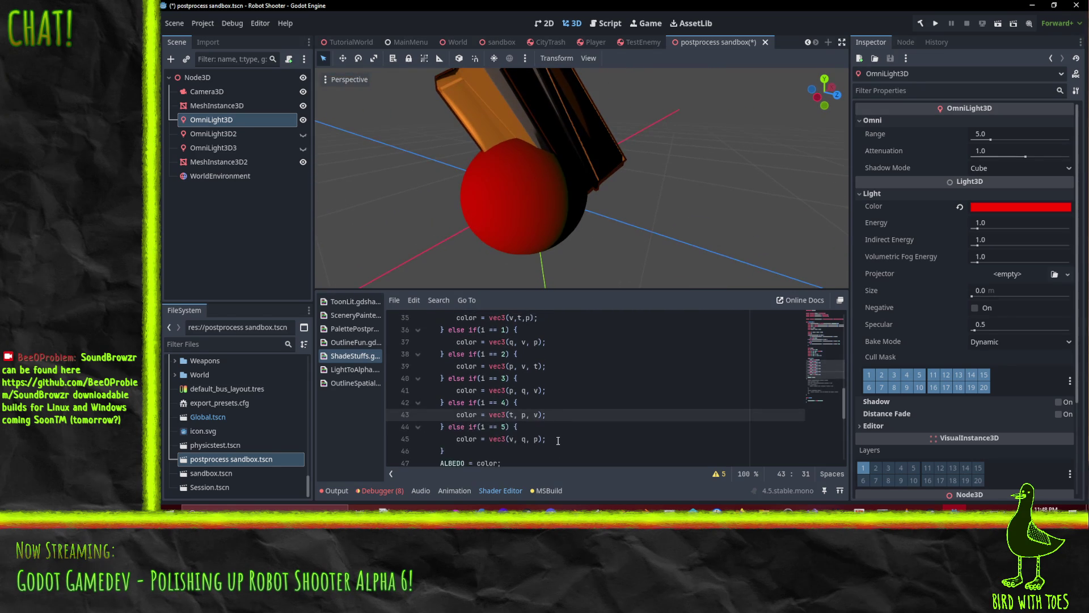
scroll(575, 385, up, 5)
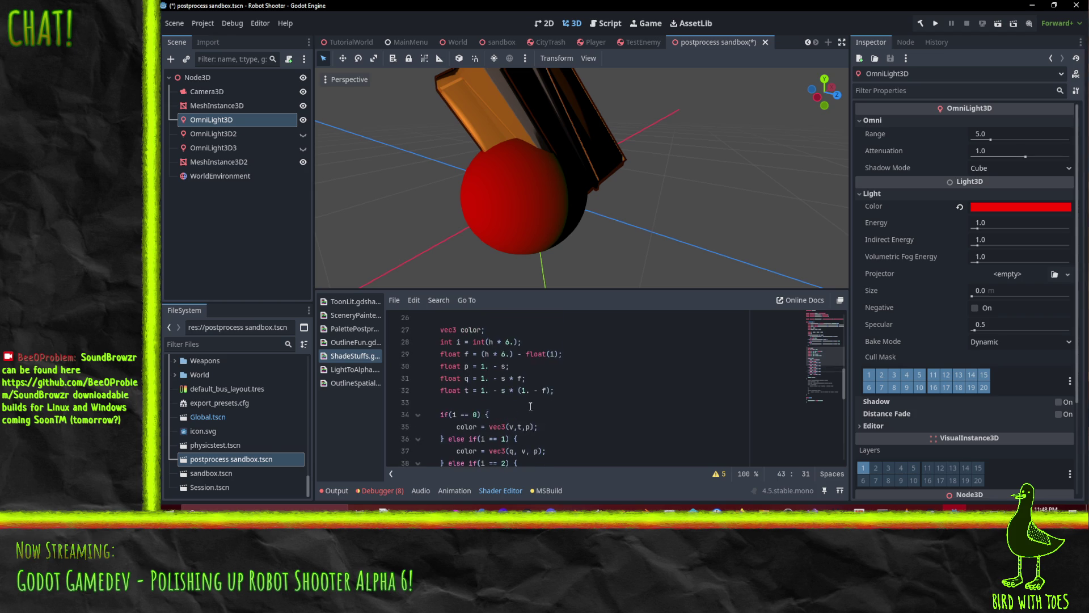
scroll(561, 404, down, 1)
scroll(570, 397, up, 1)
scroll(546, 388, down, 10)
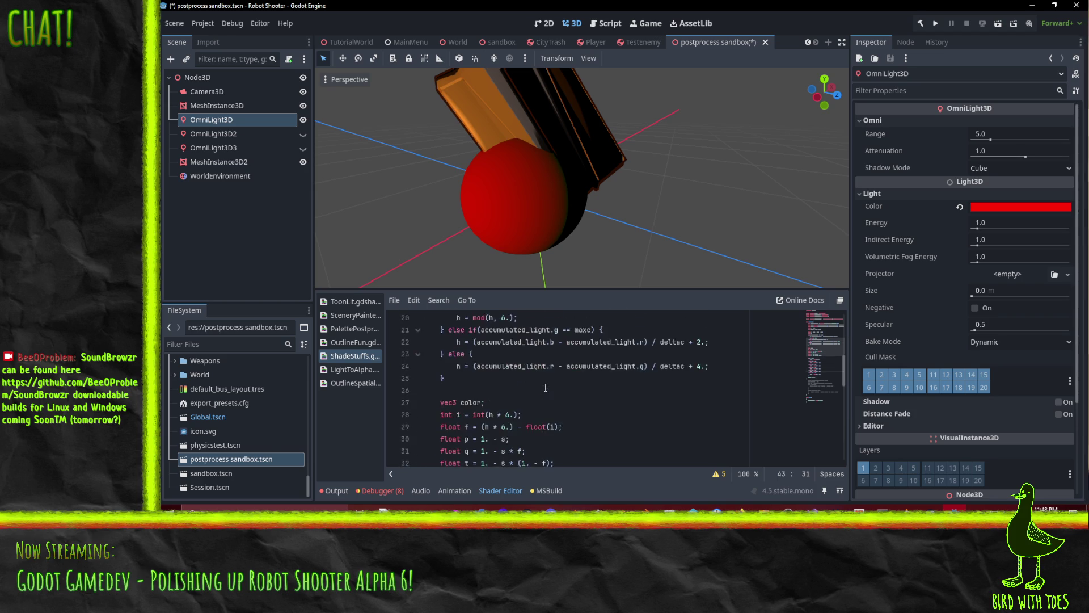
scroll(549, 396, up, 10)
scroll(550, 395, down, 5)
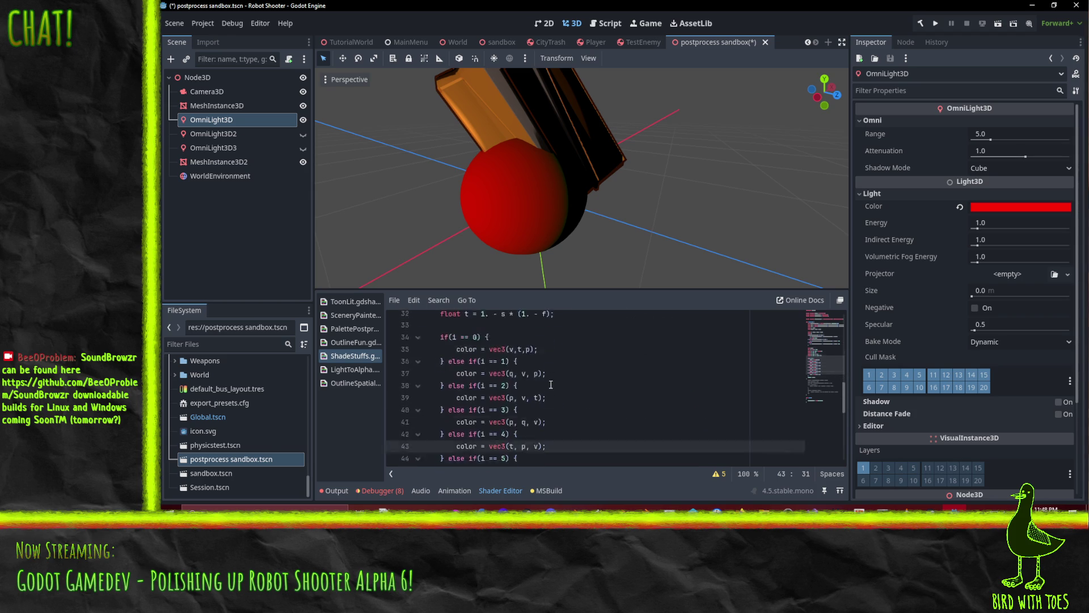
click(512, 390)
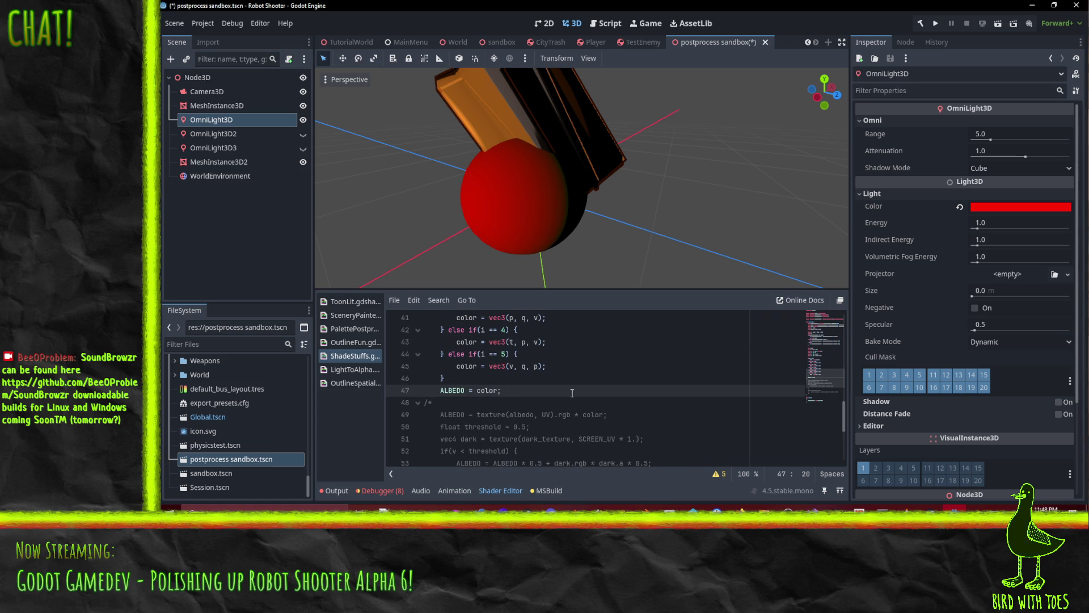
key(Return)
text(DIFFUI)
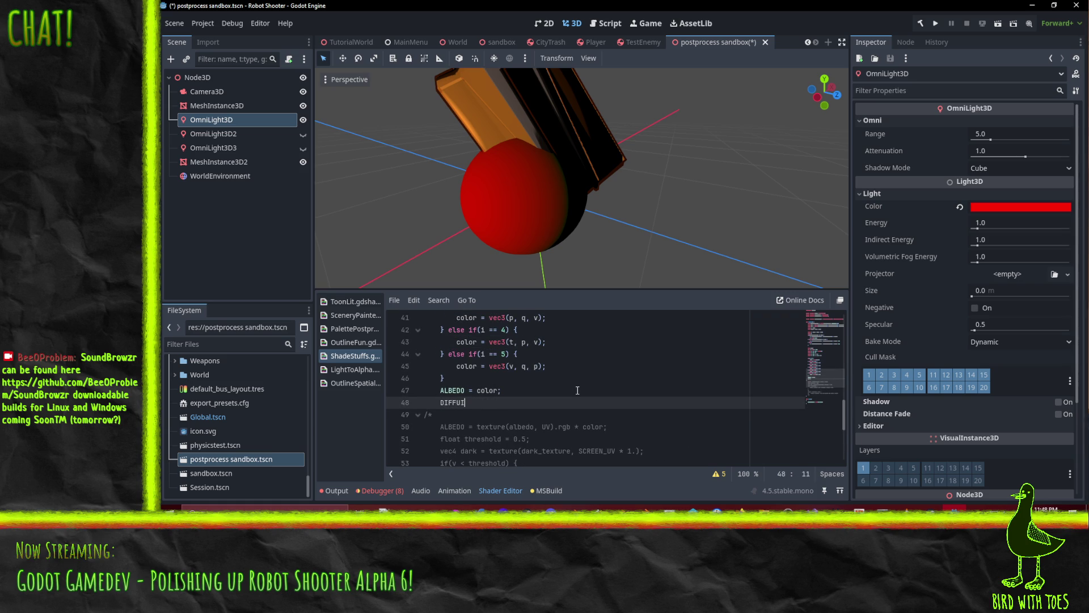
text(SE_)
text(LIGHT = 1;)
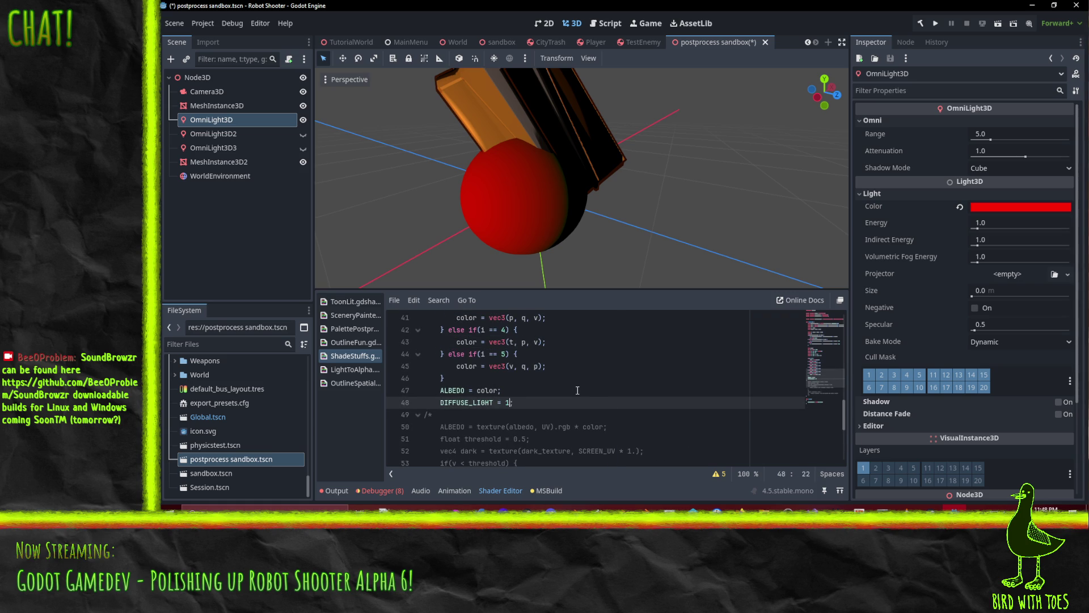
text(.)
key(Up)
key(Down)
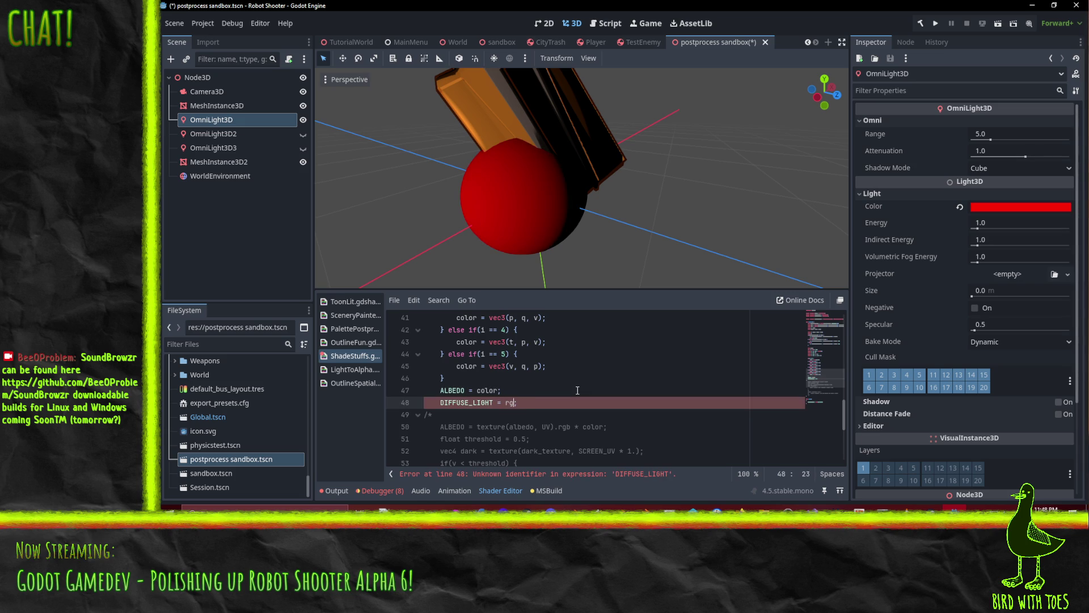
text(()
key(Up)
key(Down)
key(shift+Down)
key(Delete)
key(Left)
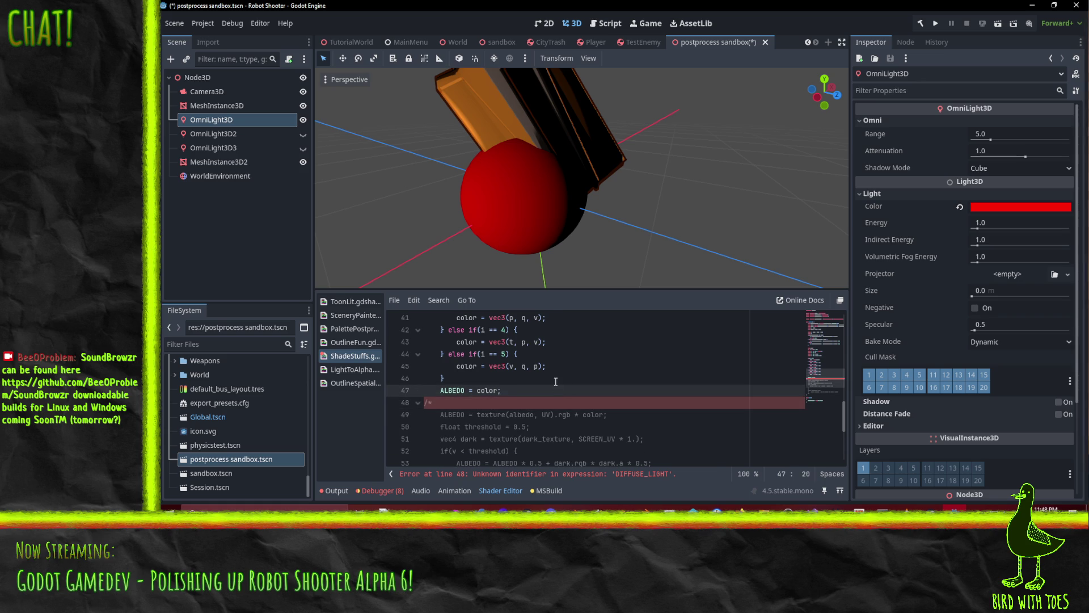
click(557, 380)
mouse_move(591, 141)
mouse_down()
mouse_move(484, 165)
mouse_move(511, 169)
mouse_move(499, 255)
mouse_up()
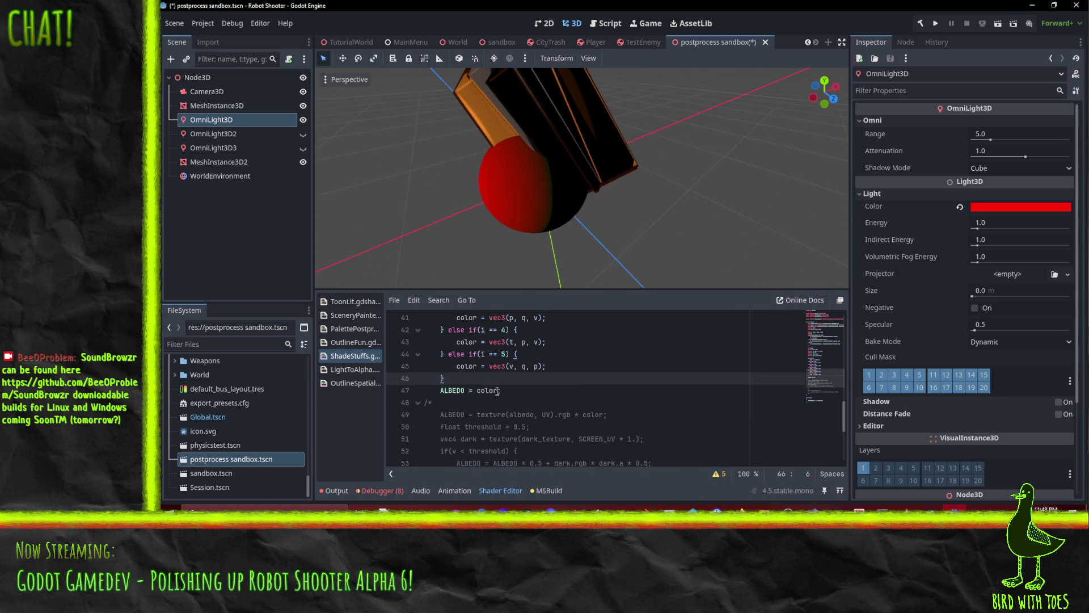
double_click(483, 392)
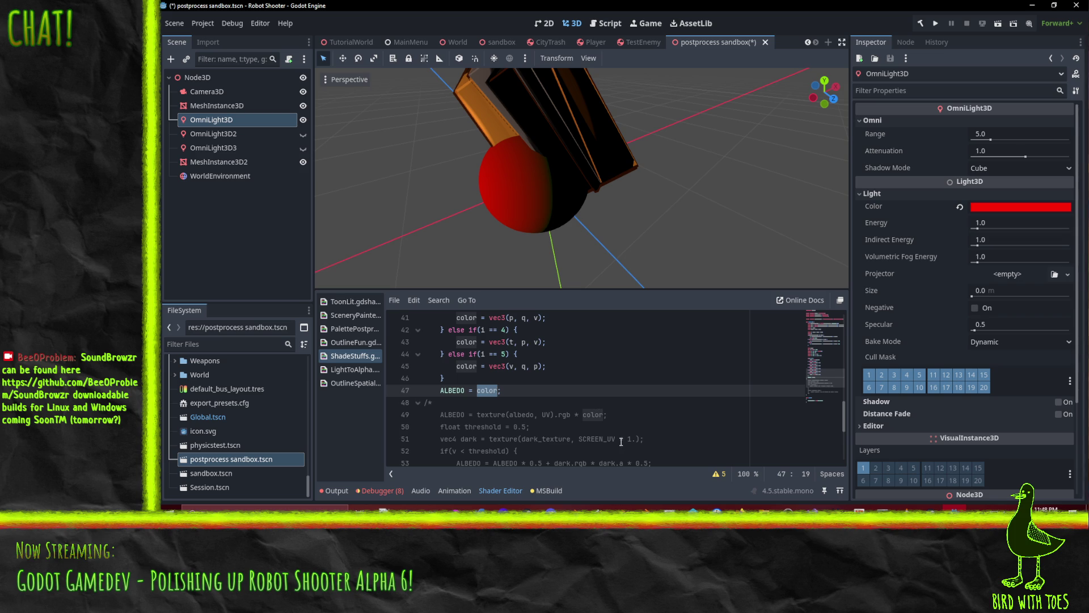
text(vec3(1,0,0,)
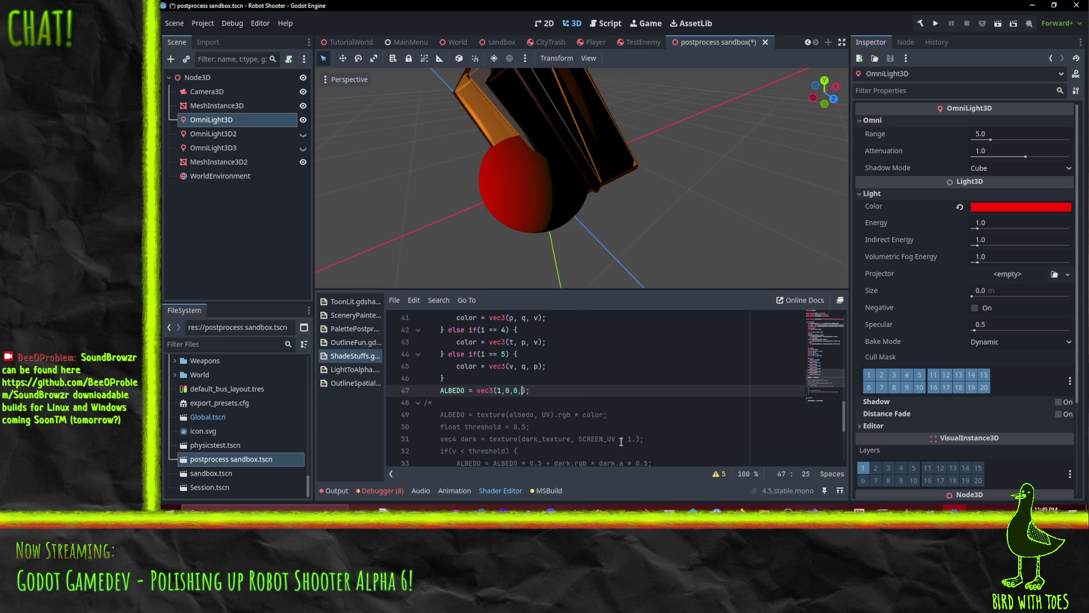
key(BackSpace)
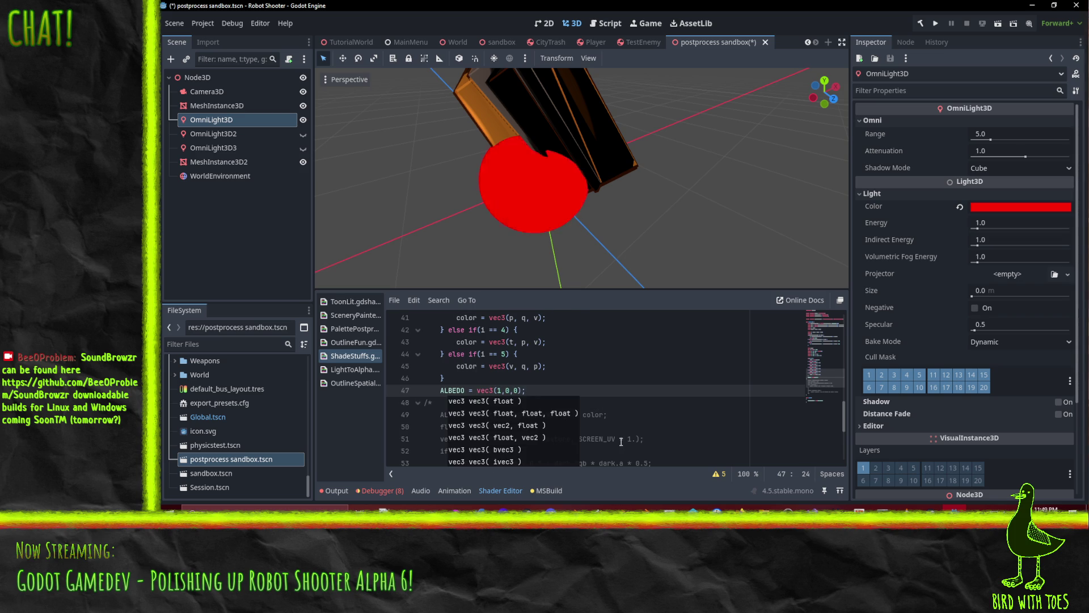
key(ctrl+z)
key(ctrl+z)
key(ctrl+z)
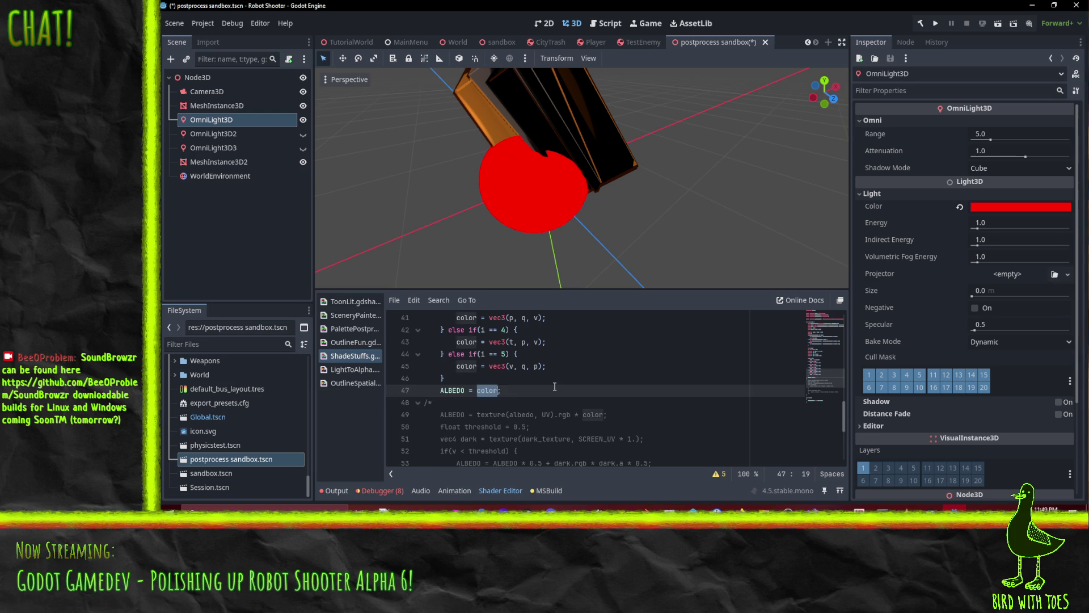
key(ctrl+z)
key(ctrl+z)
key(Up)
key(Up)
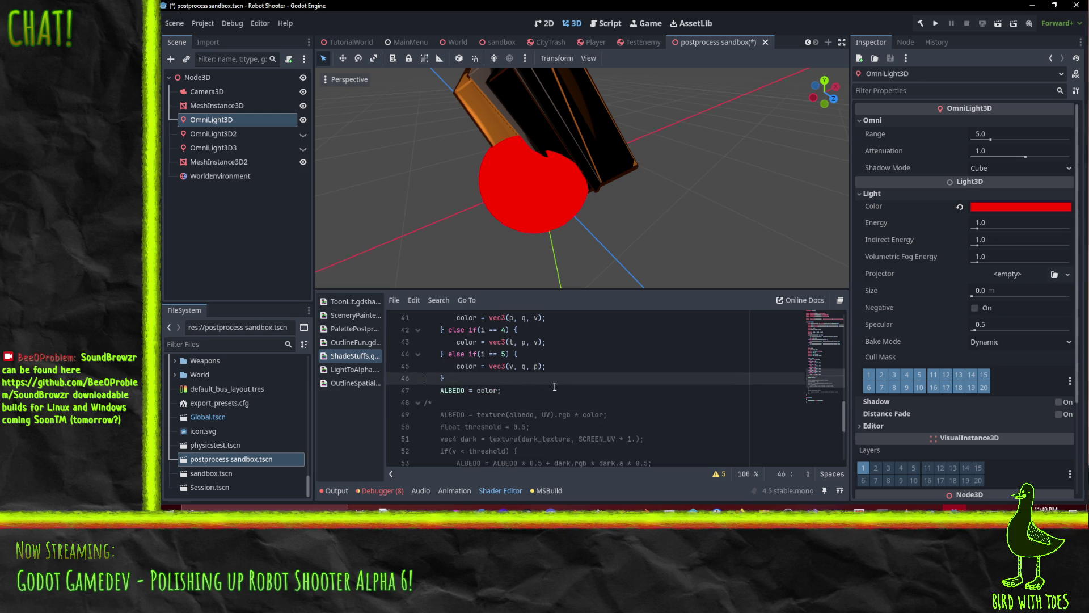
scroll(559, 384, up, 5)
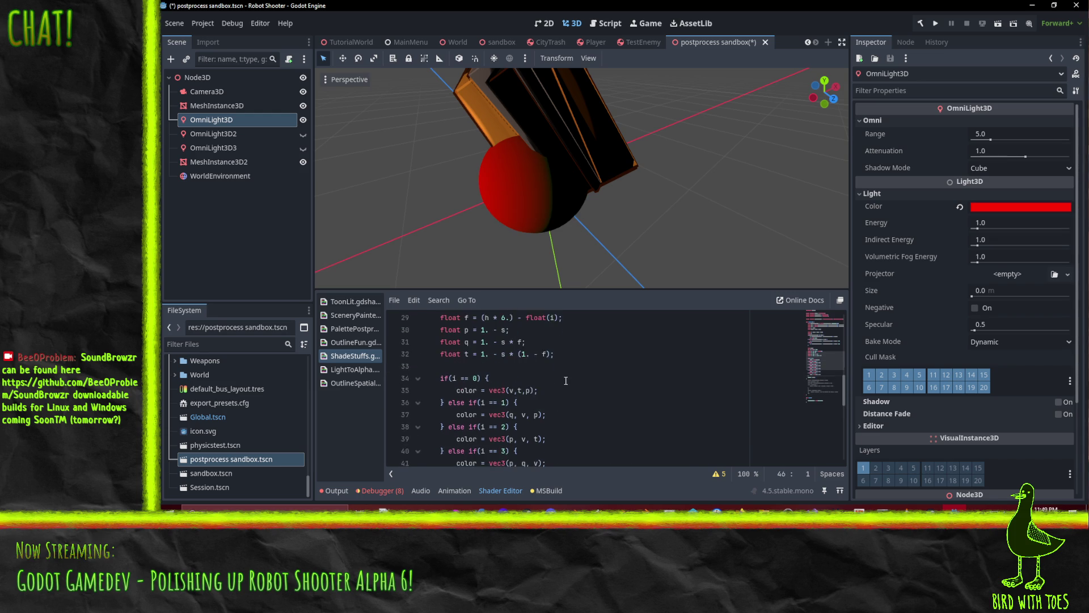
Place Godot beside the Stack Exchange RGB-to-HSV answer and enlarge the shader code area.
scroll(565, 380, down, 5)
scroll(565, 380, up, 5)
drag(810, 6, 1086, 132)
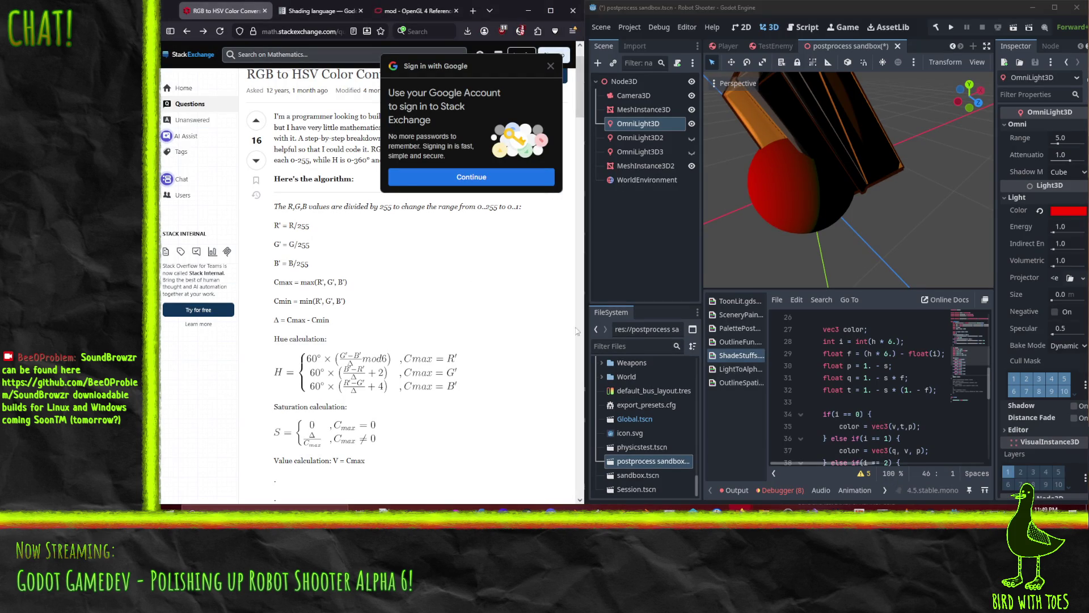
click(888, 390)
scroll(888, 394, up, 3)
scroll(887, 394, up, 3)
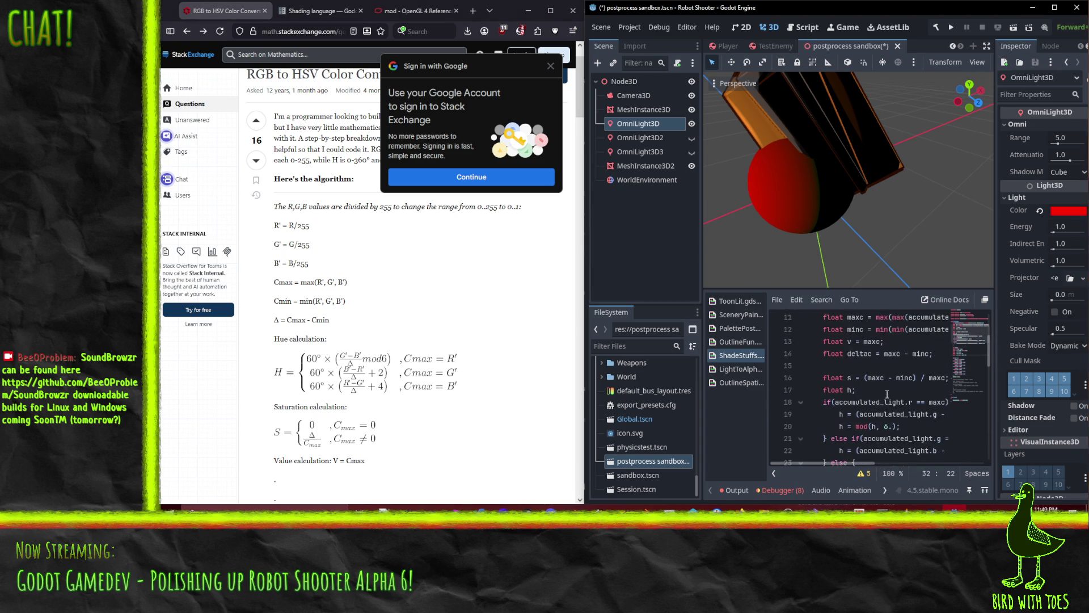
click(884, 396)
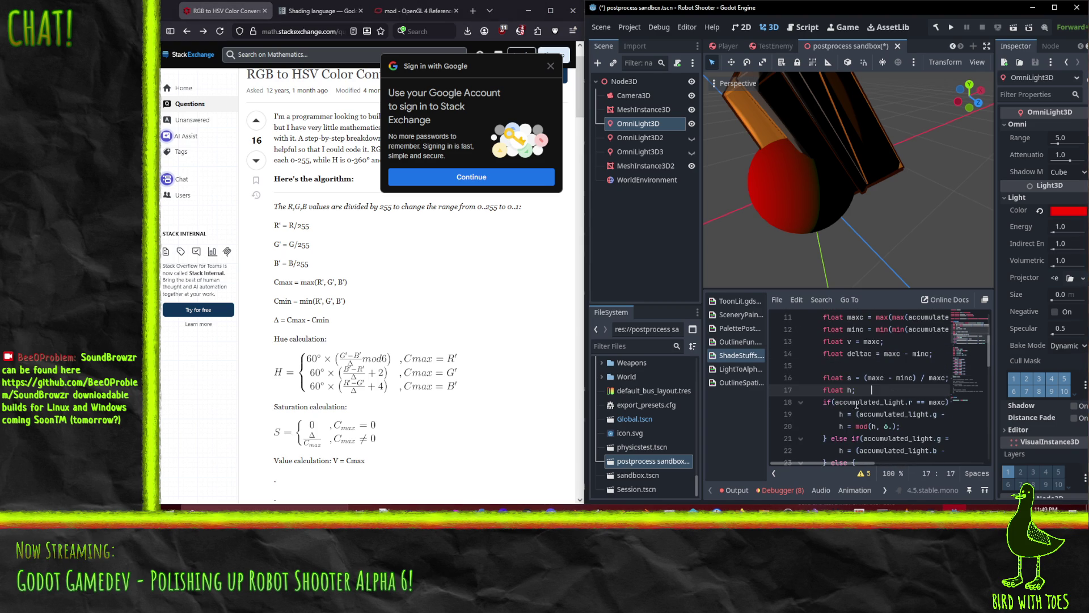
key(End)
scroll(923, 407, down, 1)
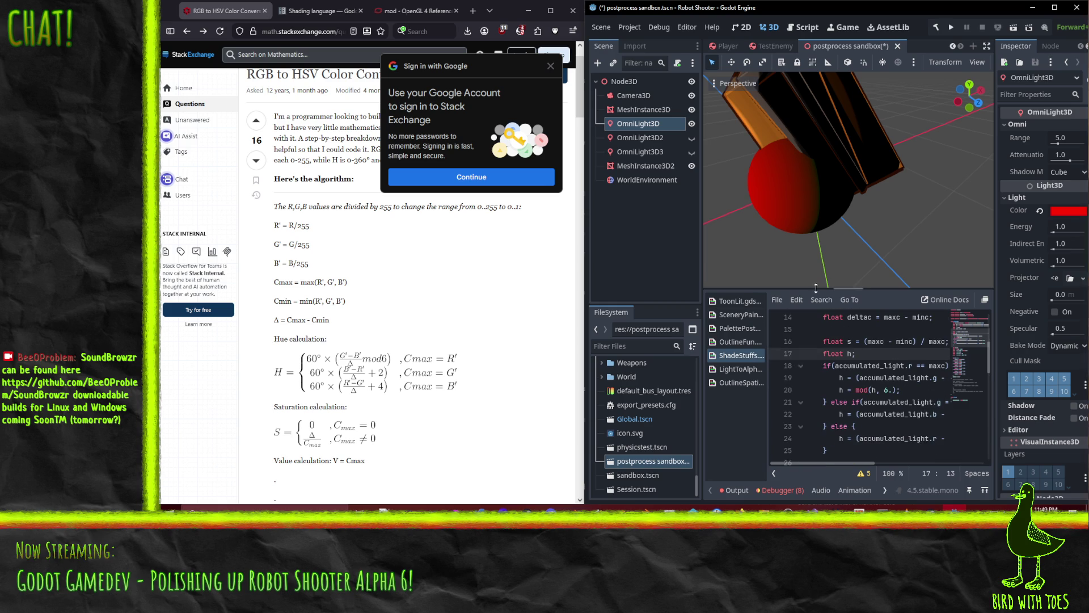
drag(816, 288, 815, 261)
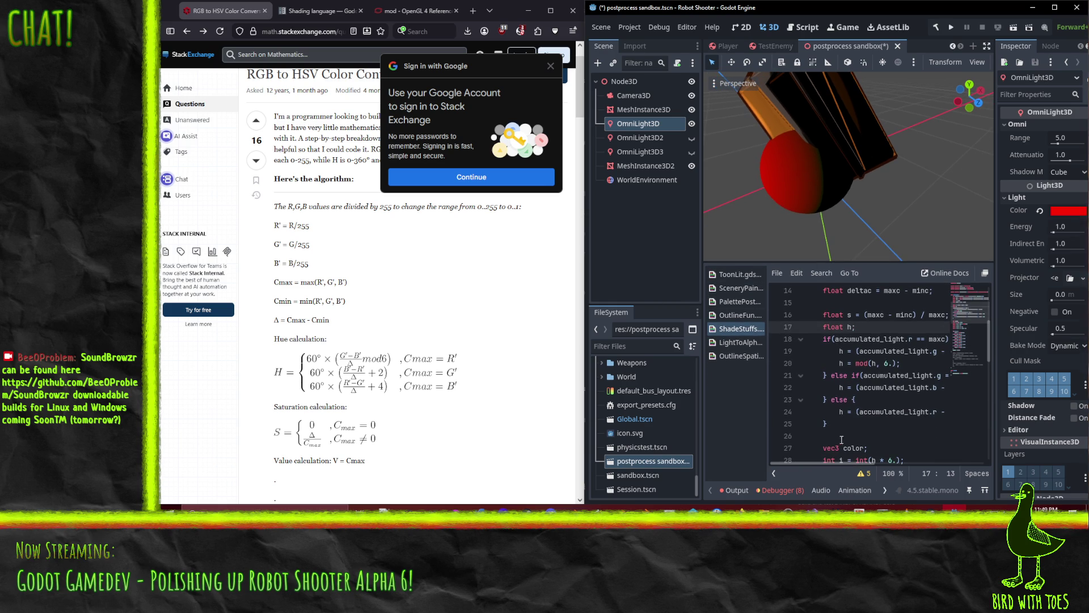
Start a 'float rc =' line below the float h declaration.
click(863, 352)
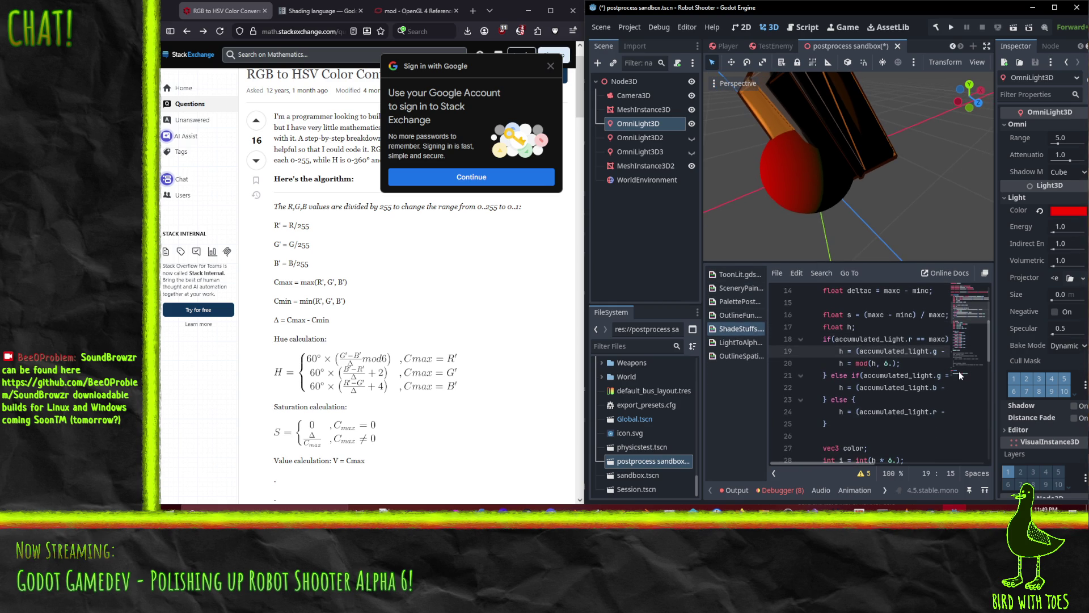
scroll(960, 376, right, 2)
key(Up)
key(Up)
key(Home)
key(End)
key(Return)
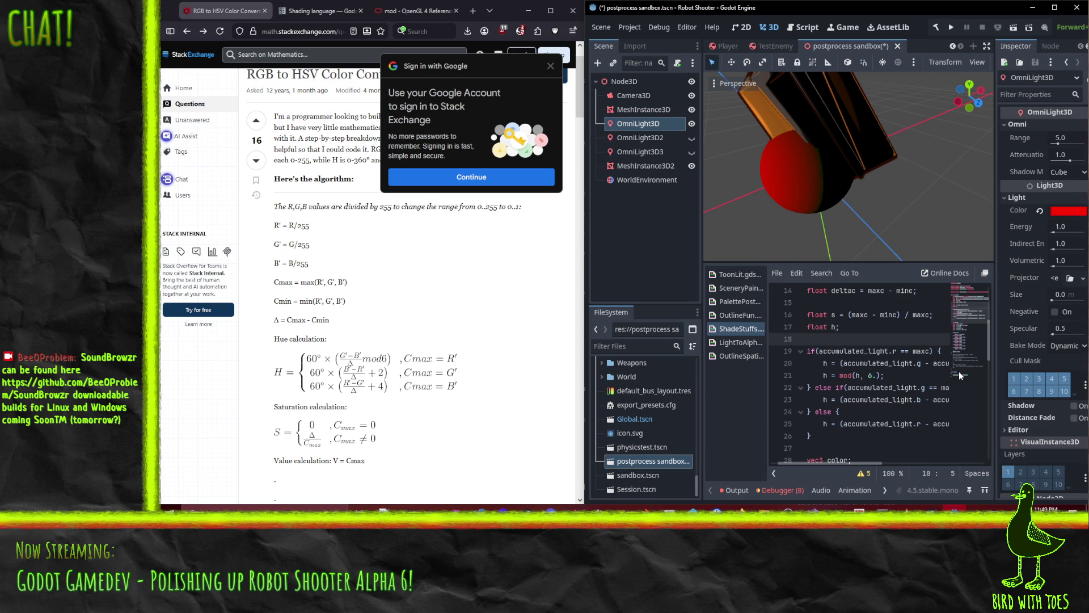
text(float rc)
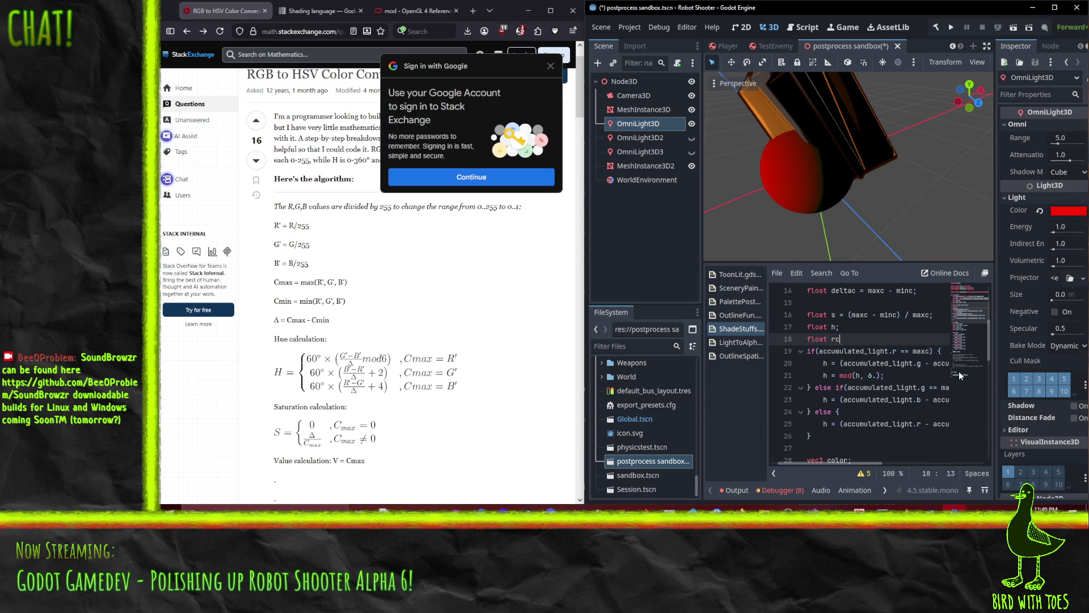
text( =)
Compare the red- and green-maximum hue formulas on lines 20 and 23.
click(833, 389)
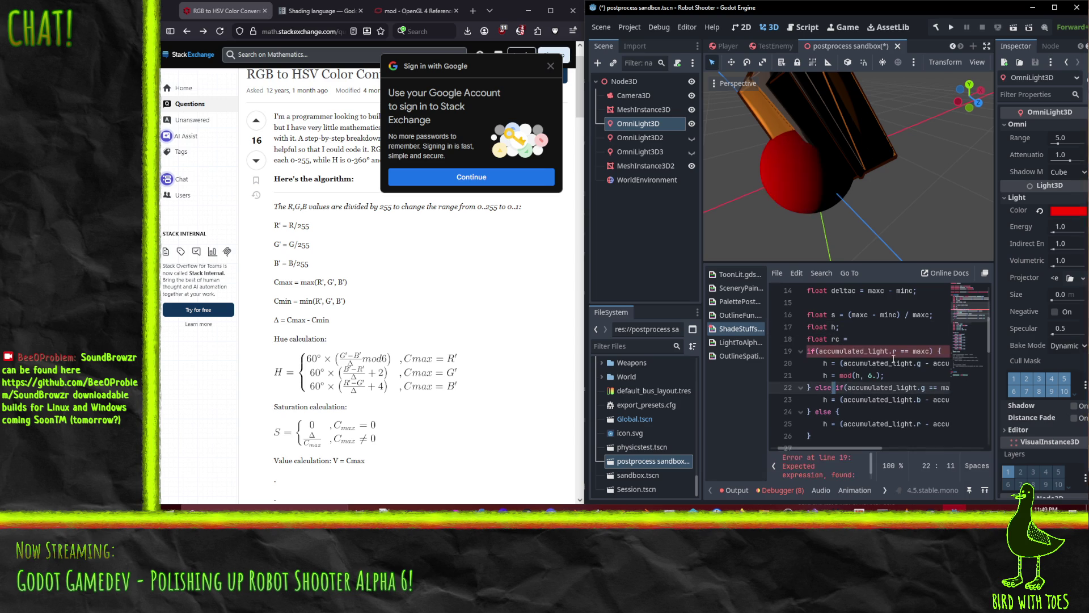
click(934, 364)
key(End)
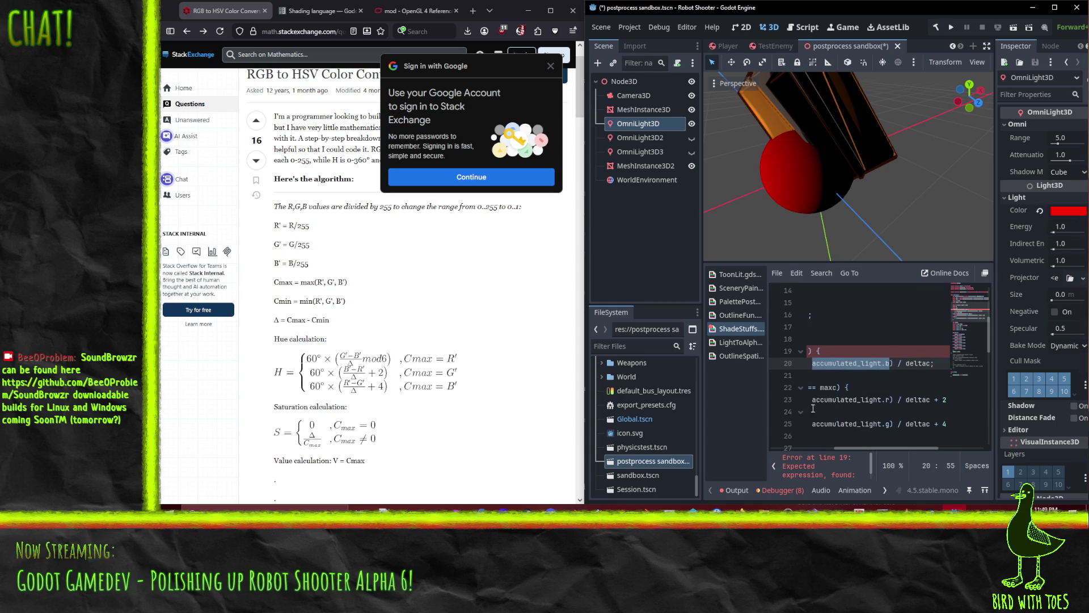
click(811, 403)
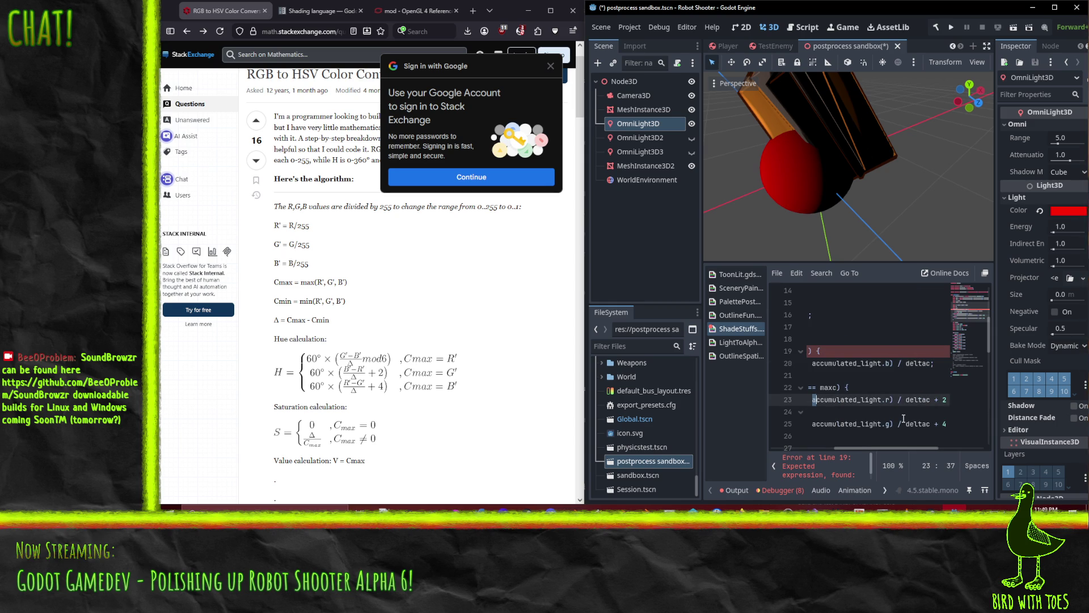
key(shift+Right)
key(shift+Right)
key(shift+Right)
key(Home)
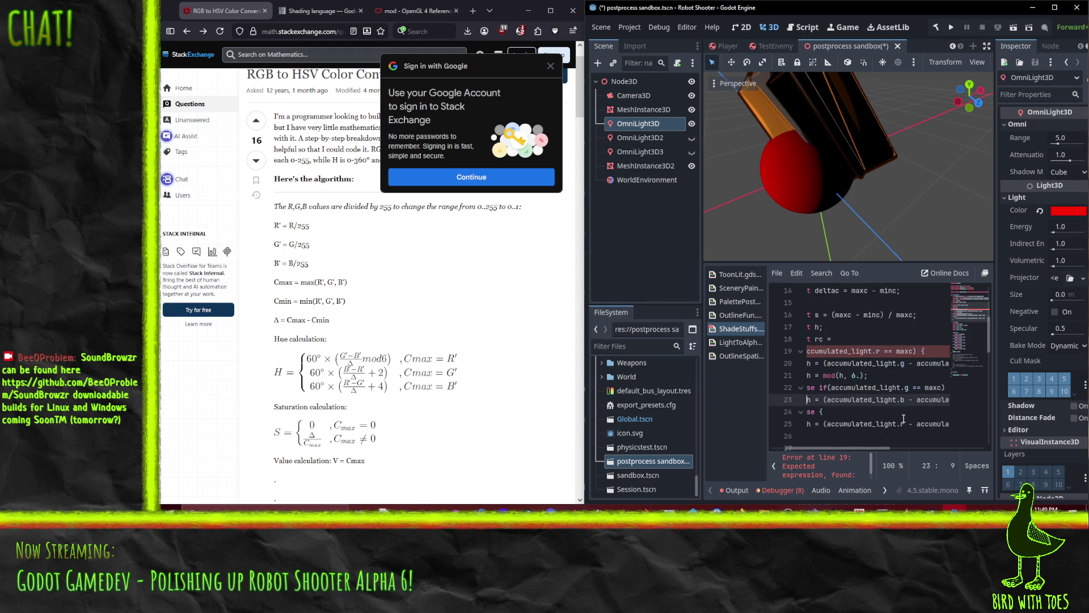
Delete the unfinished float rc line so the shader compiles again.
key(Home)
key(Up)
key(Up)
key(Up)
key(shift+Down)
key(Delete)
key(Down)
key(Down)
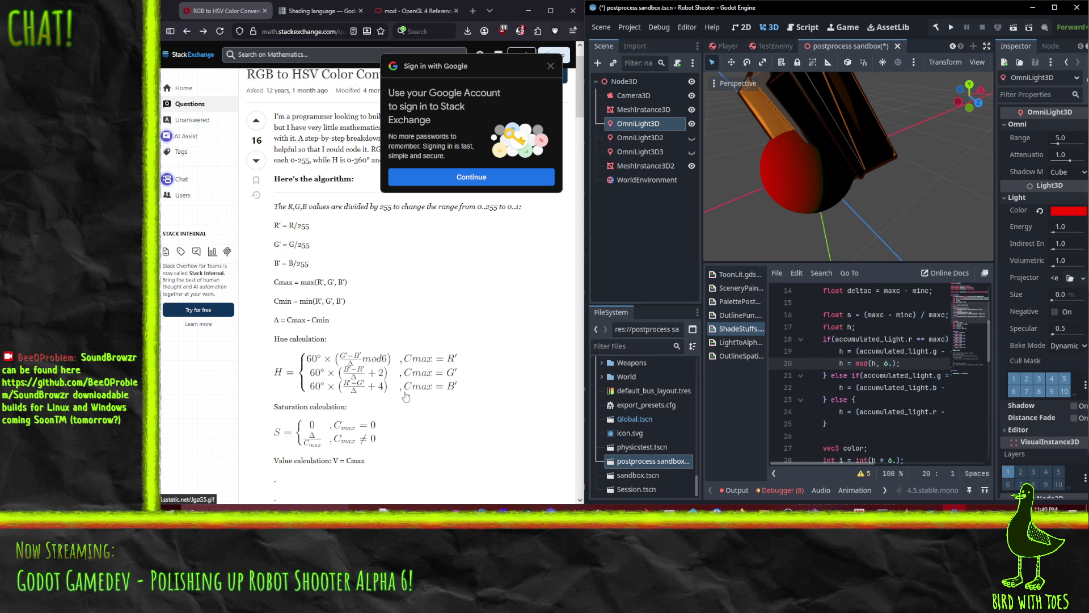
Add h = h / 6. on a new line after the hue branches.
click(913, 412)
key(End)
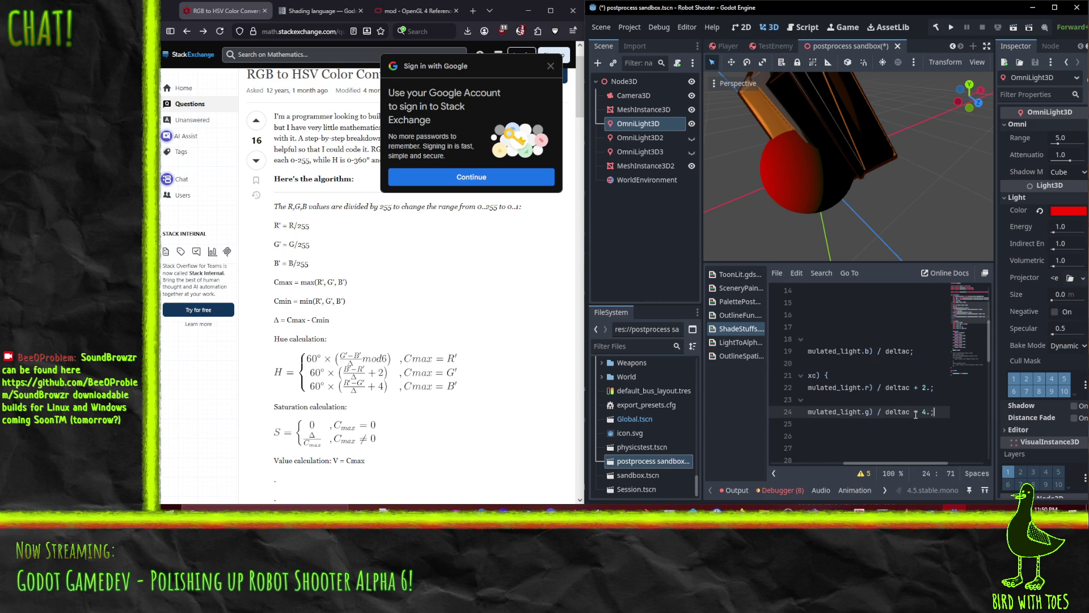
key(Home)
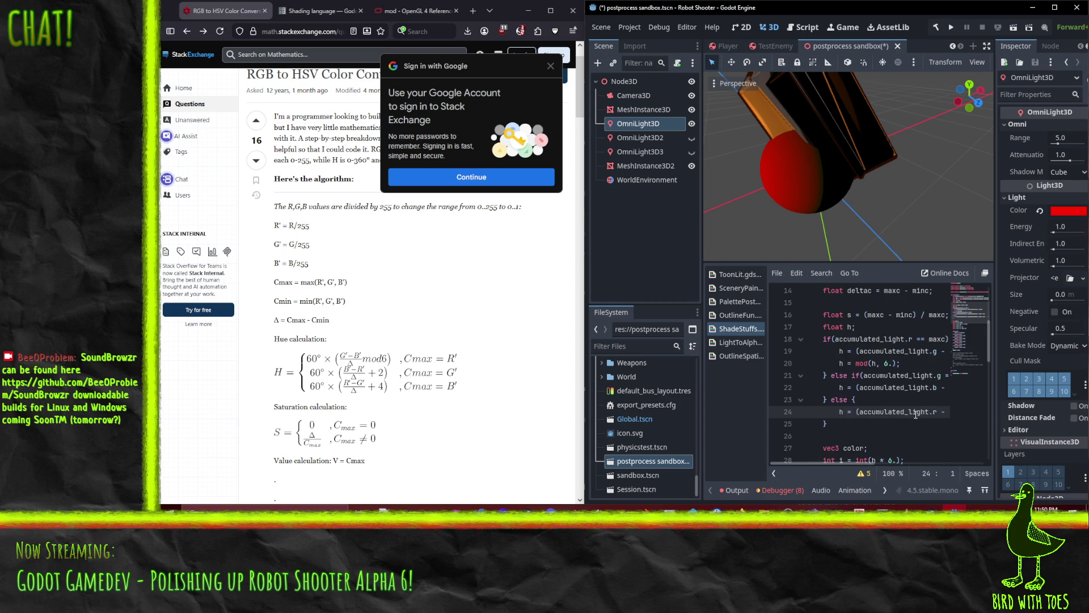
scroll(925, 415, down, 1)
key(Down)
key(End)
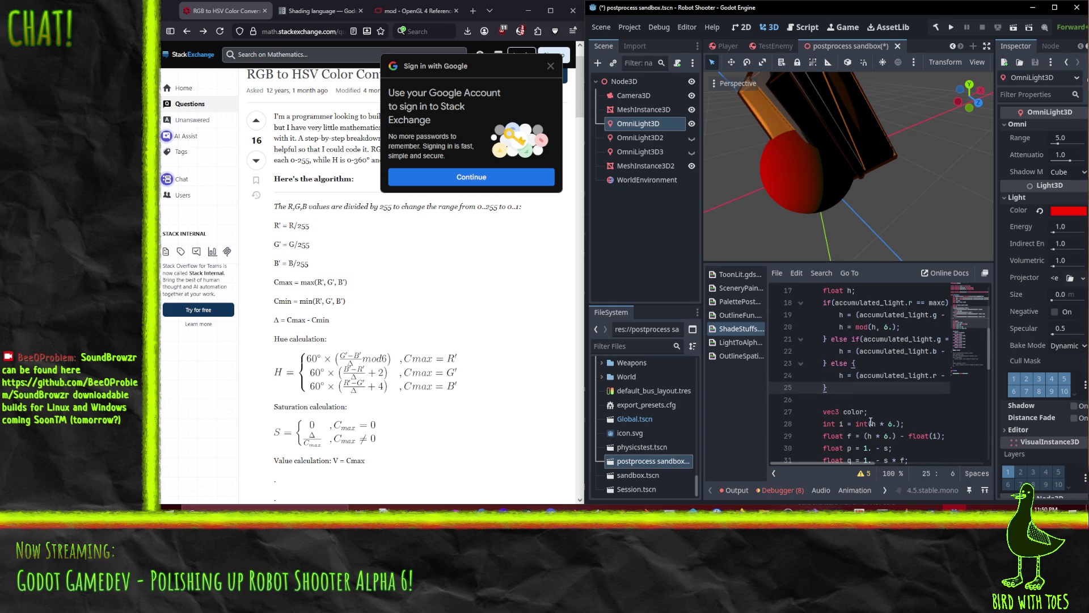
key(Return)
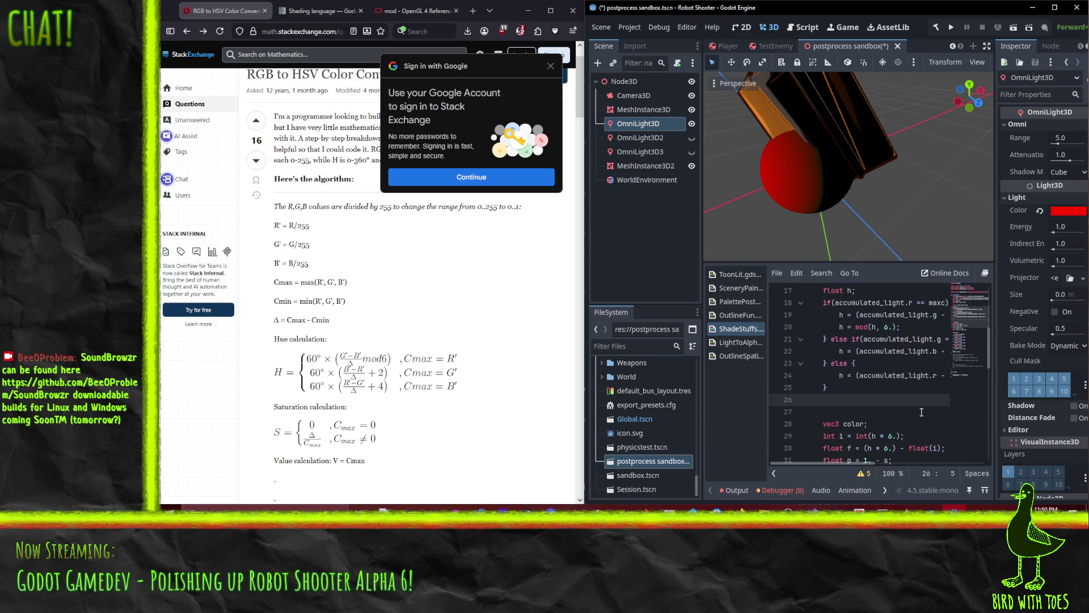
text(h = h /)
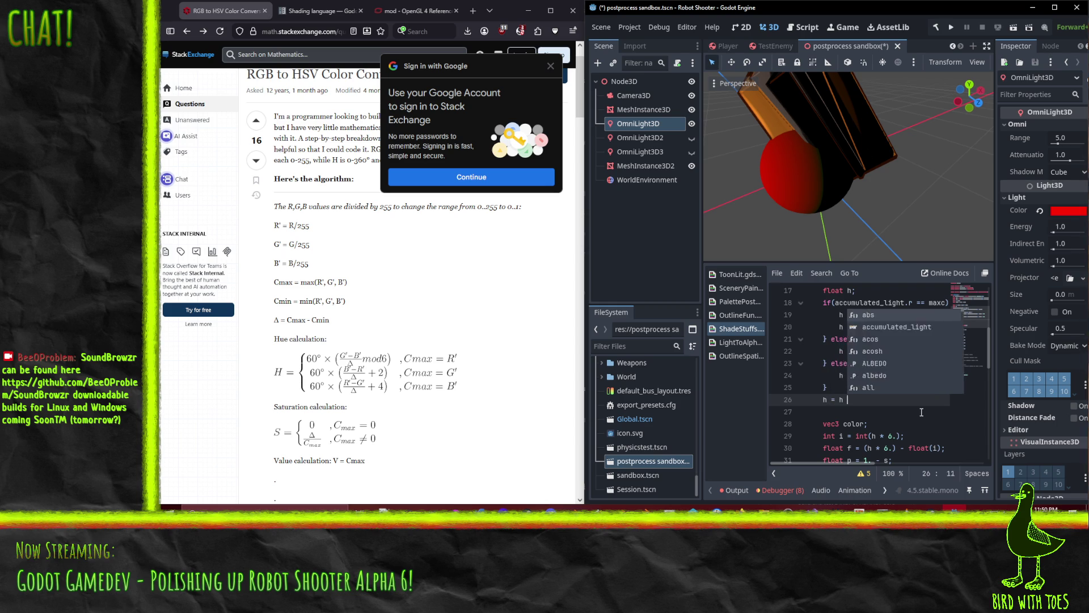
key(Left)
Save the scene and shader with Ctrl+S.
click(886, 383)
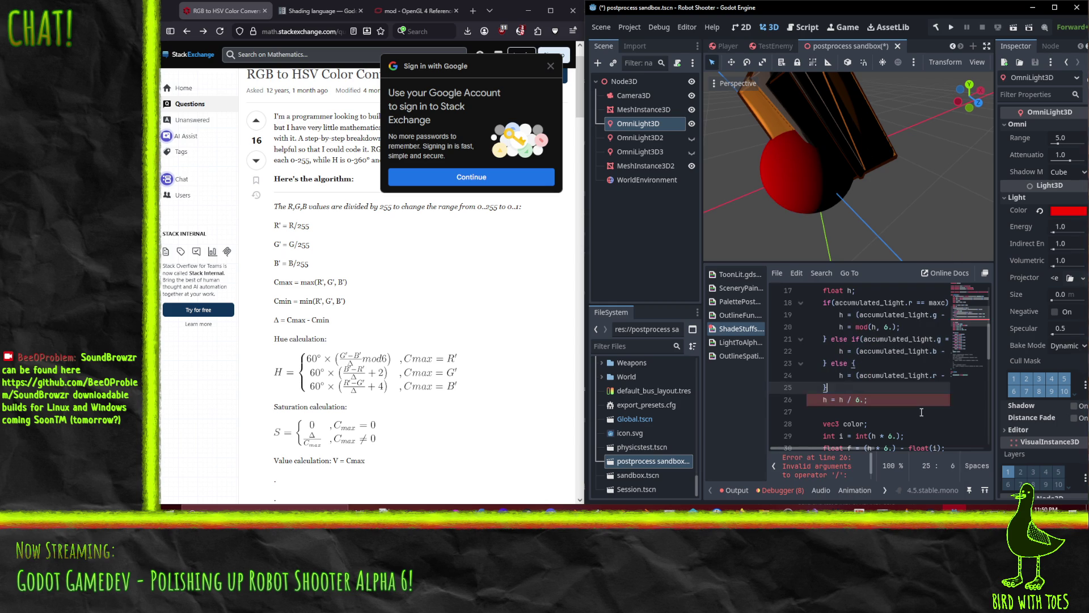
key(ctrl+s)
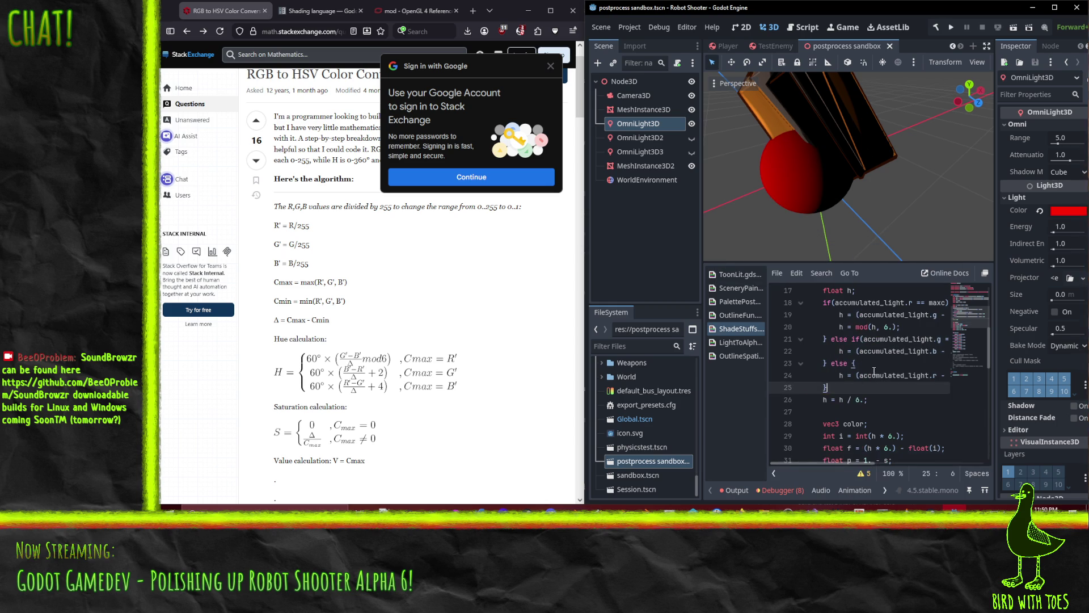
scroll(888, 381, down, 1)
drag(889, 387, 889, 379)
click(889, 382)
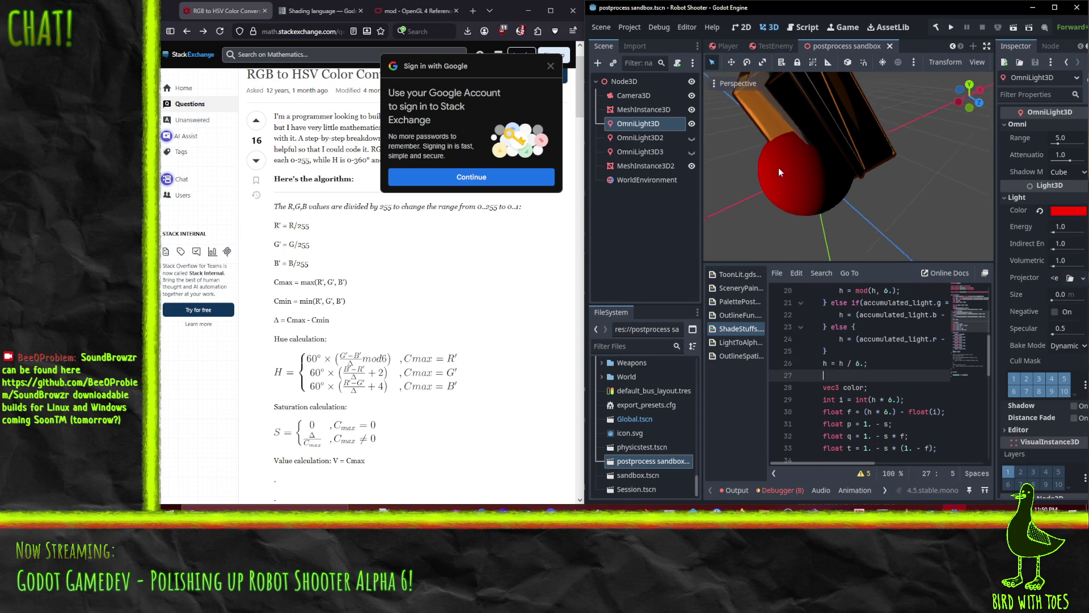
scroll(894, 383, down, 1)
click(894, 387)
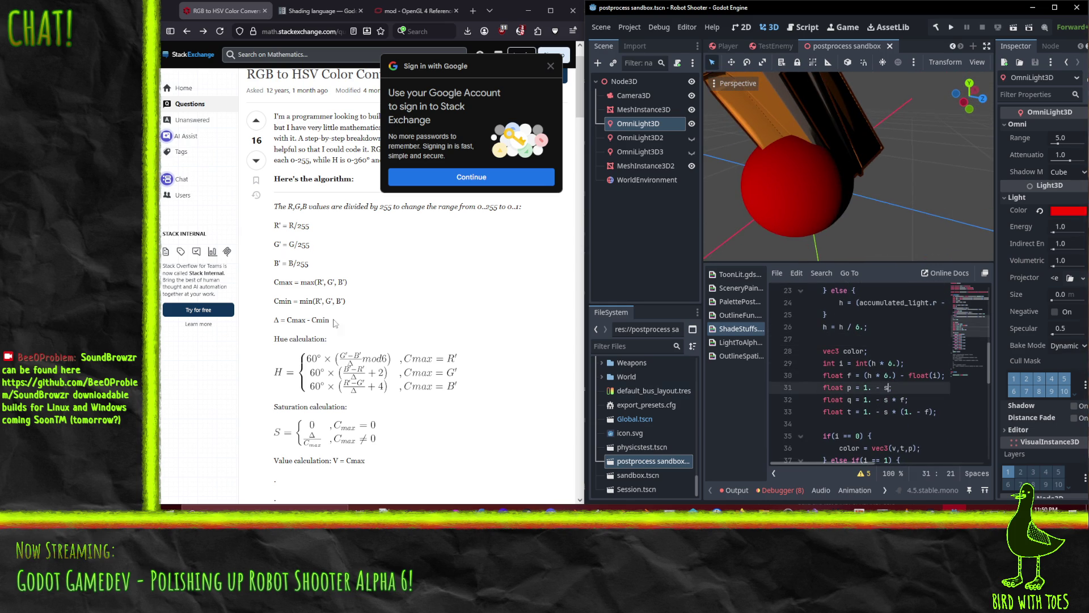
Open Python's colorsys.py source on GitHub from the RGB-to-HSV question.
click(391, 11)
click(317, 11)
click(224, 11)
click(187, 31)
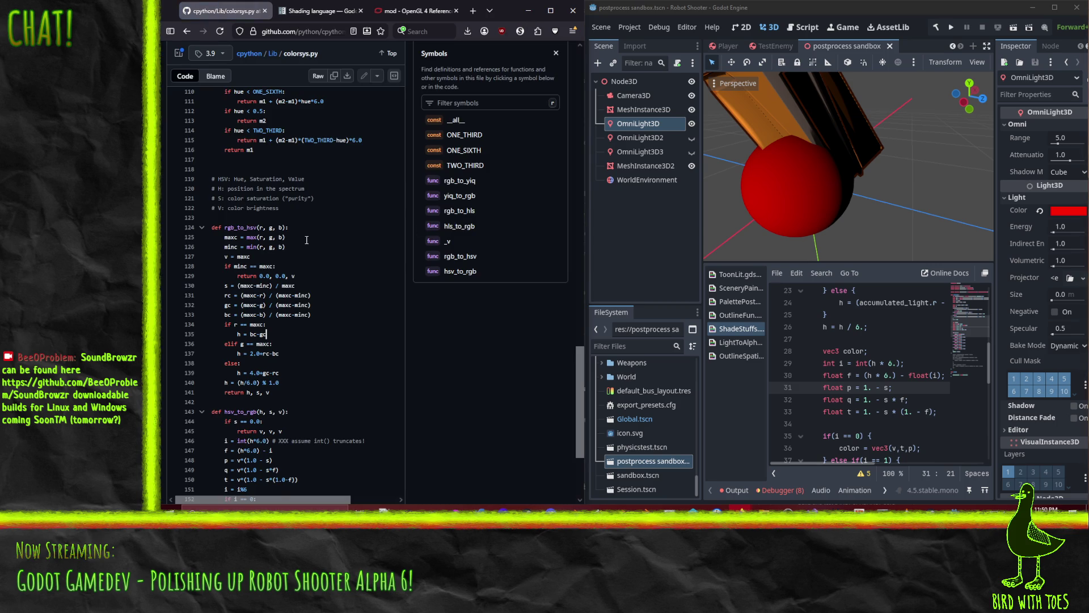
Comment out ALBEDO = color; with // on line 48.
scroll(233, 114, down, 3)
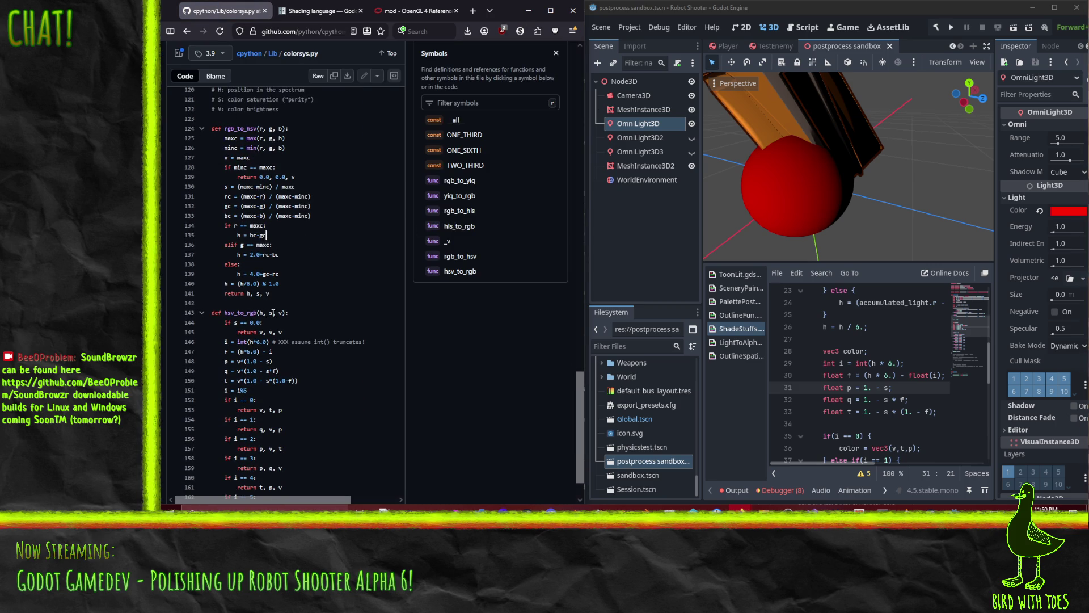
scroll(291, 312, down, 2)
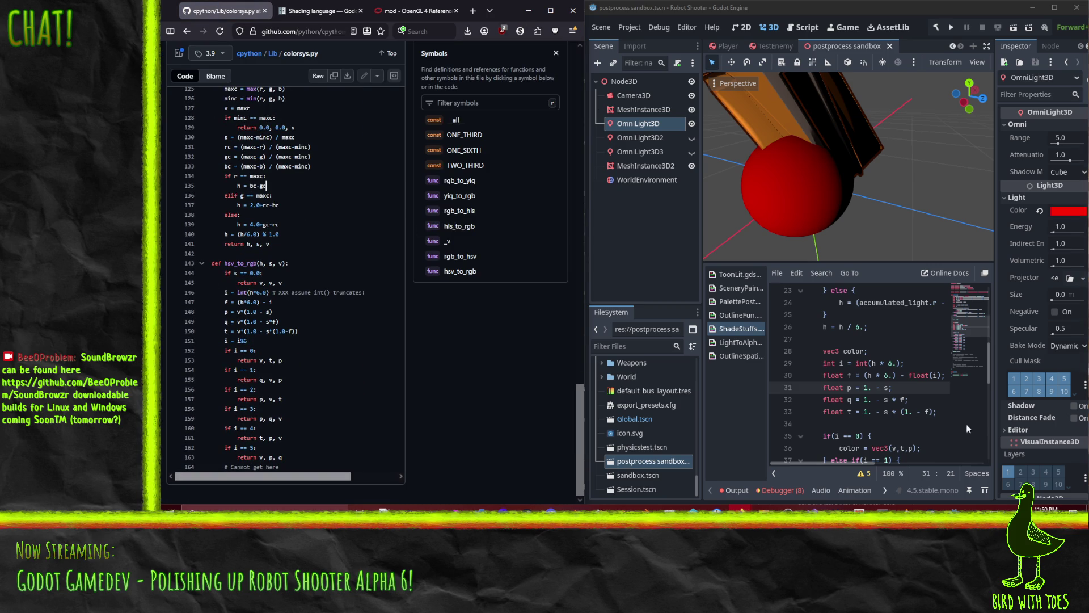
scroll(884, 372, down, 1)
scroll(885, 372, up, 1)
click(876, 342)
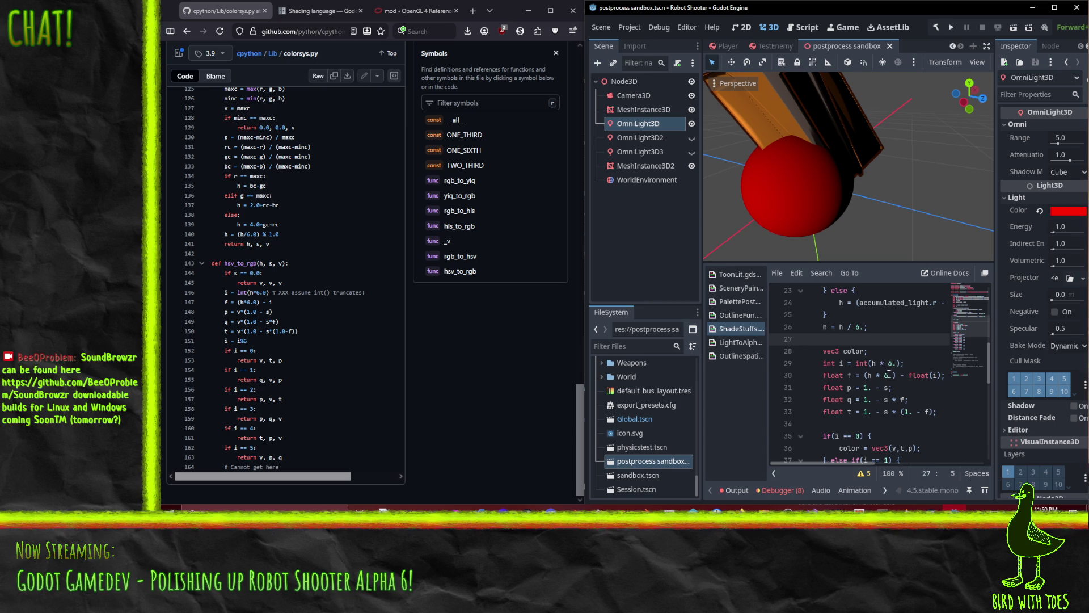
click(875, 363)
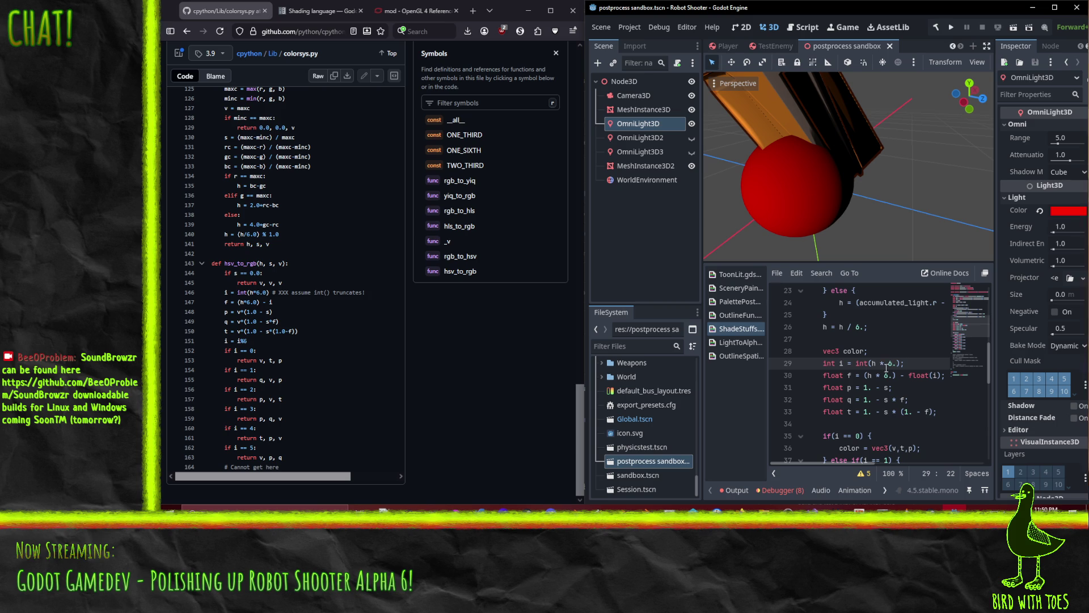
scroll(889, 363, down, 1)
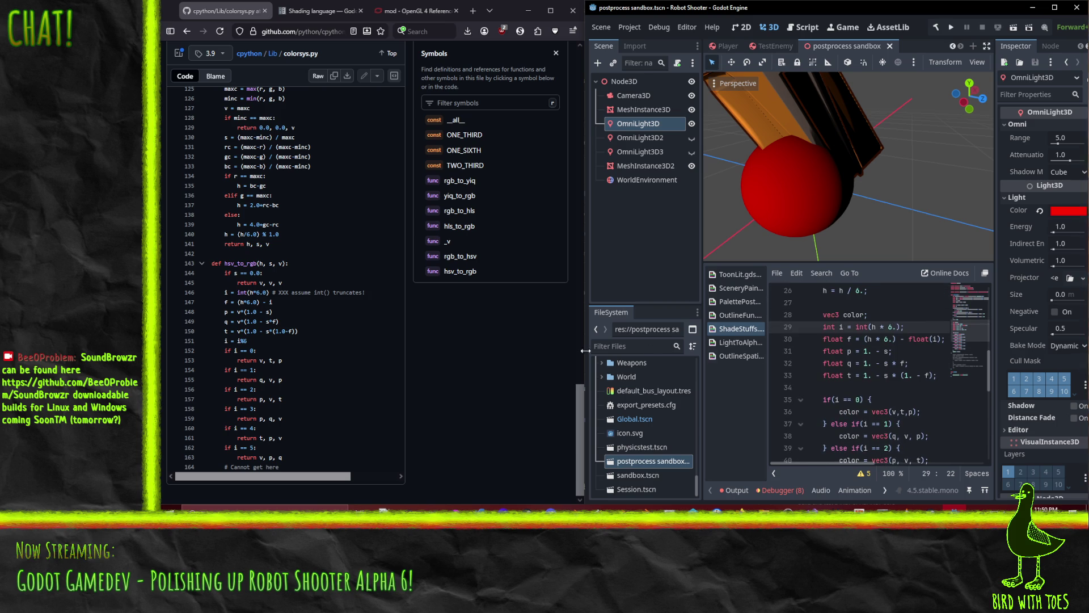
scroll(861, 344, down, 1)
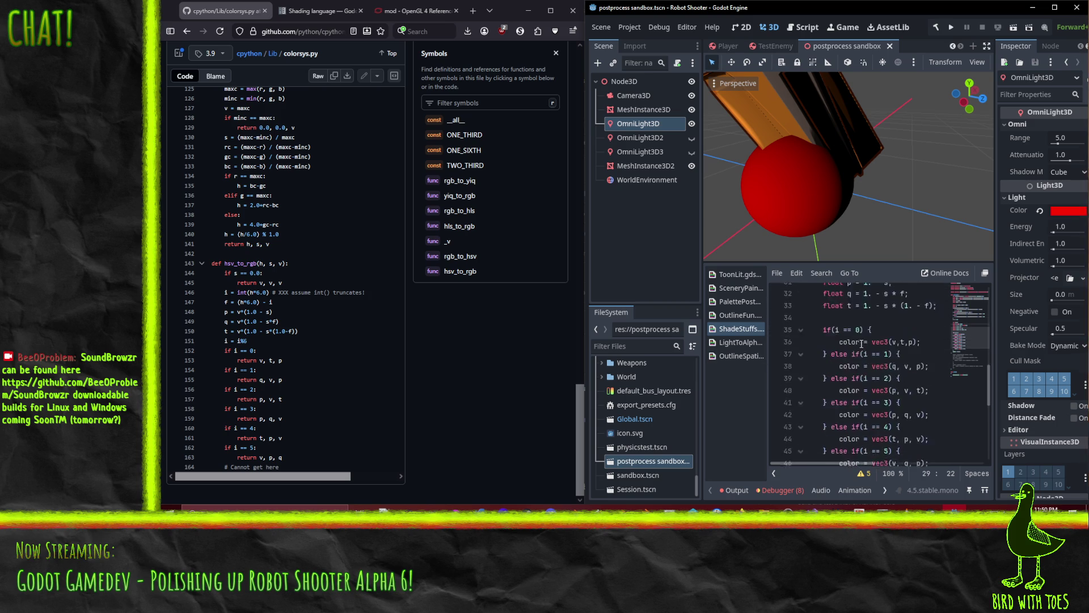
scroll(861, 344, down, 5)
click(824, 339)
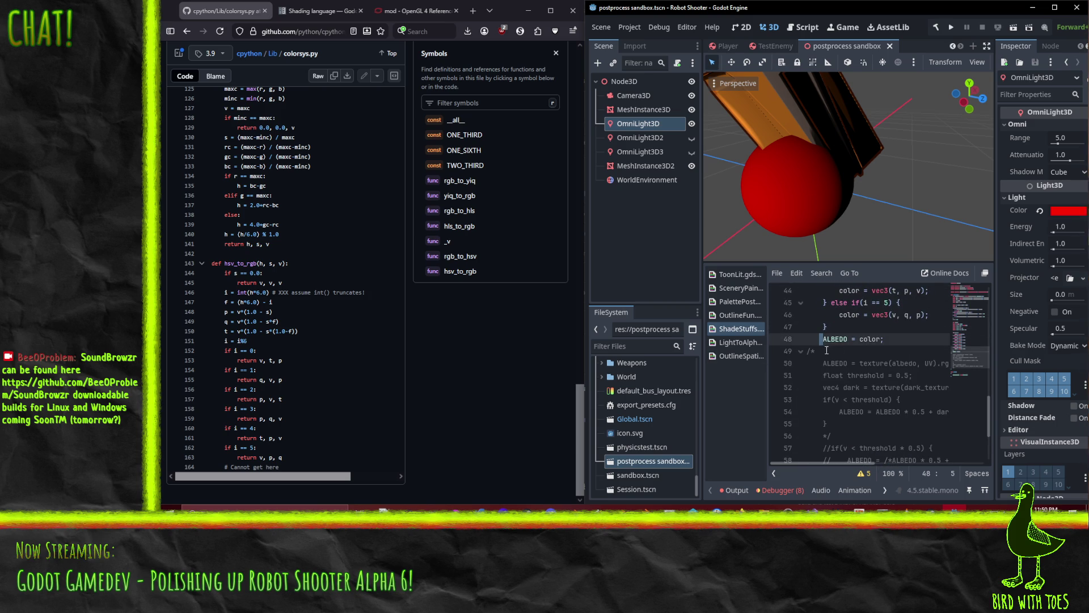
text(//)
Open a new line after the h = h / 6. division.
scroll(877, 353, up, 7)
scroll(876, 353, up, 1)
click(878, 366)
key(Return)
Output ALBEDO = vec3(h,h,h); and drag the OmniLight3D colour's hue slider to test it.
text(ALBEDO = vec3(h,h,)
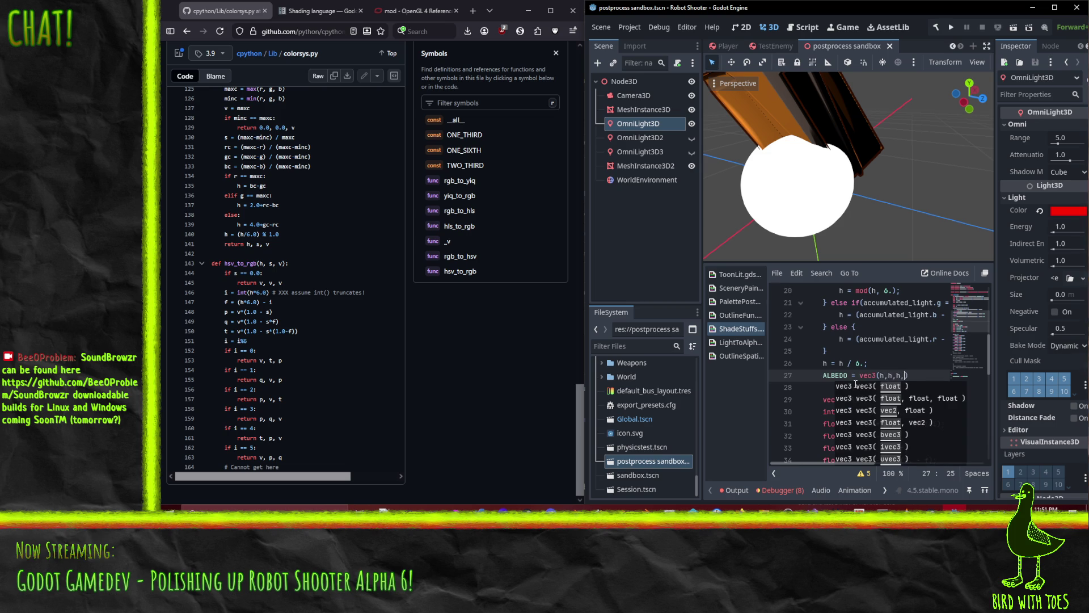
text(h);)
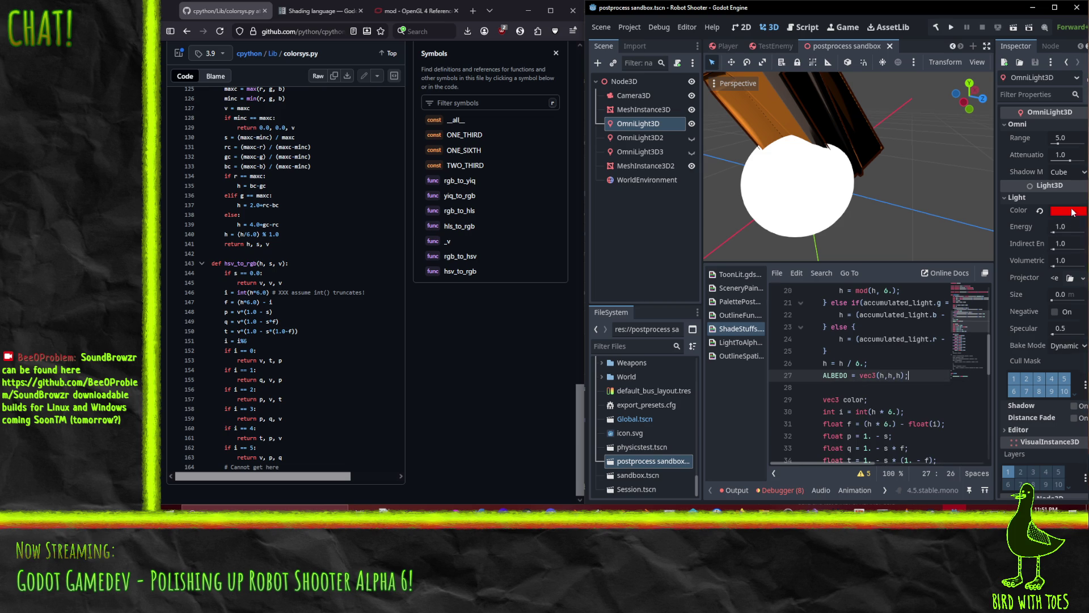
click(1072, 211)
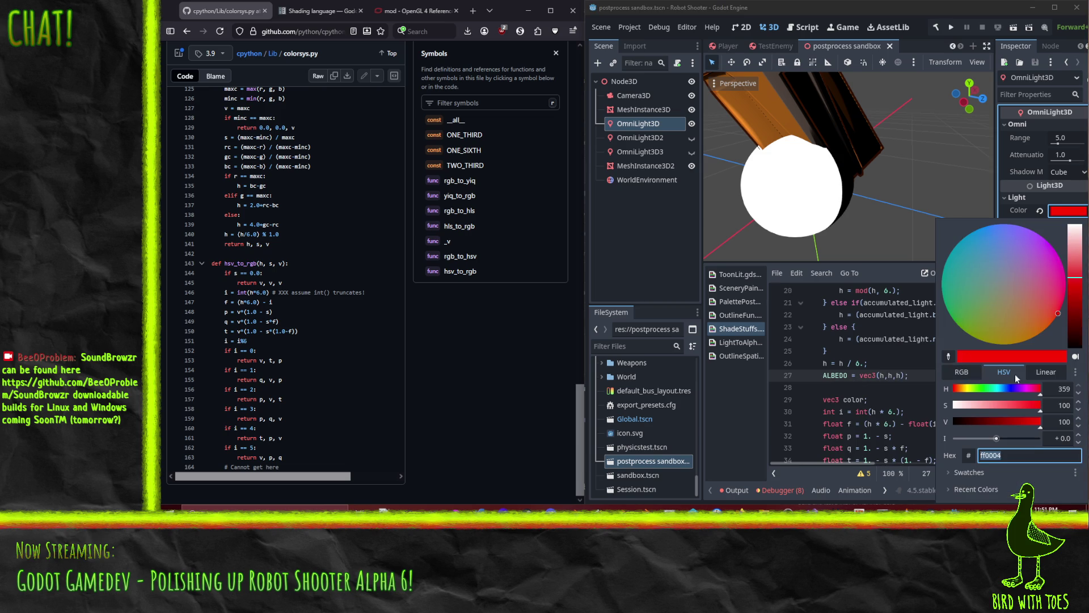
mouse_move(1040, 392)
mouse_down()
mouse_move(966, 392)
mouse_move(1059, 391)
mouse_move(792, 399)
mouse_move(722, 387)
mouse_up()
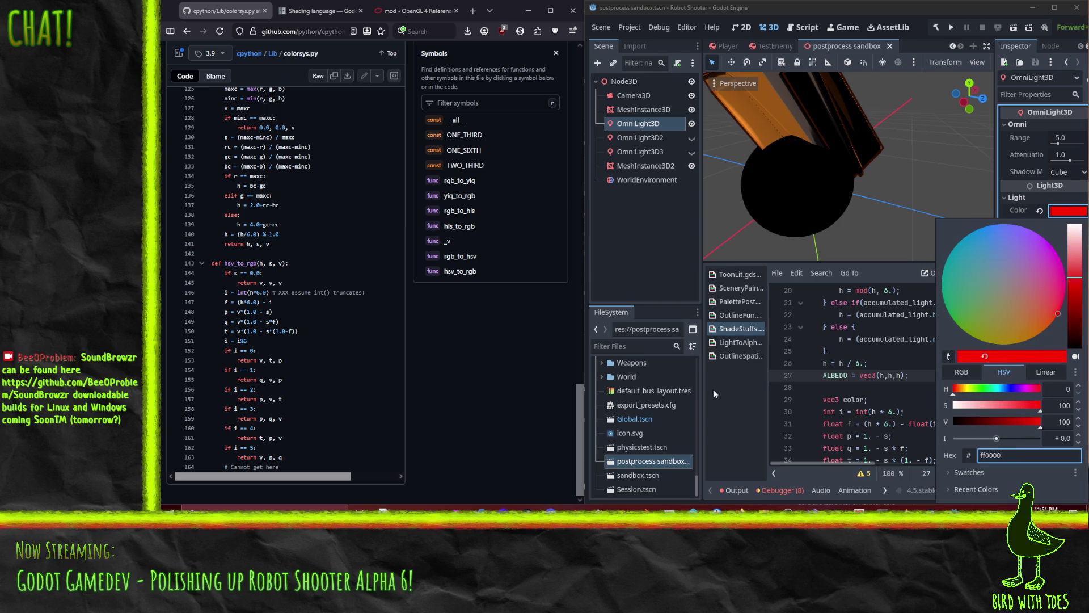
click(721, 407)
click(890, 375)
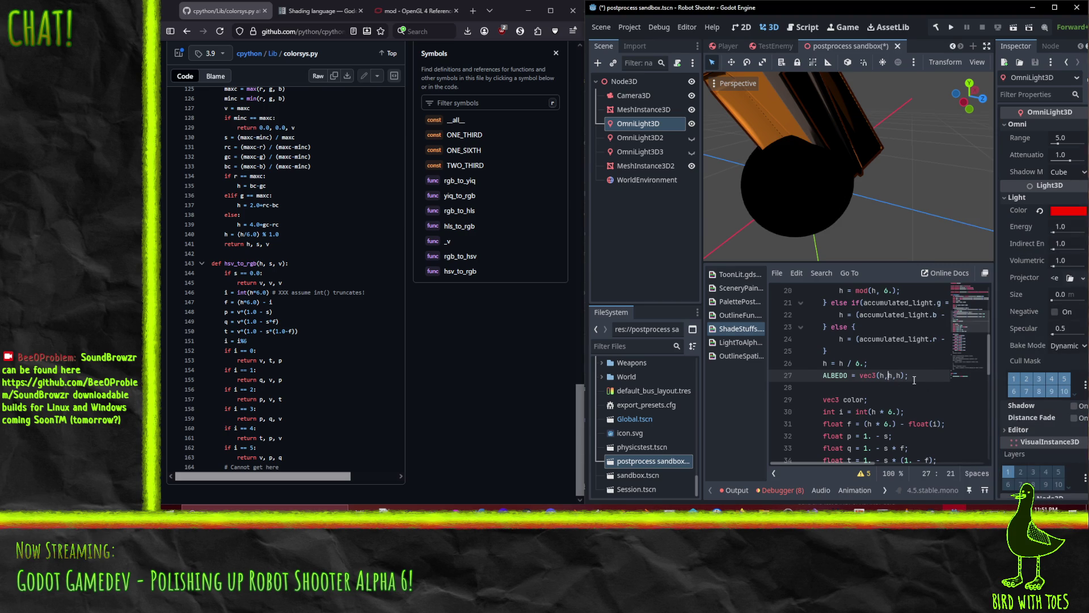
Delete the hue debug line and uncomment ALBEDO = color;.
key(ctrl+shift+k)
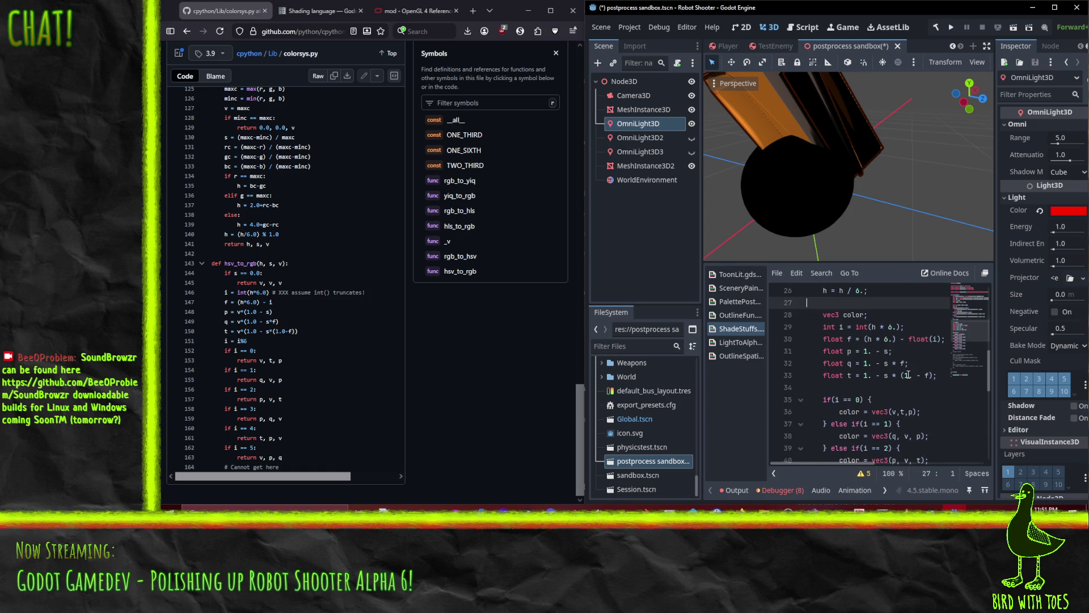
scroll(893, 383, down, 2)
scroll(894, 382, down, 5)
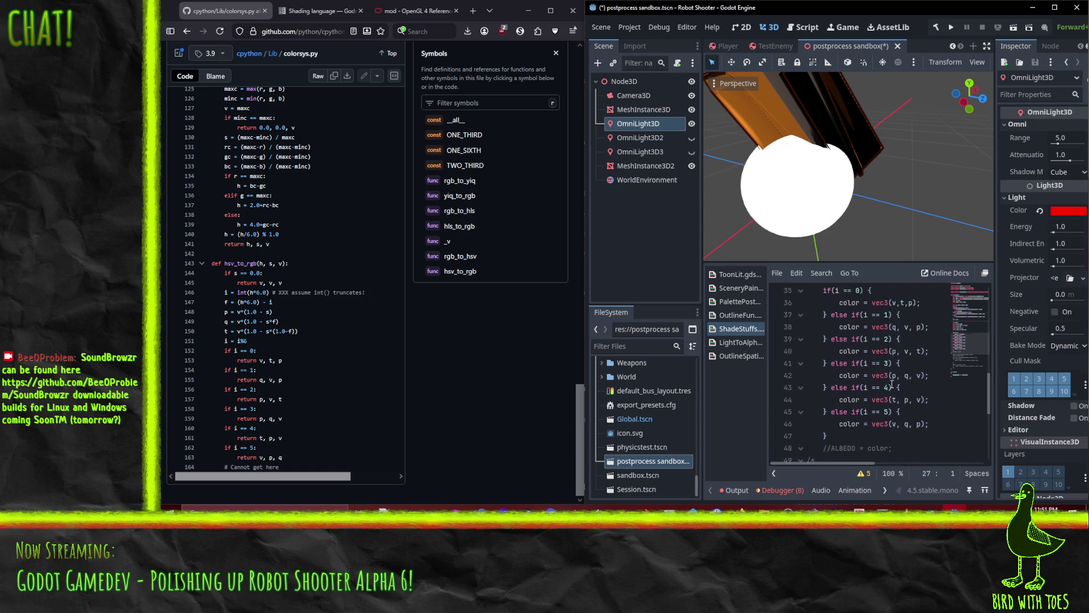
click(828, 375)
key(BackSpace)
key(BackSpace)
key(End)
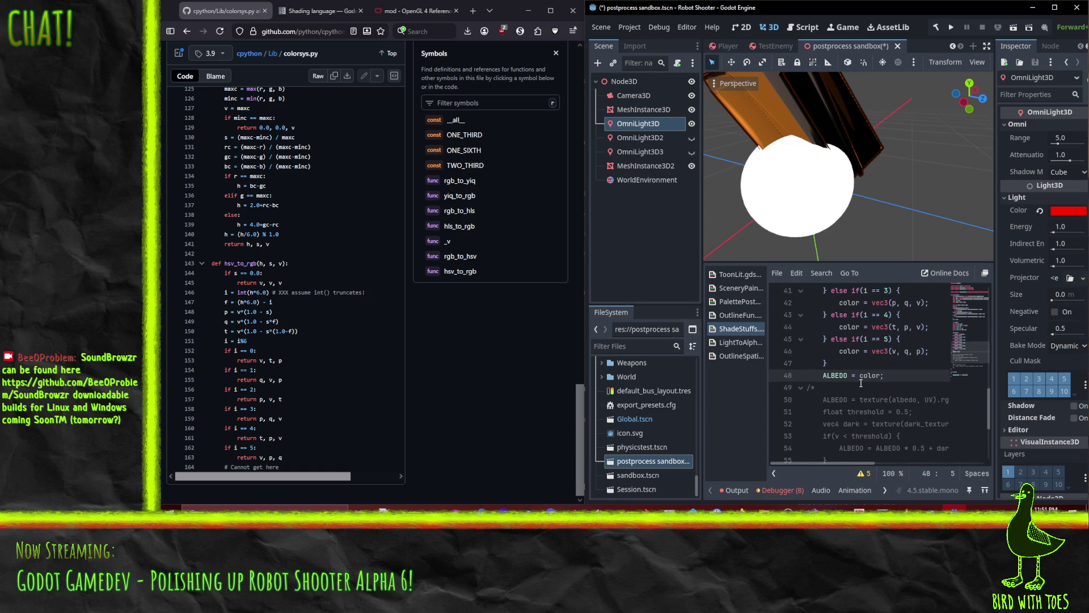
Move the vec3 color declaration down above the if(i == 0) chain.
scroll(860, 384, up, 3)
scroll(861, 383, up, 2)
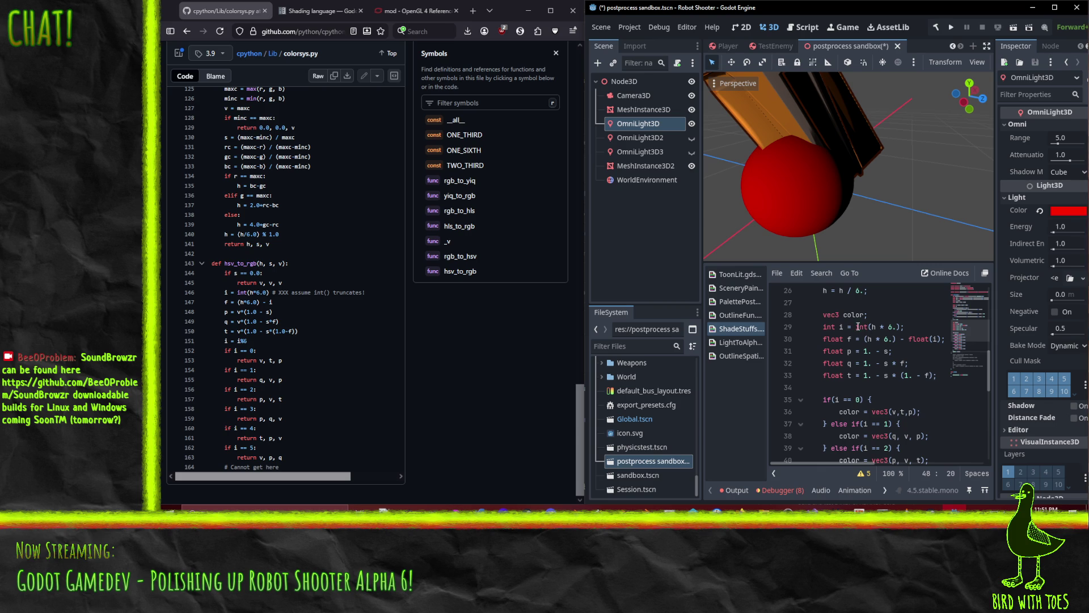
click(832, 316)
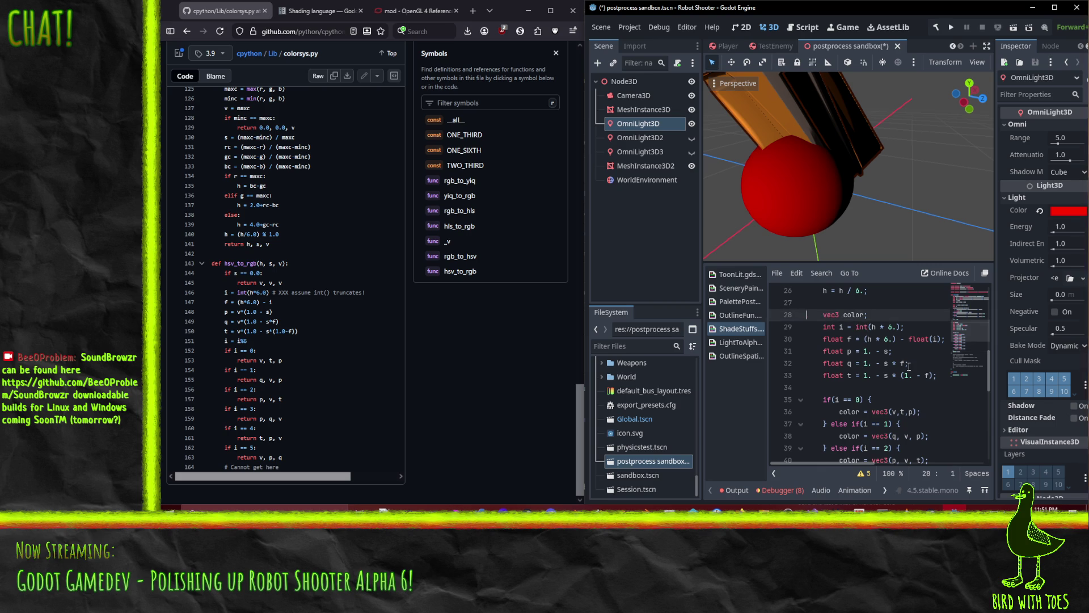
key(alt+Down)
key(alt+Down)
key(alt+Down)
key(Up)
Check the int(h * 6.) expression against the colorsys reference code.
click(310, 330)
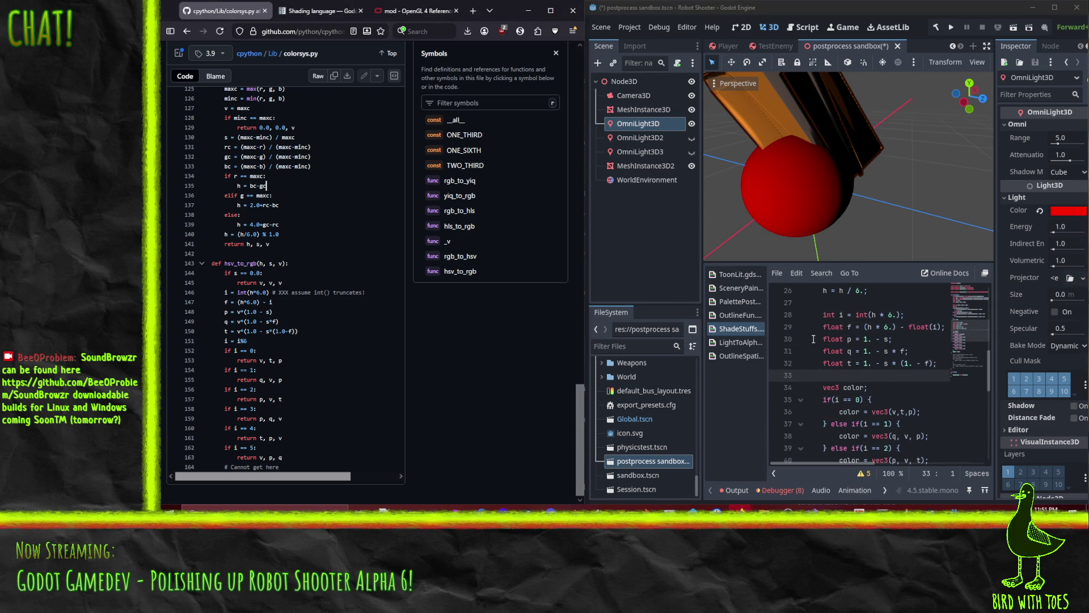
click(872, 327)
key(Up)
drag(855, 314, 902, 315)
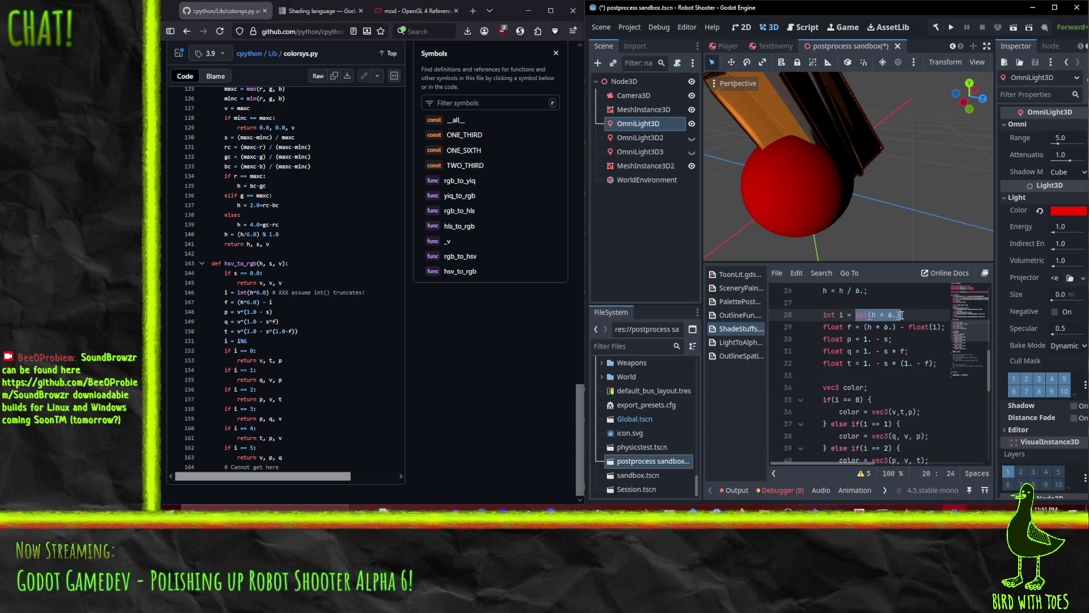
click(899, 352)
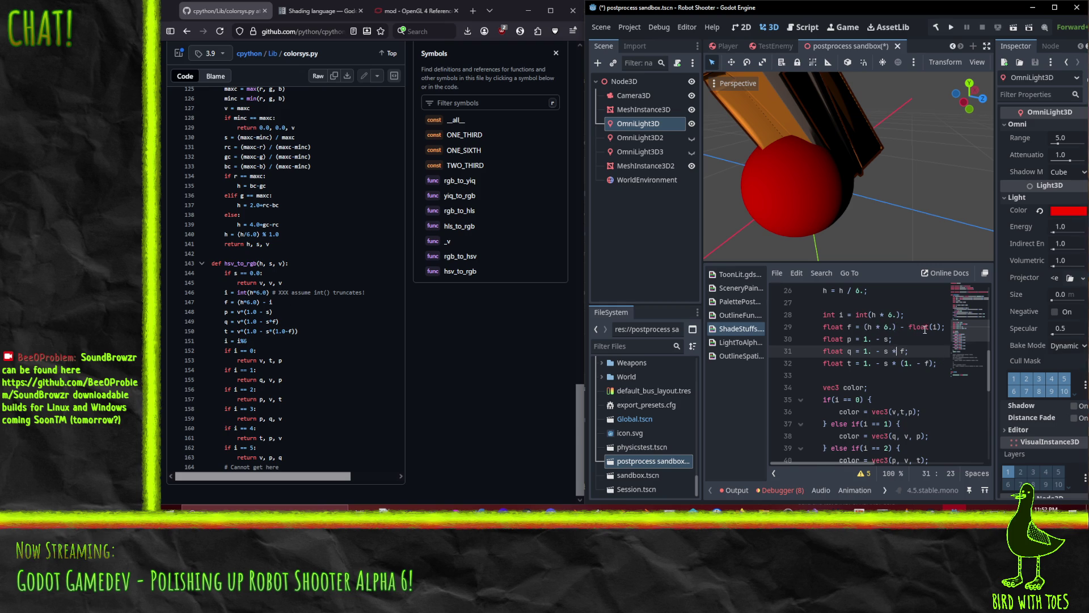
Check the fractional hue, p, q and t calculations and the first hue branch against the reference.
click(865, 327)
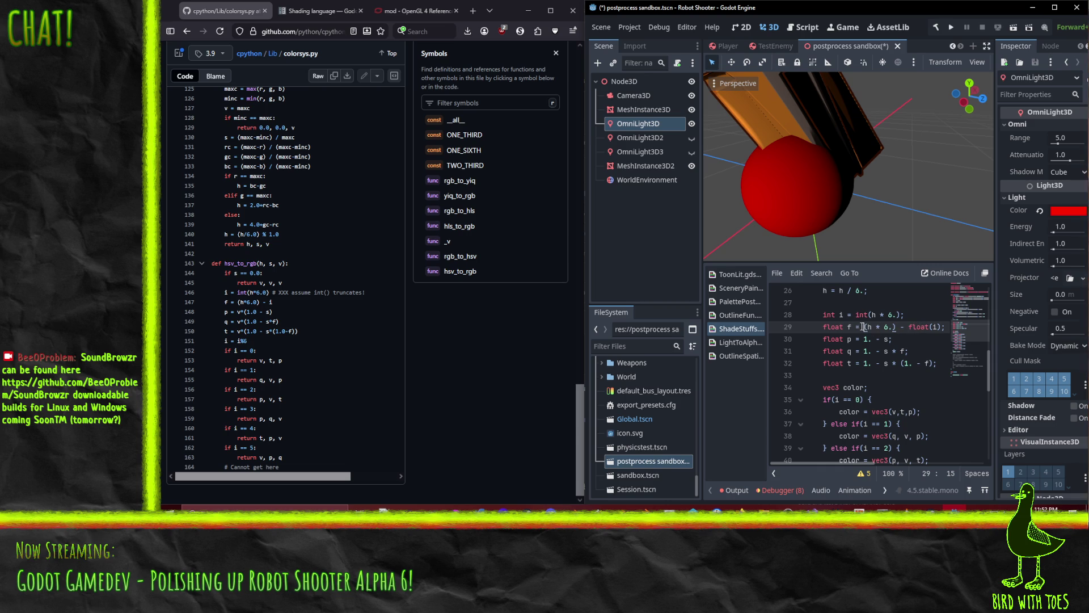
key(Right)
click(867, 340)
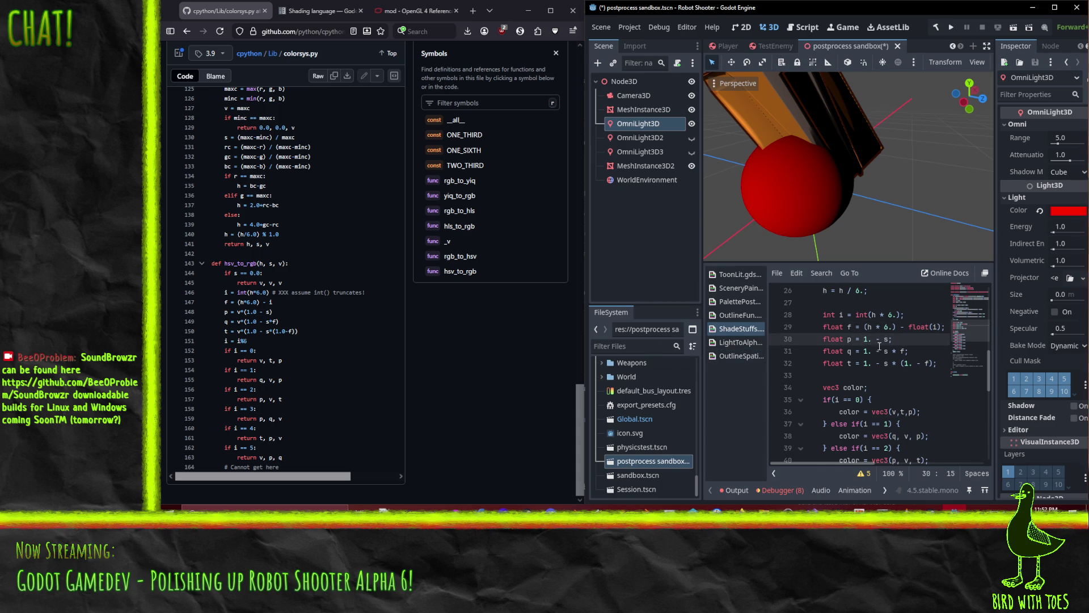
click(863, 352)
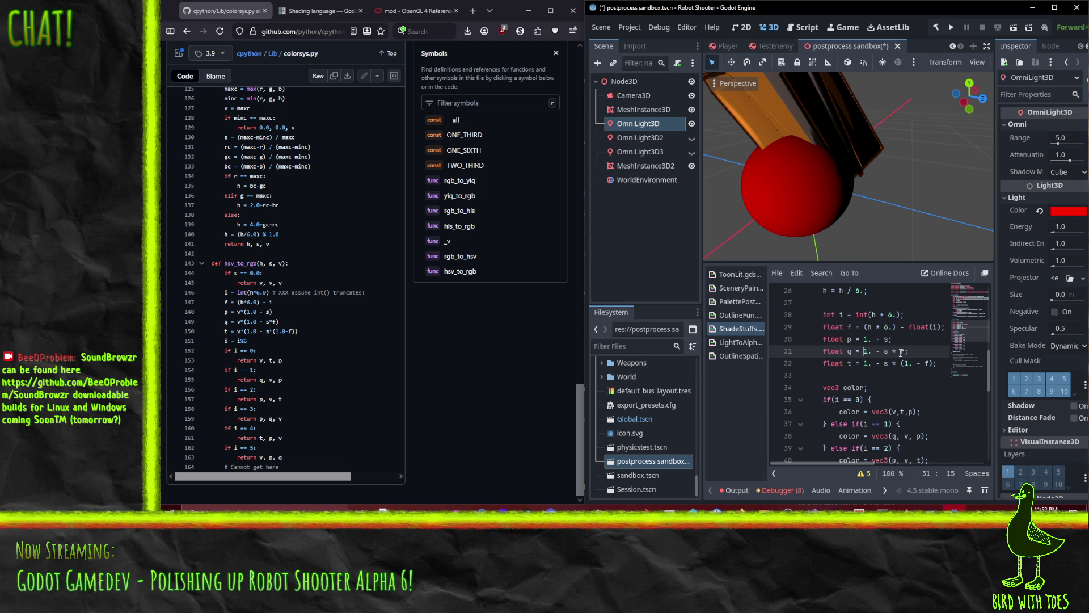
click(864, 364)
key(Right)
key(Right)
key(Right)
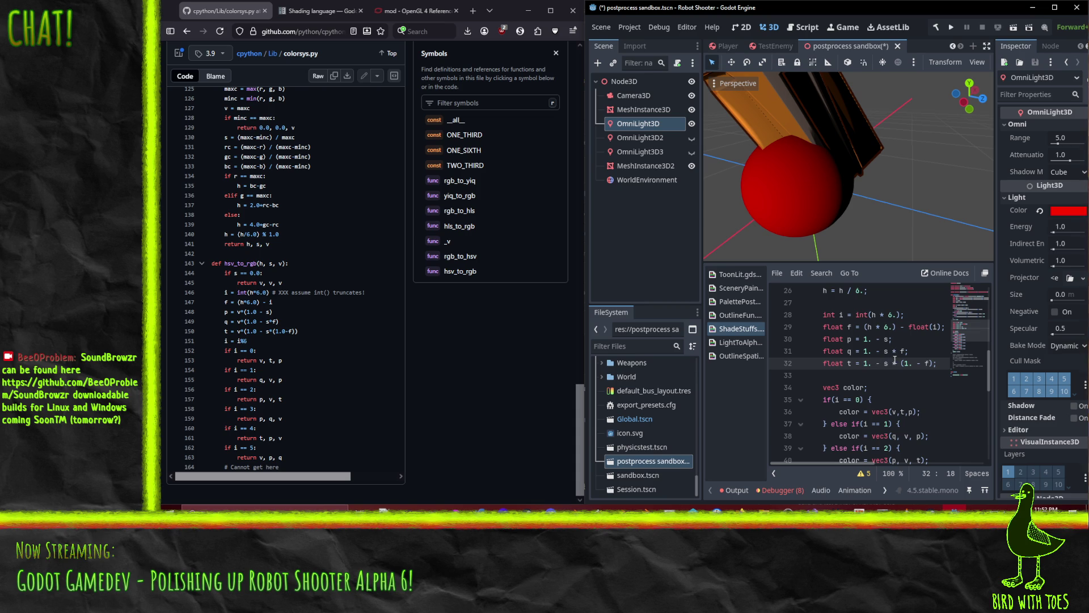
click(920, 363)
scroll(920, 355, down, 2)
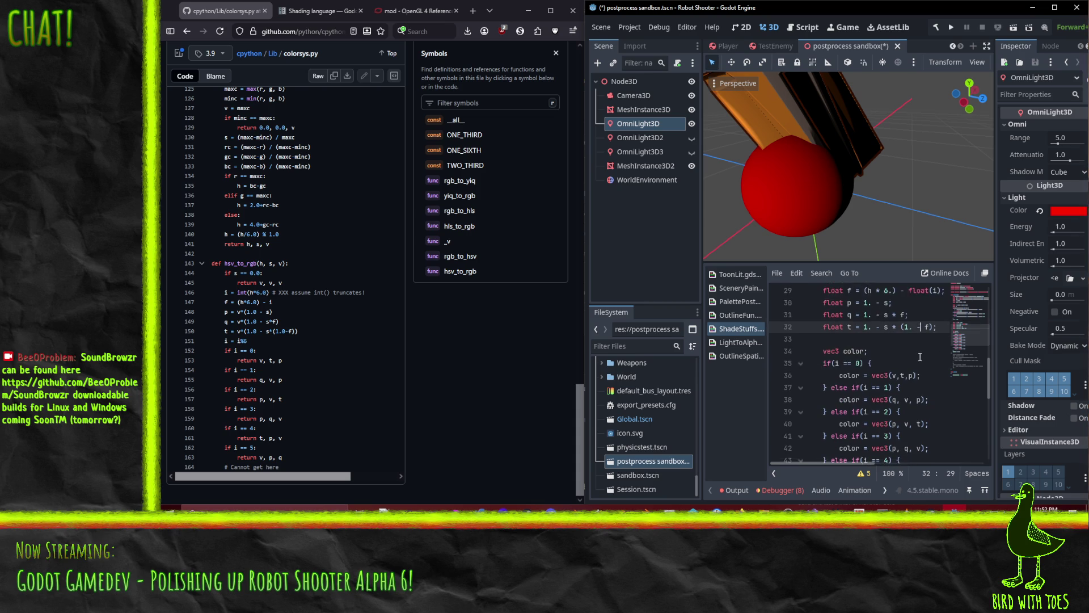
scroll(920, 342, down, 1)
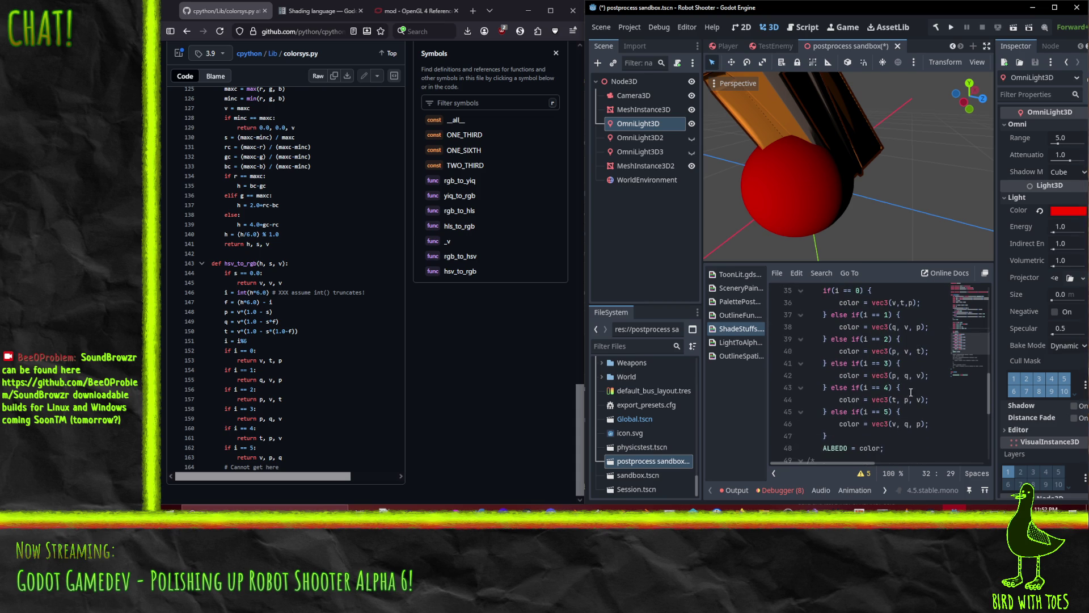
click(856, 290)
click(905, 304)
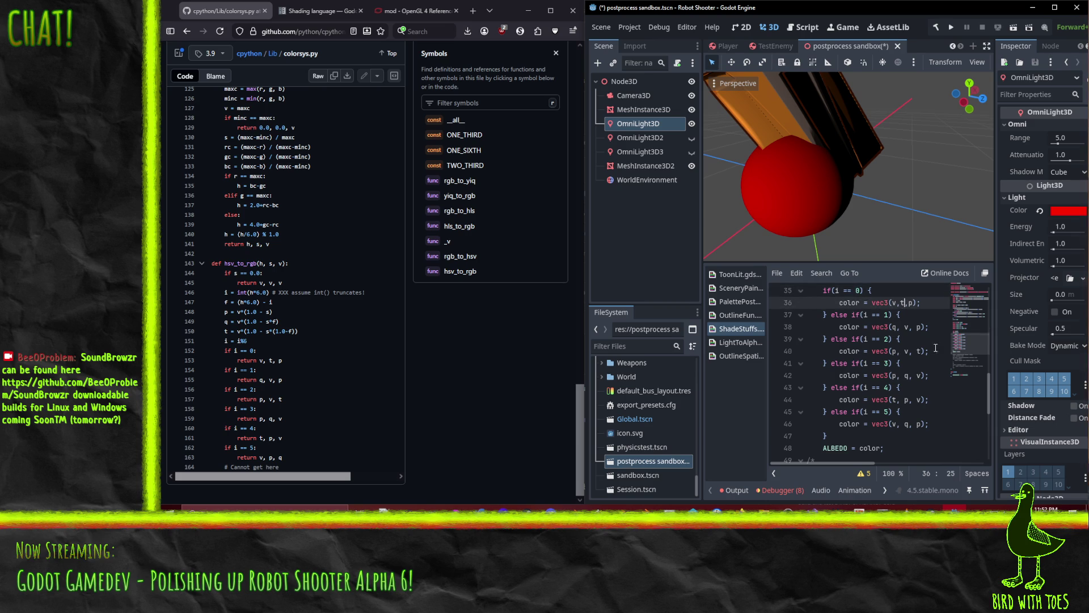
scroll(910, 346, up, 3)
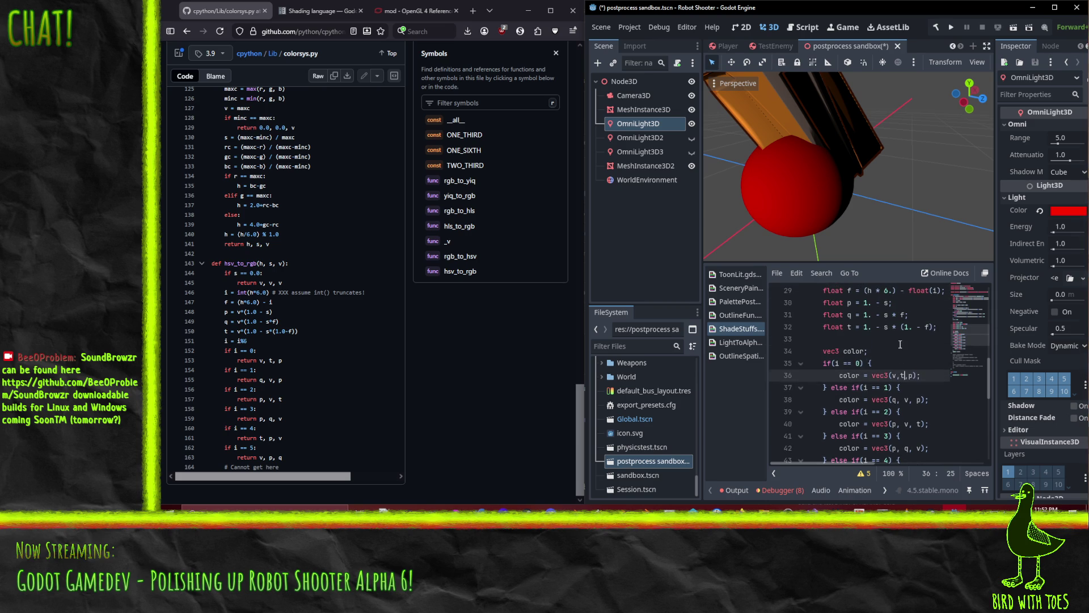
scroll(901, 366, down, 1)
Replace v with 1 in the color vectors of the first four hue branches, through line 42.
key(Left)
key(Left)
key(Left)
key(Down)
key(Down)
key(Right)
key(Right)
key(Right)
key(BackSpace)
text(1)
click(914, 424)
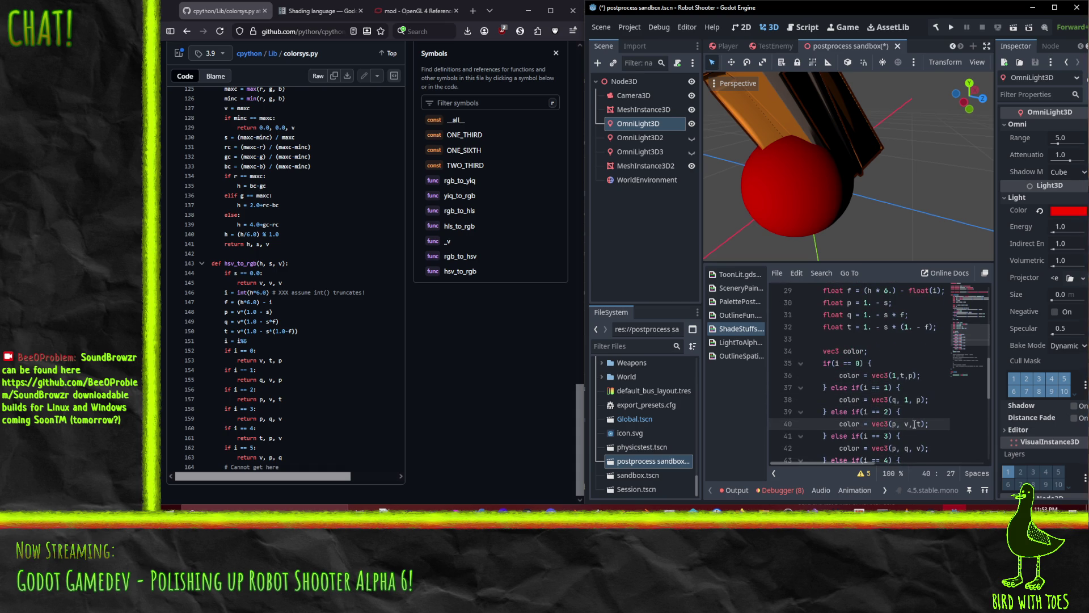
key(Left)
key(Left)
key(Left)
key(Delete)
text(1)
key(Down)
key(Down)
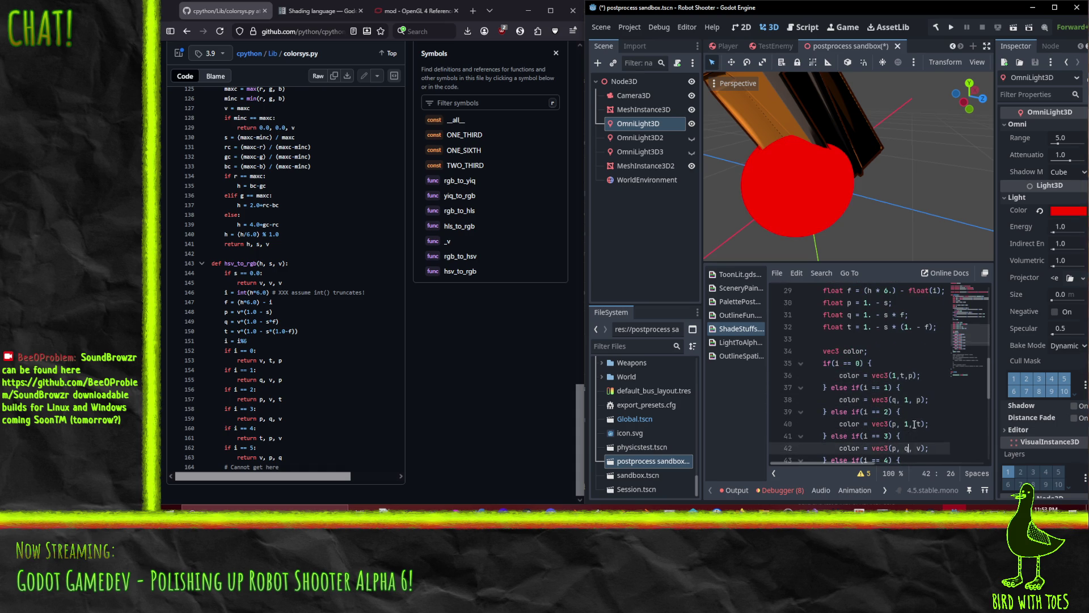
key(Right)
key(Delete)
text(1)
Replace v with 1 in the last two branches on lines 44 and 46.
scroll(899, 408, down, 2)
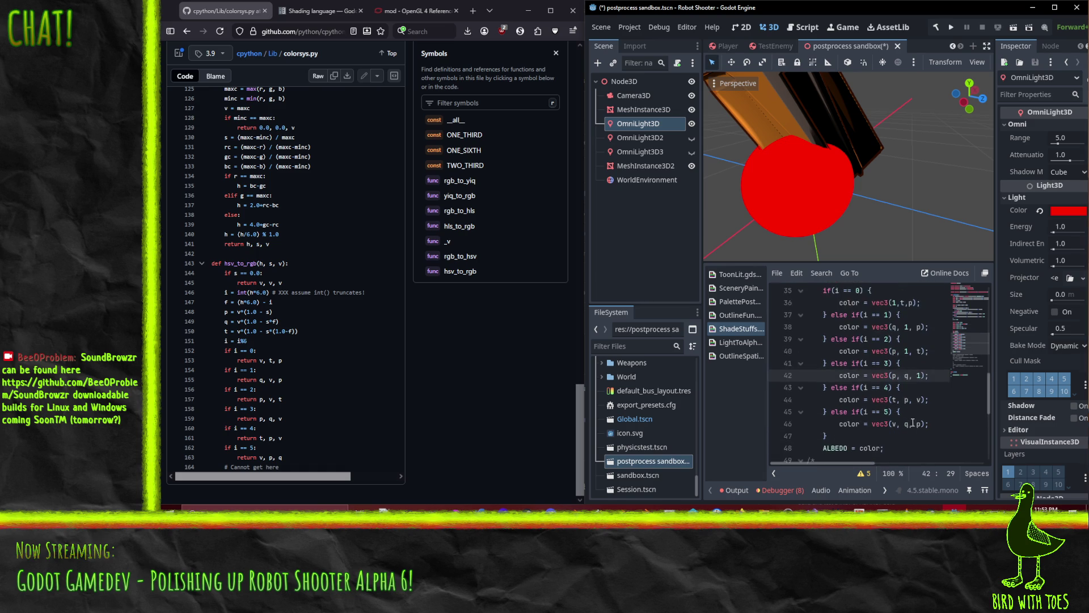
key(Down)
key(Down)
key(BackSpace)
text(1)
key(Down)
key(Down)
key(Left)
key(Left)
key(Left)
key(Left)
key(Left)
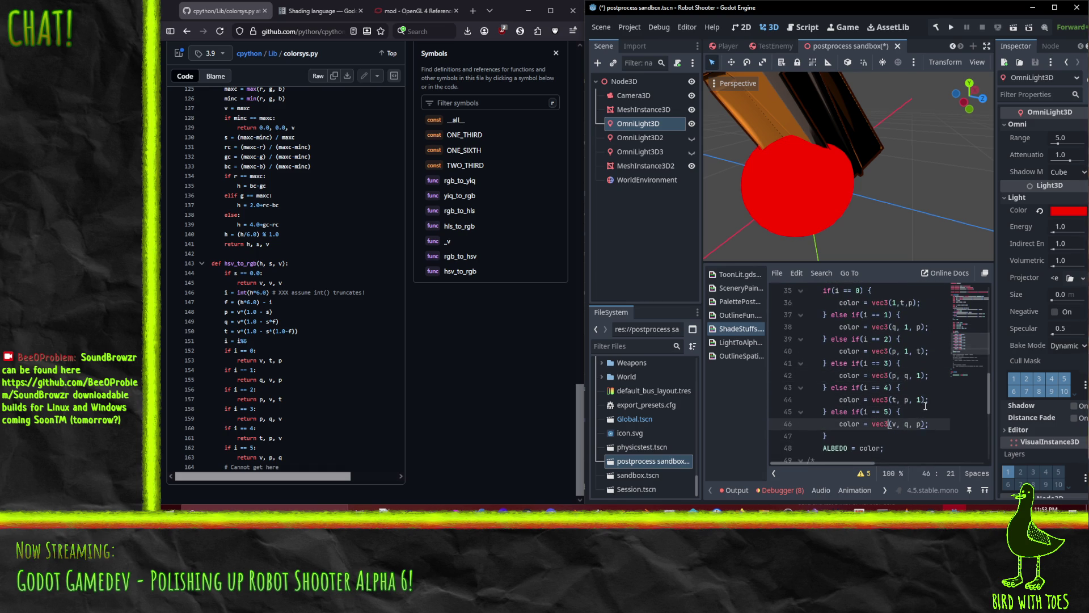
key(Right)
key(Delete)
text(1)
key(Up)
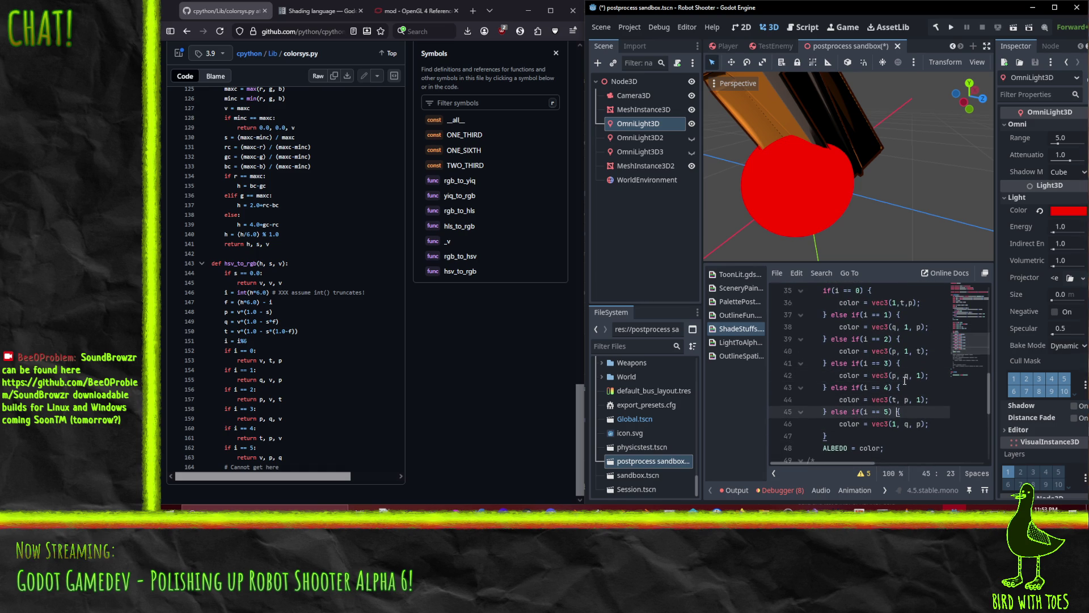
mouse_move(866, 143)
mouse_down()
mouse_move(835, 172)
mouse_move(715, 220)
mouse_move(857, 74)
mouse_move(911, 134)
mouse_move(863, 175)
mouse_move(836, 176)
mouse_move(859, 185)
mouse_move(859, 198)
mouse_up()
Make OmniLight3D2 and OmniLight3D3 visible in the Scene dock.
scroll(836, 175, down, 2)
scroll(859, 198, down, 2)
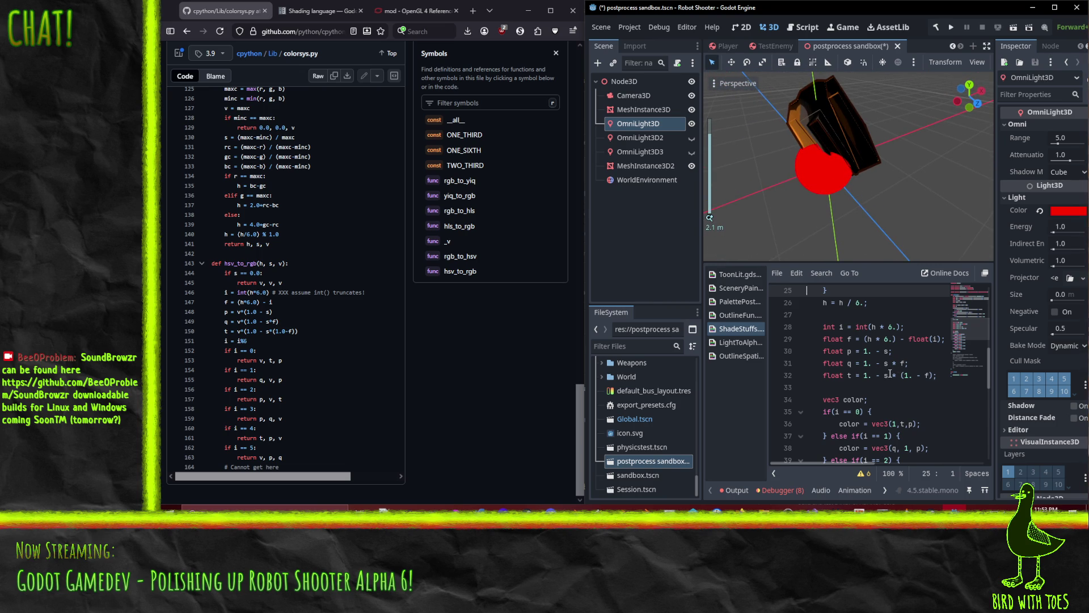
scroll(890, 373, up, 2)
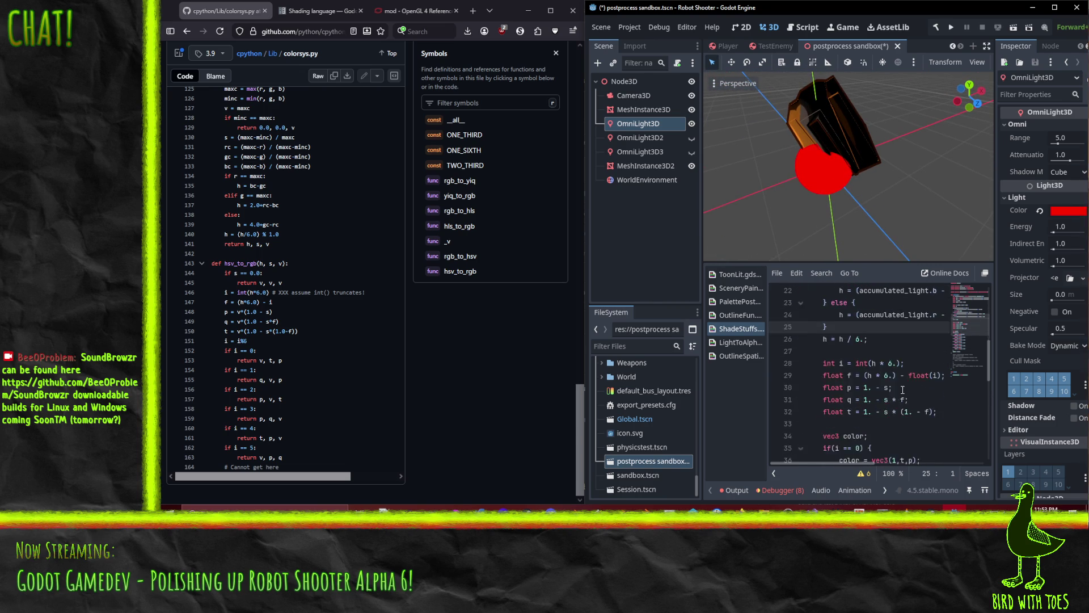
scroll(902, 390, up, 1)
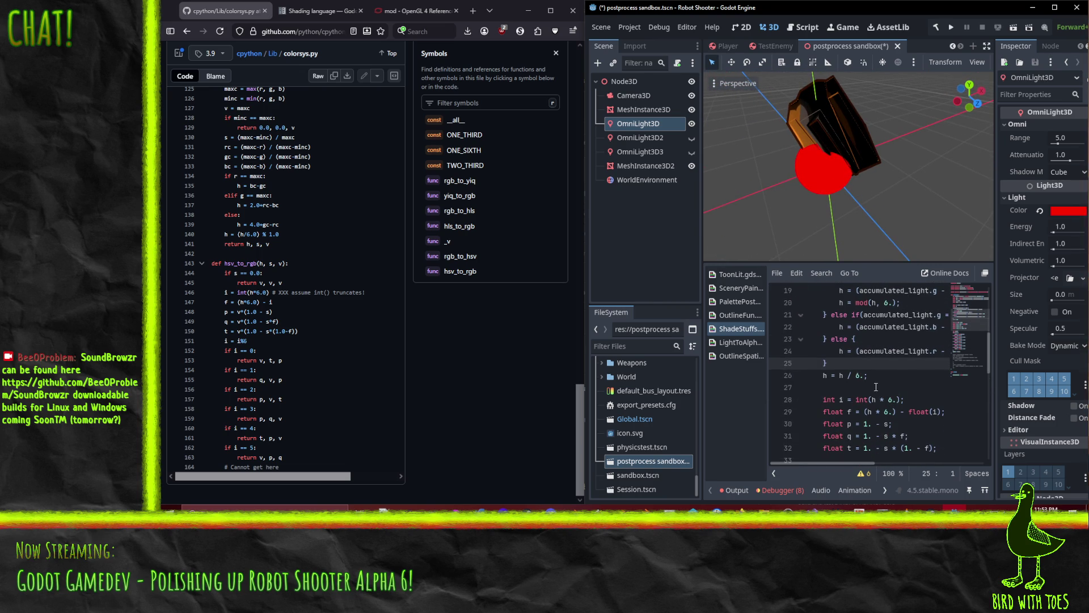
scroll(897, 376, down, 3)
scroll(899, 377, up, 3)
click(692, 137)
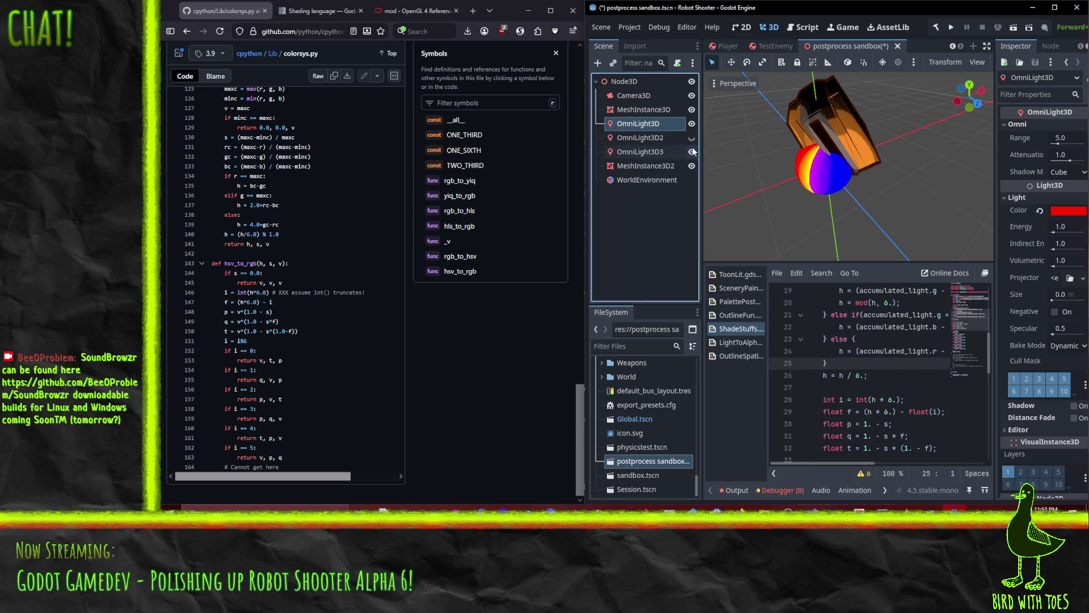
click(691, 151)
Orbit around the sphere and box to inspect the rainbow lighting up close.
mouse_move(784, 199)
mouse_down()
mouse_move(896, 103)
mouse_move(870, 96)
mouse_move(835, 149)
mouse_move(916, 195)
mouse_move(889, 117)
mouse_move(899, 89)
mouse_move(758, 117)
mouse_move(728, 206)
mouse_move(878, 195)
mouse_move(774, 77)
mouse_up()
scroll(775, 149, up, 3)
scroll(775, 149, up, 3)
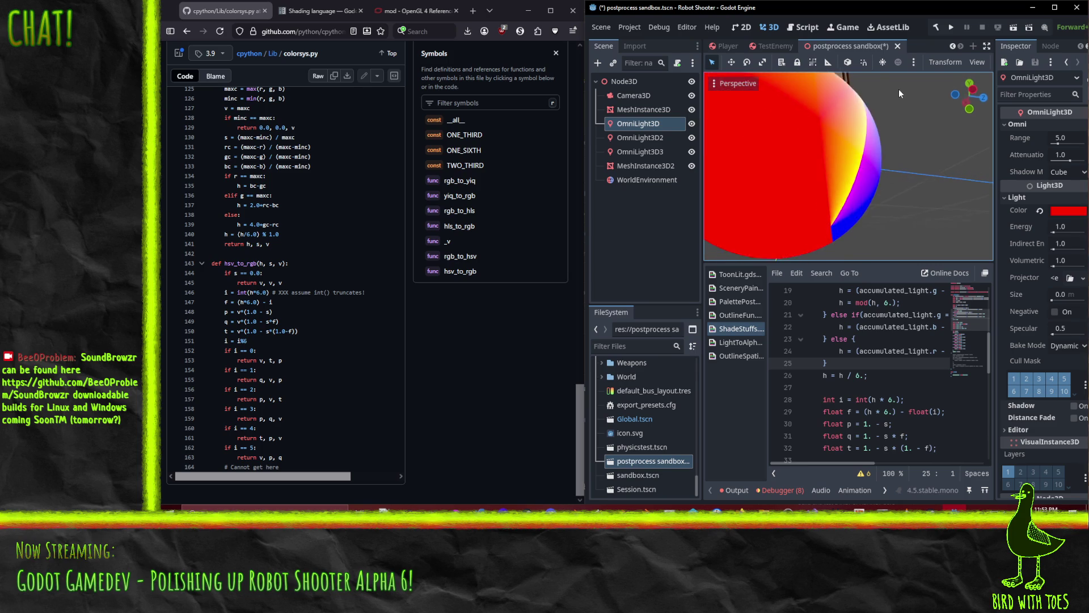
scroll(899, 89, down, 3)
scroll(849, 144, down, 3)
mouse_move(849, 144)
mouse_down()
mouse_move(941, 179)
mouse_move(865, 206)
mouse_up()
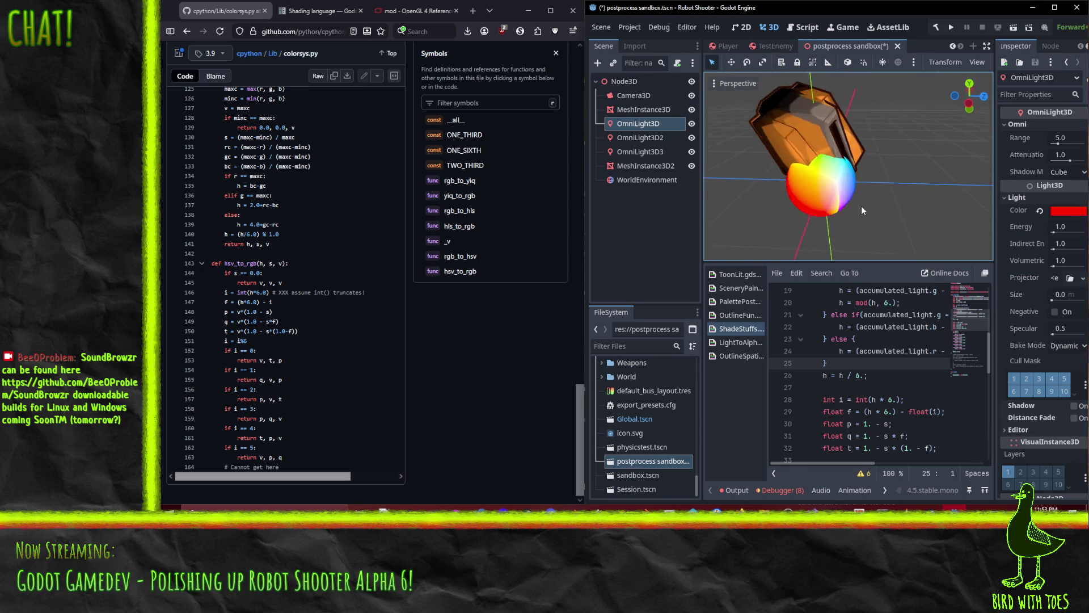
scroll(840, 160, up, 4)
mouse_move(840, 160)
mouse_down()
mouse_move(841, 87)
mouse_move(859, 87)
mouse_up()
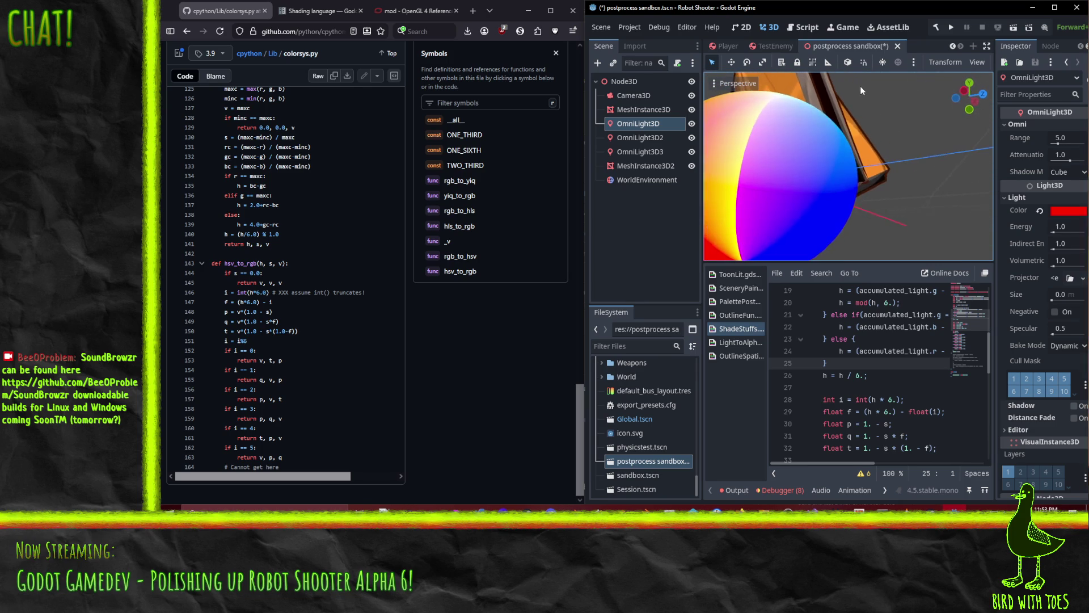
scroll(847, 150, down, 2)
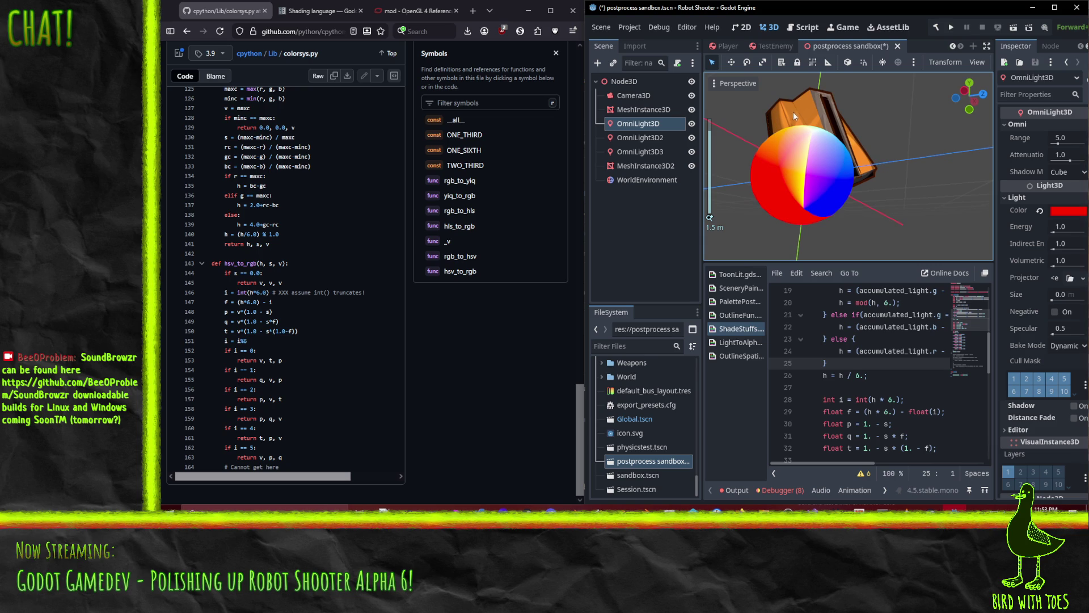
mouse_move(801, 217)
mouse_down()
mouse_move(774, 259)
mouse_move(768, 103)
mouse_move(776, 108)
mouse_move(764, 82)
mouse_move(807, 144)
mouse_up()
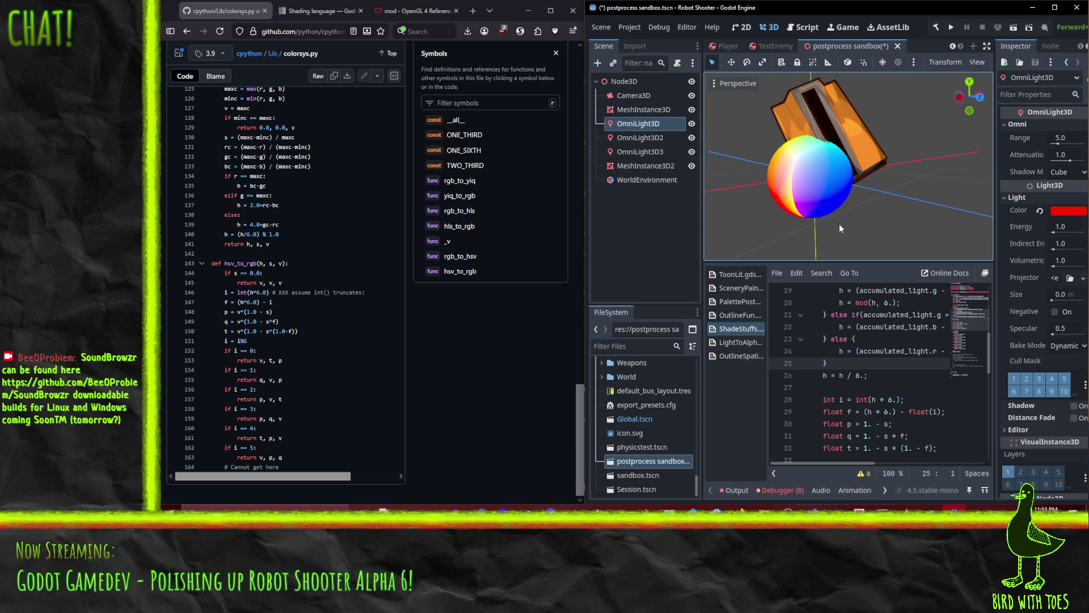
drag(841, 225, 832, 214)
scroll(791, 182, up, 3)
mouse_move(791, 181)
mouse_down()
mouse_move(844, 229)
mouse_move(744, 112)
mouse_move(778, 72)
mouse_move(966, 221)
mouse_move(711, 254)
mouse_move(859, 158)
mouse_move(808, 196)
mouse_move(890, 308)
mouse_up()
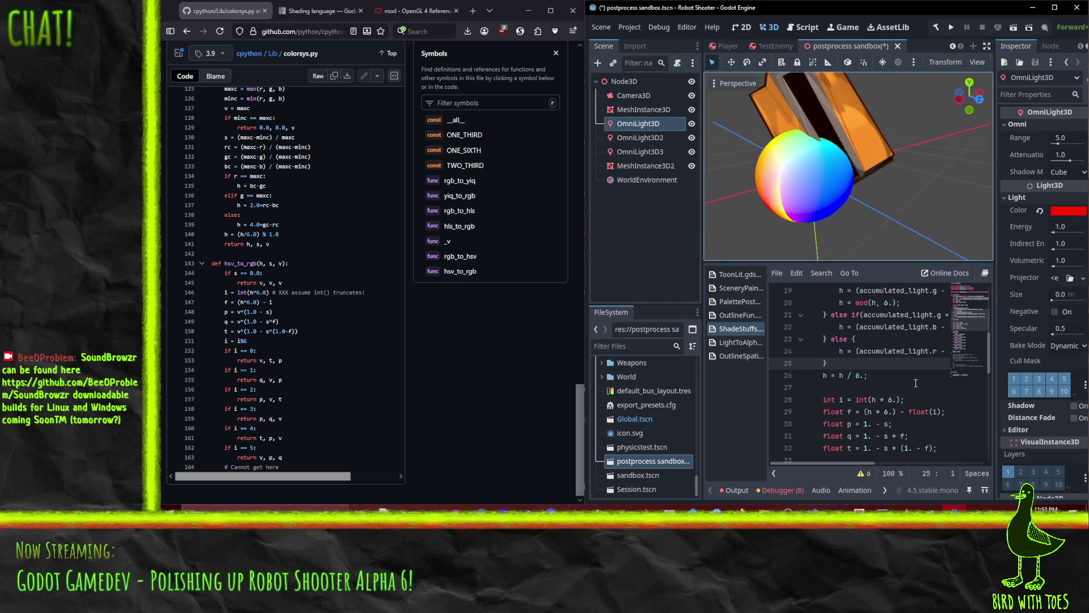
scroll(899, 381, down, 7)
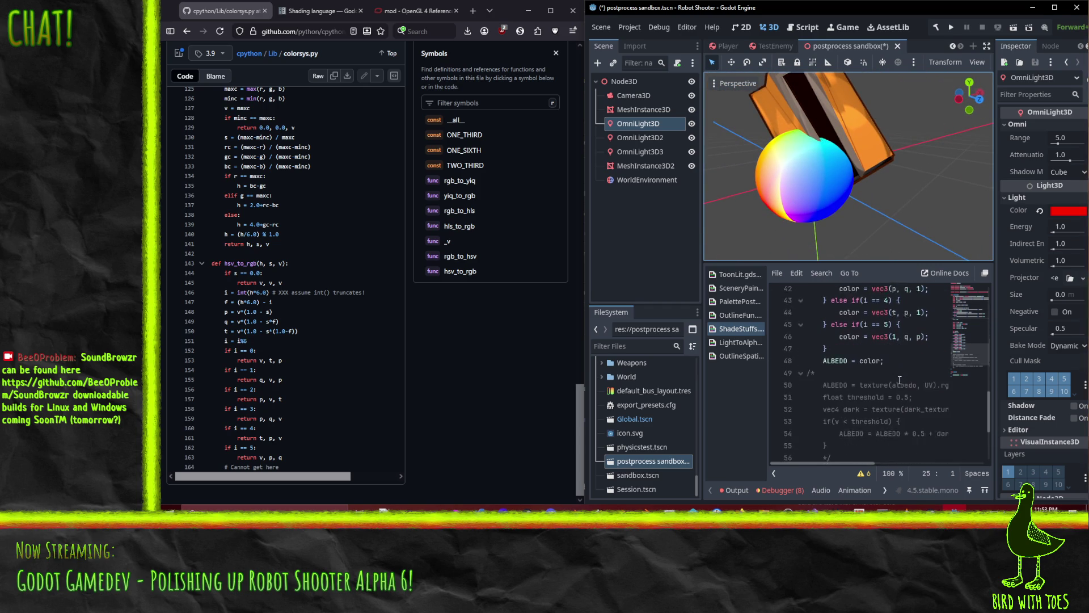
scroll(899, 381, down, 2)
click(916, 324)
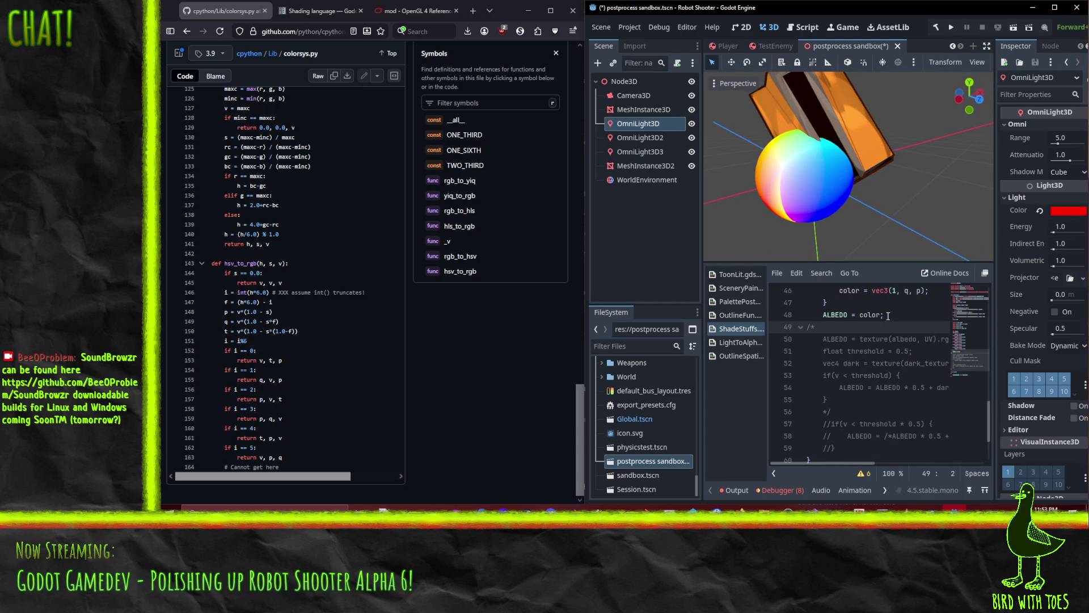
Maximize the editor and delete the comment opener and the old albedo line.
click(1054, 8)
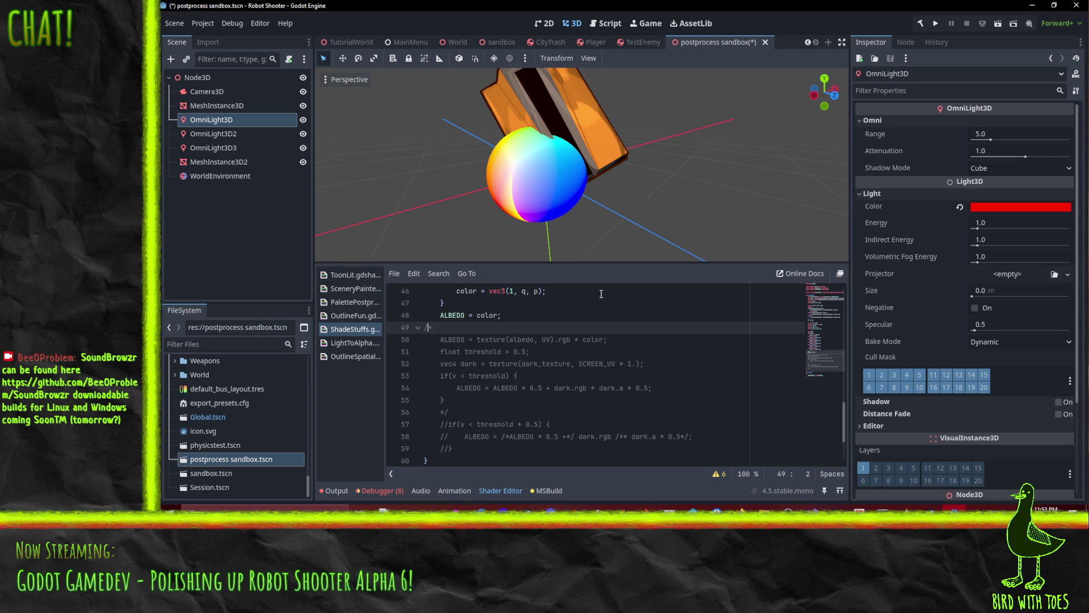
key(Delete)
key(Delete)
key(shift+Up)
key(BackSpace)
key(Down)
key(Down)
key(Up)
key(ctrl+Right)
key(Right)
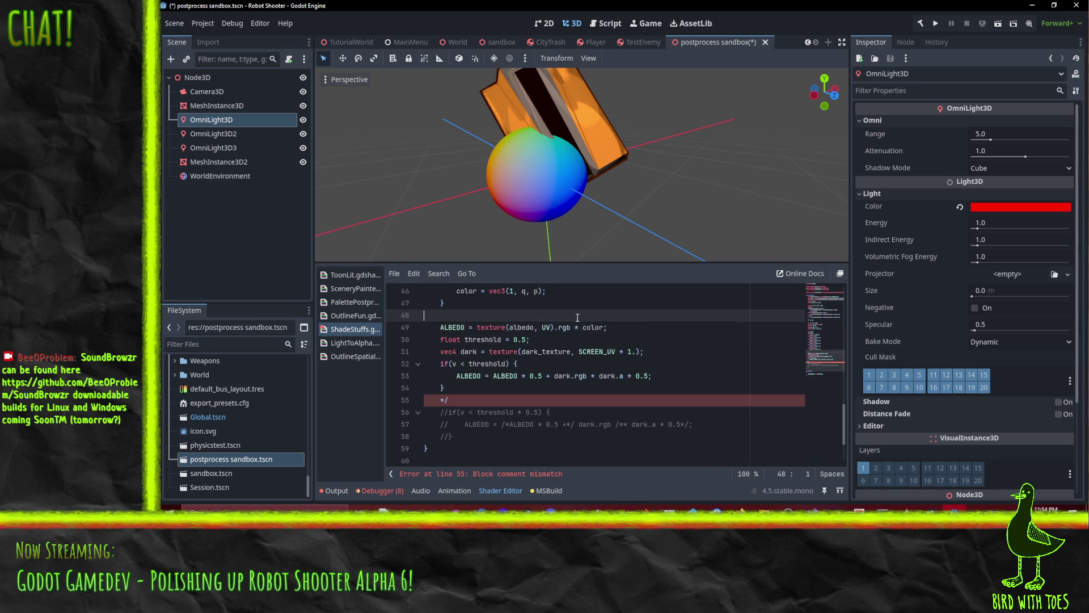
Review the albedo-times-color line and the dark texture's SCREEN_UV sampling on the recompiled sphere.
click(458, 400)
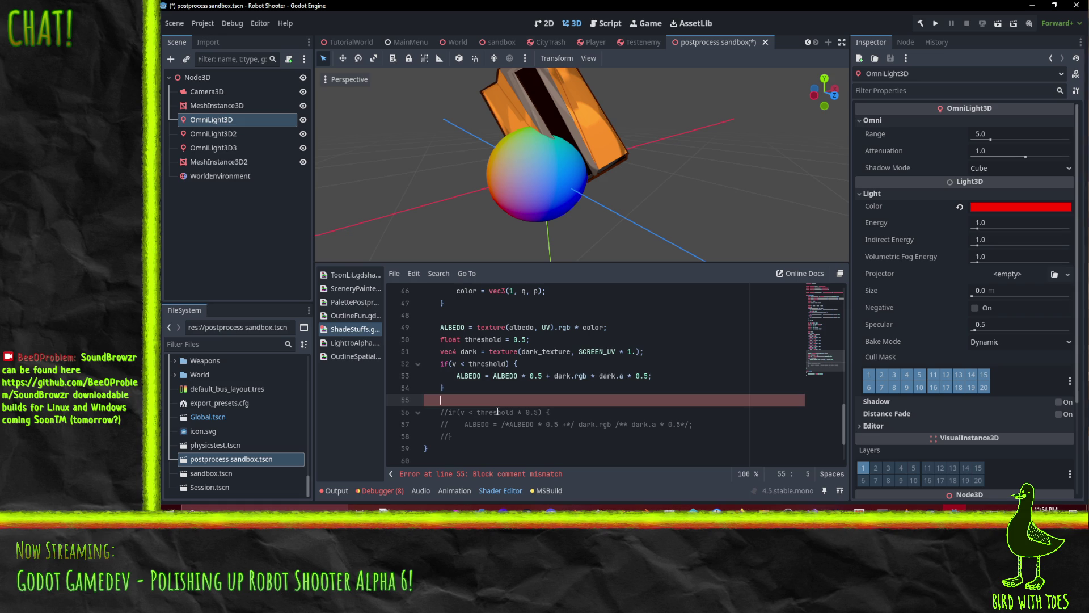
key(Up)
key(Up)
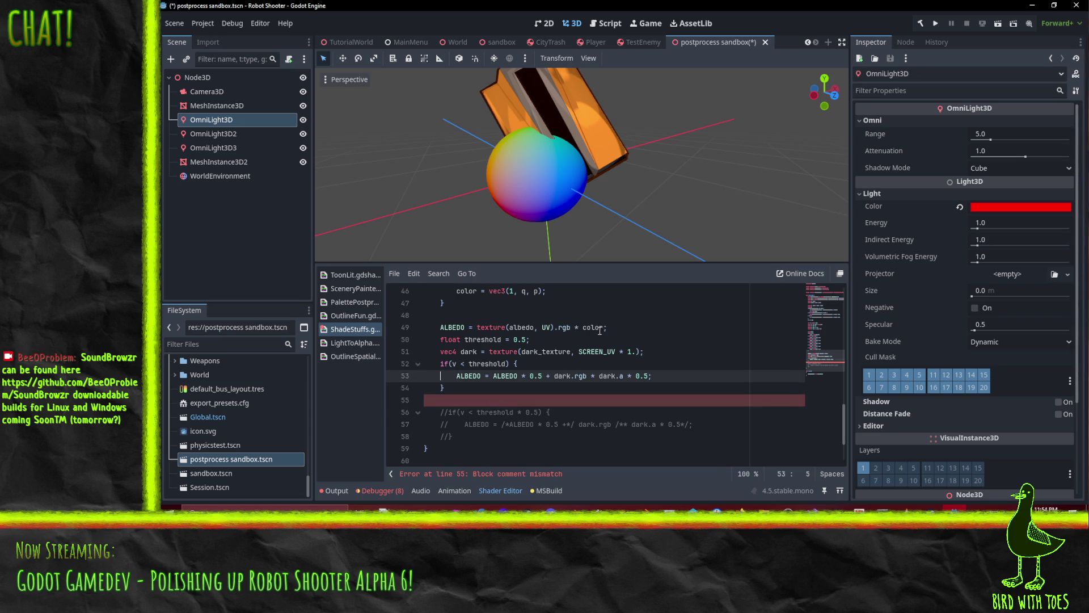
click(575, 327)
mouse_move(440, 131)
mouse_down()
mouse_move(547, 119)
mouse_move(504, 100)
mouse_move(454, 113)
mouse_move(532, 272)
mouse_up()
click(537, 352)
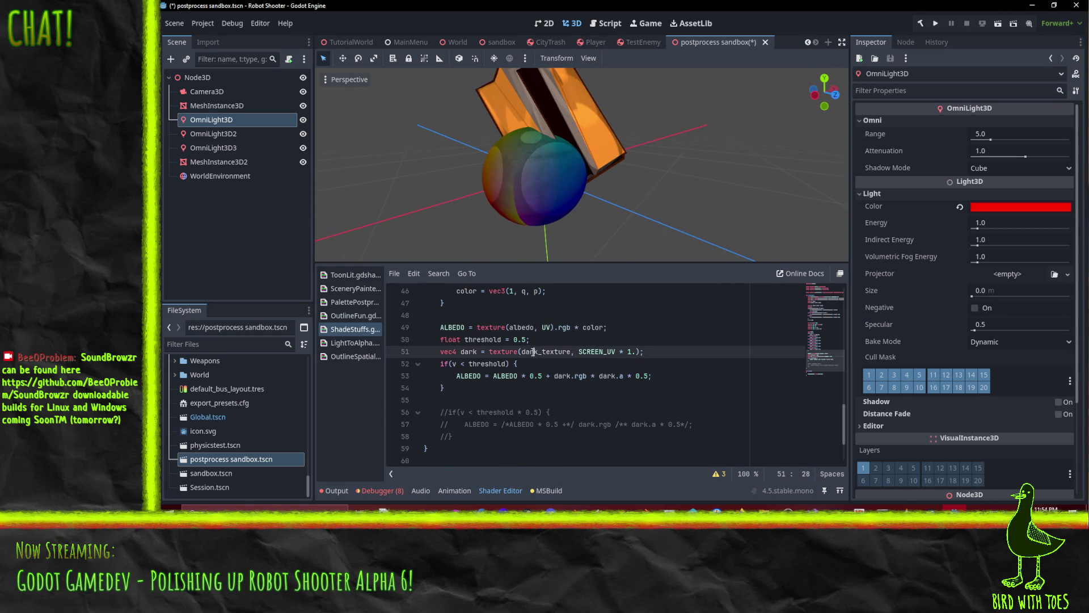
mouse_move(567, 239)
mouse_down()
mouse_move(655, 240)
mouse_move(631, 194)
mouse_move(569, 232)
mouse_move(558, 253)
mouse_up()
scroll(565, 206, down, 2)
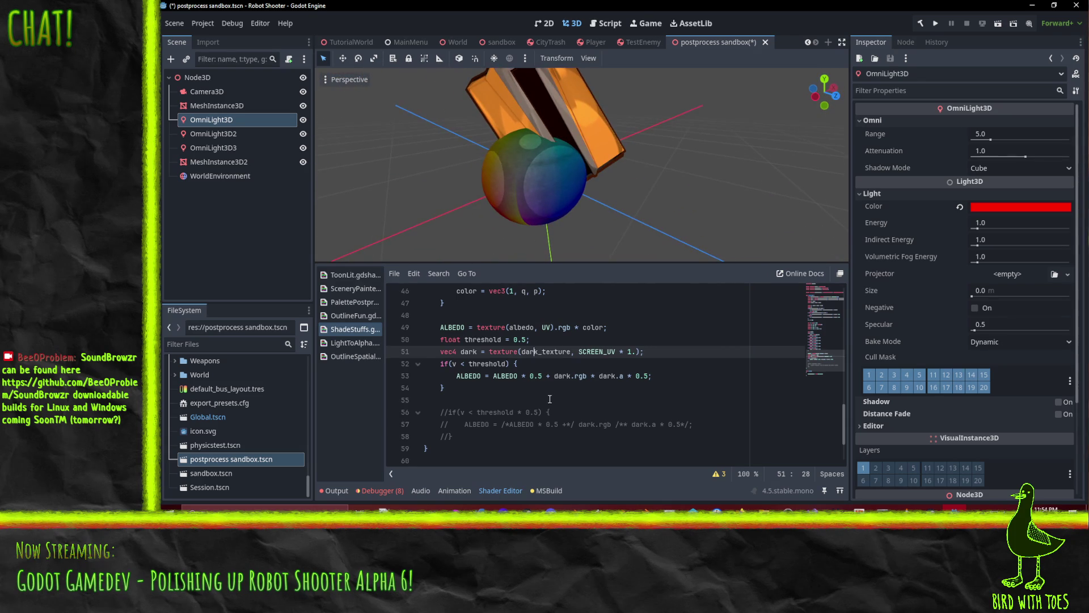
click(583, 351)
Uncomment the second threshold block, including its ALBEDO line and closing brace.
click(439, 365)
click(441, 412)
key(Delete)
key(Delete)
key(Down)
key(Delete)
key(Delete)
key(Down)
key(Delete)
key(Delete)
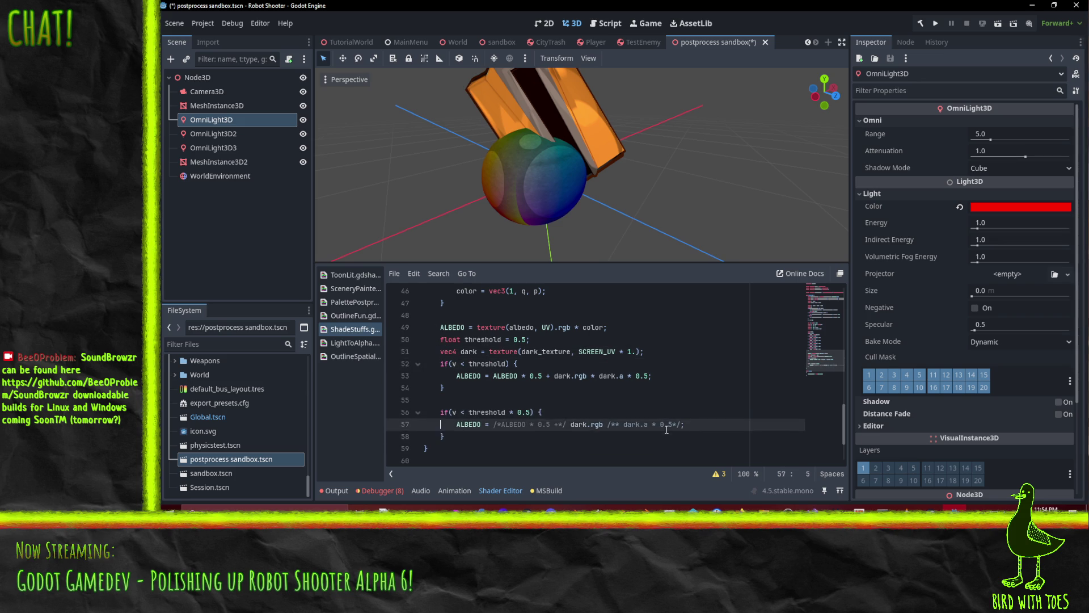
key(Up)
key(Up)
key(Down)
key(ctrl+Right)
Comment lines 56–58 back out with Ctrl+K.
key(Down)
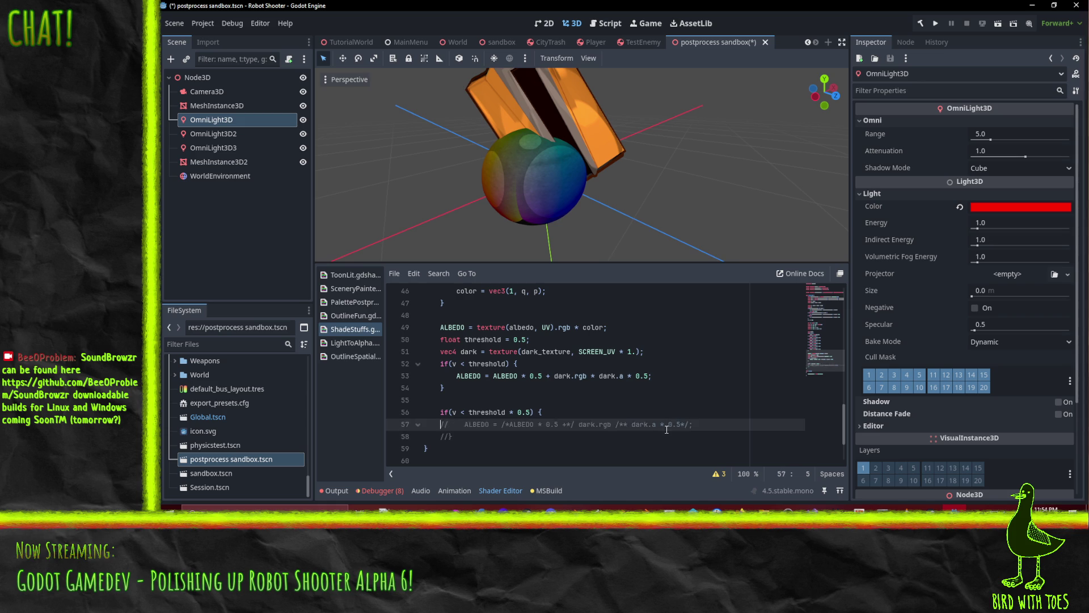
key(shift+Up)
key(shift+Up)
key(ctrl+k)
key(Up)
key(Up)
key(Up)
key(Up)
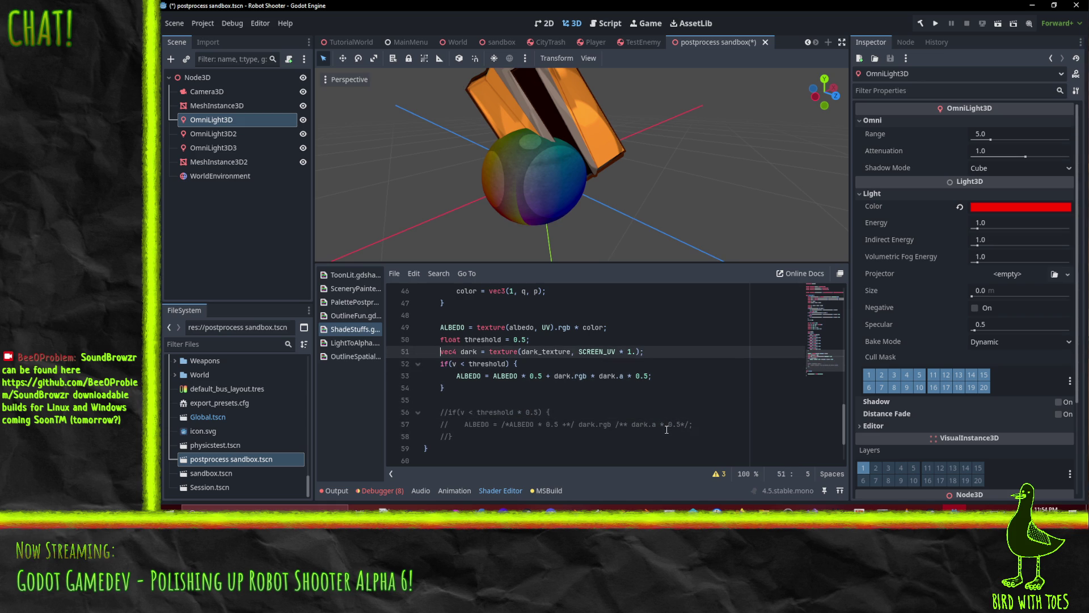
Cut ' * color' from albedo line 49 and paste it onto the dark texture line.
click(576, 328)
key(ctrl+shift+Right)
key(ctrl+shift+Right)
key(Delete)
key(Down)
key(Down)
text(* color)
key(Up)
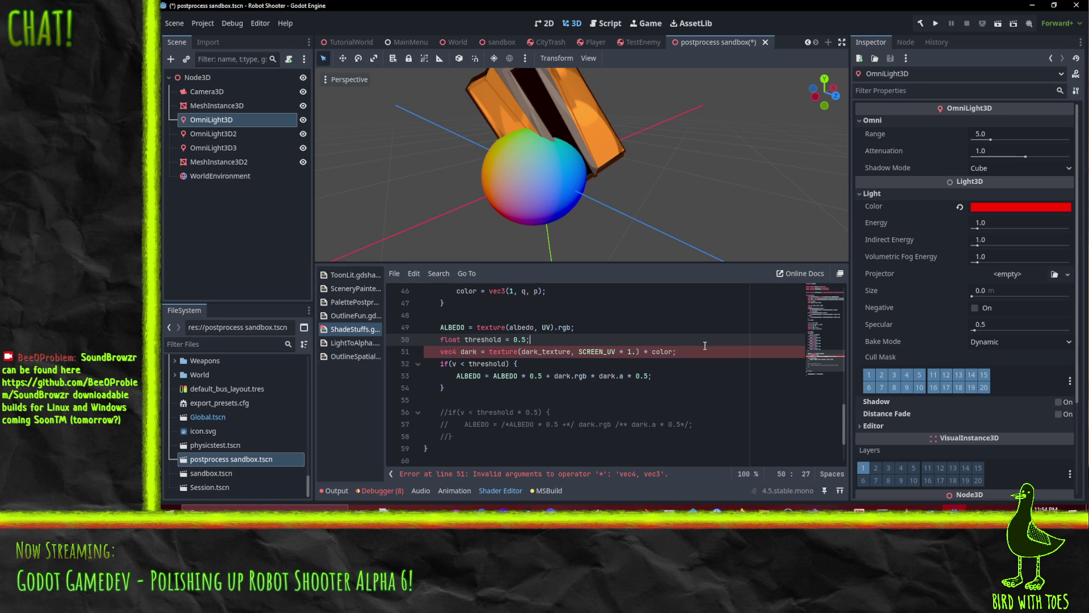
Try sampling the dark texture as .rgb with a vec3 type, then revert dark to vec4.
click(705, 345)
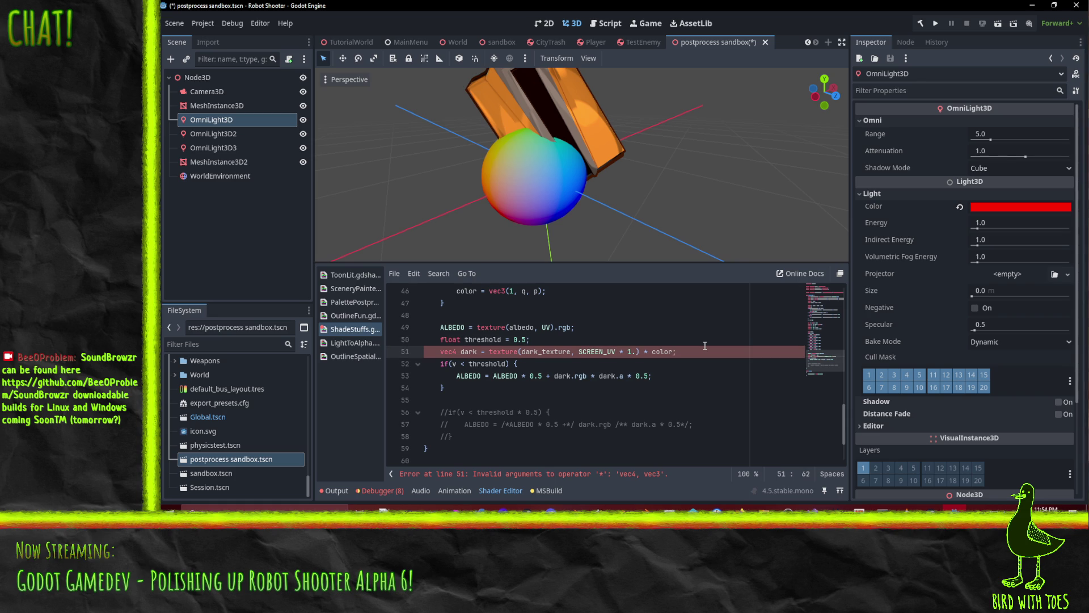
text(.rgb)
key(Up)
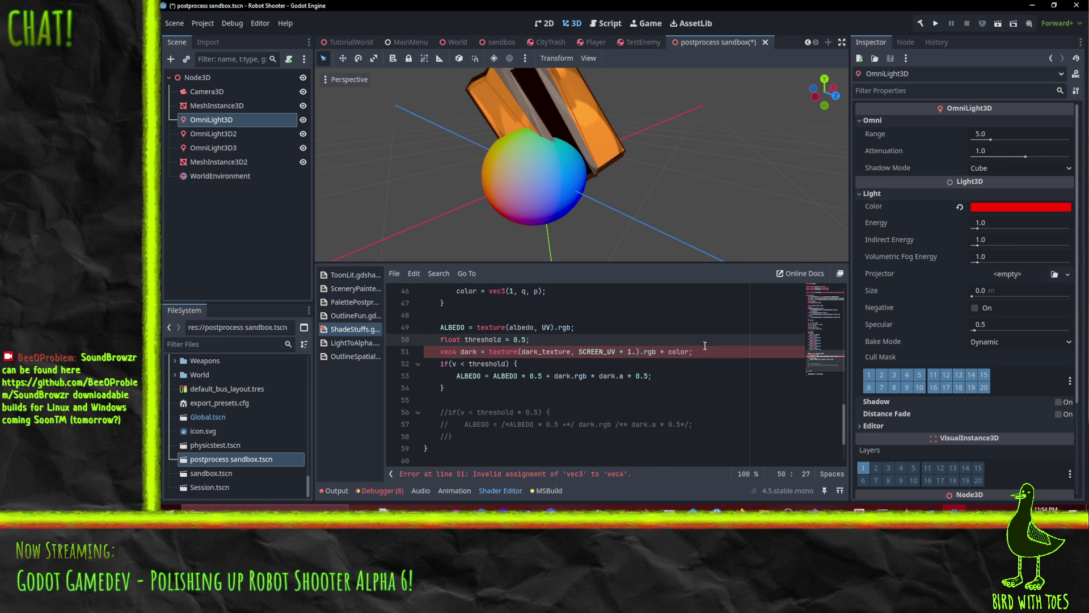
key(Down)
key(Home)
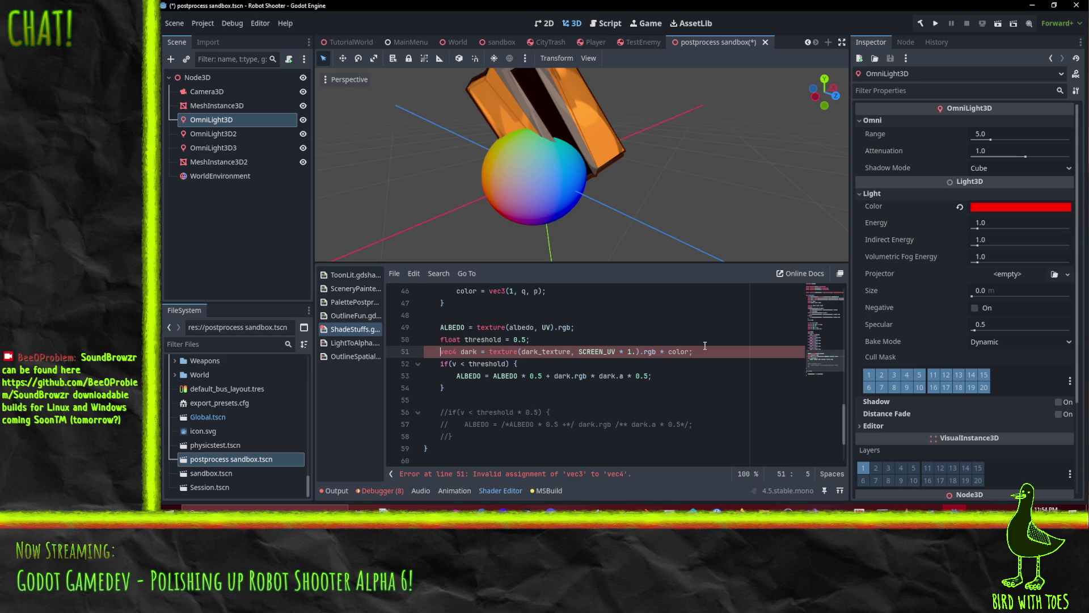
key(Up)
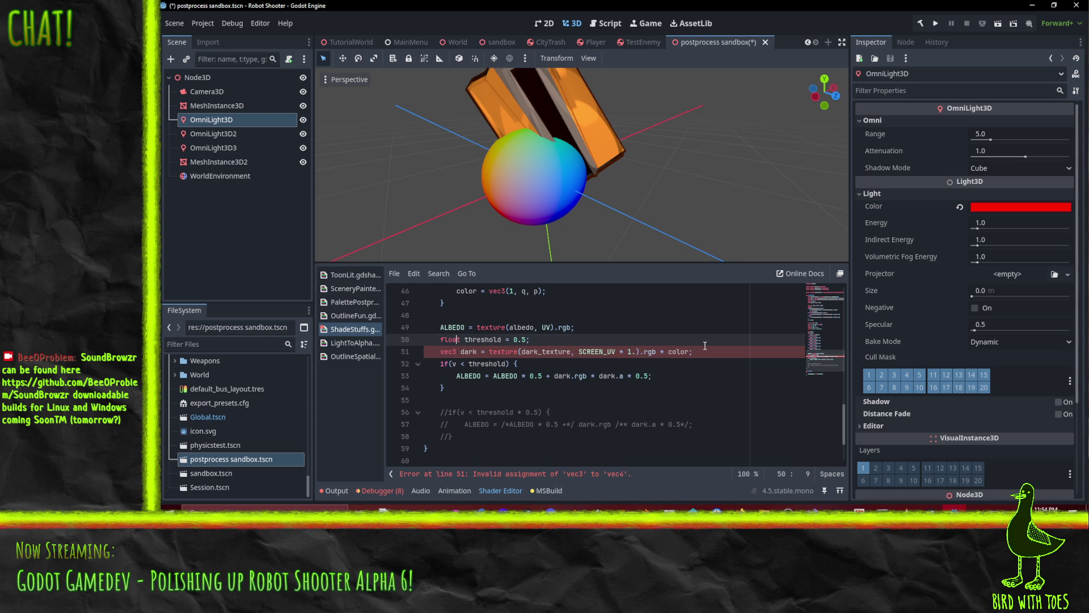
key(Down)
key(Down)
key(Down)
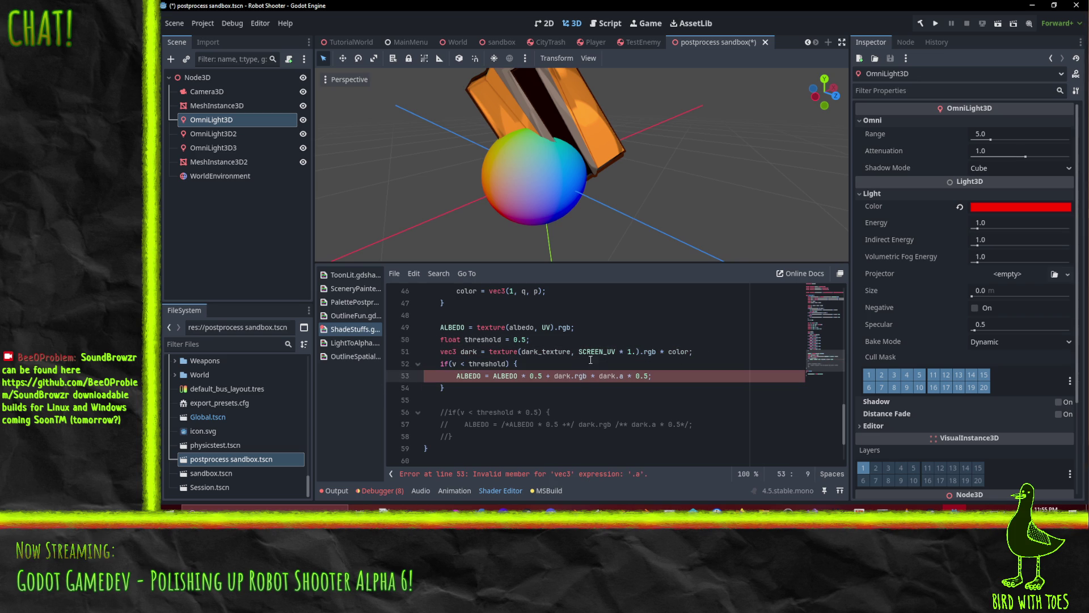
click(572, 376)
key(Up)
key(Up)
key(Home)
key(Right)
key(Right)
key(Right)
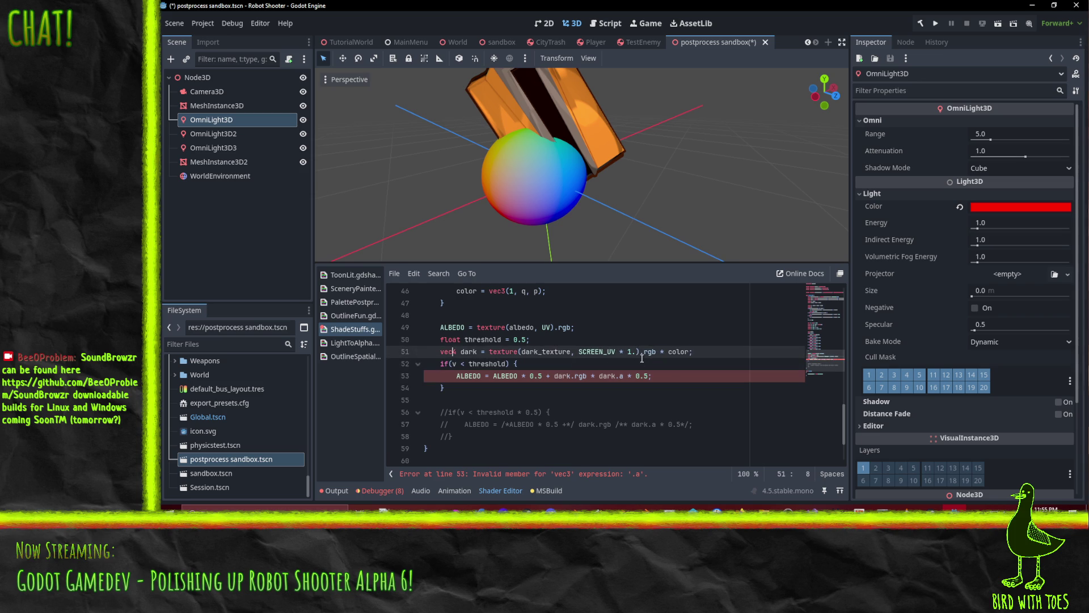
Strip .rgb and color from line 51; set line 53 to 'ALBEDO * 0.5 + (dark.rgb * color) * dark.a * 0.5'.
click(641, 353)
key(Delete)
key(Delete)
key(Delete)
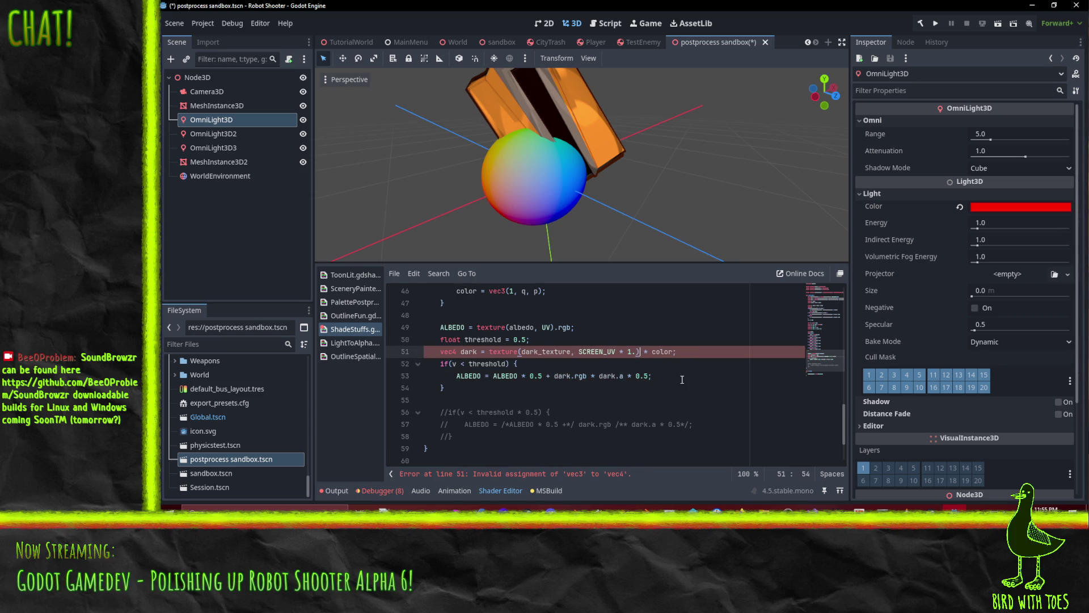
key(Delete)
key(Delete)
key(Delete)
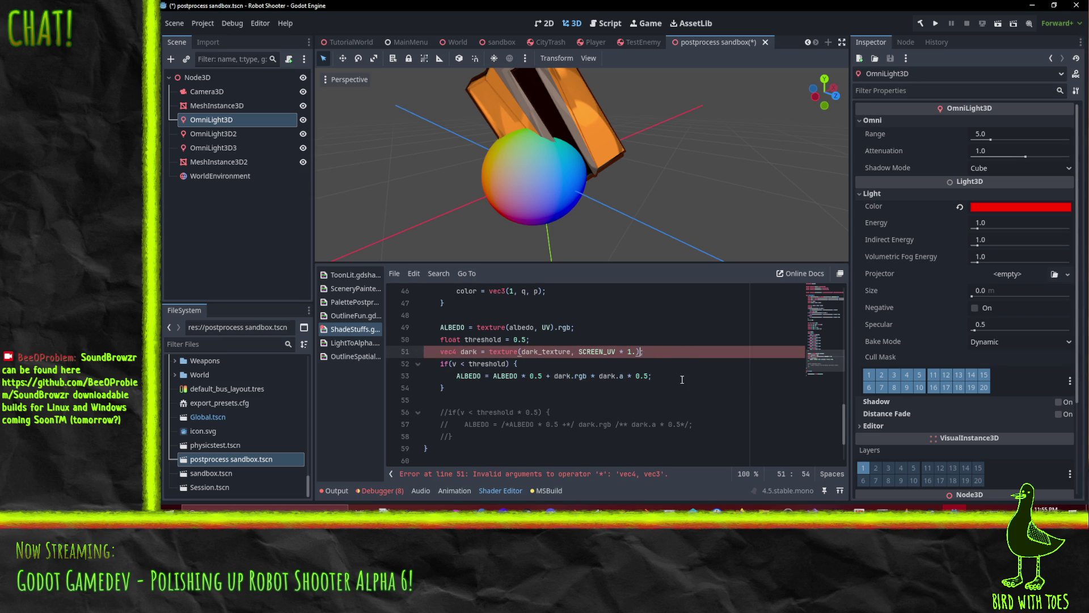
click(605, 376)
click(553, 376)
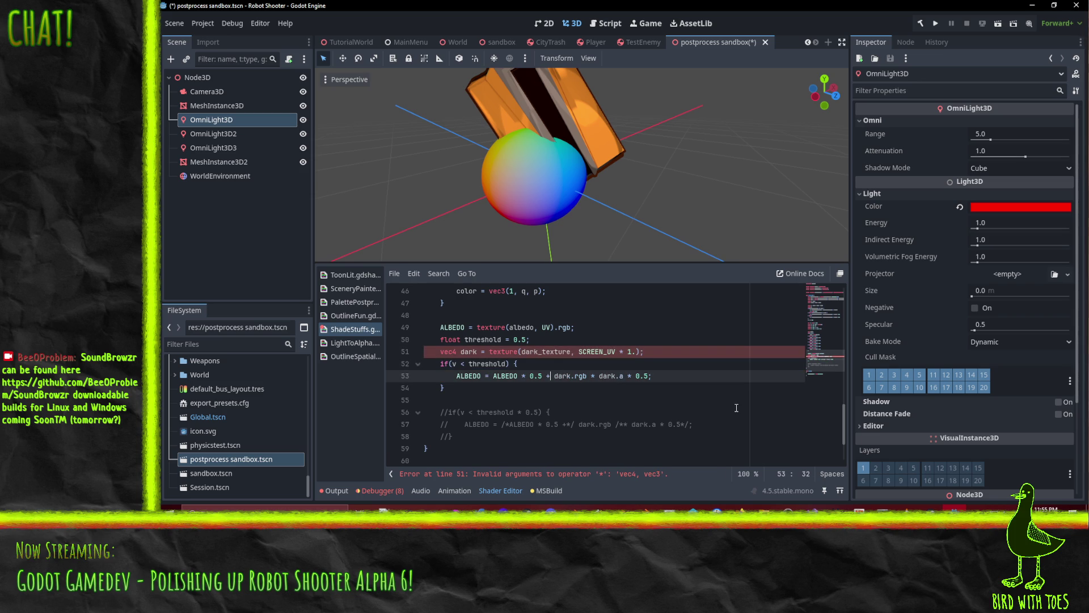
key(Right)
text((dark.rgb )
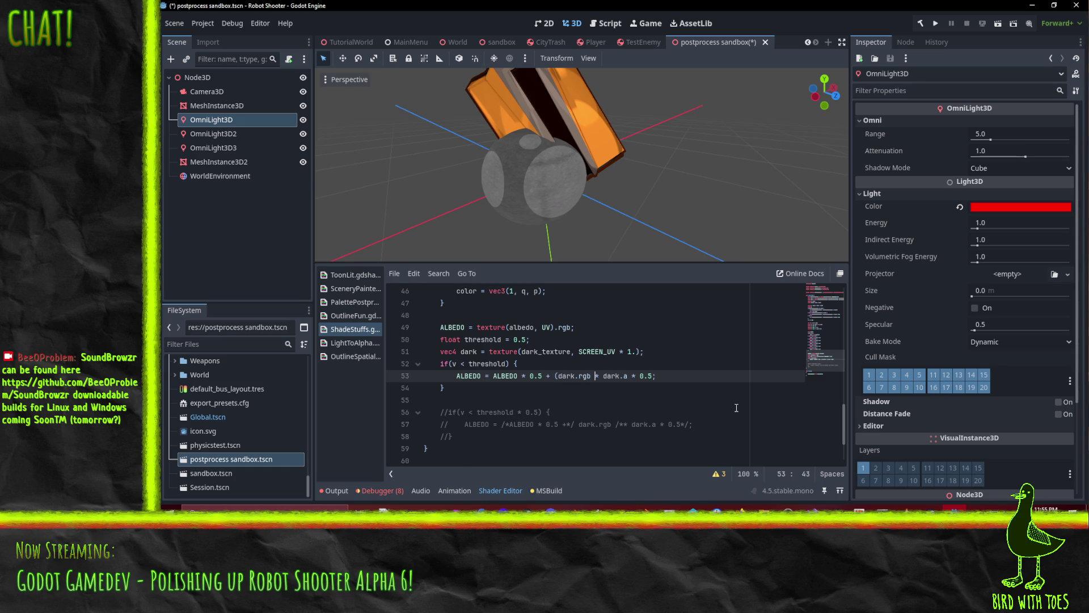
text(* color))
key(Up)
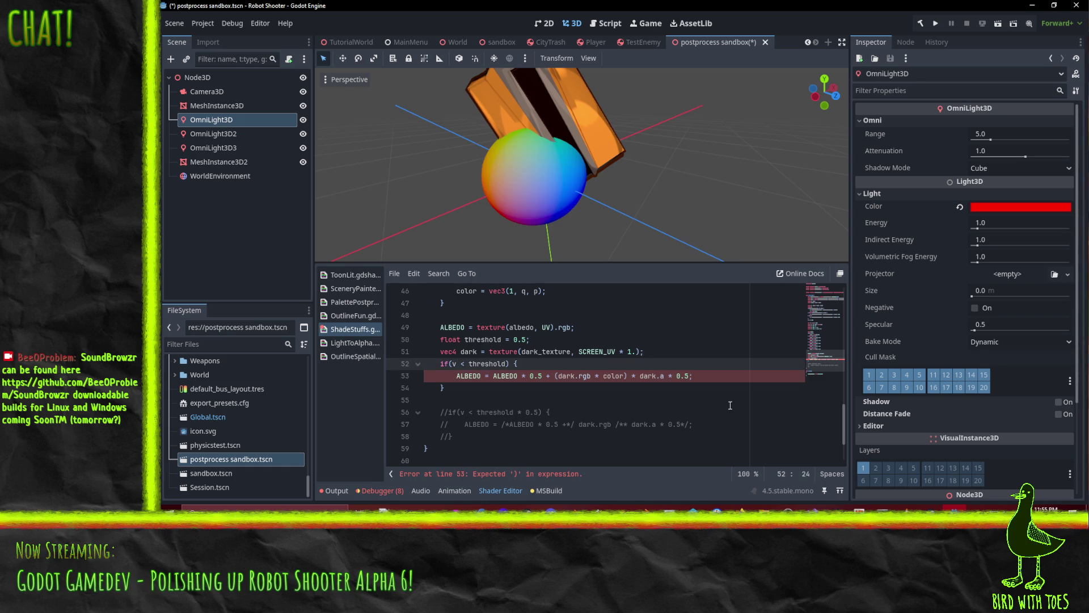
click(708, 352)
Try a threshold of 0.75 on line 50, then revert it to 0.5.
mouse_move(526, 194)
mouse_down()
mouse_move(604, 139)
mouse_move(634, 97)
mouse_move(679, 79)
mouse_move(731, 263)
mouse_move(693, 101)
mouse_move(539, 158)
mouse_move(350, 113)
mouse_move(321, 227)
mouse_move(431, 256)
mouse_move(520, 112)
mouse_move(548, 152)
mouse_move(528, 195)
mouse_move(659, 119)
mouse_move(636, 165)
mouse_move(584, 196)
mouse_up()
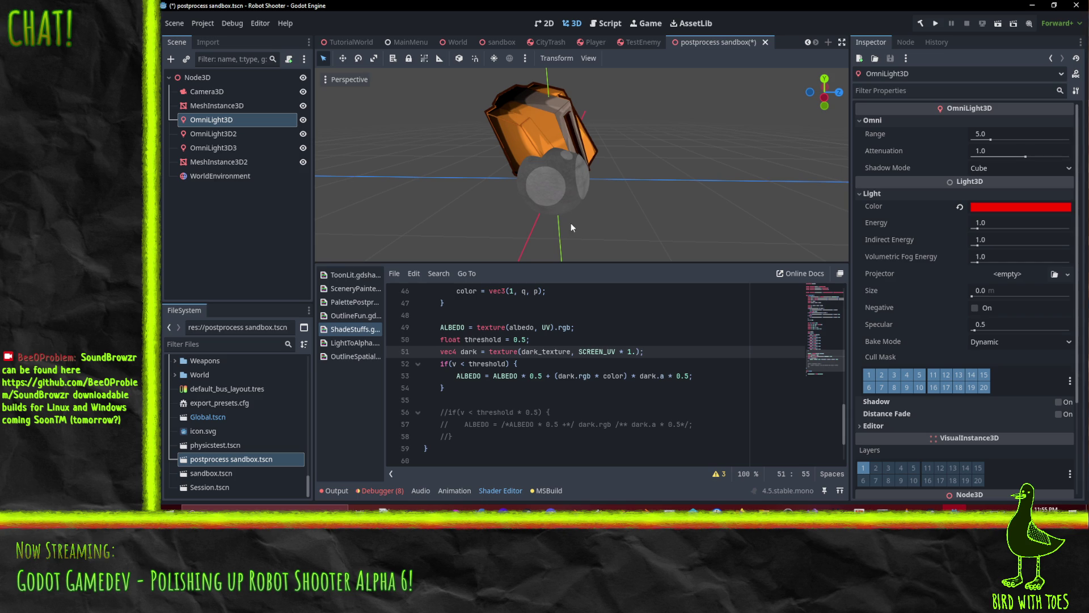
drag(497, 181, 621, 144)
scroll(621, 144, up, 5)
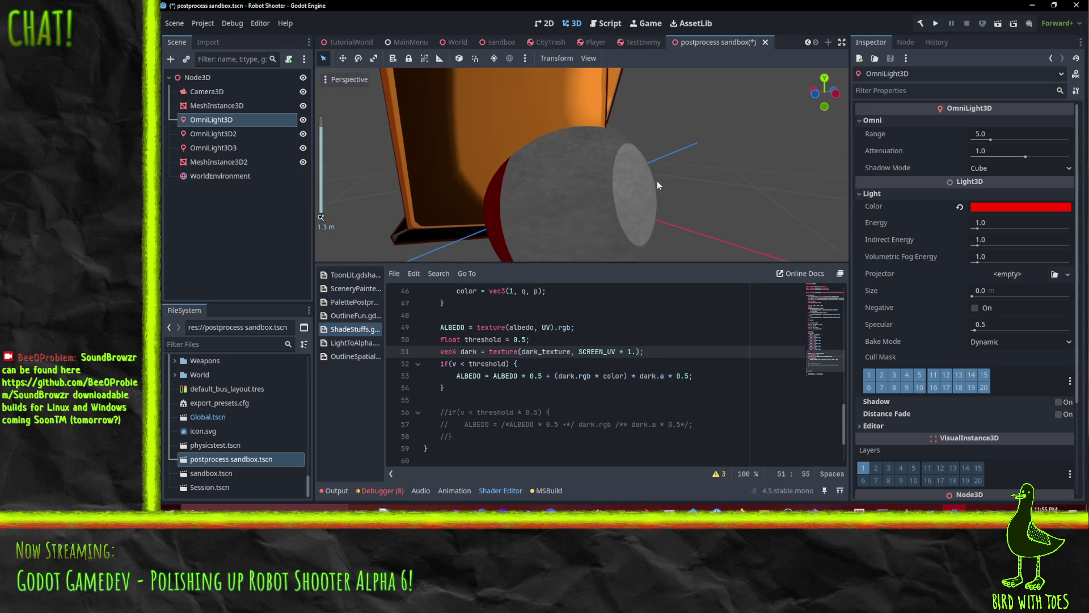
key(Up)
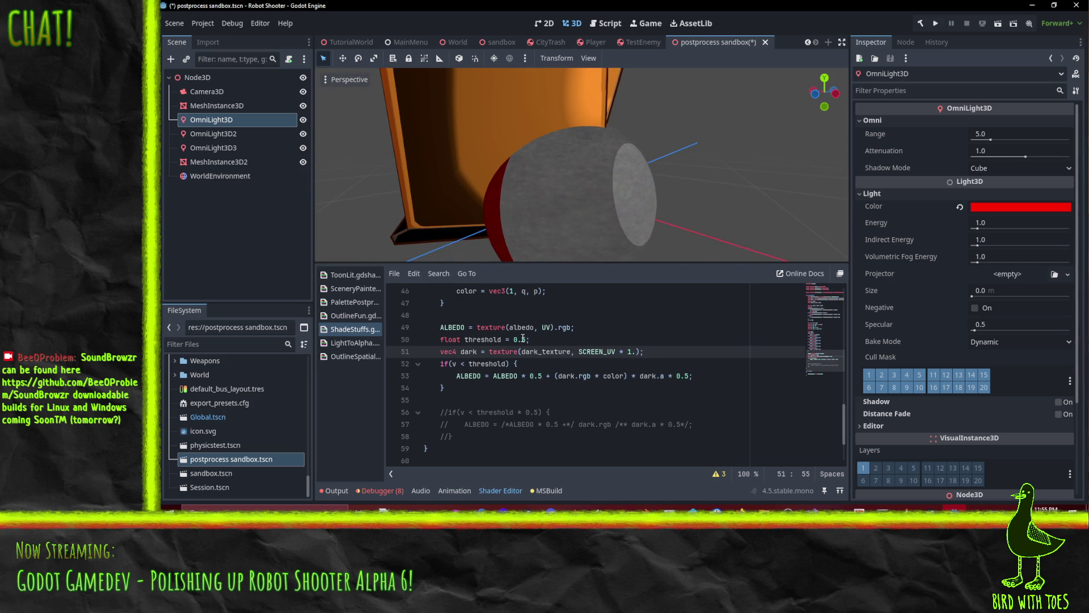
key(Left)
key(Left)
text(7)
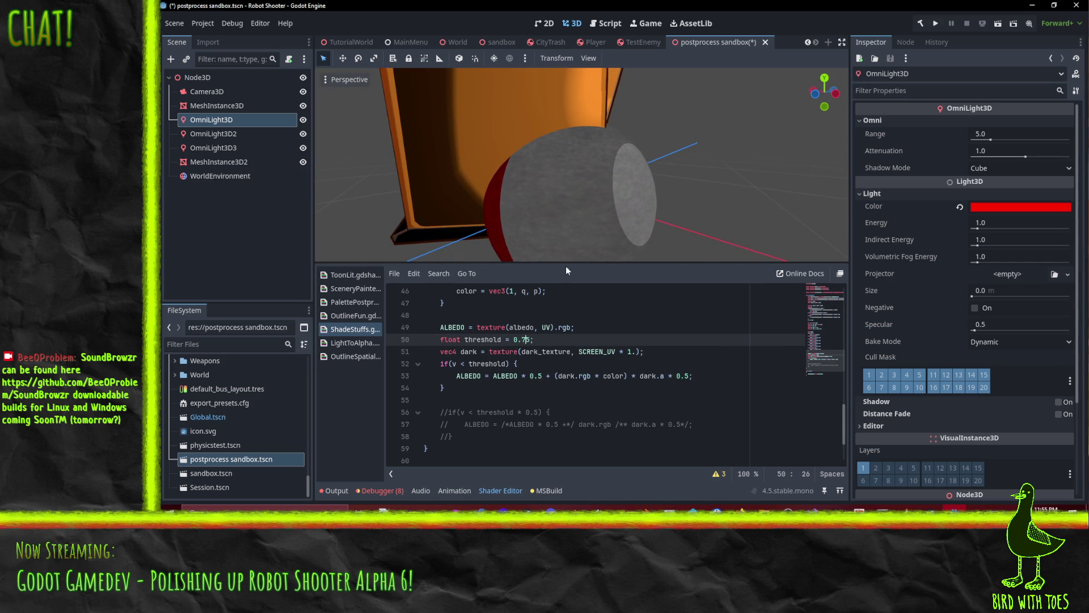
mouse_move(611, 243)
mouse_down()
mouse_move(642, 226)
mouse_move(589, 228)
mouse_move(573, 209)
mouse_move(597, 206)
mouse_up()
scroll(589, 228, down, 1)
key(BackSpace)
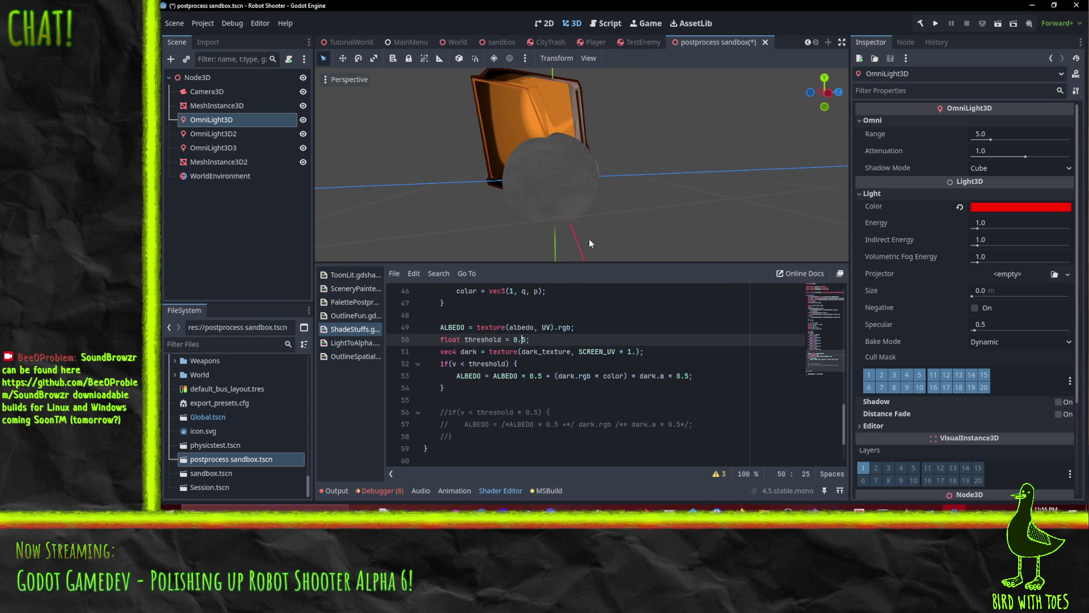
Comment out the first threshold block with Ctrl+K to compare the sphere.
click(573, 385)
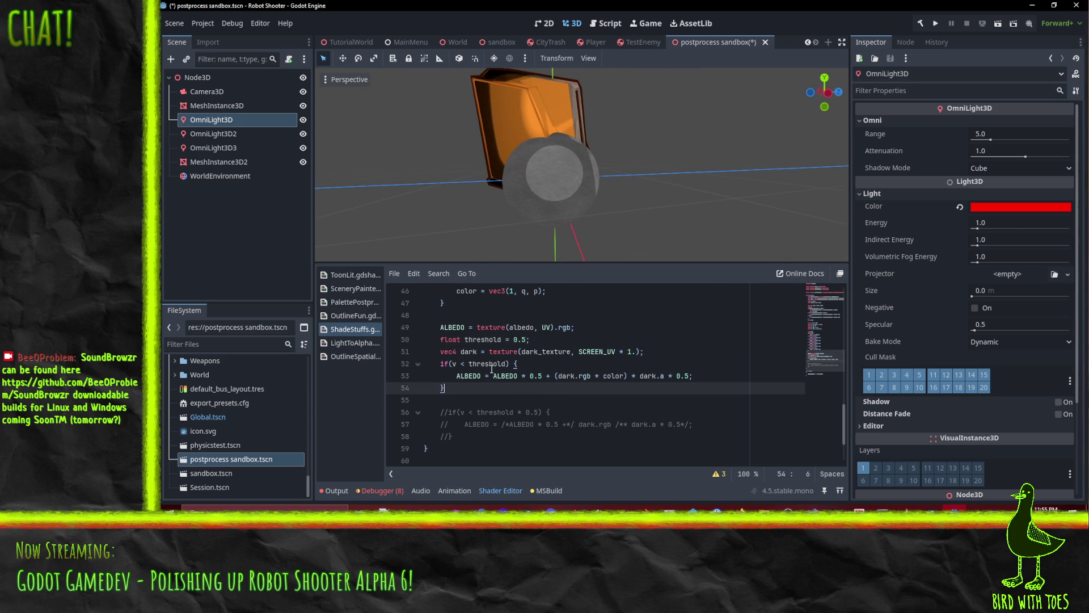
click(471, 364)
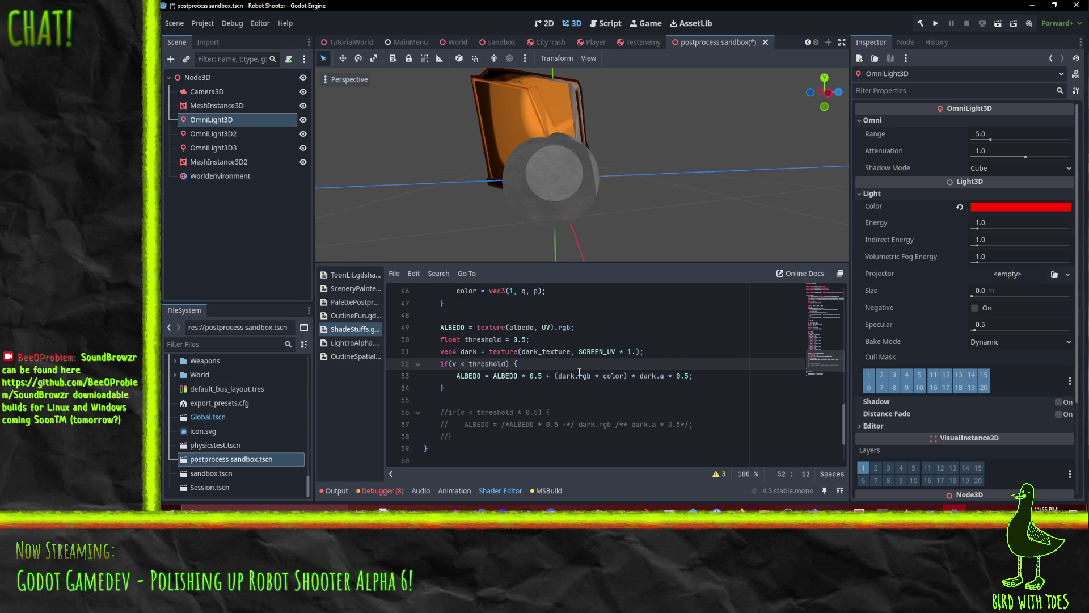
click(504, 376)
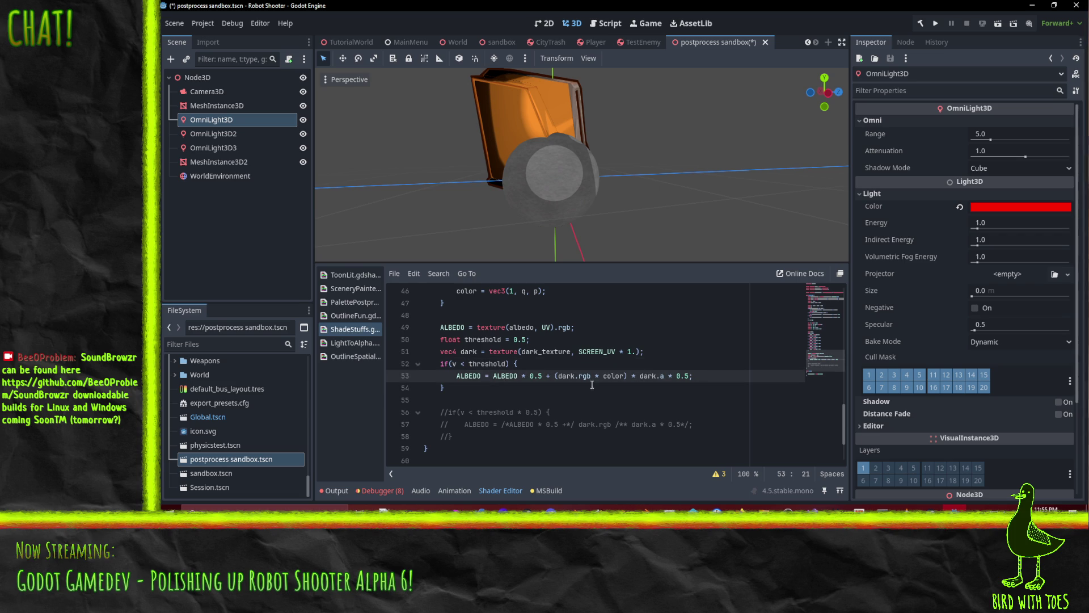
mouse_move(570, 250)
mouse_down()
mouse_move(558, 203)
mouse_move(498, 216)
mouse_move(607, 73)
mouse_move(750, 128)
mouse_move(640, 206)
mouse_move(584, 199)
mouse_move(615, 179)
mouse_move(631, 182)
mouse_up()
scroll(632, 225, up, 2)
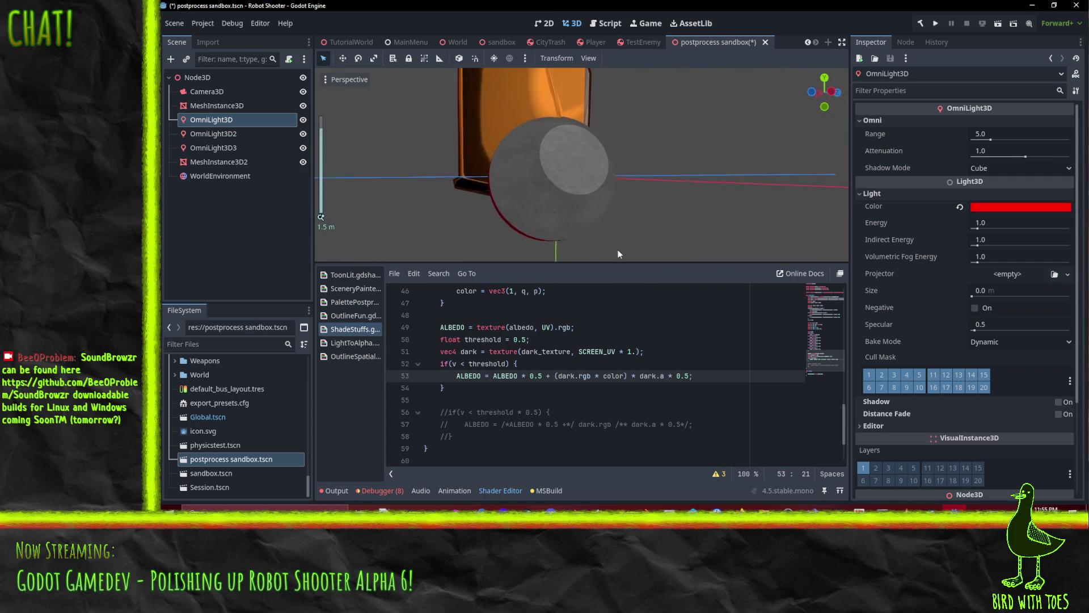
click(442, 363)
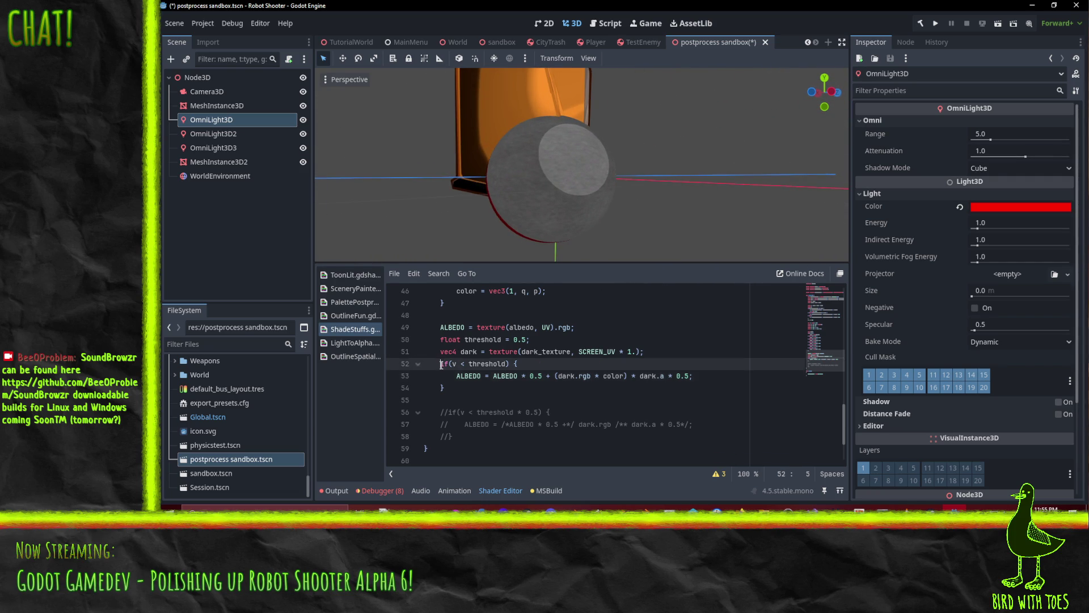
shift+click(434, 377)
text(//)
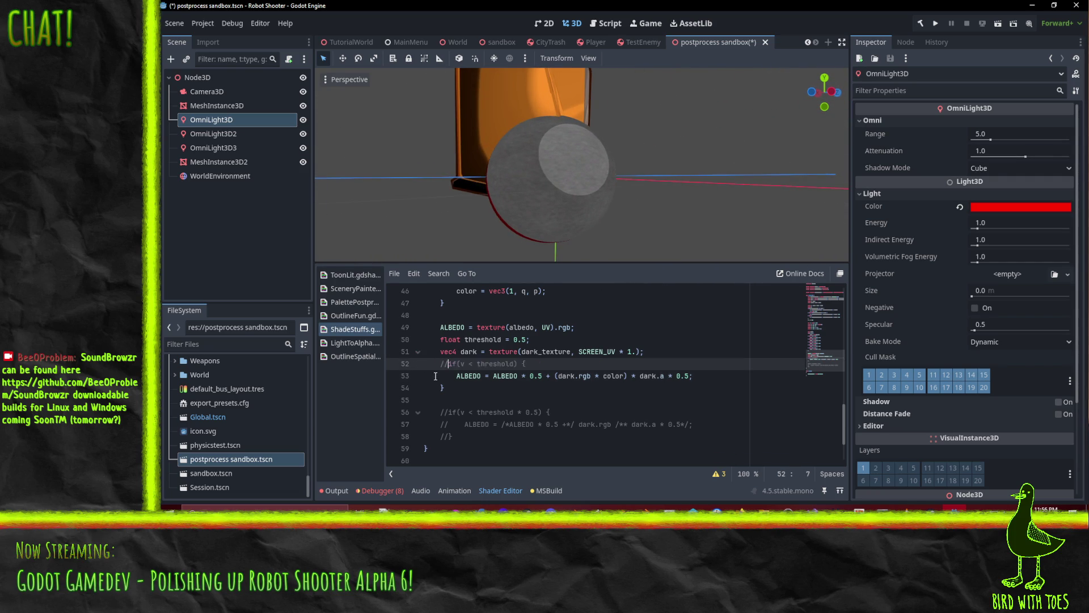
key(ctrl+k)
click(440, 388)
key(ctrl+k)
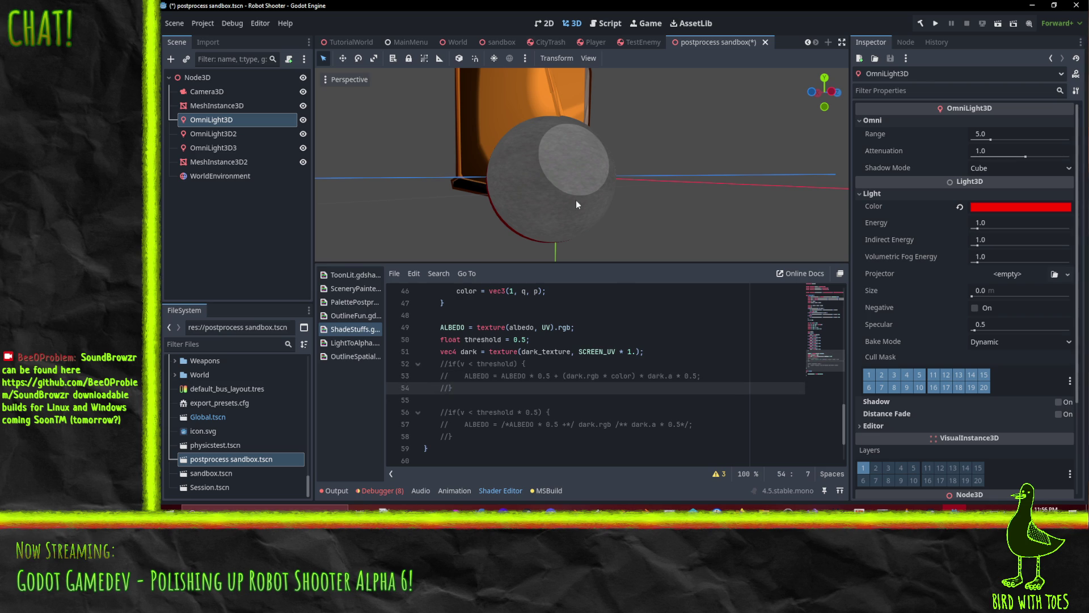
mouse_move(594, 197)
mouse_down()
mouse_move(535, 223)
mouse_move(396, 219)
mouse_move(505, 151)
mouse_move(648, 89)
mouse_move(794, 170)
mouse_move(592, 186)
mouse_move(560, 200)
mouse_up()
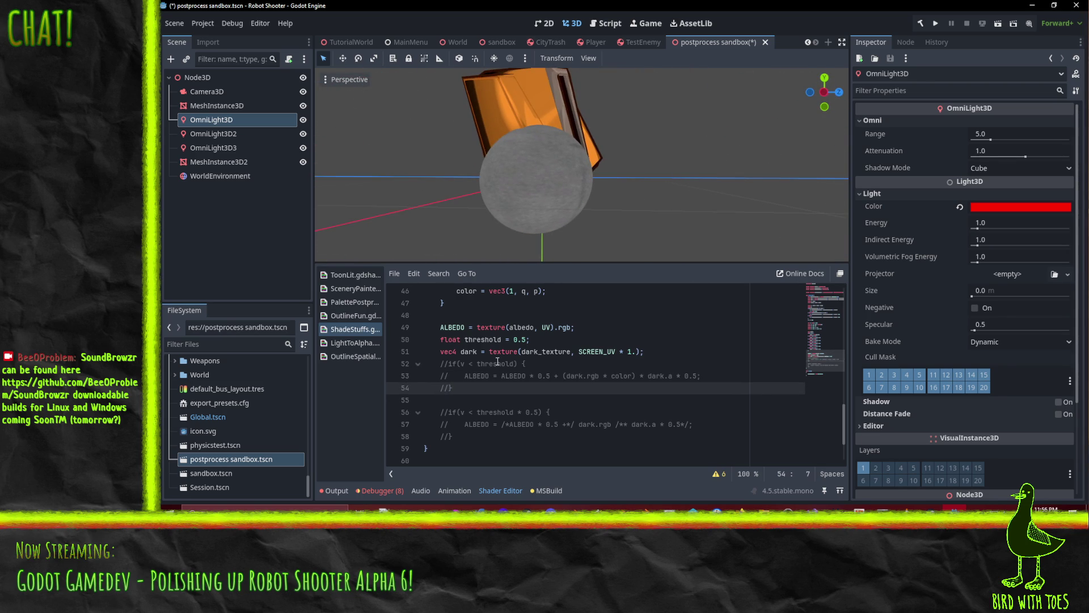
Uncomment the first threshold block again.
key(ctrl+k)
key(Up)
key(ctrl+k)
key(Up)
key(ctrl+k)
key(Up)
key(Up)
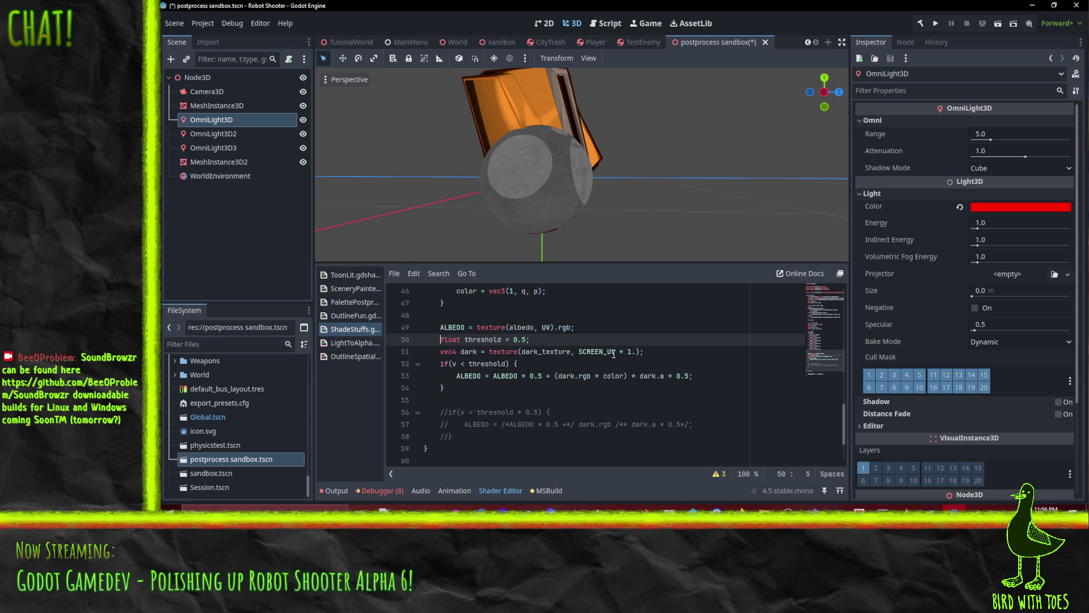
click(665, 347)
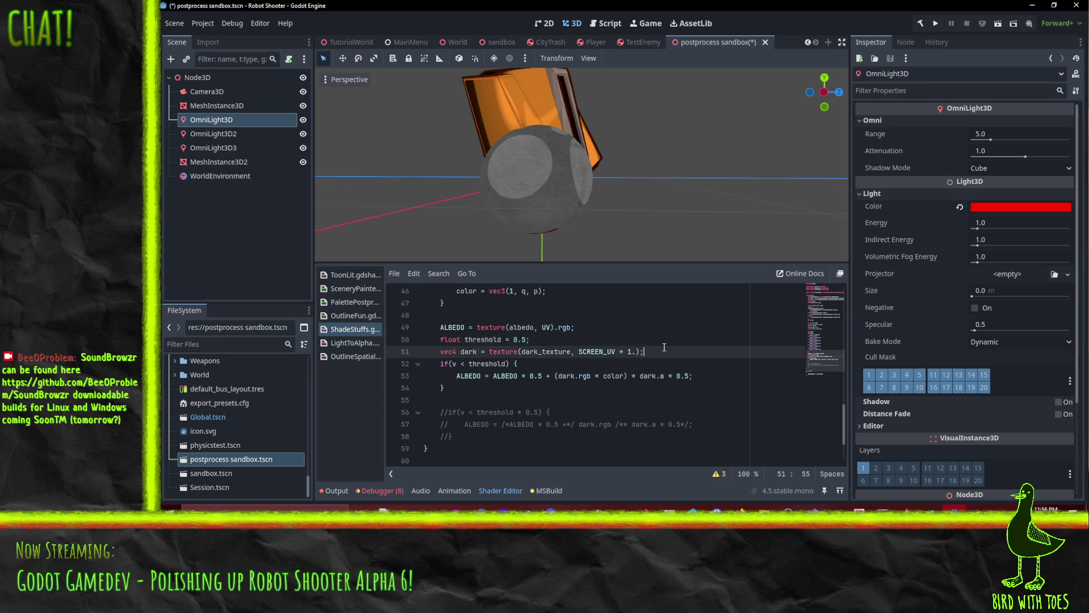
Delete the ' * 1.' scale after SCREEN_UV on line 51.
click(484, 352)
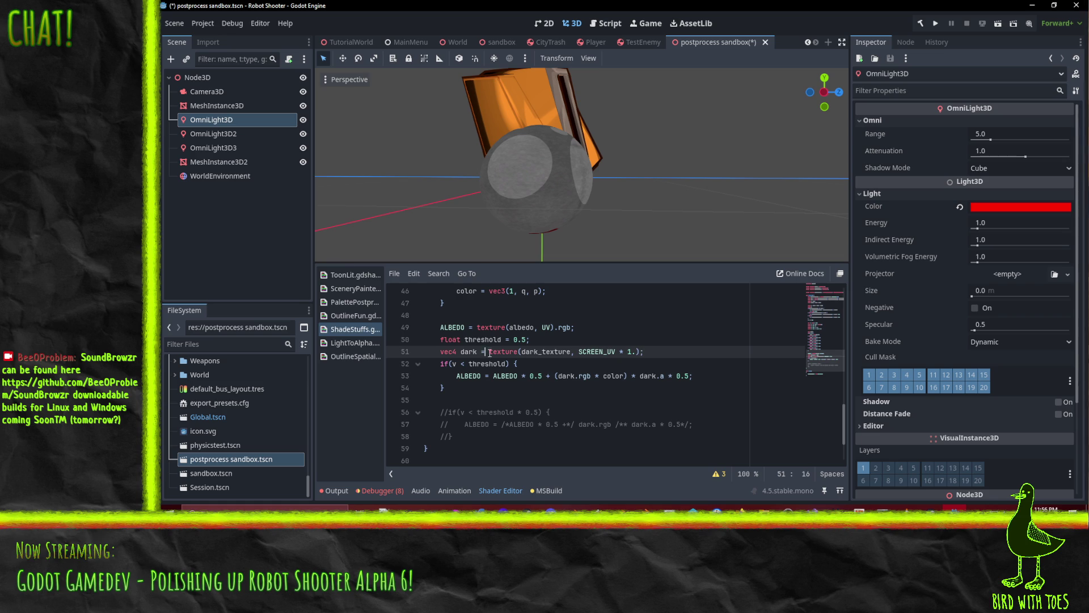
drag(616, 351, 637, 351)
key(BackSpace)
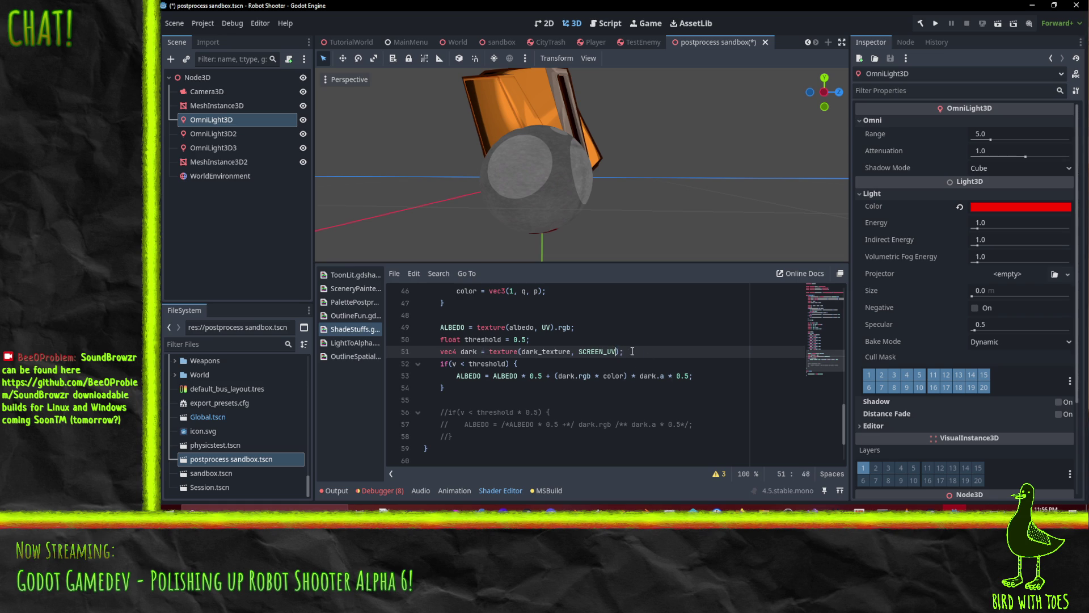
key(Up)
key(Up)
Append ' * color' to ALBEDO texture line 49, after briefly trying it on the blend line.
click(474, 366)
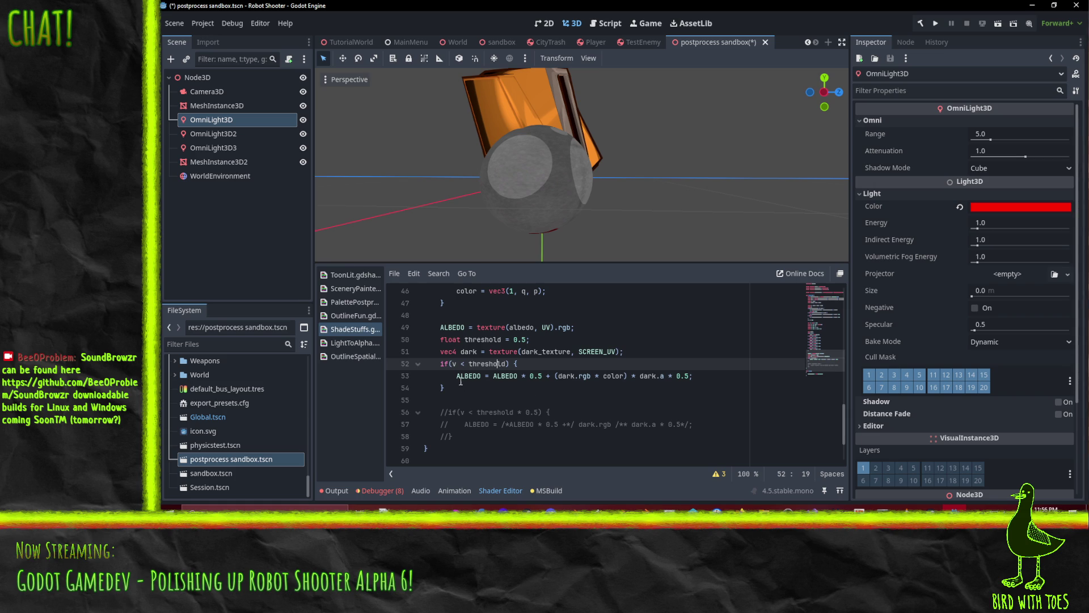
click(517, 379)
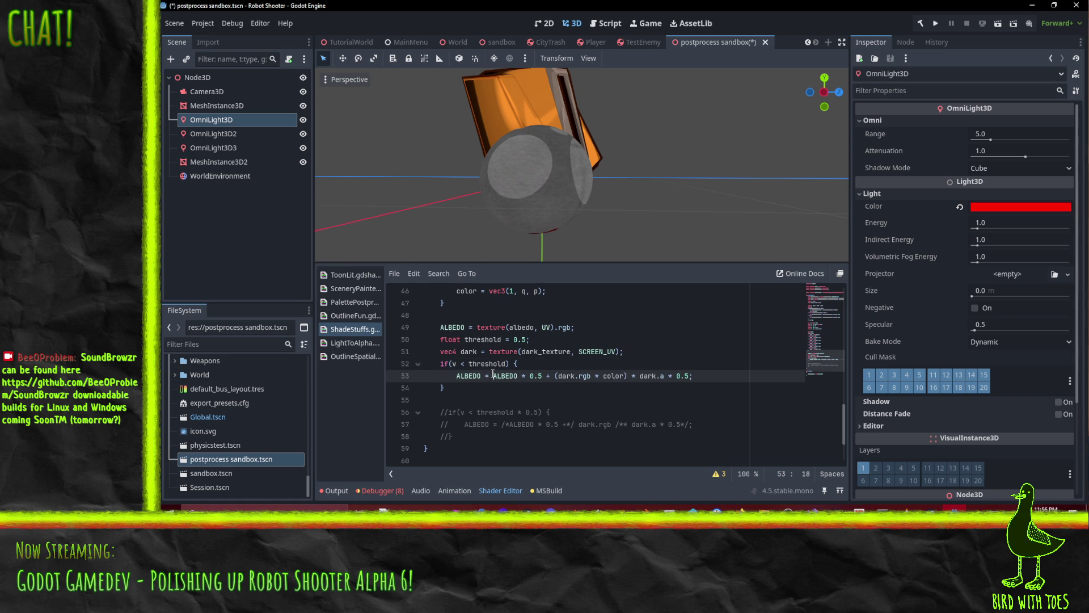
drag(491, 379, 555, 378)
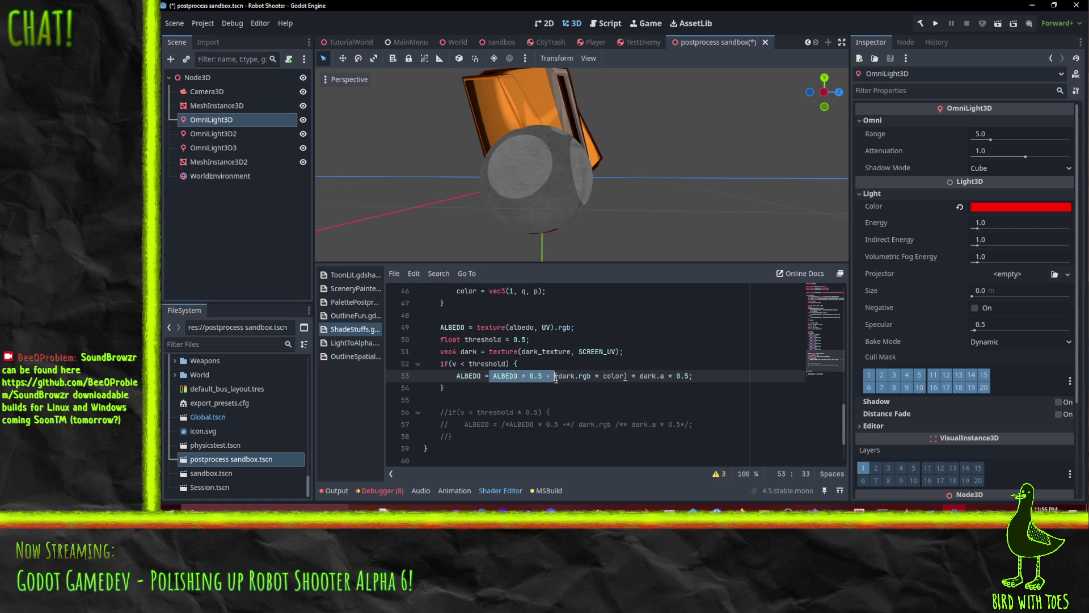
click(546, 394)
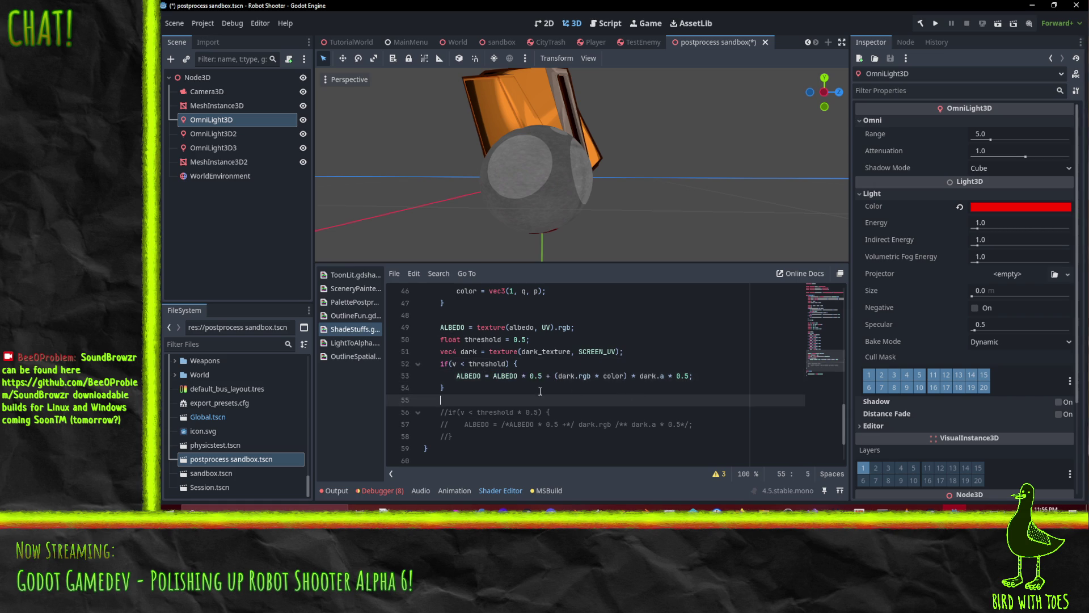
click(519, 377)
text(* )
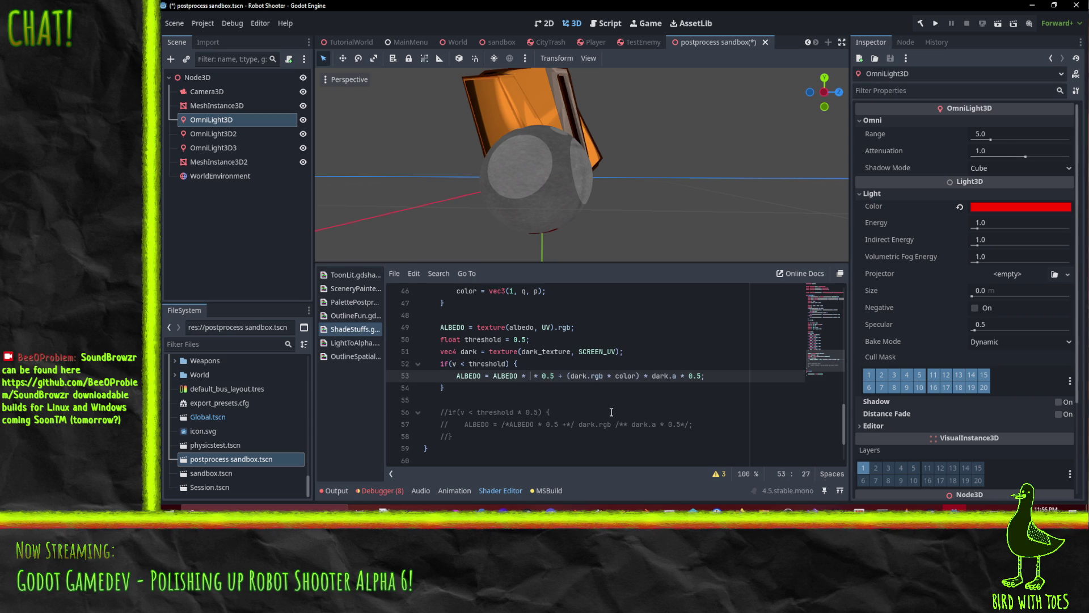
text( * color)
key(BackSpace)
key(BackSpace)
key(BackSpace)
click(570, 328)
text(* color)
click(639, 340)
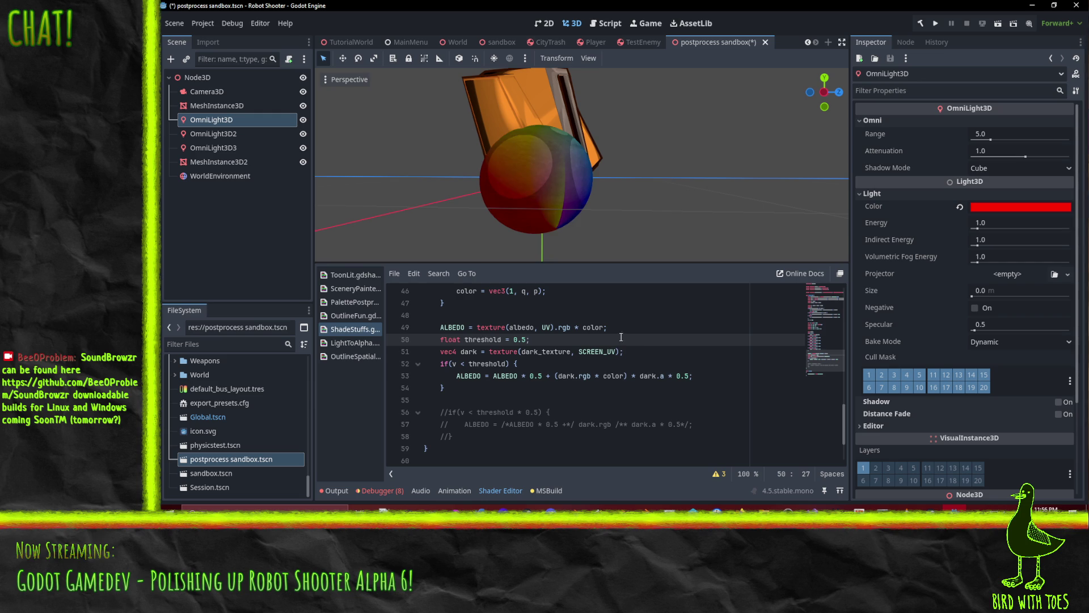
Hide OmniLight3D3 in the Scene dock, toggling OmniLight3D2 off and back on.
mouse_move(550, 159)
mouse_down()
mouse_move(467, 183)
mouse_move(544, 170)
mouse_move(564, 180)
mouse_move(545, 170)
mouse_move(574, 260)
mouse_move(562, 203)
mouse_move(577, 210)
mouse_move(550, 209)
mouse_move(570, 171)
mouse_move(597, 173)
mouse_move(484, 205)
mouse_move(527, 232)
mouse_move(556, 193)
mouse_move(567, 250)
mouse_up()
scroll(564, 180, up, 3)
scroll(548, 213, down, 3)
scroll(557, 234, up, 3)
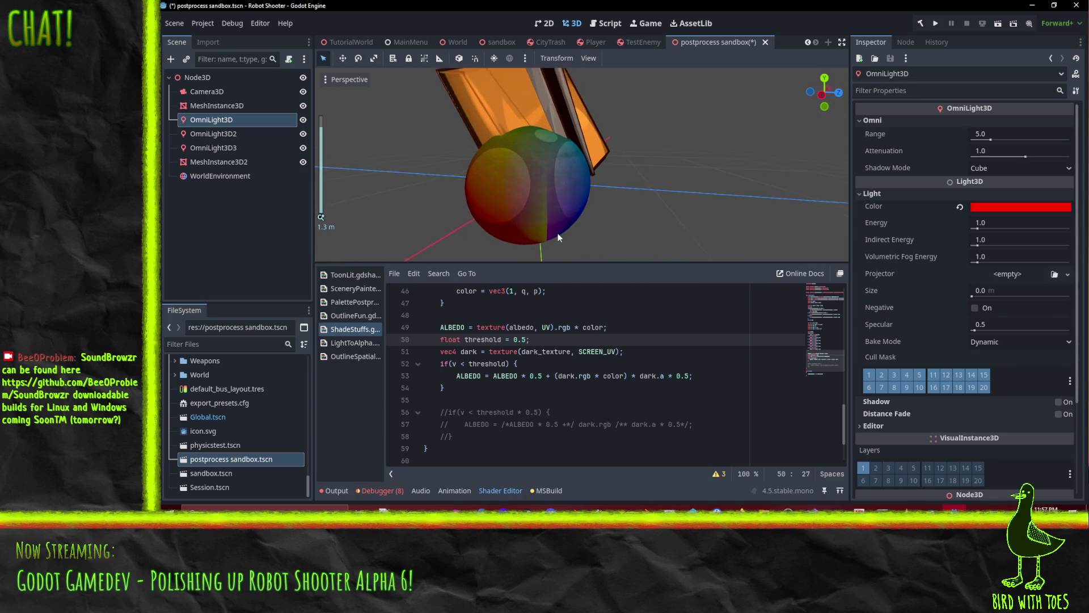
scroll(564, 192, down, 3)
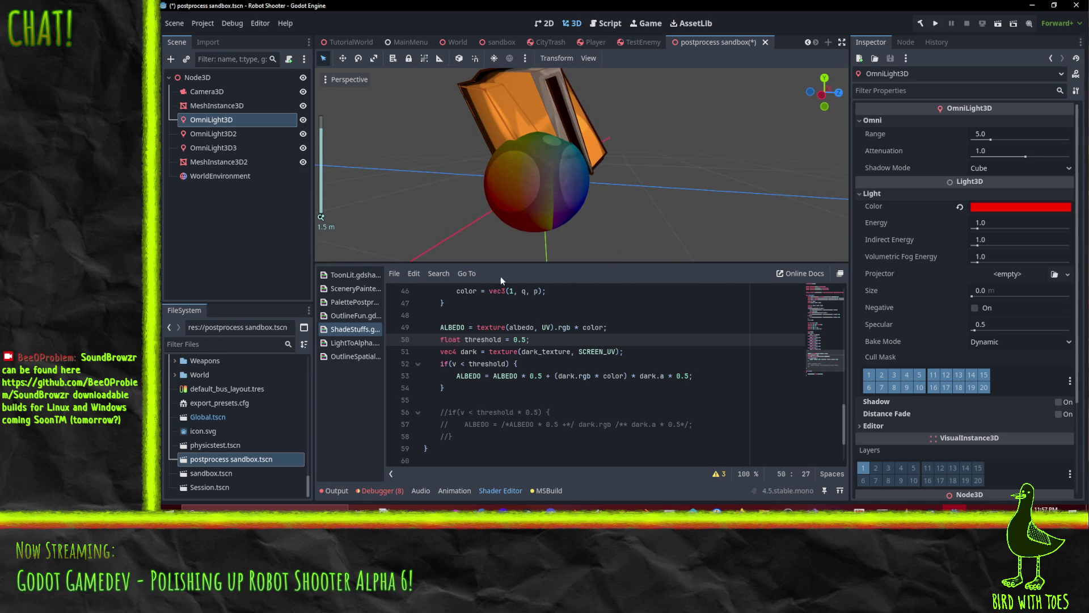
scroll(511, 183, up, 3)
scroll(539, 178, down, 3)
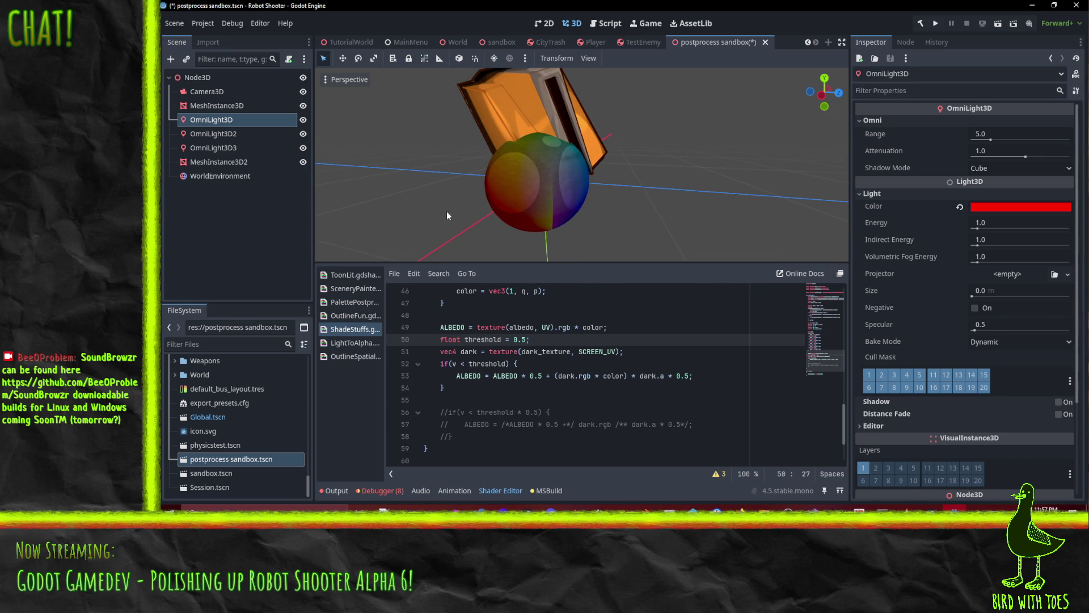
click(303, 148)
click(304, 138)
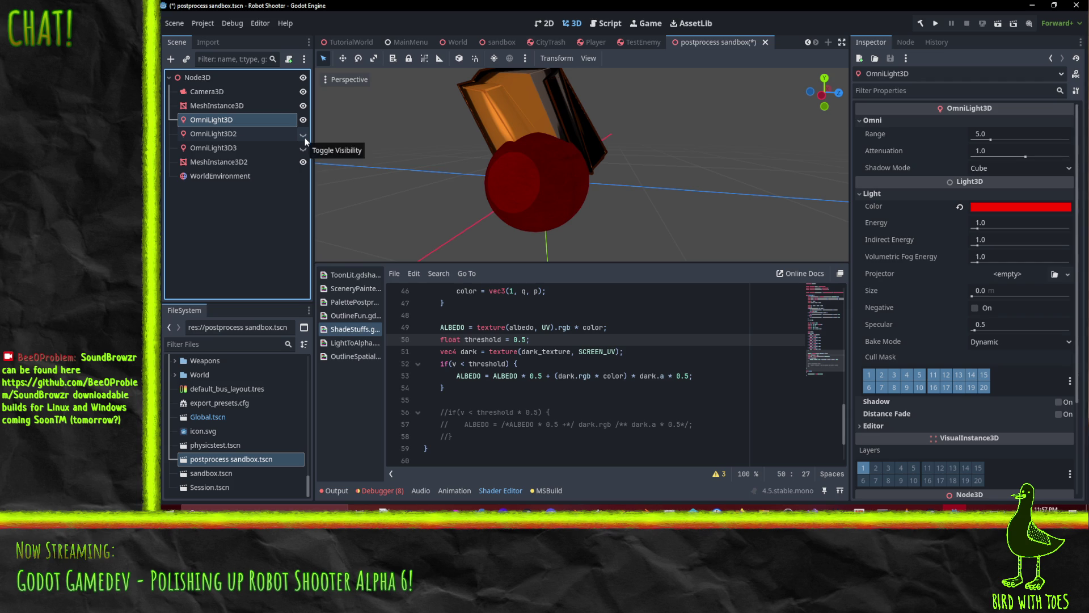
click(305, 138)
Orbit the viewport and scroll through the shader to inspect the red-and-green sphere.
mouse_move(511, 147)
mouse_down()
mouse_move(532, 132)
mouse_move(471, 242)
mouse_move(503, 84)
mouse_up()
scroll(532, 88, up, 5)
mouse_move(588, 117)
mouse_down()
mouse_move(407, 86)
mouse_move(540, 147)
mouse_move(598, 155)
mouse_up()
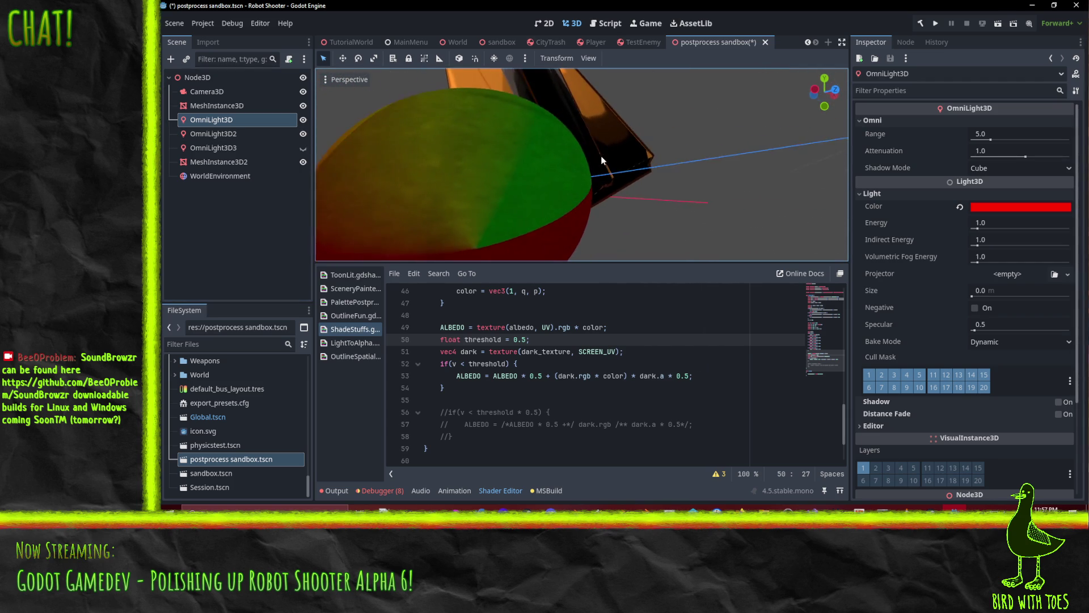
scroll(599, 160, down, 3)
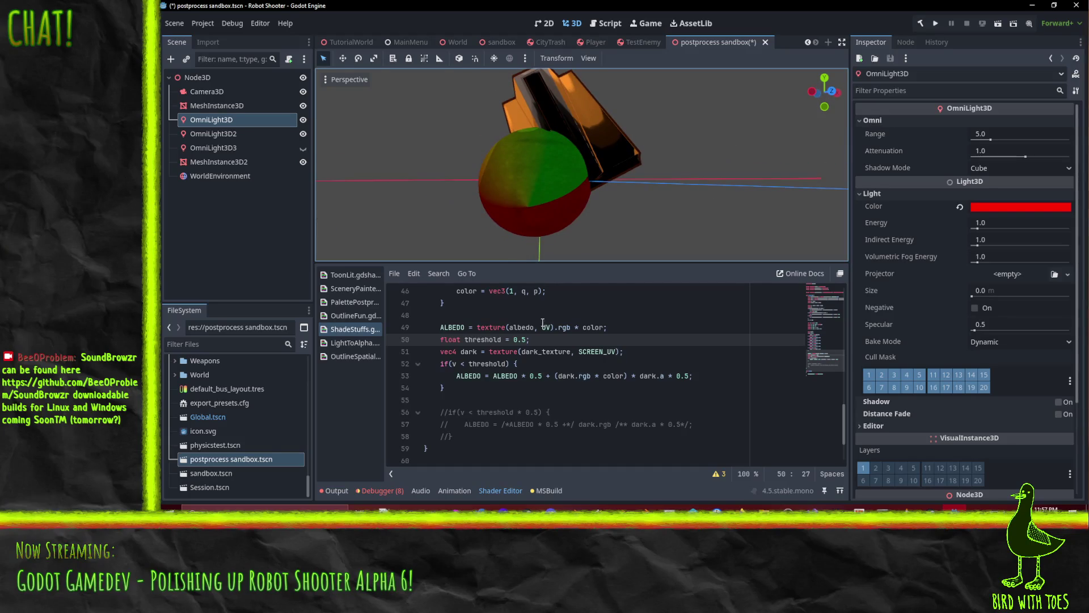
scroll(559, 349, up, 8)
scroll(558, 349, up, 1)
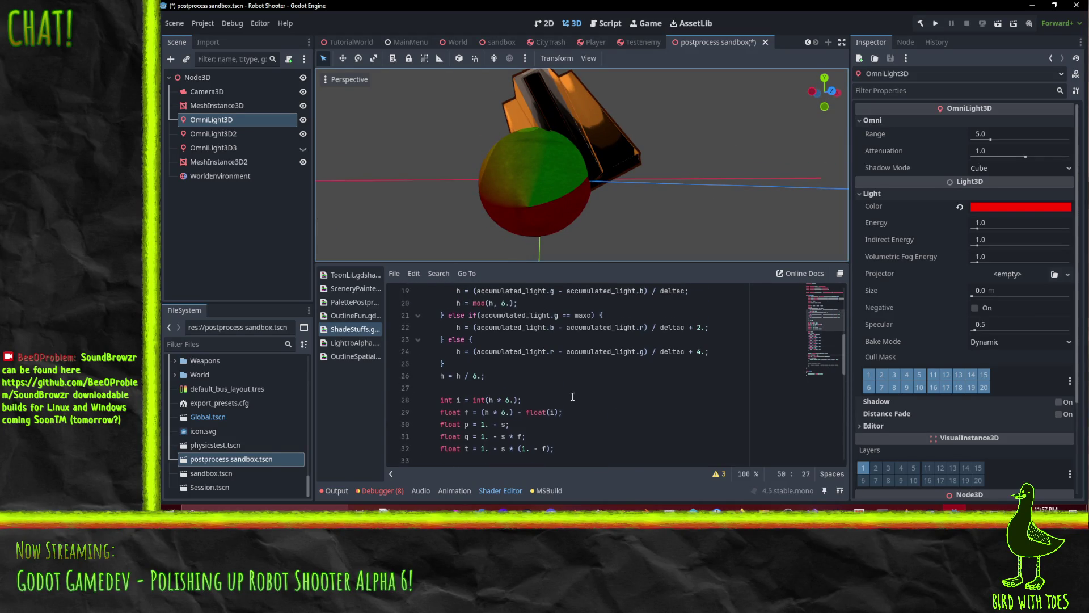
scroll(574, 395, up, 1)
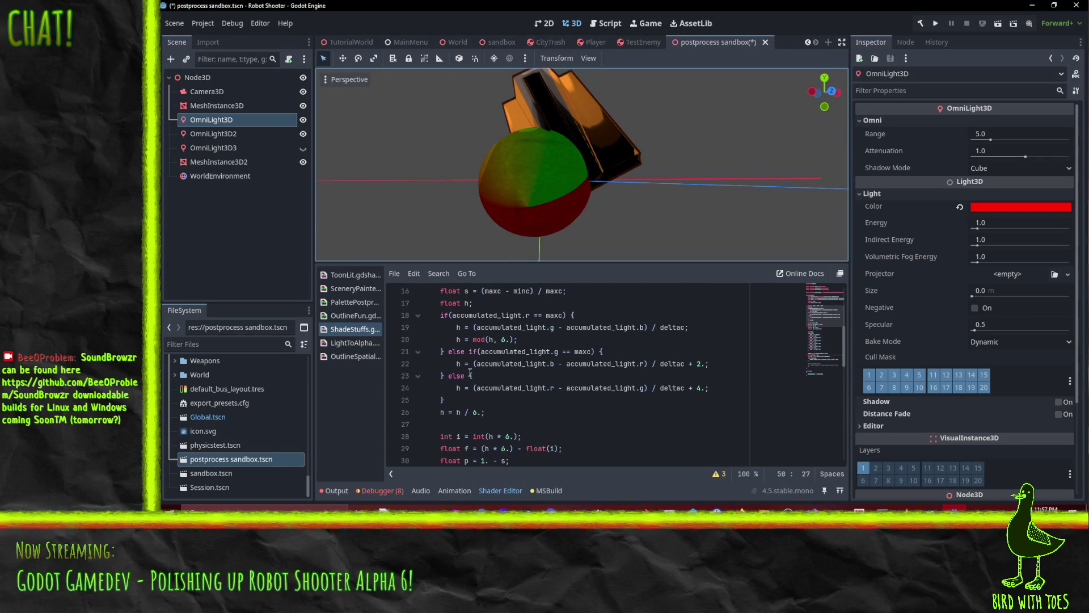
scroll(542, 412, down, 3)
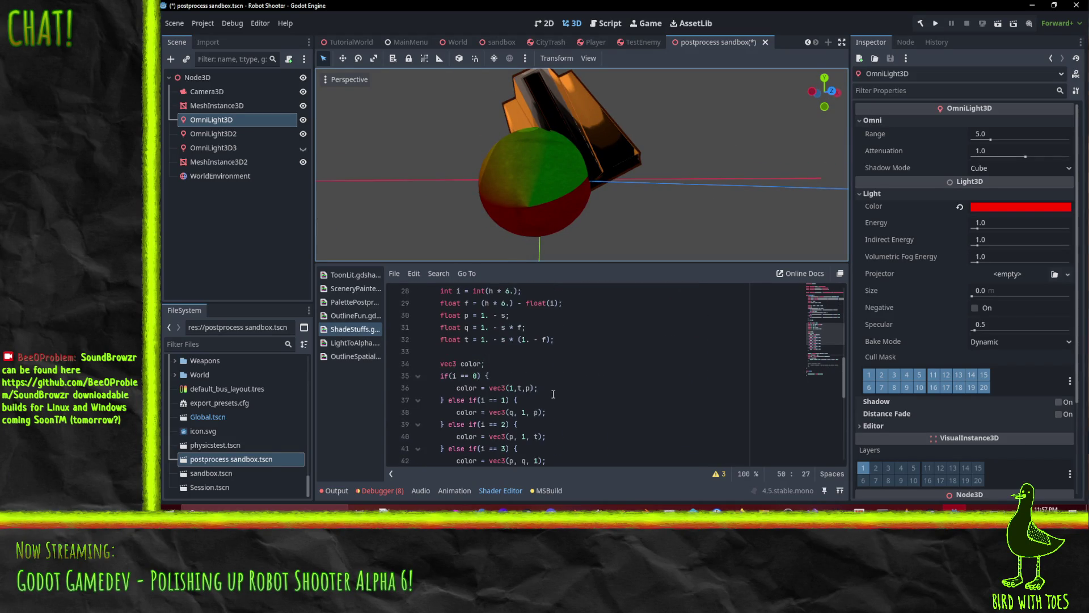
scroll(485, 387, down, 3)
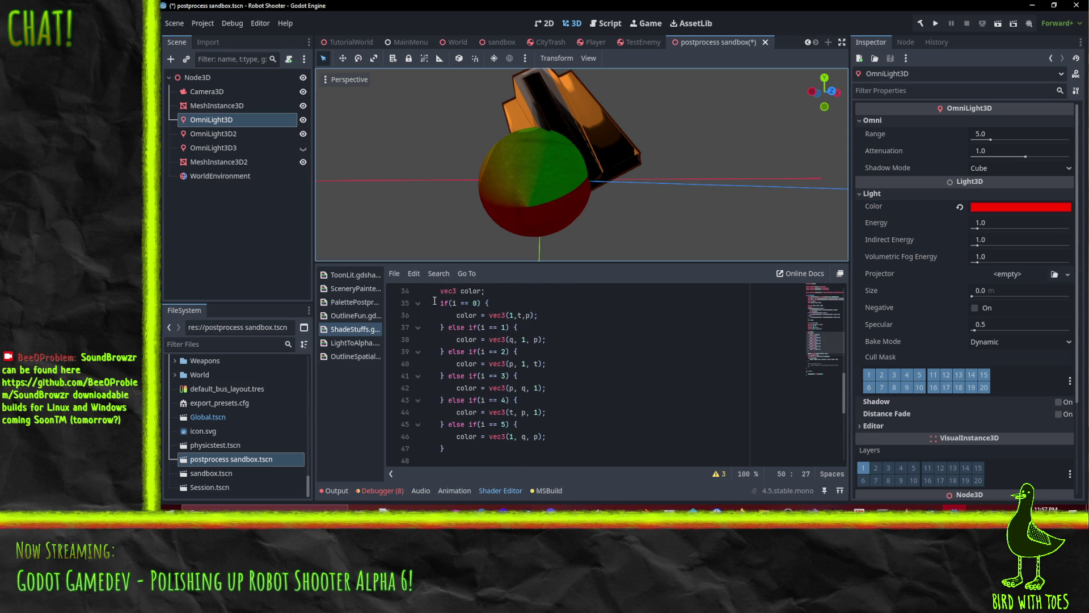
scroll(508, 354, up, 1)
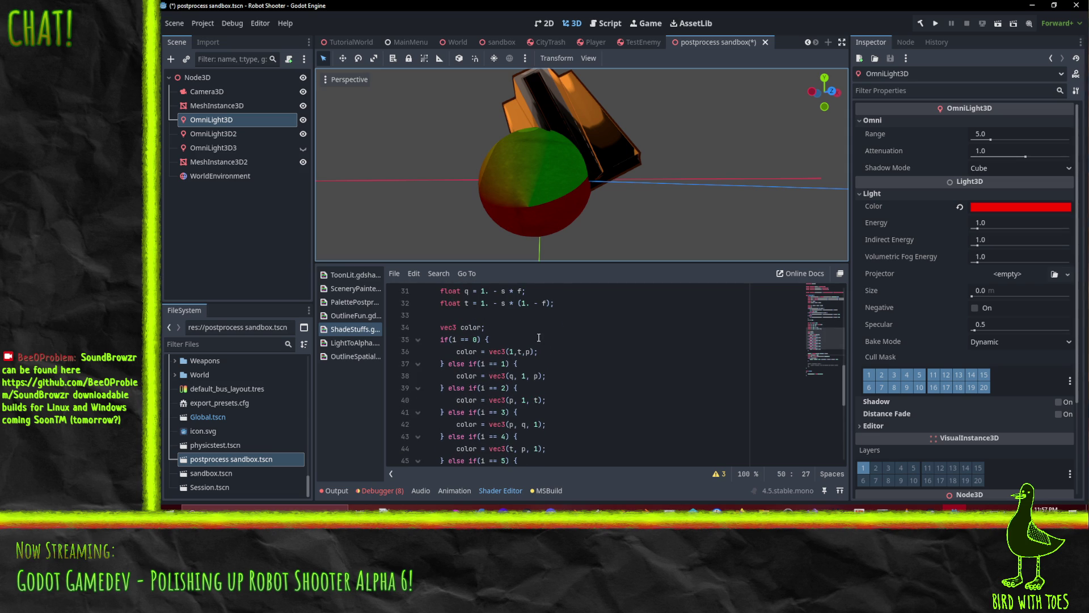
scroll(538, 337, down, 1)
scroll(485, 365, up, 1)
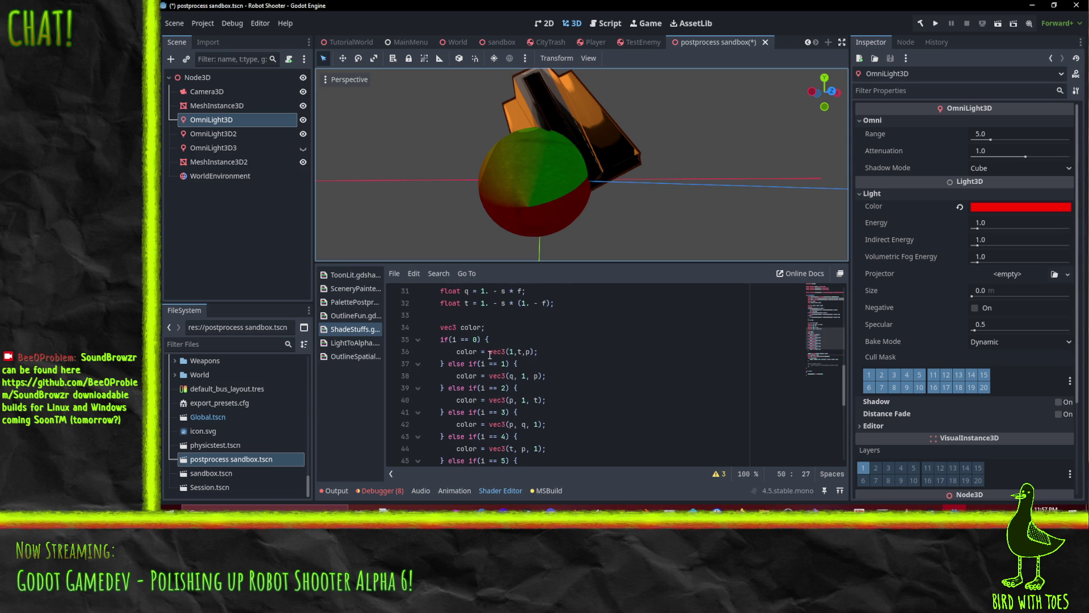
Wrap the hue branch chain in a new 'if(v > 0) { ... }' block.
click(495, 325)
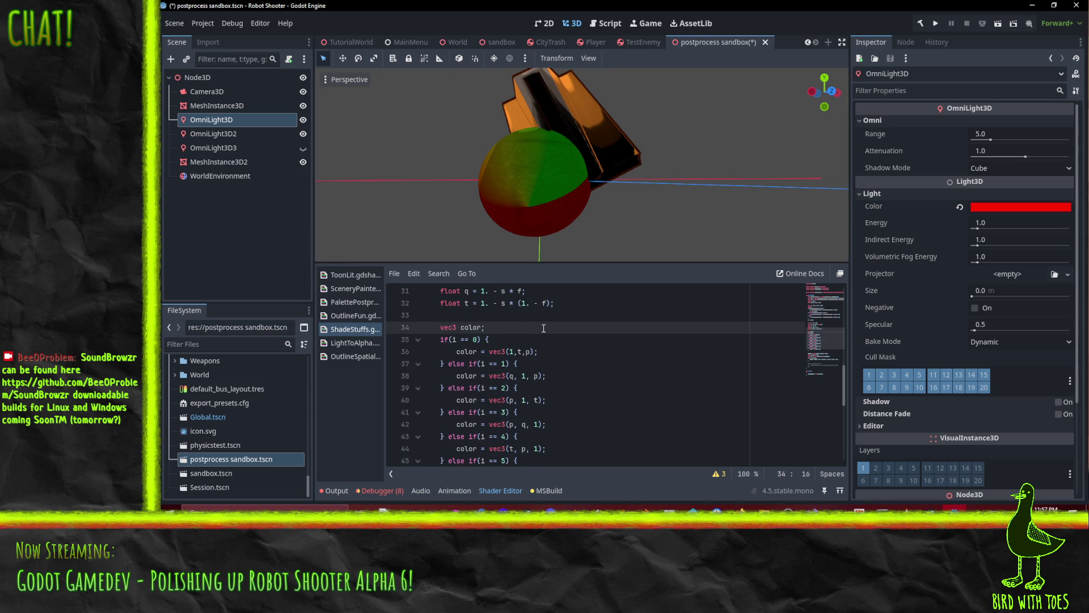
key(Return)
text(if(v > 0) {)
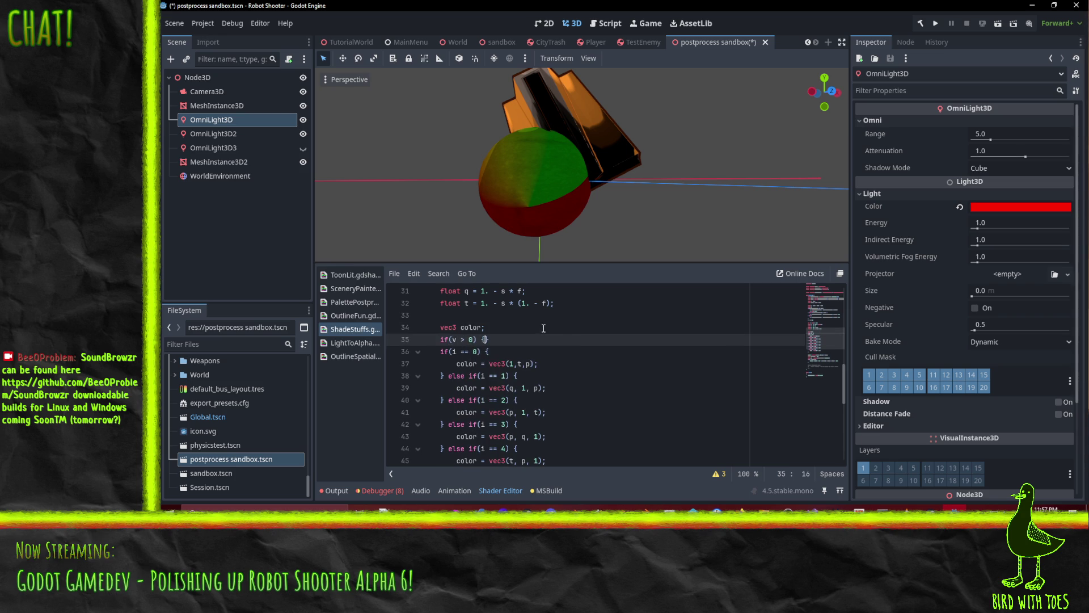
scroll(528, 363, down, 3)
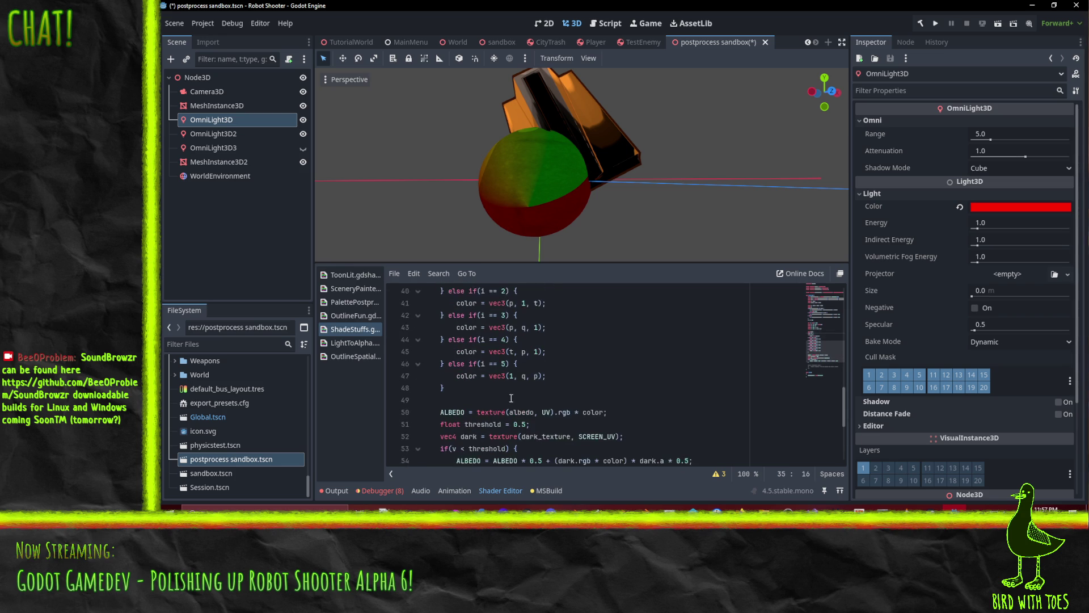
click(466, 386)
key(Return)
text(})
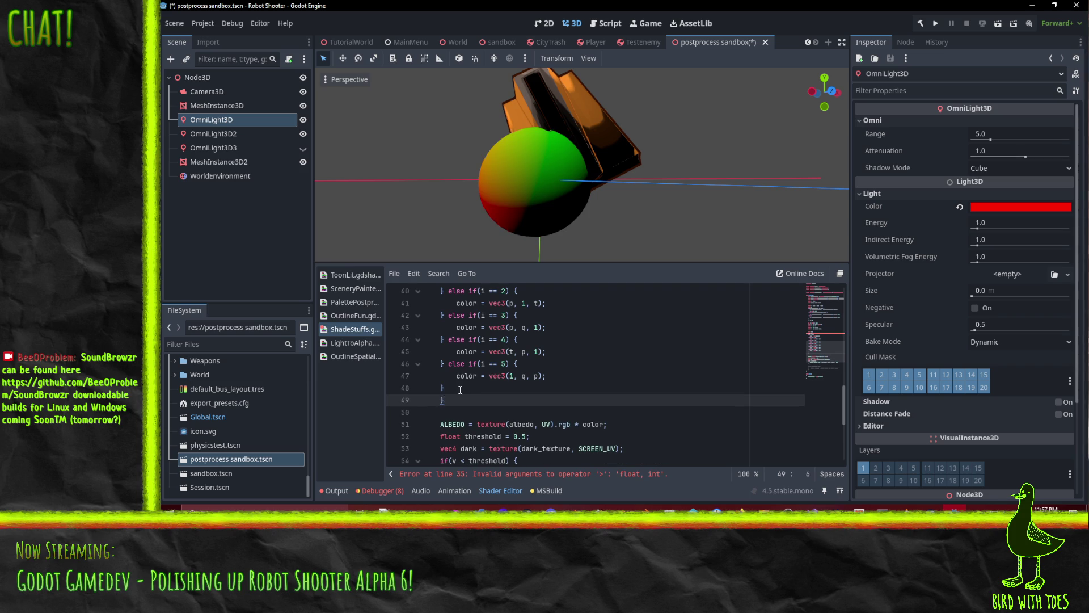
Make the block's condition a float comparison, 'v > 0.'.
click(516, 365)
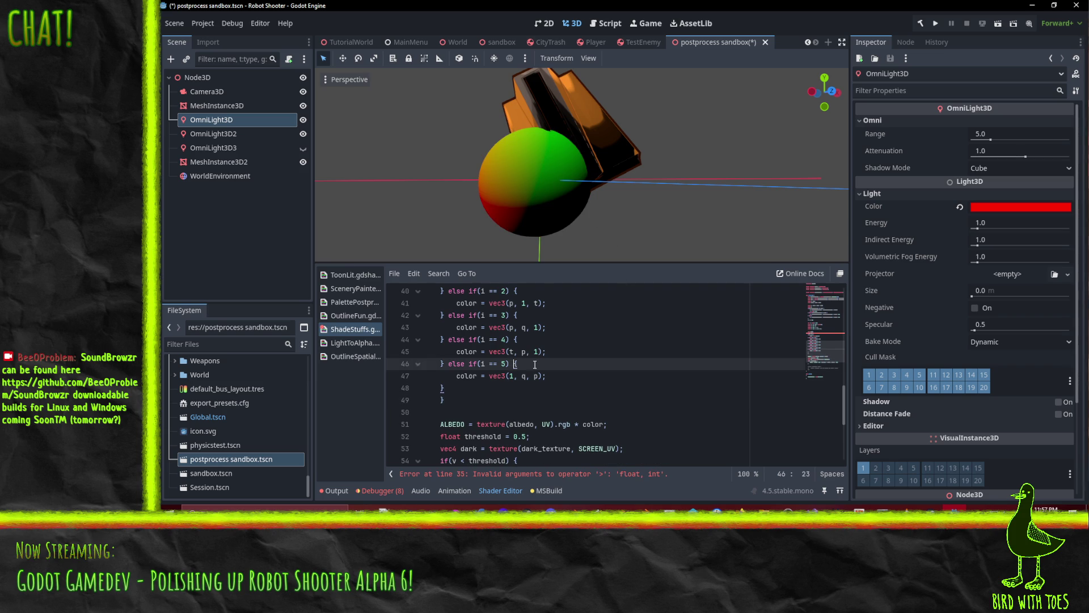
scroll(503, 379, up, 3)
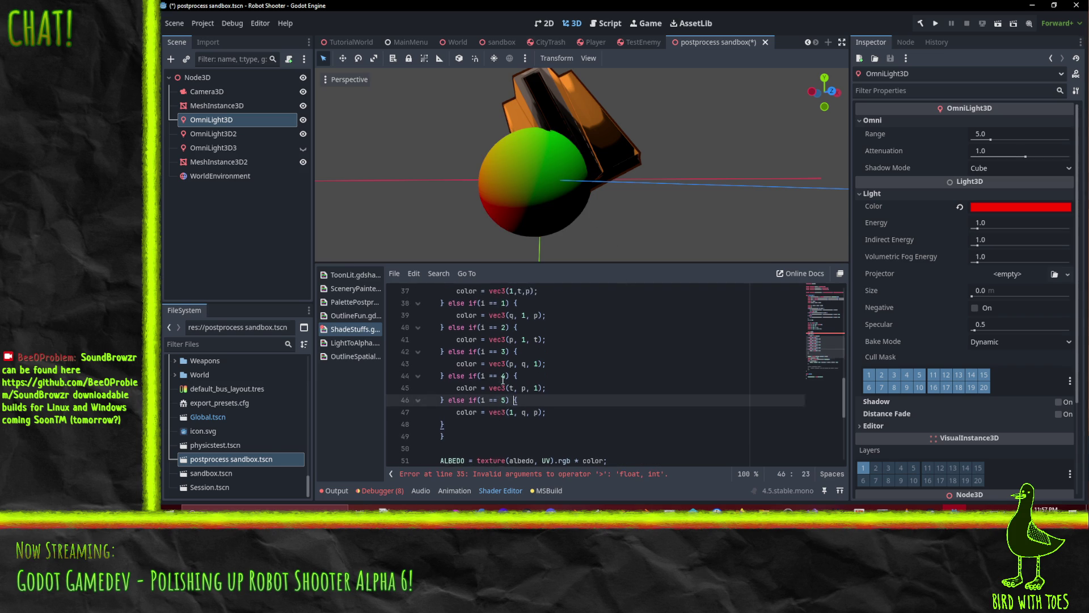
click(466, 341)
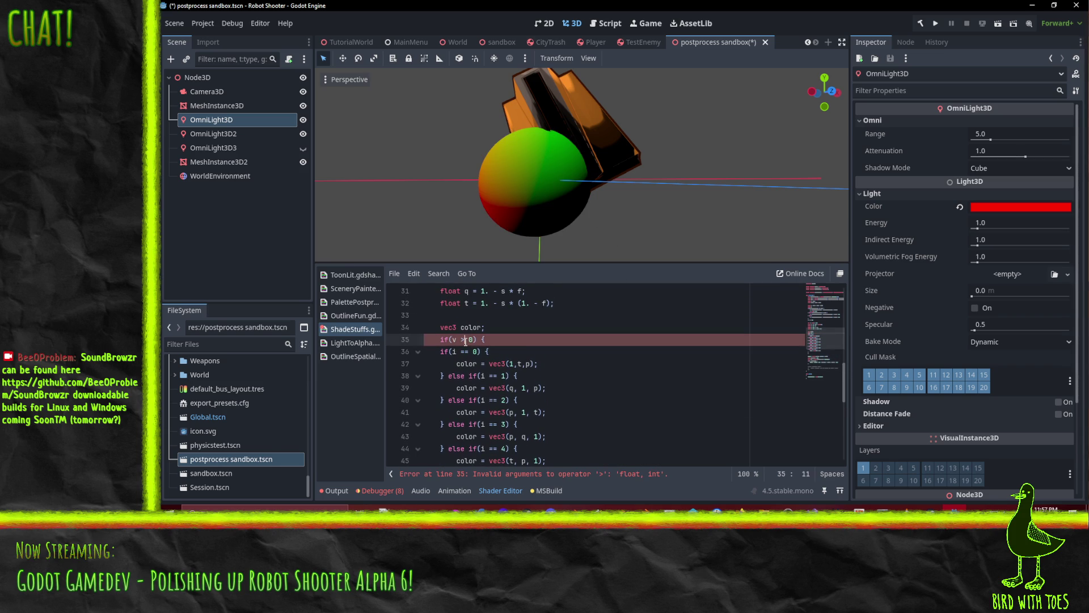
key(Right)
text(.)
click(566, 352)
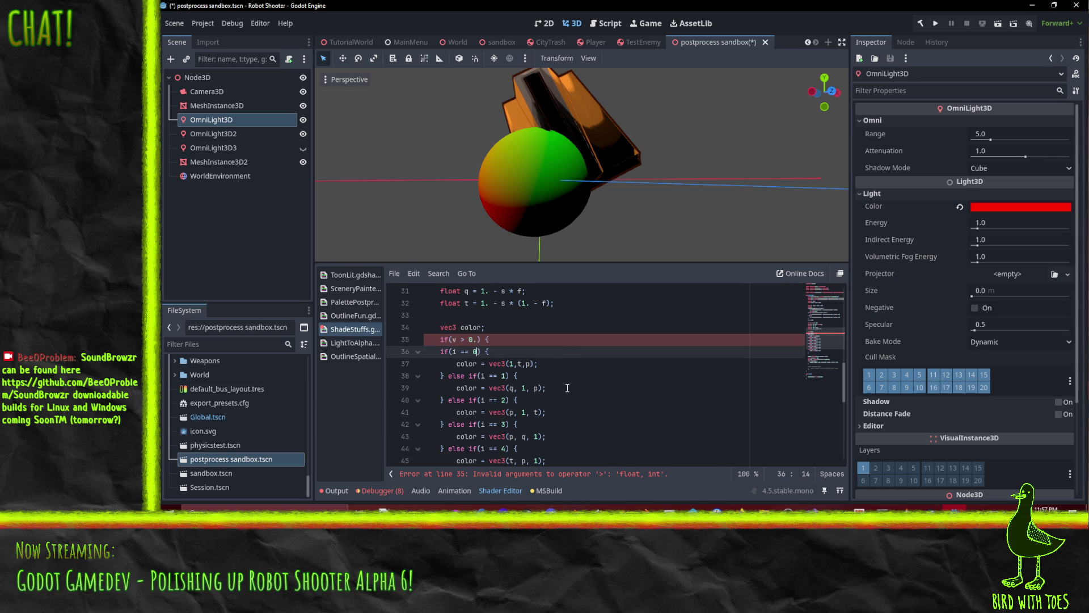
Toggle OmniLight3D3 on and off repeatedly to compare the sphere's lighting.
mouse_move(587, 193)
mouse_down()
mouse_move(533, 205)
mouse_move(628, 226)
mouse_move(603, 270)
mouse_move(605, 219)
mouse_move(487, 100)
mouse_move(440, 248)
mouse_move(614, 235)
mouse_move(656, 174)
mouse_move(567, 203)
mouse_up()
scroll(628, 227, up, 3)
click(303, 148)
mouse_move(502, 166)
mouse_down()
mouse_move(560, 182)
mouse_move(412, 96)
mouse_move(816, 232)
mouse_move(426, 99)
mouse_move(531, 187)
mouse_move(498, 189)
mouse_move(534, 199)
mouse_move(523, 197)
mouse_move(525, 148)
mouse_move(550, 154)
mouse_up()
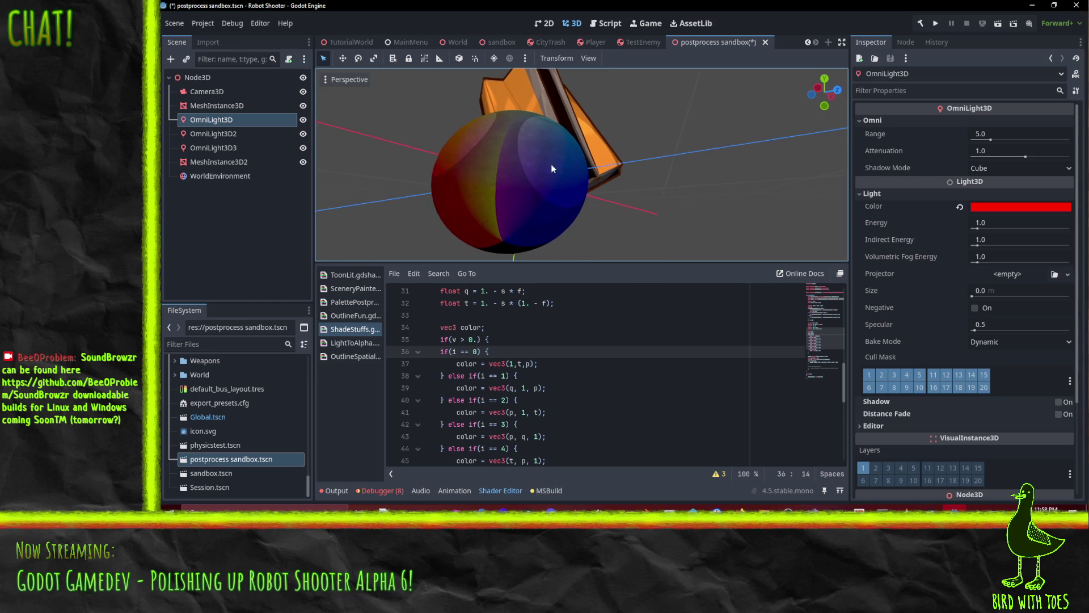
click(303, 147)
click(303, 148)
click(304, 148)
click(303, 148)
click(303, 148)
click(304, 148)
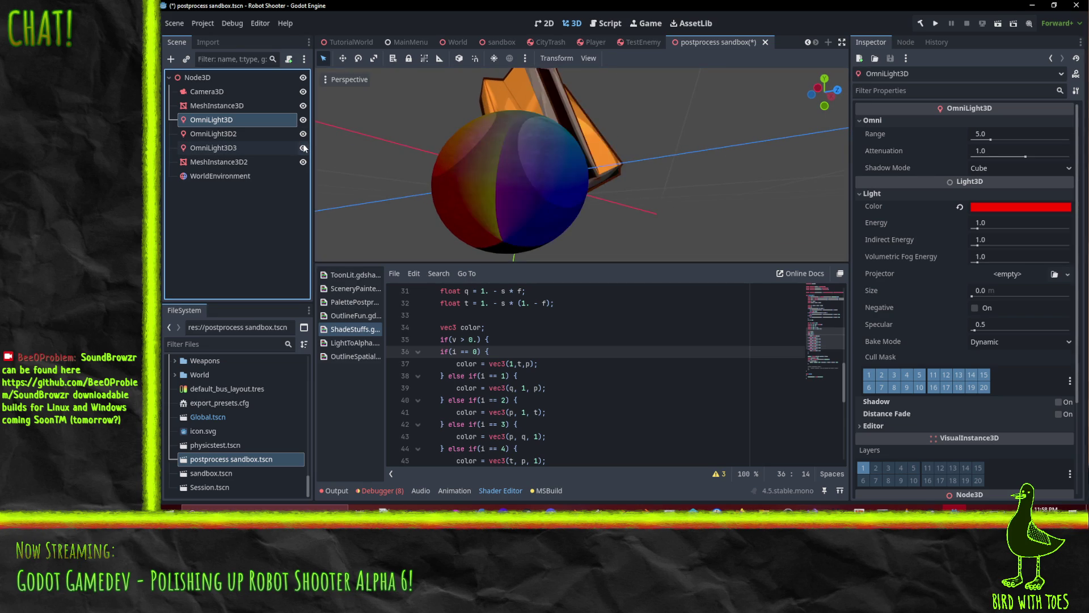
scroll(494, 361, up, 5)
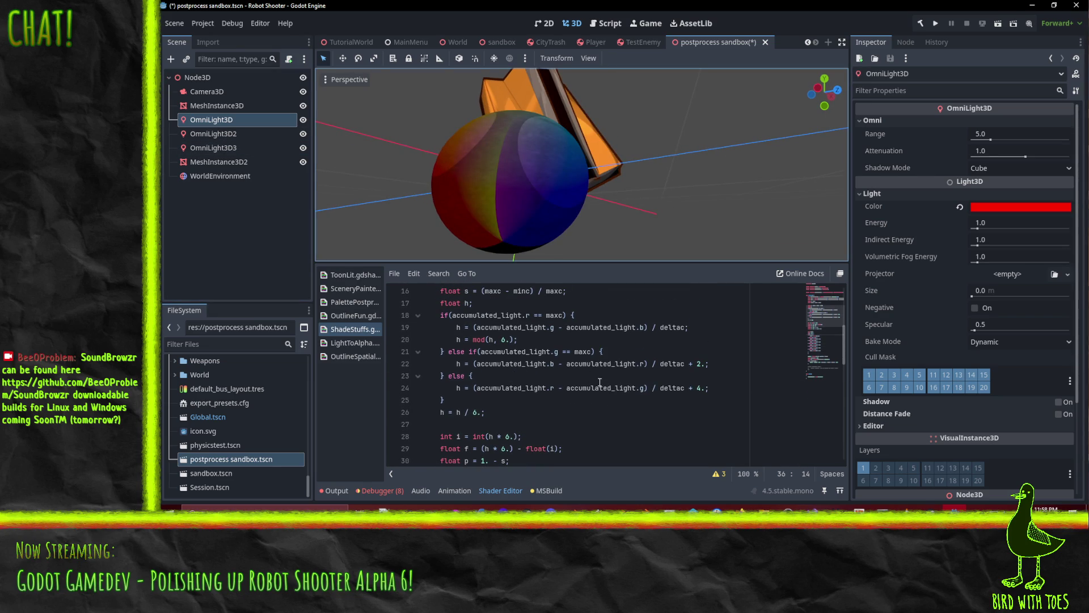
Review the hue formulas on lines 18–24, then bring up the SoundBrowzr GitHub page.
click(602, 377)
click(514, 396)
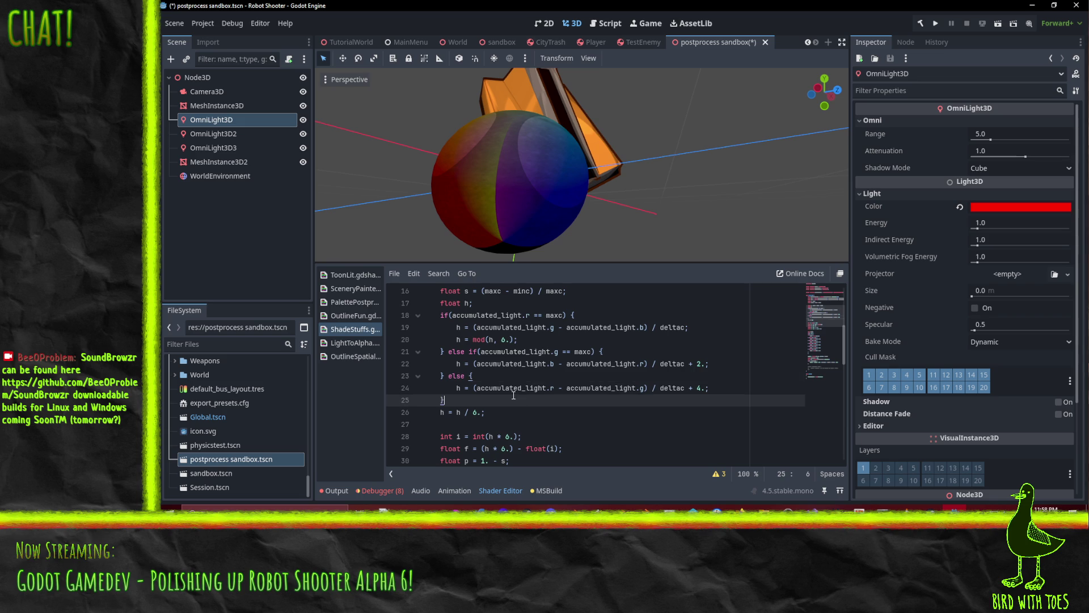
click(508, 389)
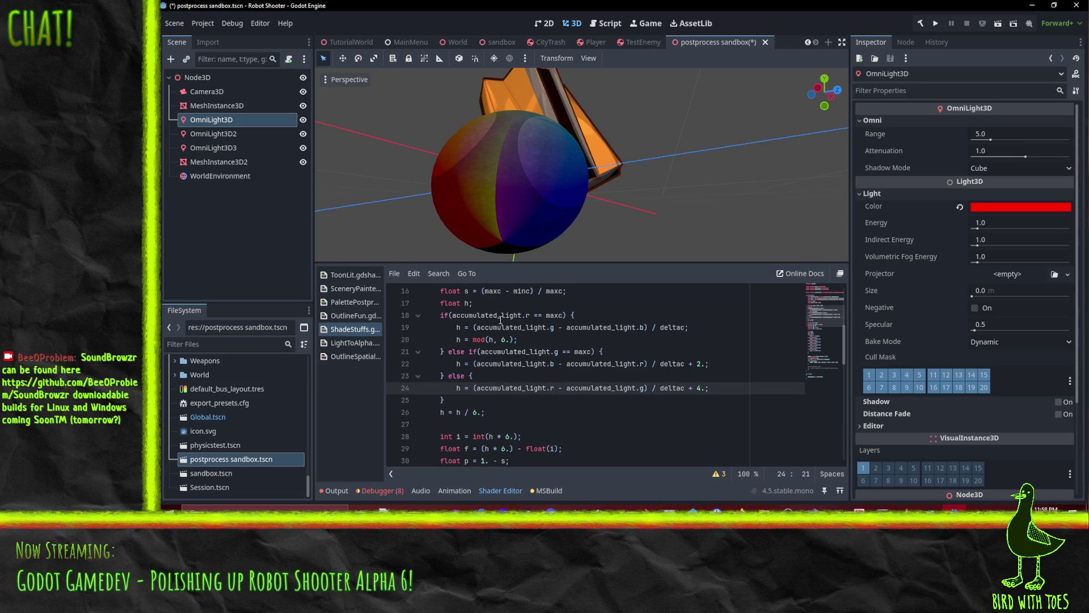
click(545, 315)
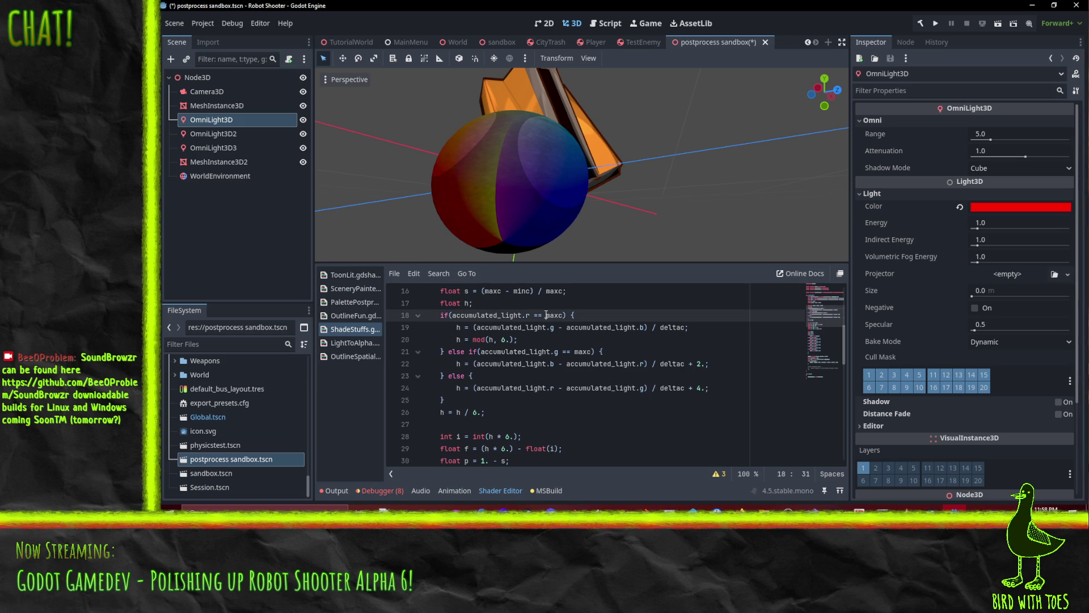
click(505, 352)
click(534, 387)
click(552, 327)
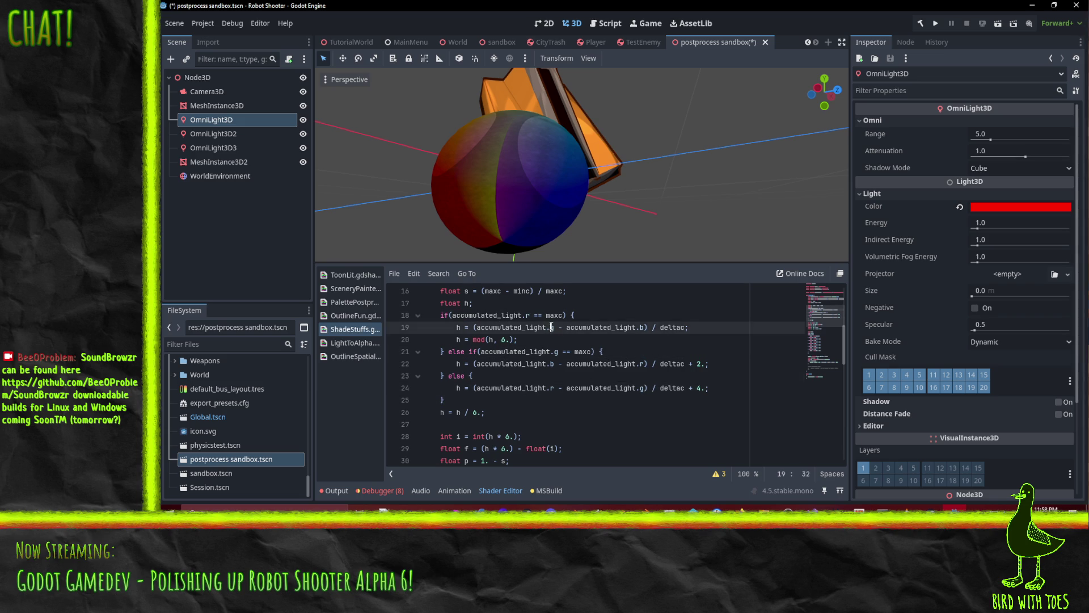
click(549, 364)
click(535, 388)
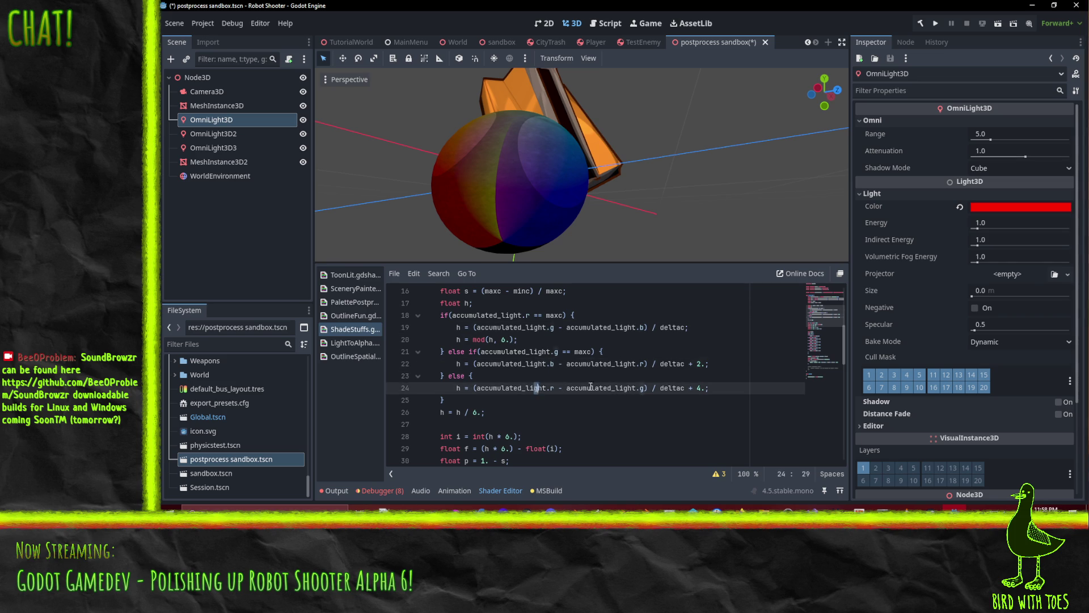
click(739, 507)
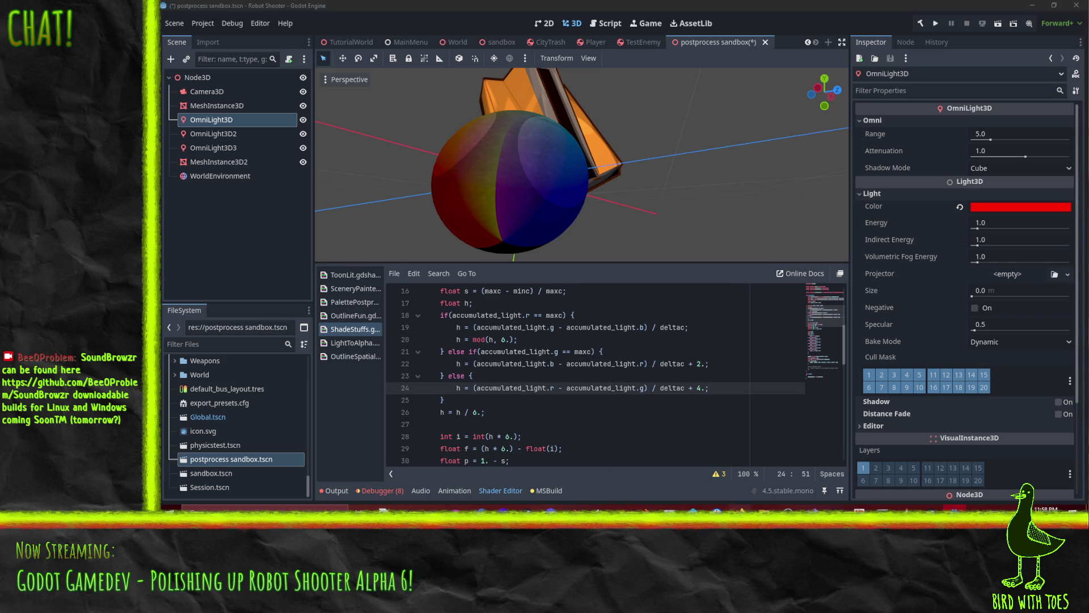
click(679, 481)
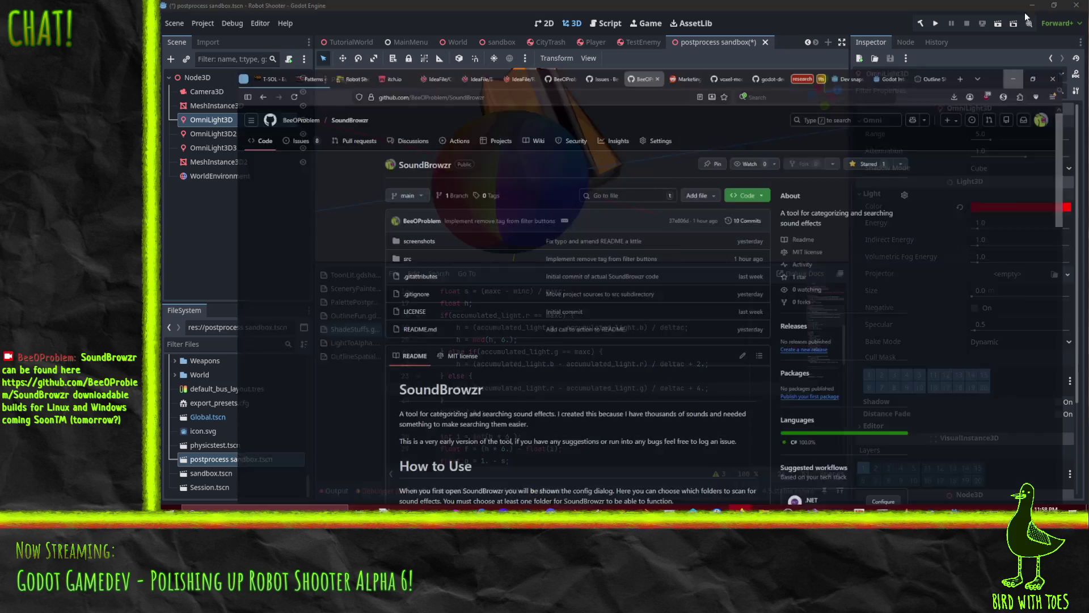
Minimize GitHub, consult the colorsys.py rgb_to_hsv source and Shading docs, then return to Godot.
click(1033, 11)
mouse_move(760, 507)
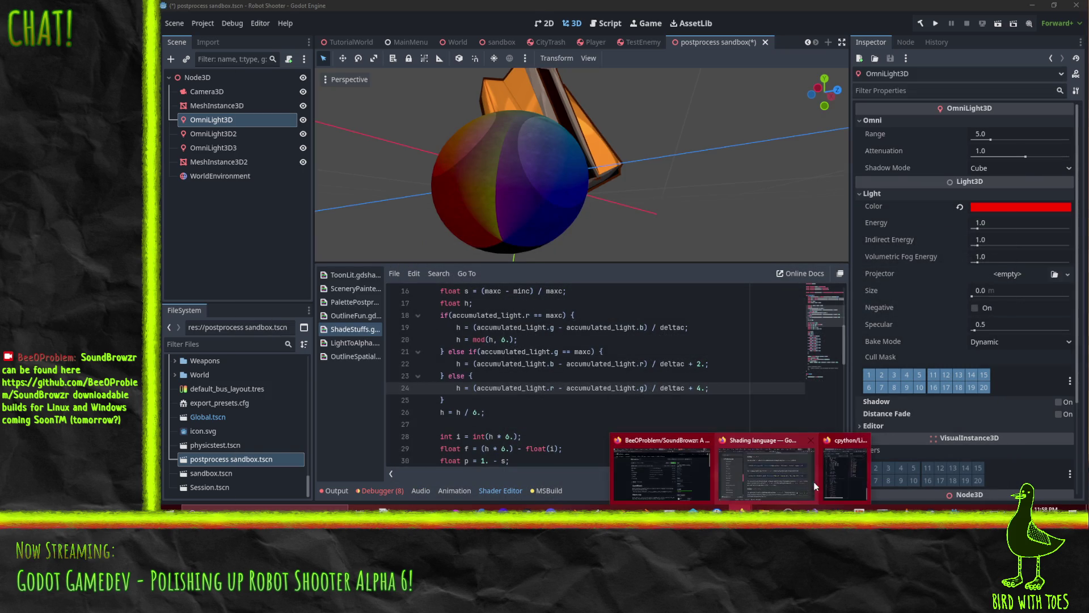
click(839, 477)
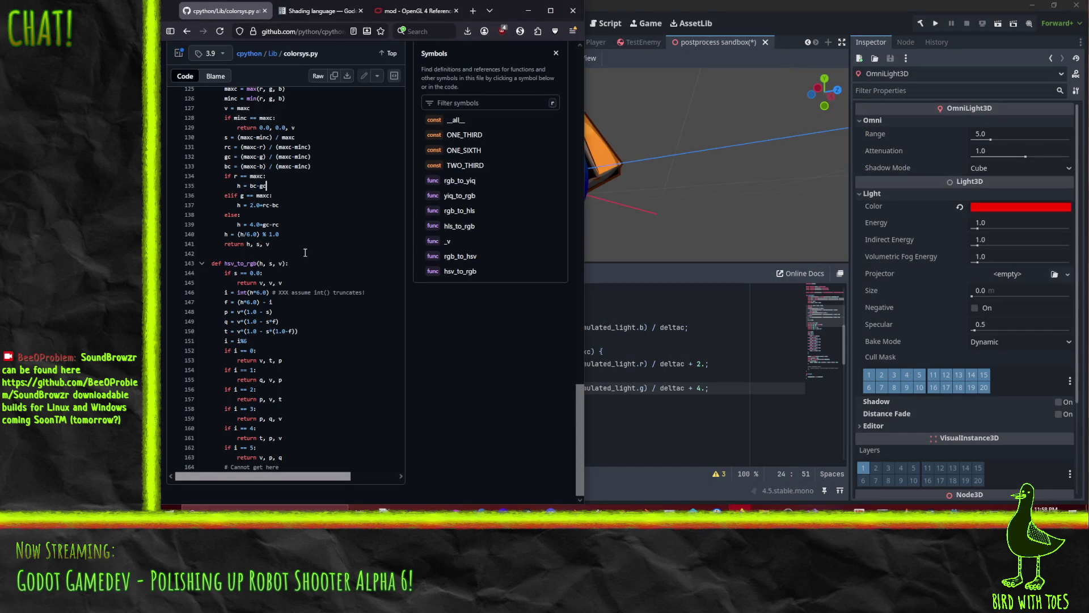
scroll(293, 222, up, 2)
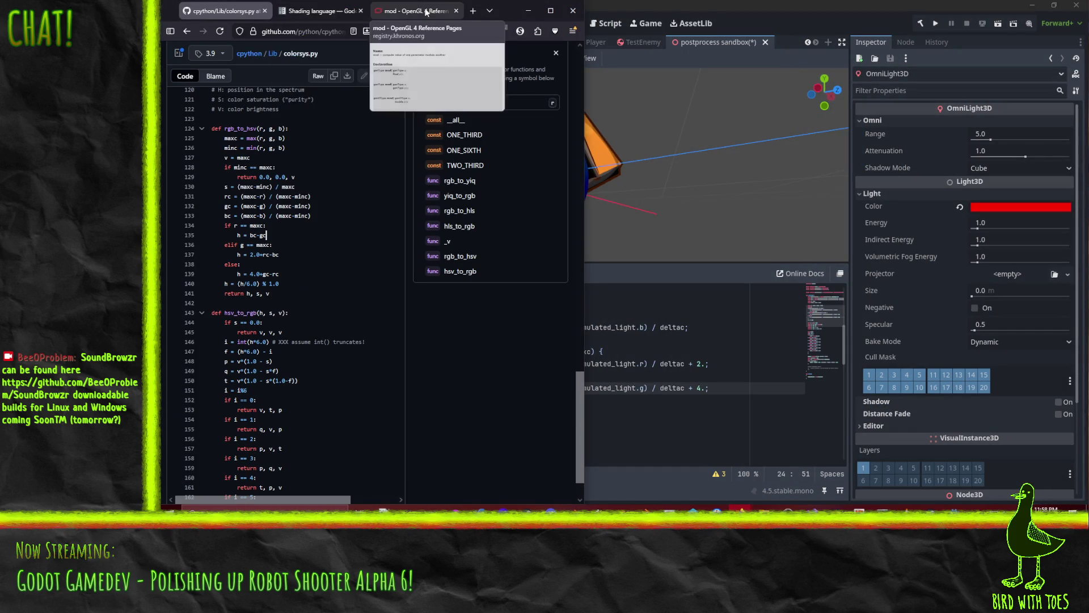
click(342, 11)
click(227, 12)
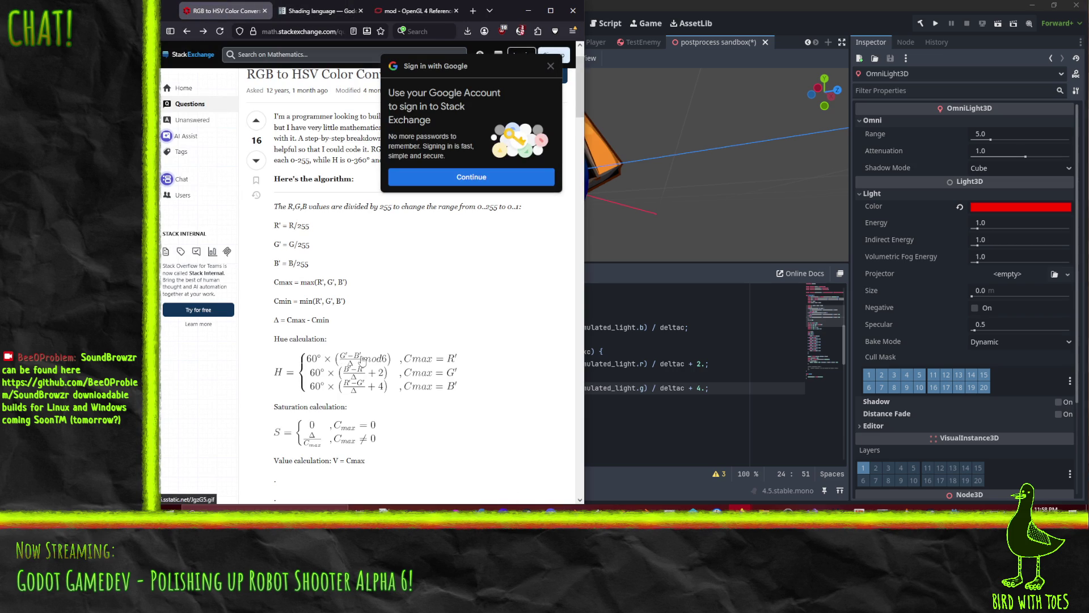
click(668, 386)
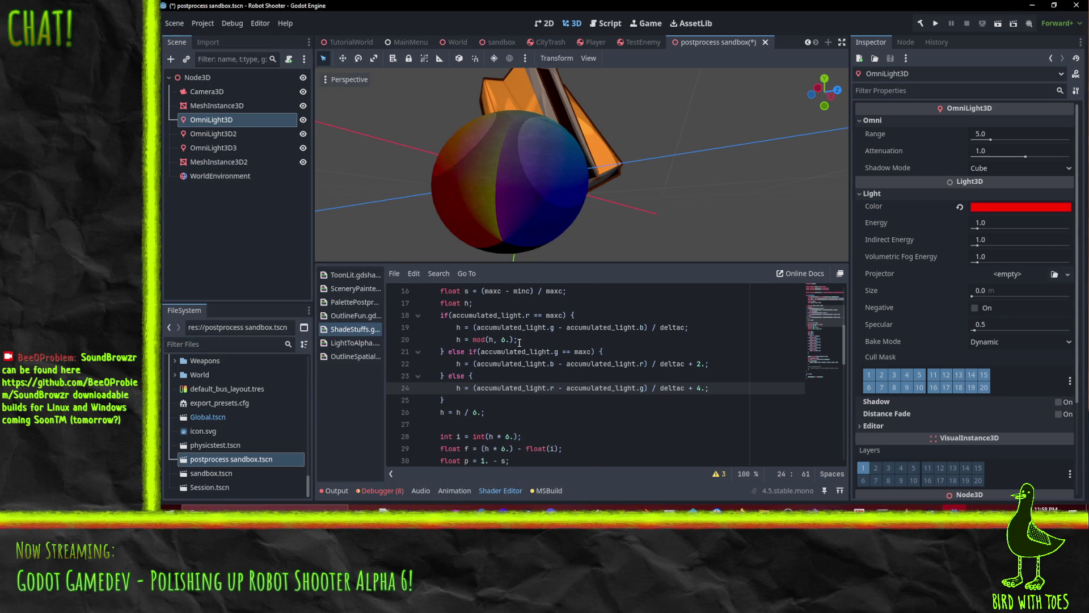
Check the hue formulas on lines 22 and 24, then hide OmniLight3D3 and orbit the sphere.
click(543, 367)
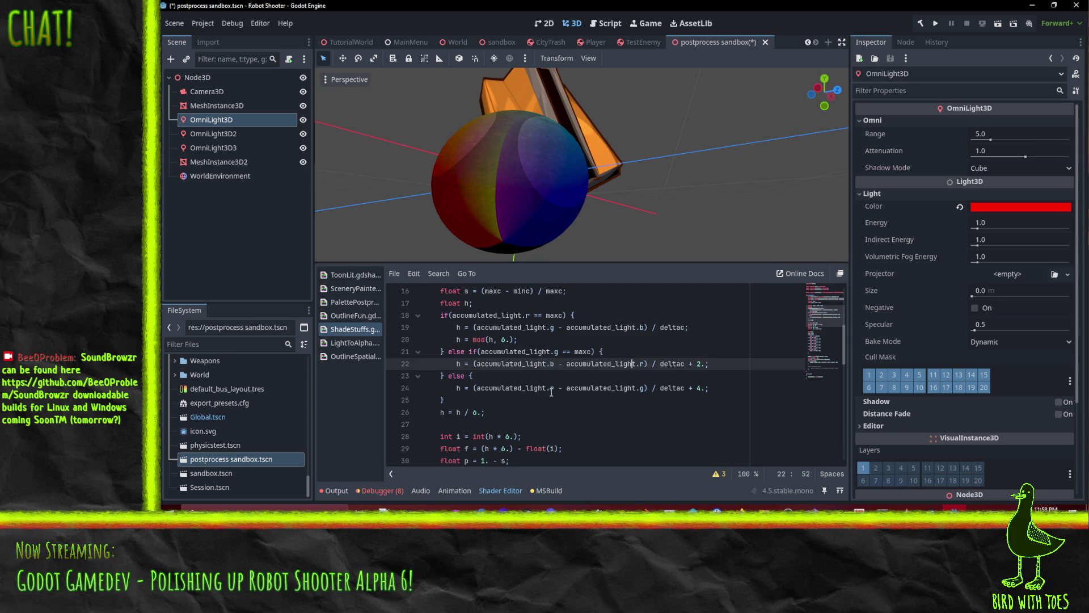
click(616, 388)
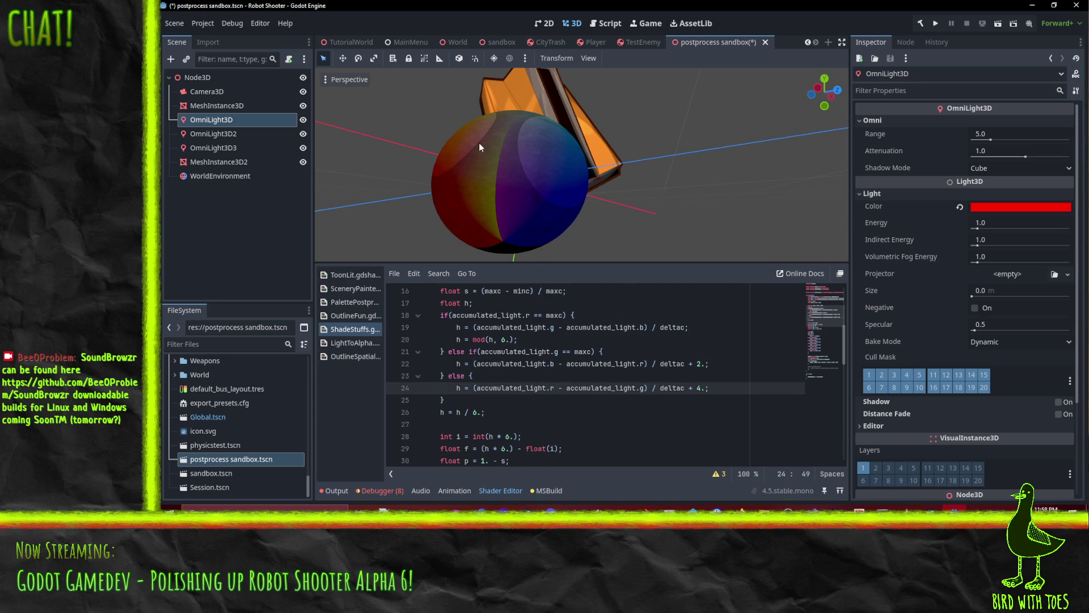
mouse_move(480, 147)
mouse_down()
mouse_move(503, 194)
mouse_move(503, 165)
mouse_move(486, 182)
mouse_up()
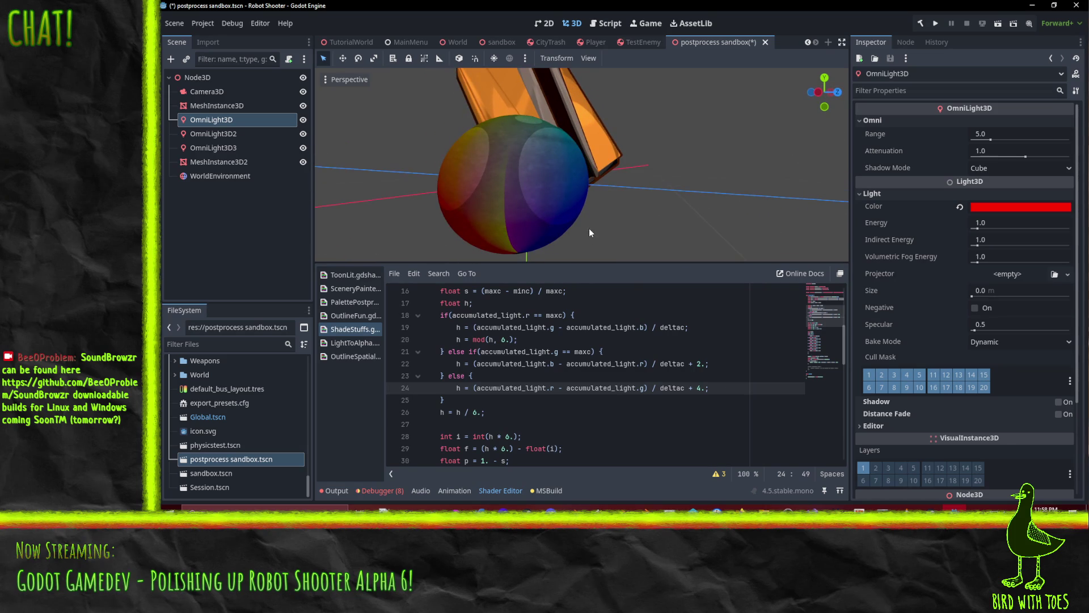
scroll(628, 389, up, 4)
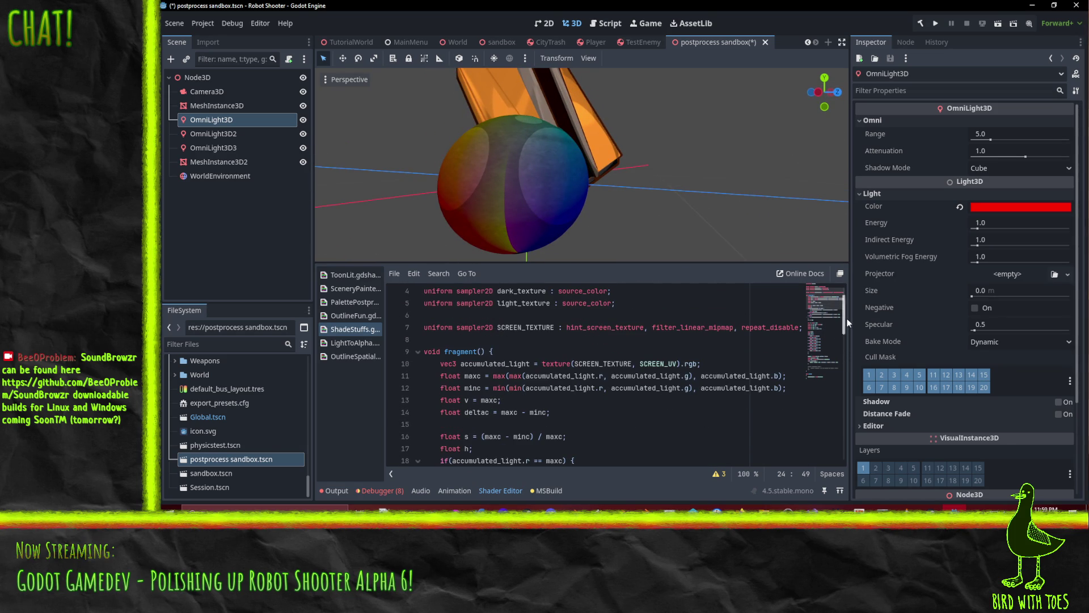
scroll(700, 382, down, 12)
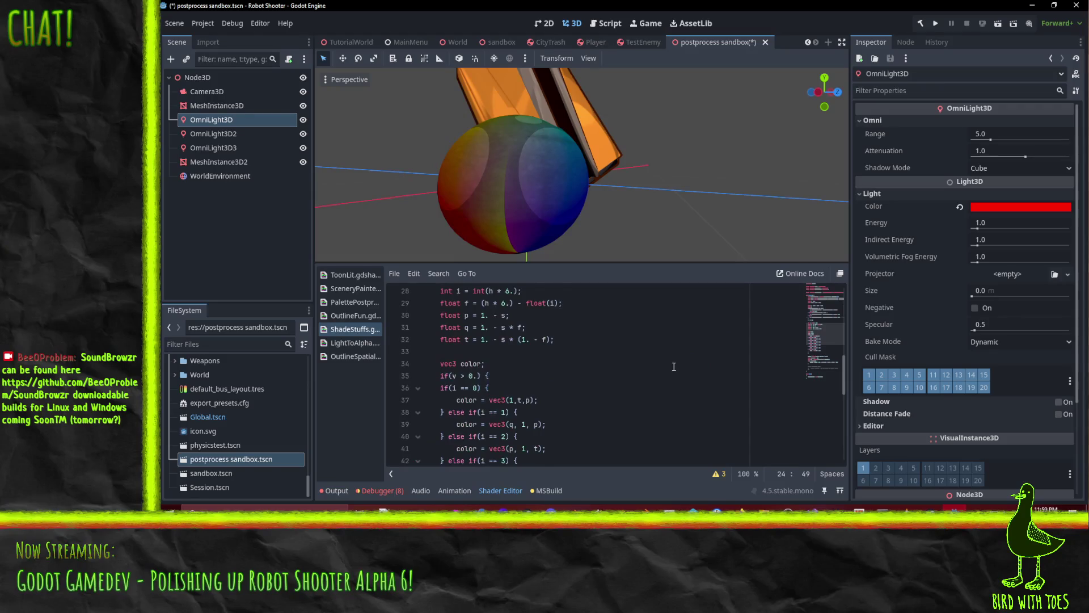
click(303, 147)
mouse_move(541, 164)
mouse_down()
mouse_move(573, 186)
mouse_move(531, 218)
mouse_move(529, 157)
mouse_move(573, 165)
mouse_move(532, 162)
mouse_up()
scroll(524, 209, down, 3)
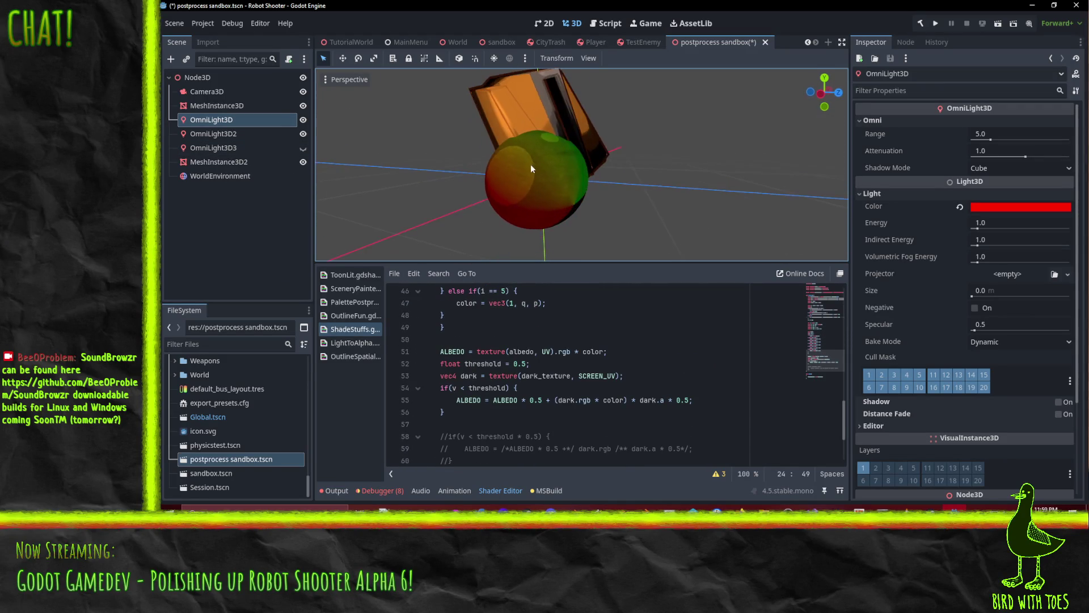
Review the threshold value on line 52 and the commented-out block on line 58.
scroll(607, 390, down, 3)
scroll(615, 385, up, 2)
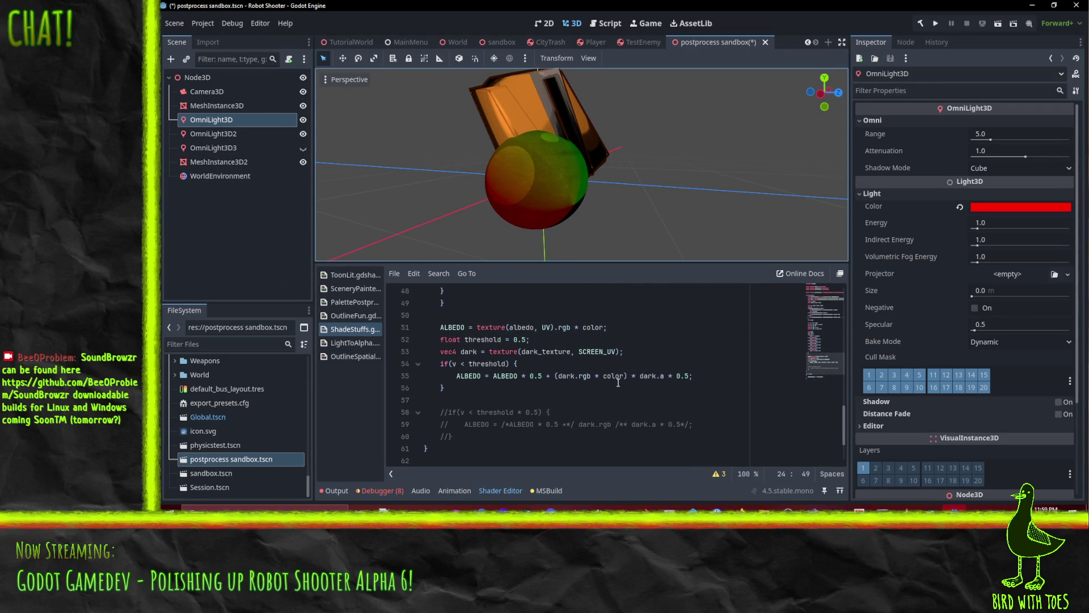
click(483, 339)
scroll(564, 232, up, 3)
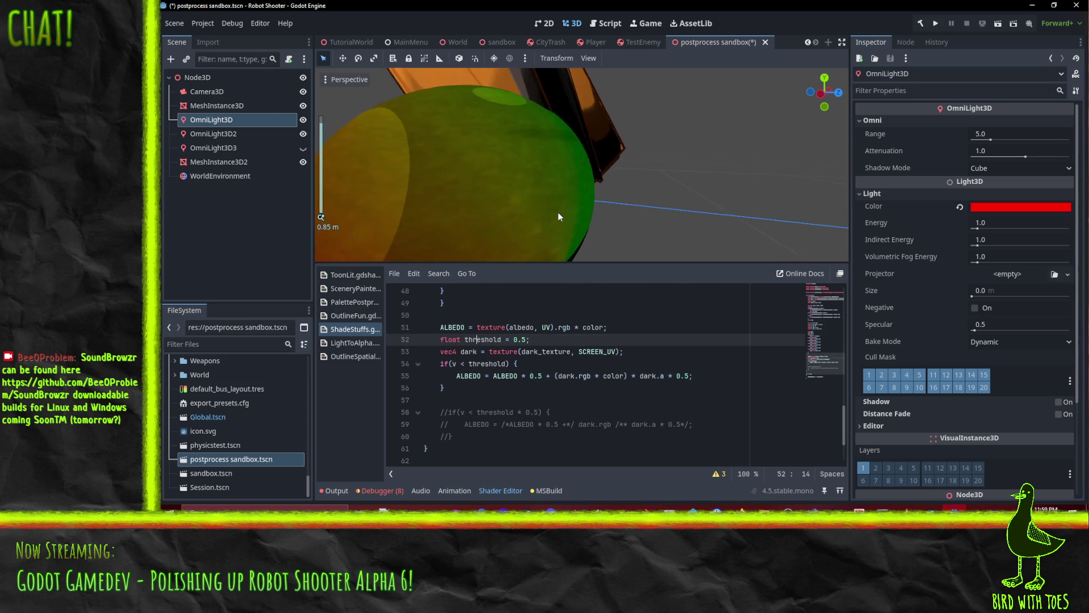
scroll(564, 232, down, 3)
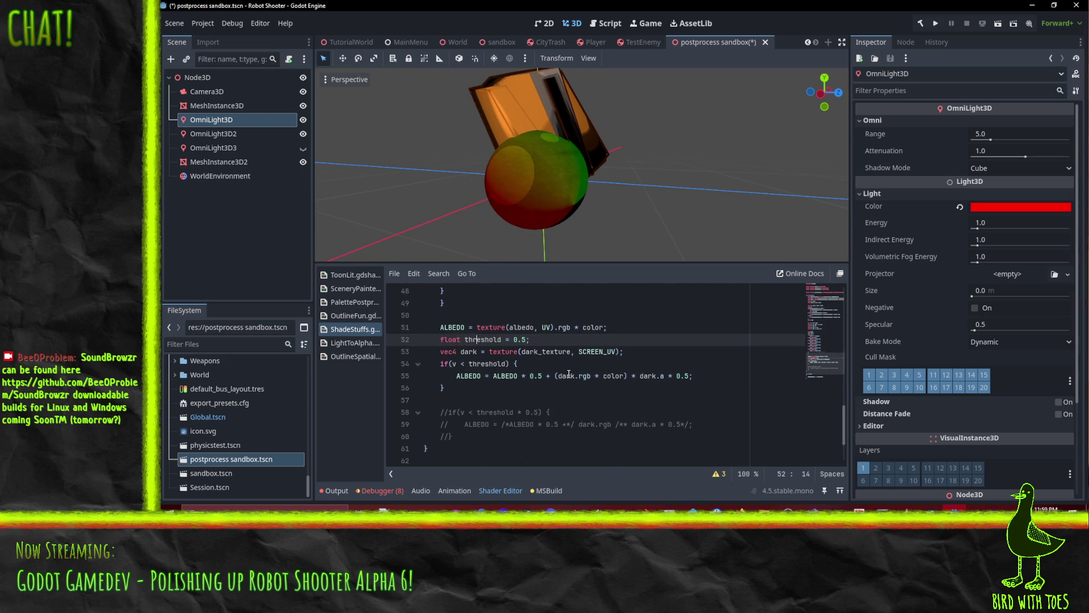
click(444, 412)
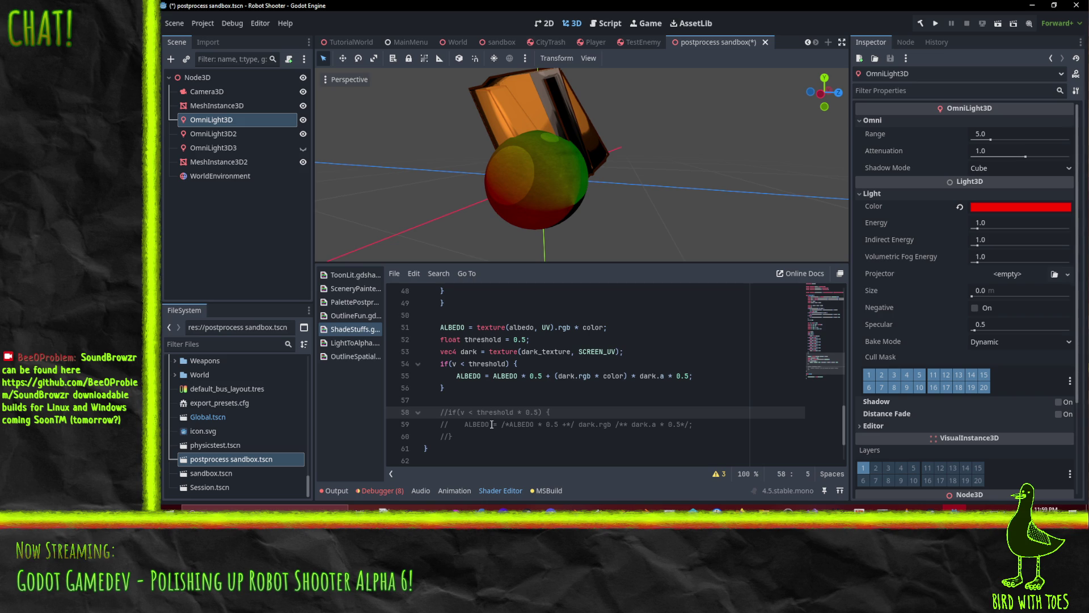
Delete ' * color)' and the '(' so line 55 reads ALBEDO * 0.5 + dark.rgb * dark.a * 0.5.
click(598, 376)
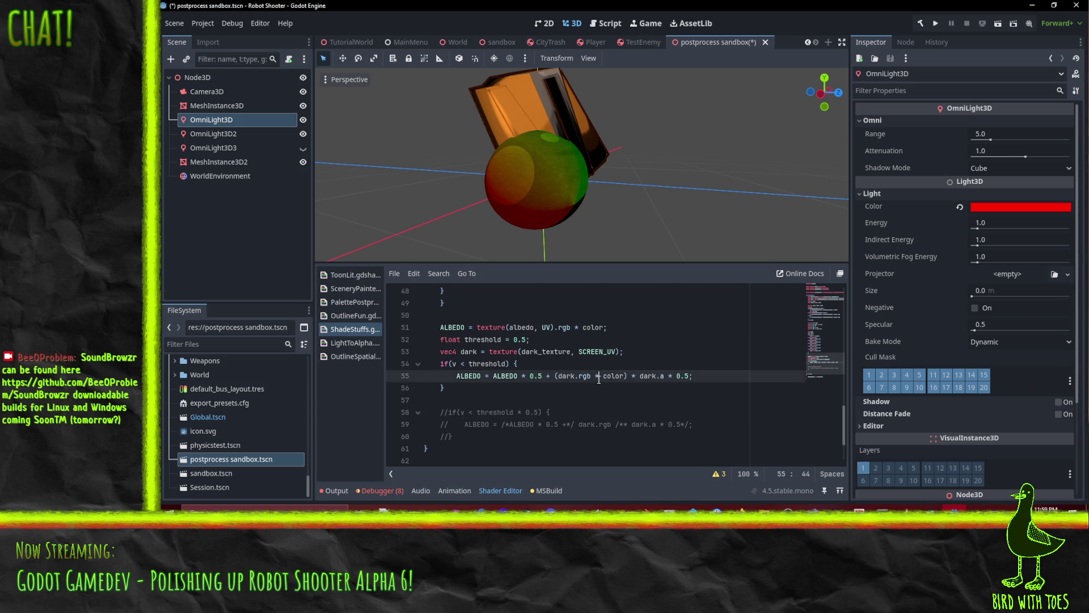
key(shift+Right)
key(shift+Right)
key(shift+Right)
key(BackSpace)
key(BackSpace)
key(Delete)
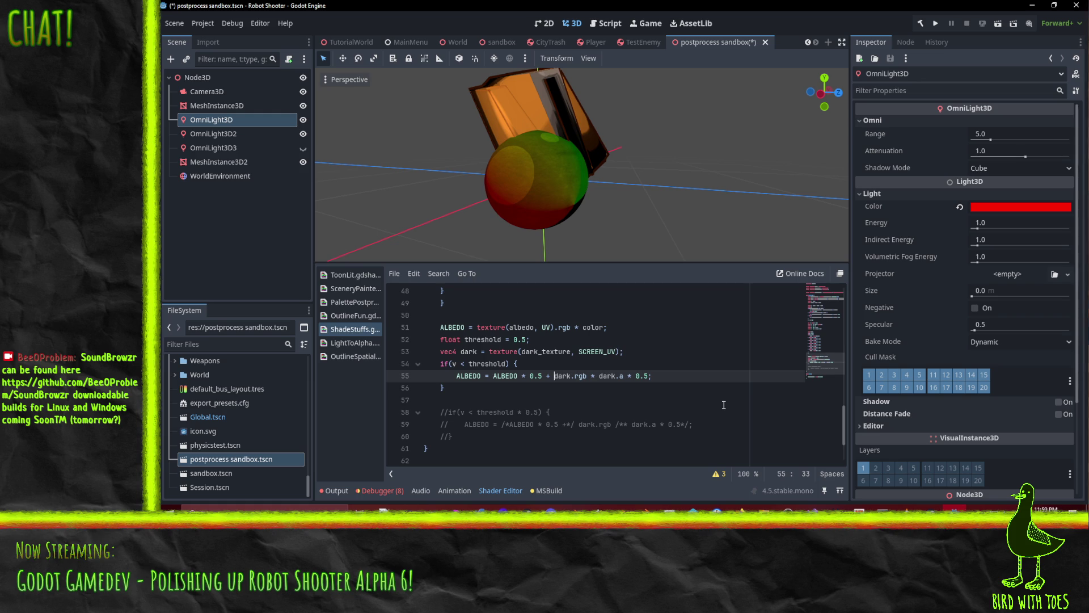
key(Up)
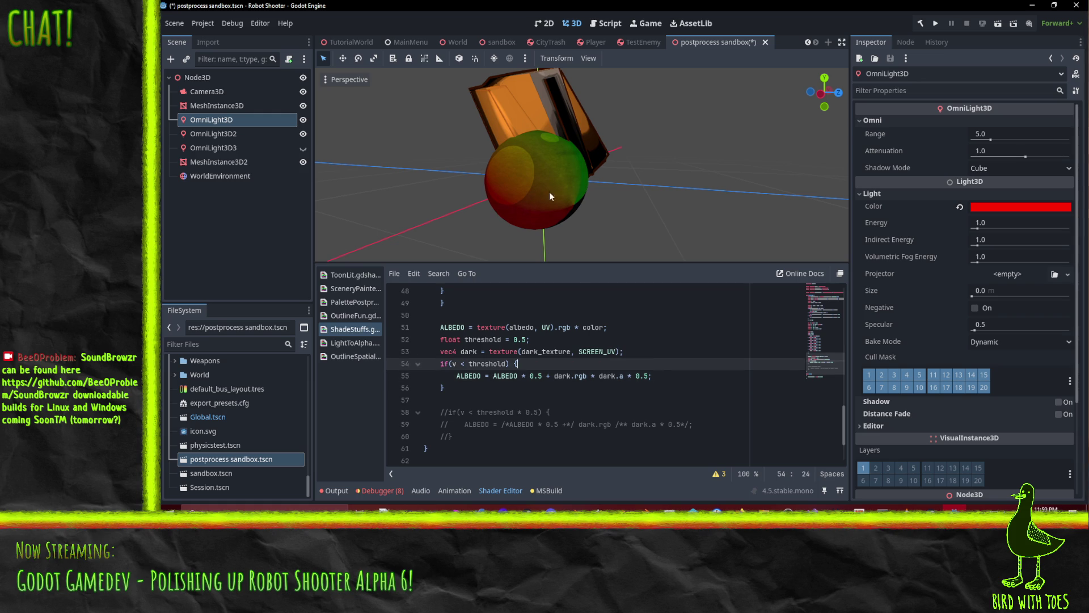
scroll(511, 203, up, 2)
scroll(522, 195, up, 4)
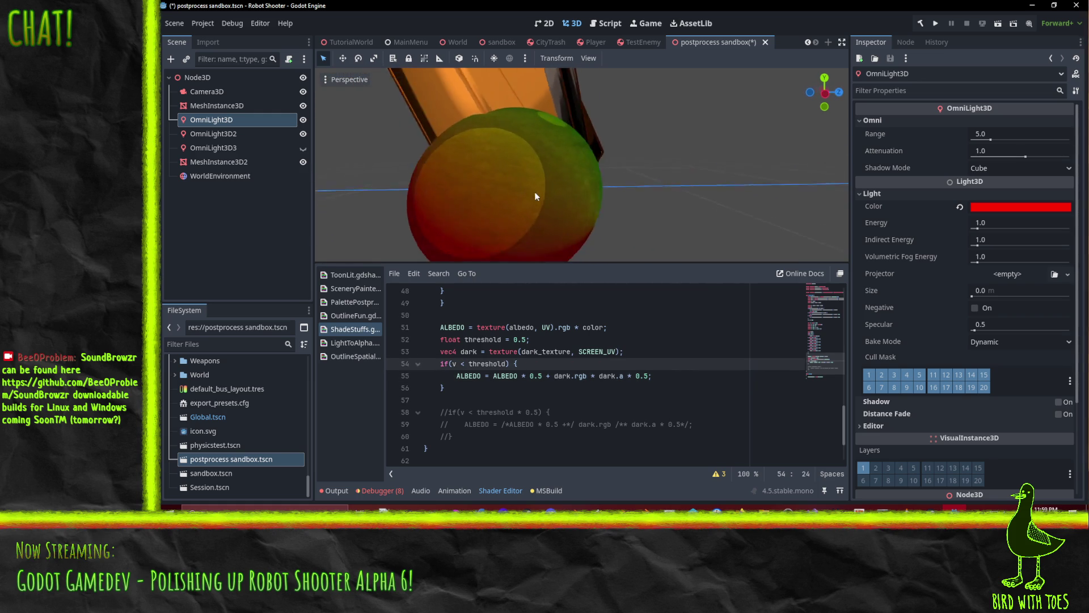
scroll(522, 197, down, 2)
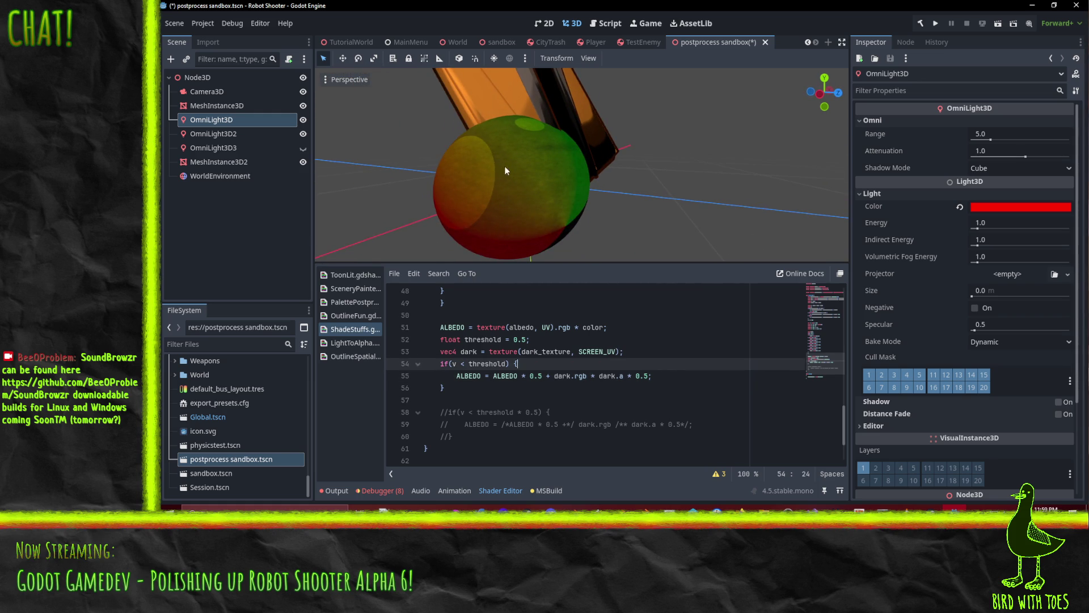
click(445, 436)
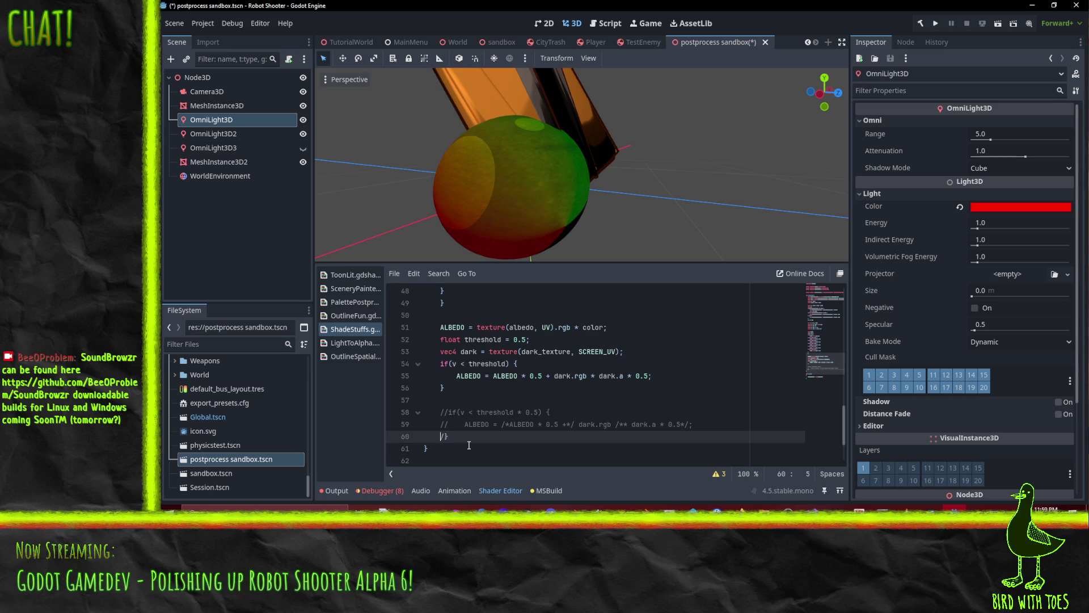
Uncomment the old threshold block on lines 58–60 with Ctrl+K.
key(ctrl+k)
key(Up)
key(ctrl+k)
key(Up)
key(ctrl+k)
key(Up)
key(Up)
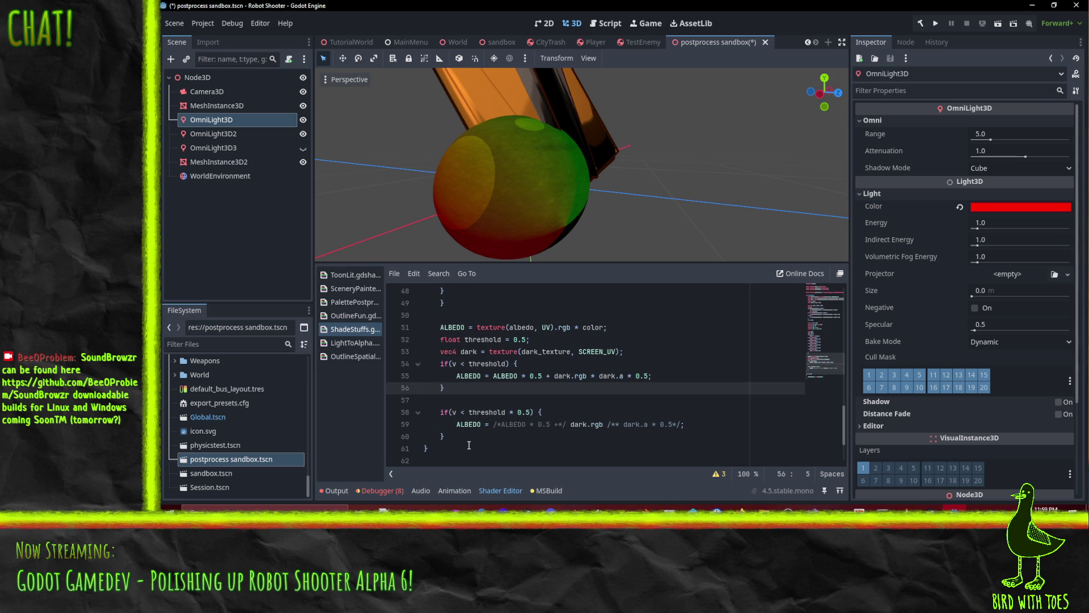
Make line 54's condition read if(v < threshold), without the dark.a factor.
click(505, 363)
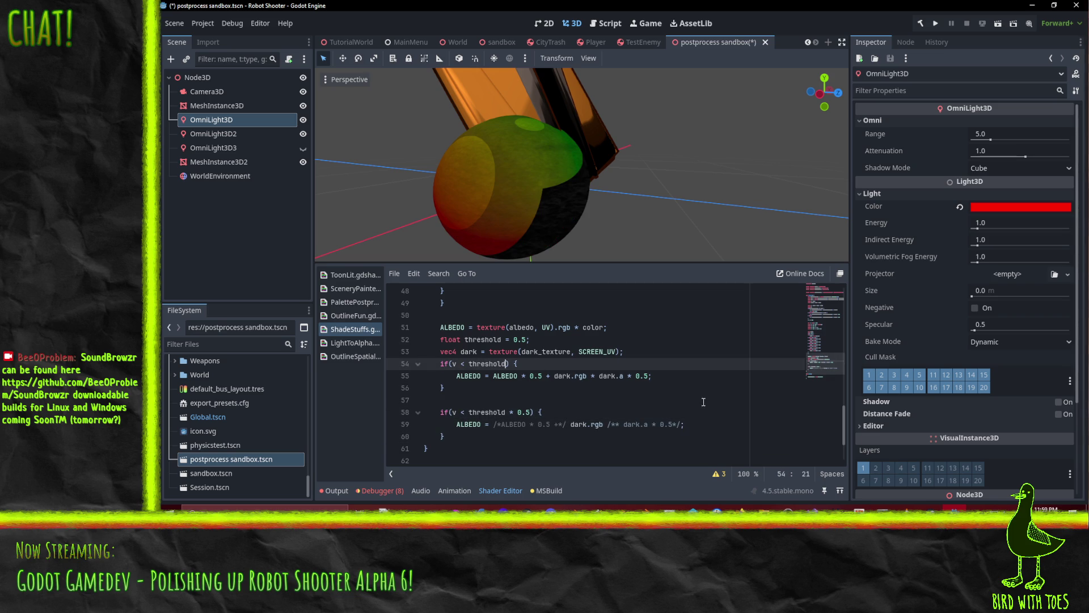
text(* dark)
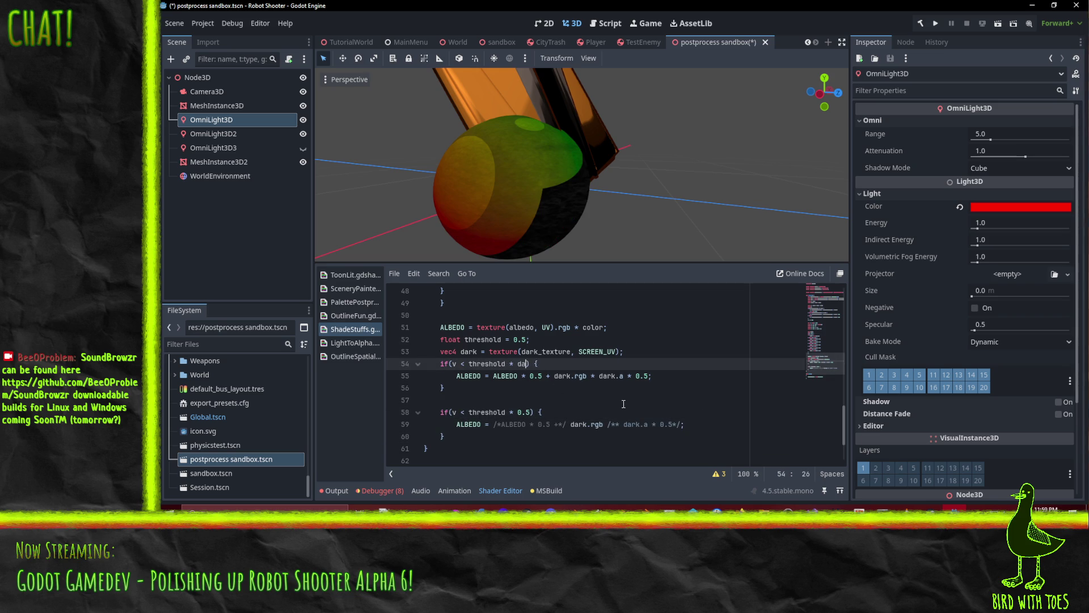
text(.a)
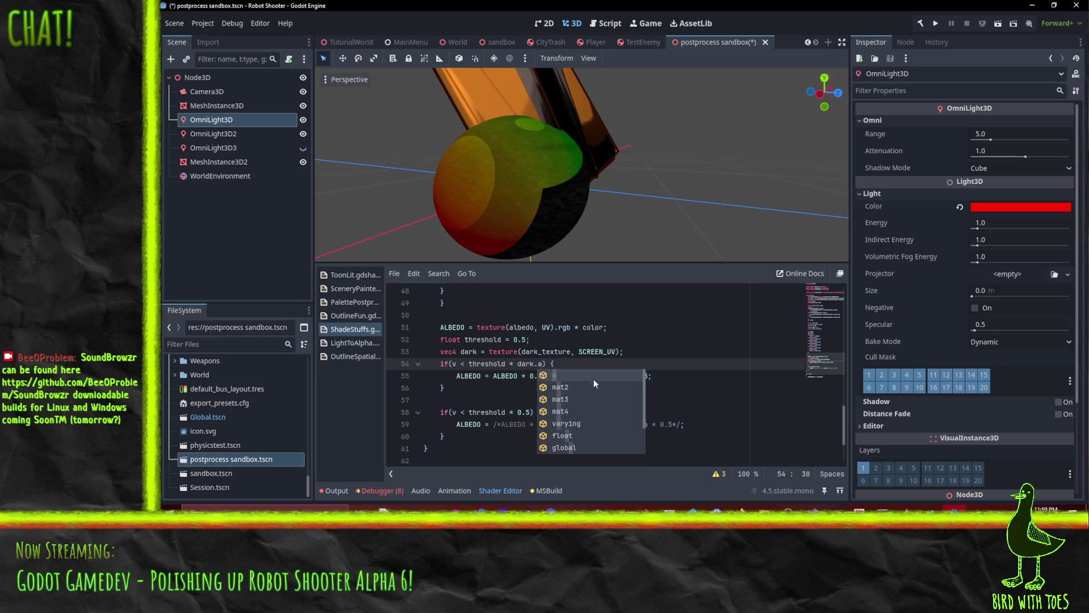
click(582, 328)
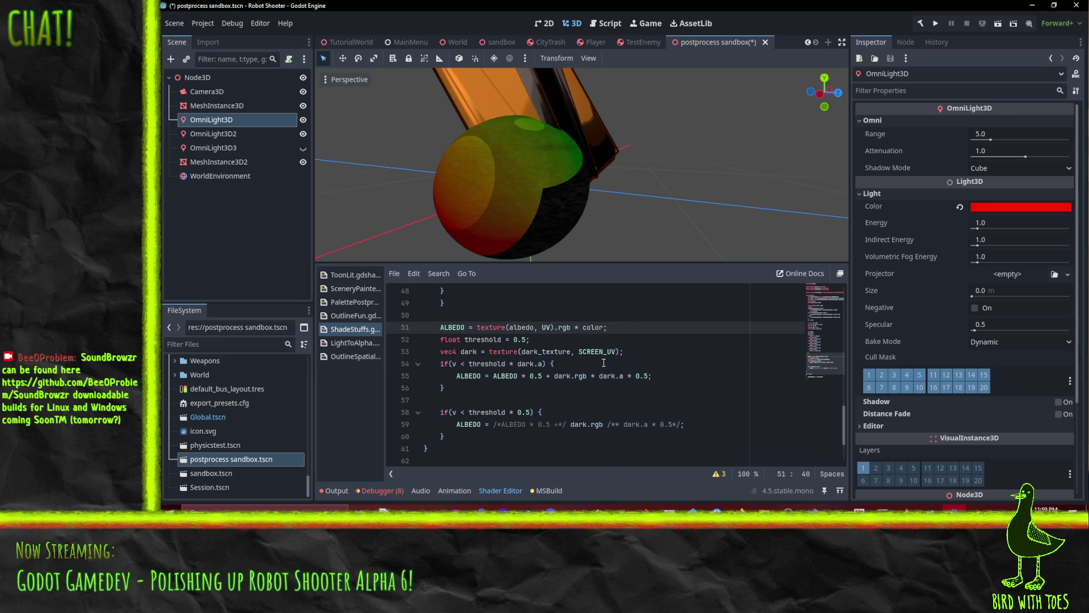
click(571, 388)
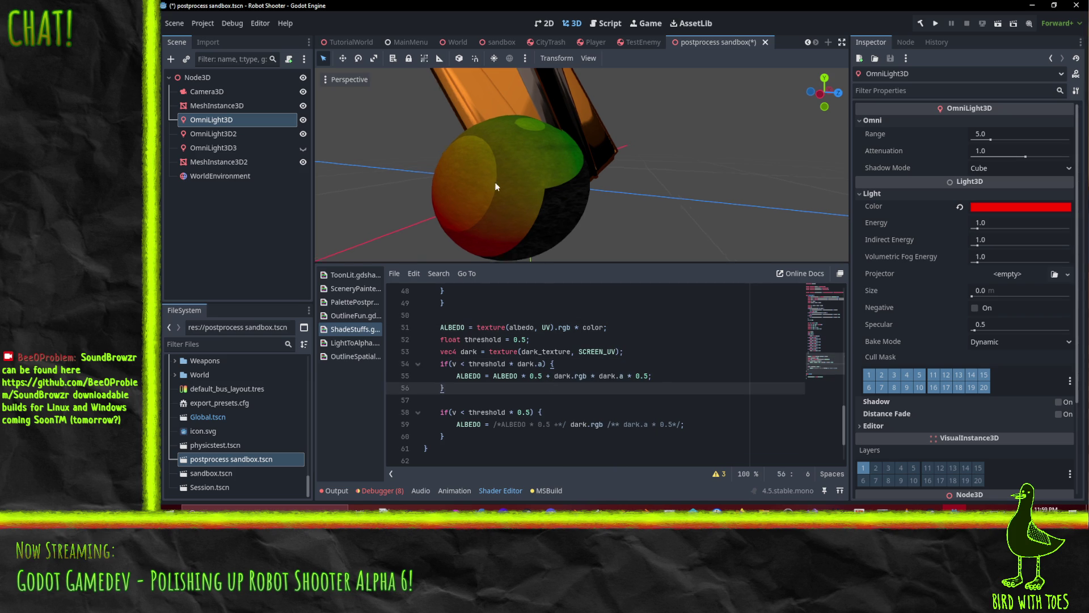
scroll(539, 181, up, 3)
click(529, 365)
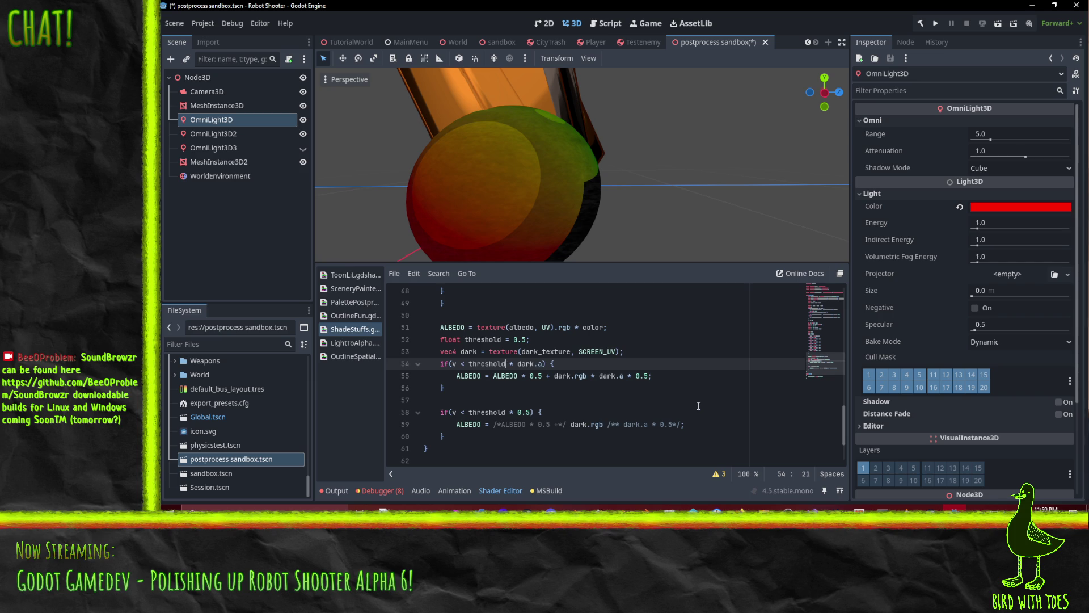
key(BackSpace)
key(BackSpace)
key(BackSpace)
key(Down)
key(Down)
key(Down)
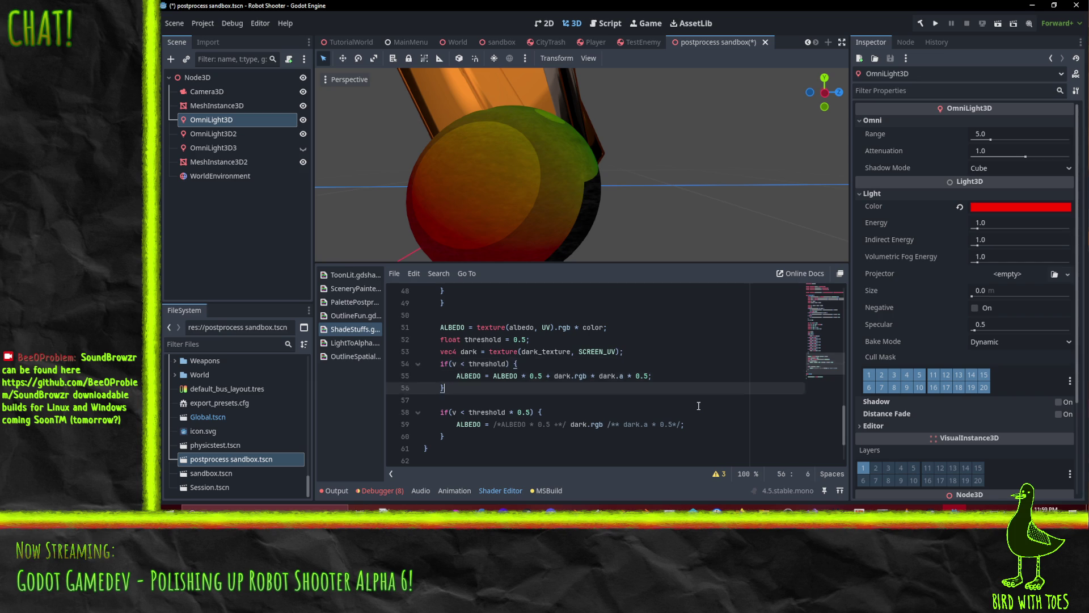
key(Up)
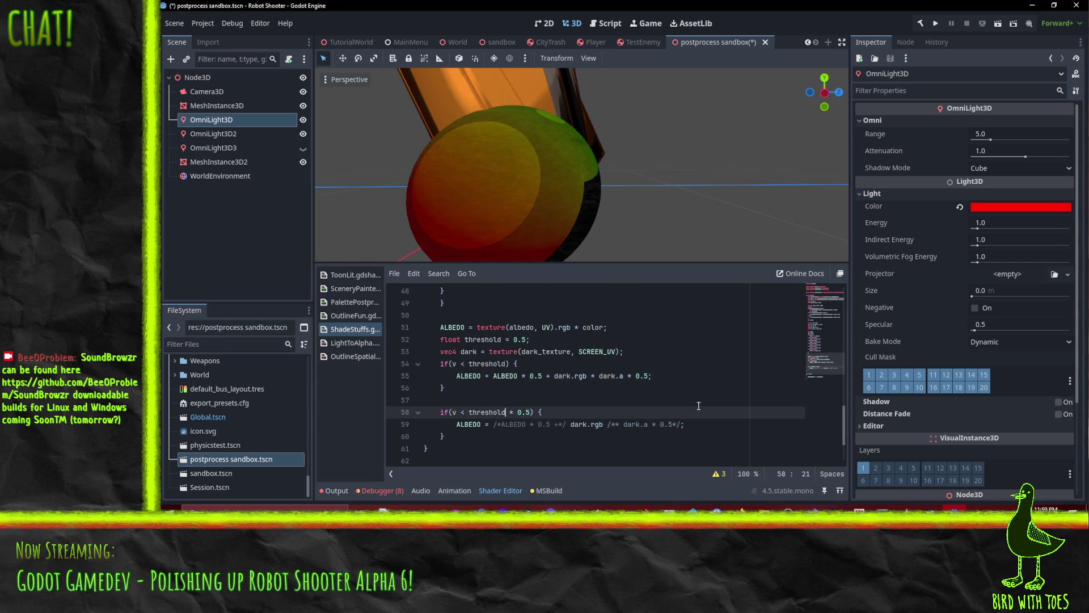
scroll(569, 411, down, 1)
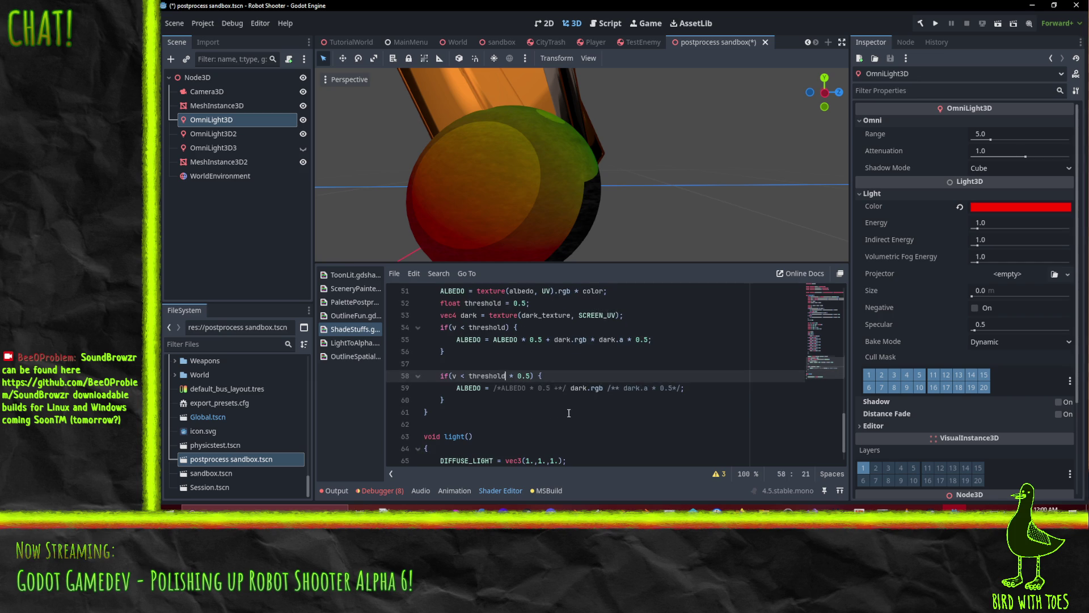
Orbit around the sphere and make the OmniLight3D3 light visible.
click(494, 388)
mouse_move(596, 219)
mouse_down()
mouse_move(513, 148)
mouse_move(505, 108)
mouse_move(658, 137)
mouse_move(693, 189)
mouse_move(671, 207)
mouse_up()
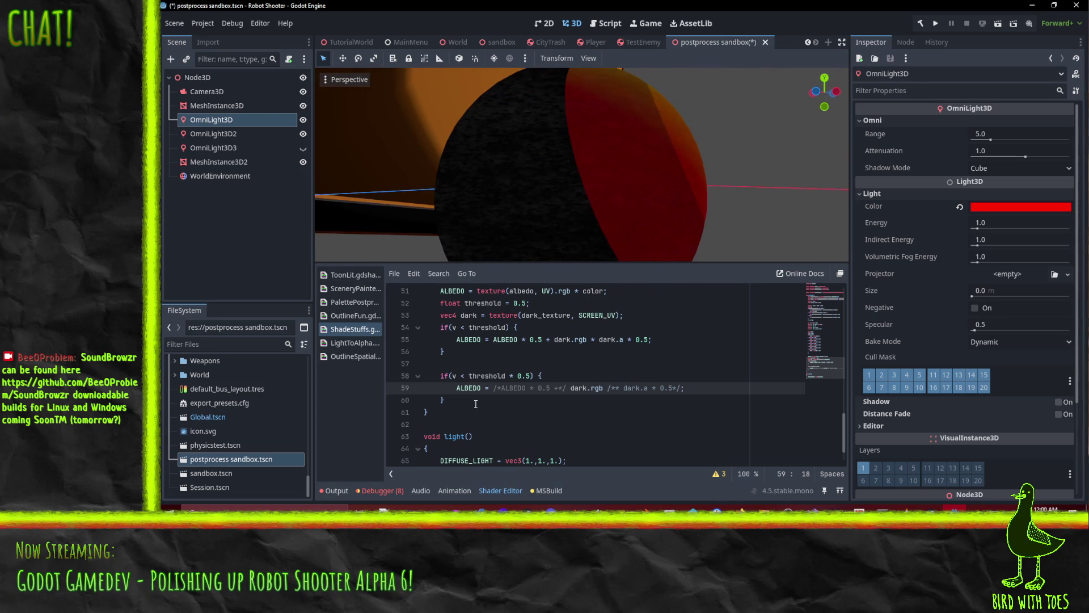
mouse_move(463, 382)
mouse_down()
mouse_move(618, 142)
mouse_move(641, 144)
mouse_move(641, 172)
mouse_move(524, 185)
mouse_move(594, 207)
mouse_move(370, 145)
mouse_up()
click(303, 147)
View the rainbow-lit sphere from the front and hide the OmniLight3D2 light.
mouse_move(699, 156)
mouse_down()
mouse_move(565, 112)
mouse_move(478, 216)
mouse_move(585, 260)
mouse_move(491, 147)
mouse_move(567, 219)
mouse_move(517, 202)
mouse_move(579, 115)
mouse_move(573, 220)
mouse_up()
scroll(492, 147, up, 3)
mouse_move(565, 147)
mouse_down()
mouse_move(532, 199)
mouse_move(545, 235)
mouse_move(590, 212)
mouse_up()
scroll(593, 205, down, 3)
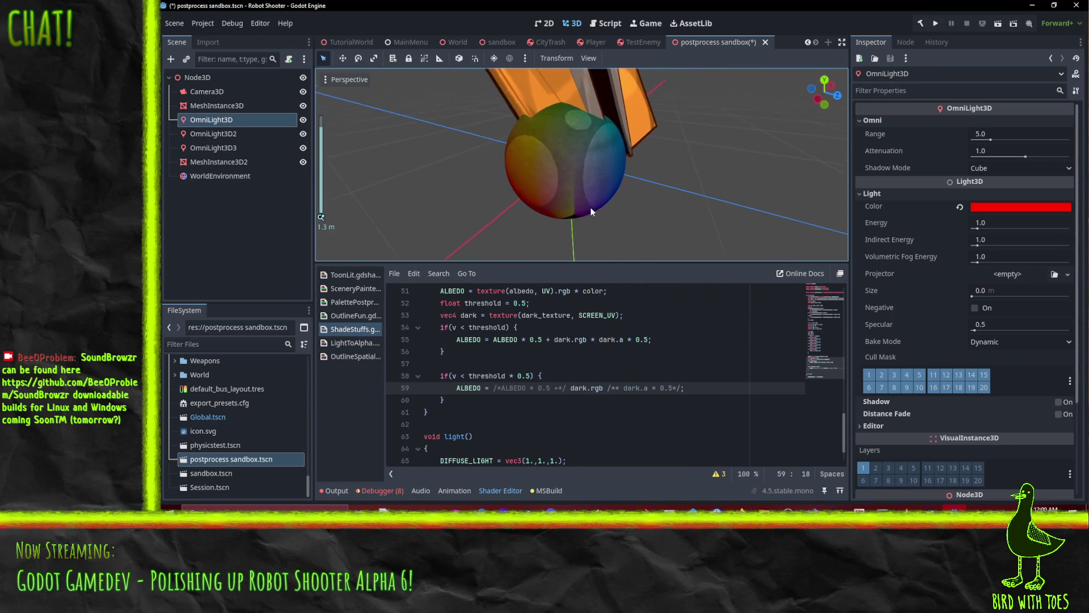
click(303, 134)
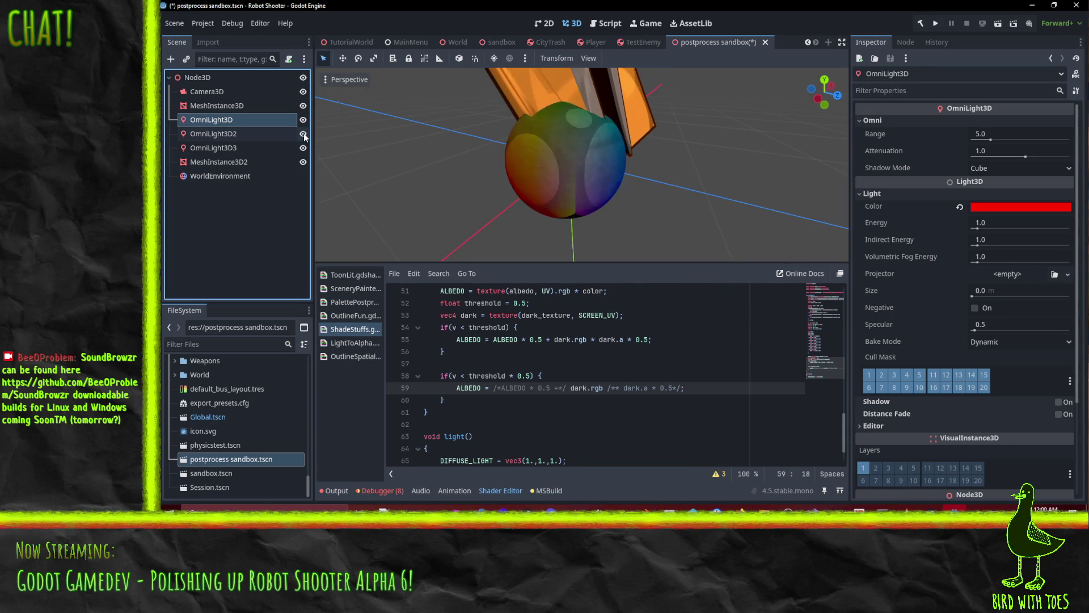
Check the OmniLight3D3 and OmniLight3D2 settings and view the sphere from a level angle.
scroll(601, 151, up, 3)
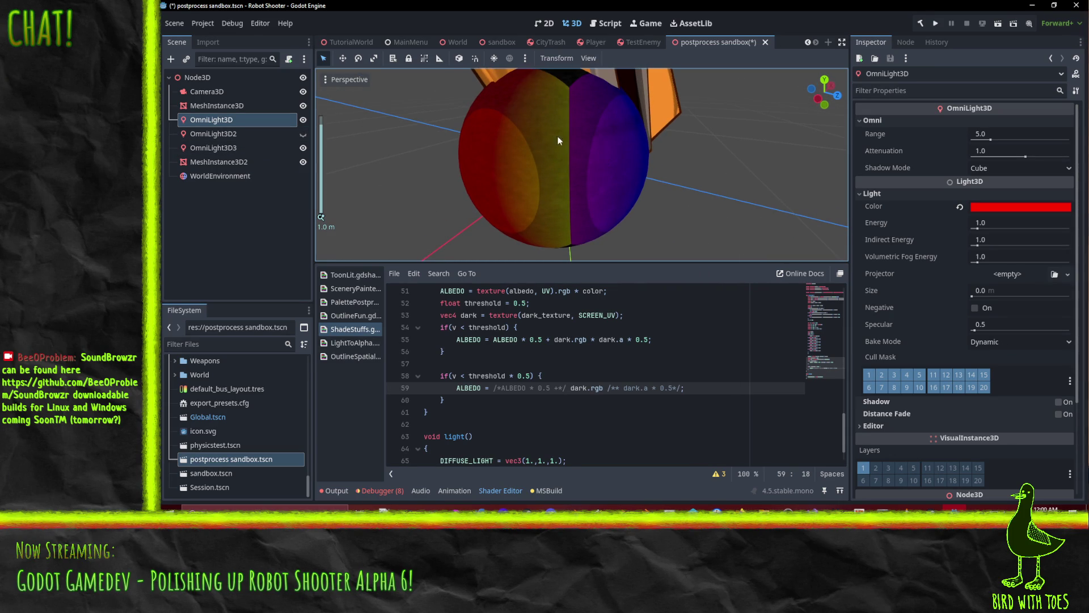
click(222, 121)
click(229, 149)
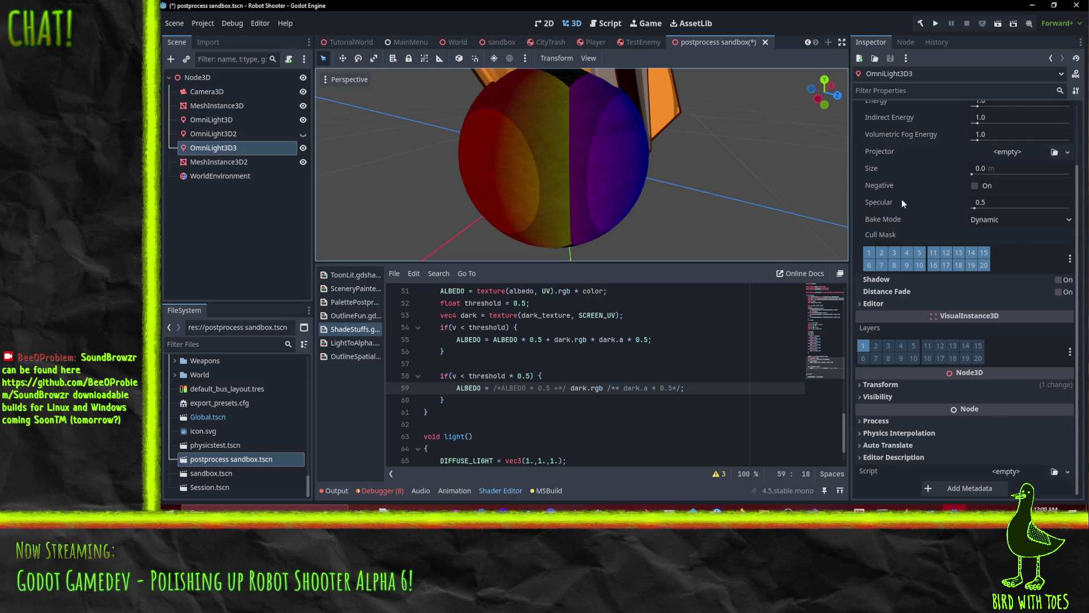
click(219, 135)
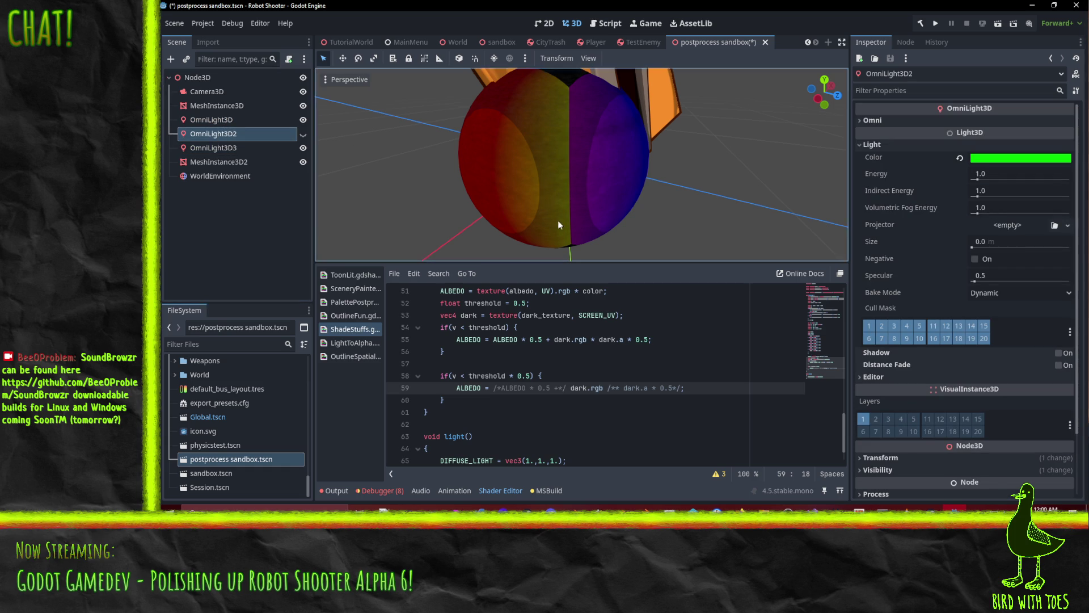
mouse_move(572, 168)
mouse_down()
mouse_move(557, 120)
mouse_move(573, 98)
mouse_up()
Scroll the shader up to the hue code's red-max, green-max and else branches.
scroll(539, 382, up, 10)
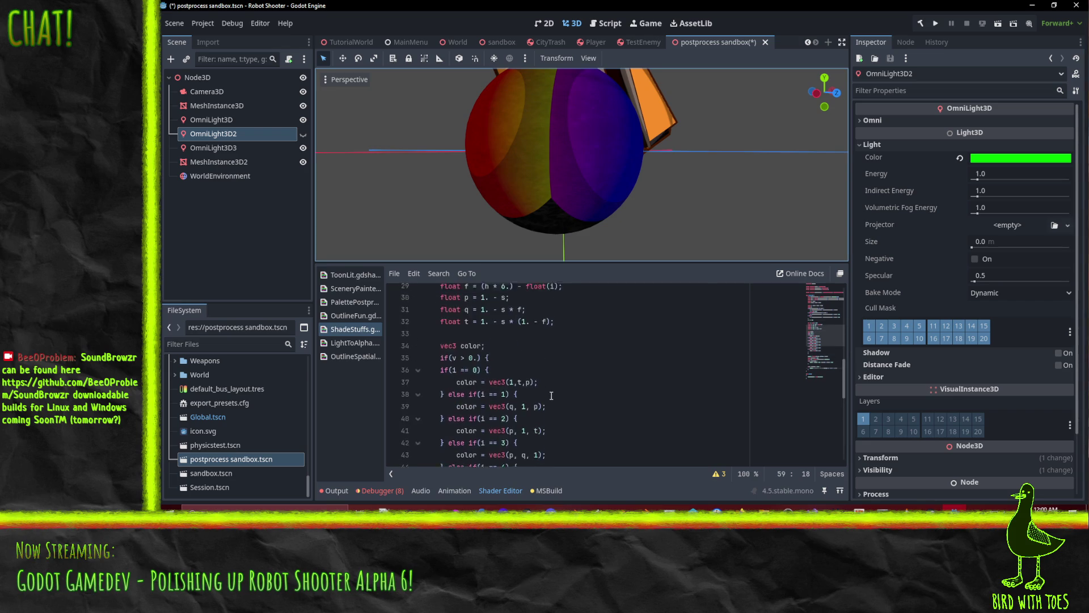
scroll(551, 395, up, 3)
click(706, 386)
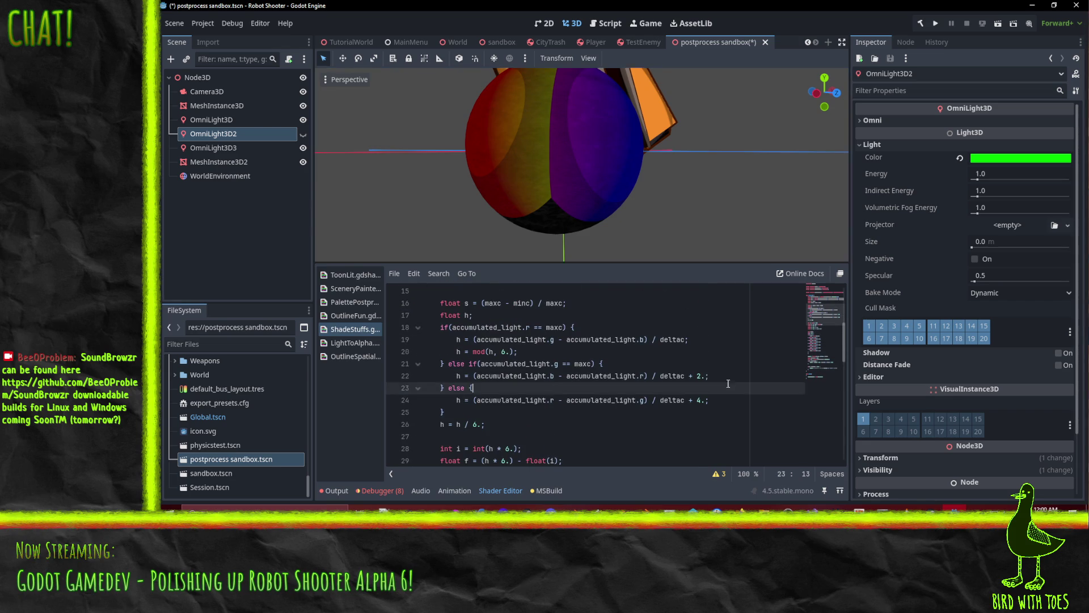
click(562, 376)
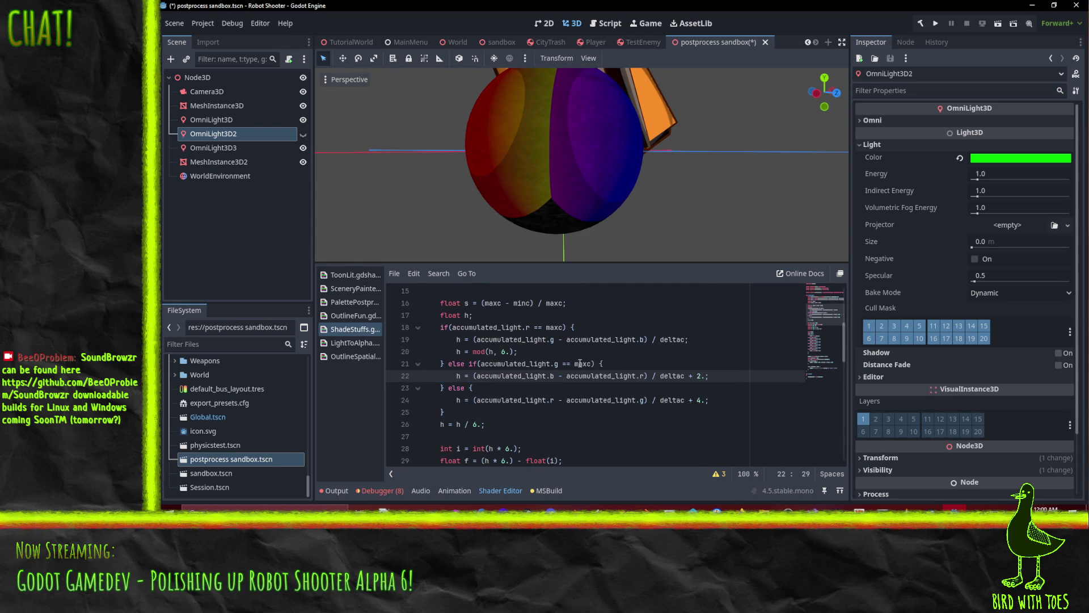
click(546, 340)
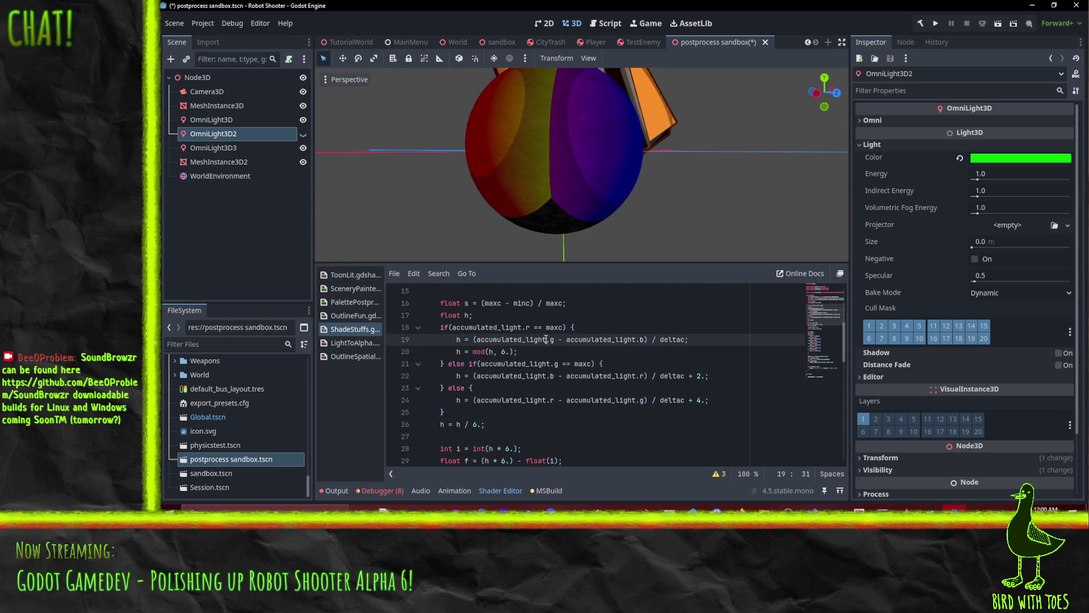
Step through the hue calculation on lines 18–21 of the shader.
click(531, 326)
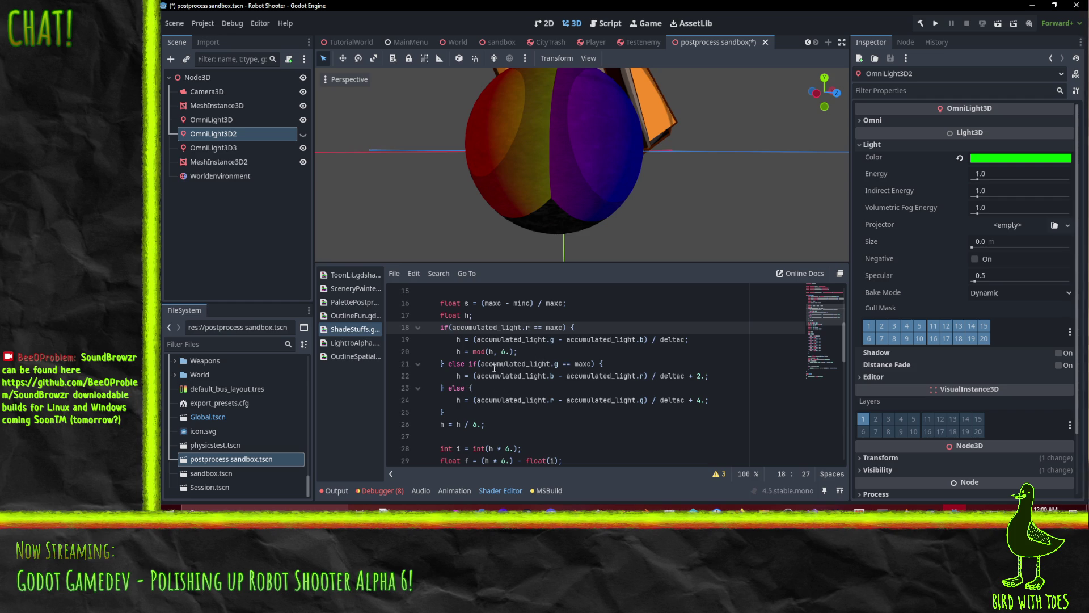
key(Left)
scroll(562, 331, up, 3)
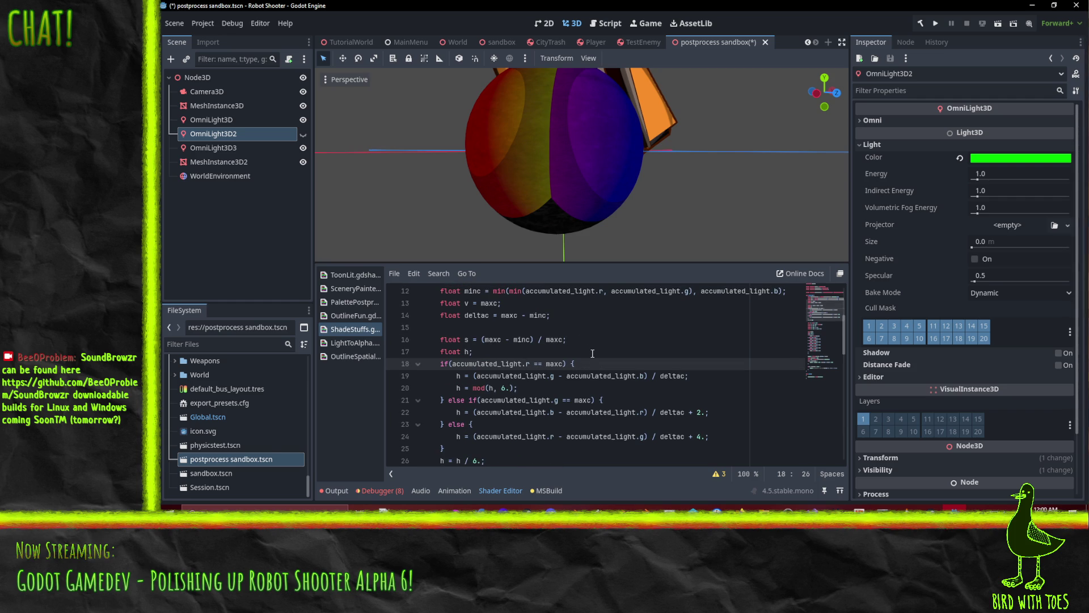
click(522, 363)
click(563, 363)
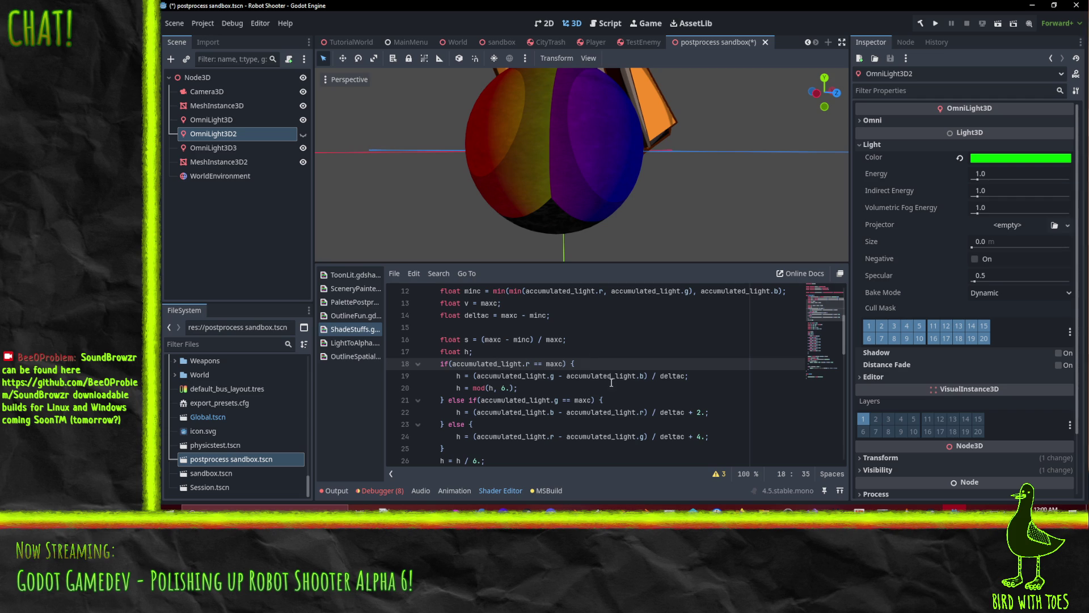
click(570, 376)
click(653, 376)
click(504, 388)
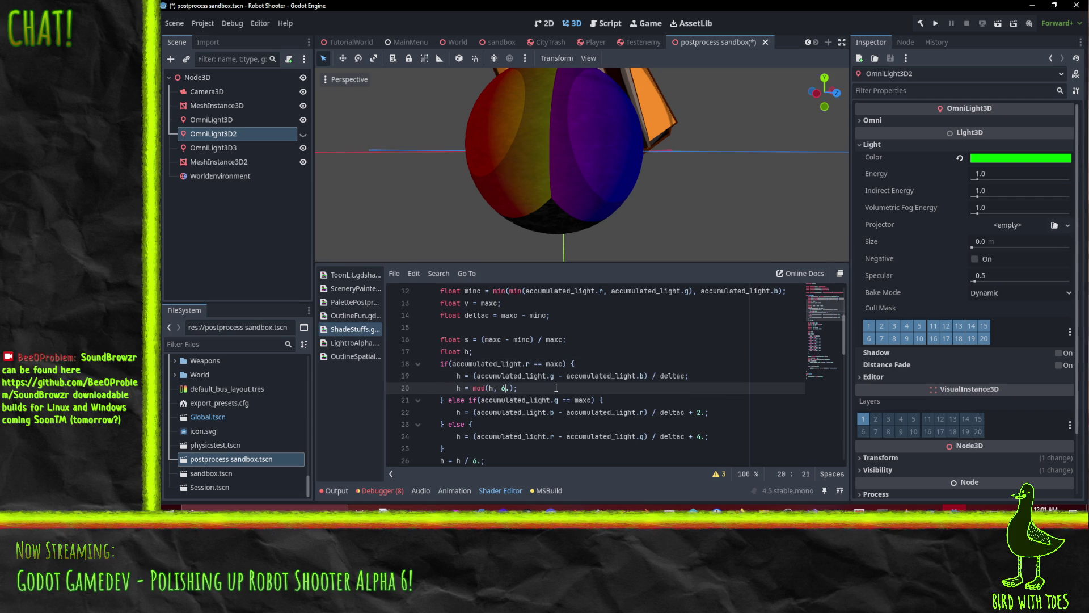
click(502, 400)
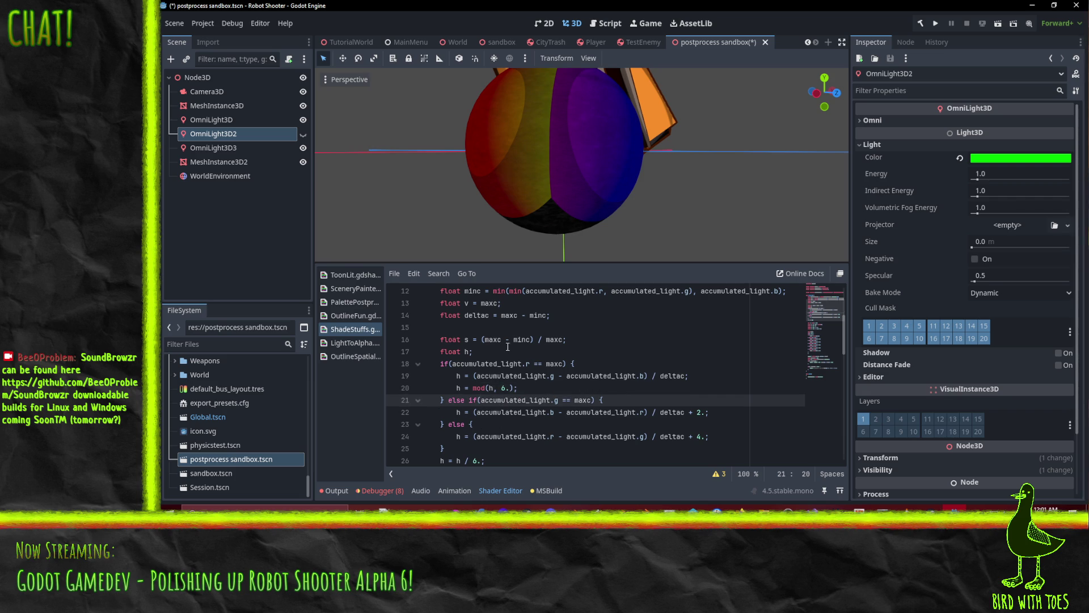
Comment out line 20's h = mod(h, 6.) with // and check the sphere.
click(581, 389)
key(Home)
text(//)
click(544, 376)
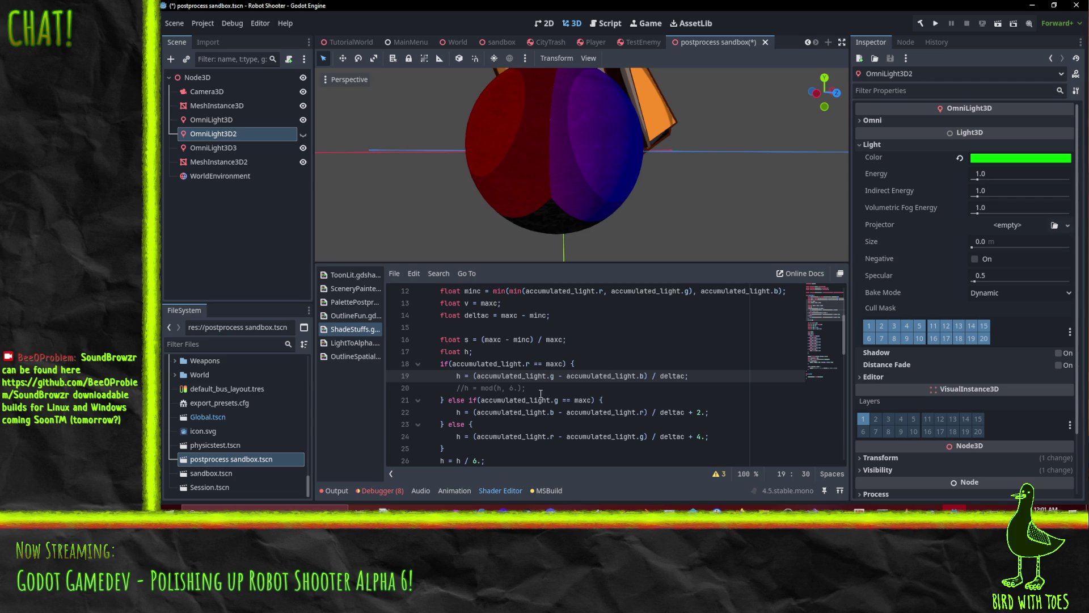
mouse_move(533, 179)
mouse_down()
mouse_move(544, 240)
mouse_move(600, 239)
mouse_move(514, 237)
mouse_move(530, 193)
mouse_move(546, 192)
mouse_up()
scroll(546, 192, down, 5)
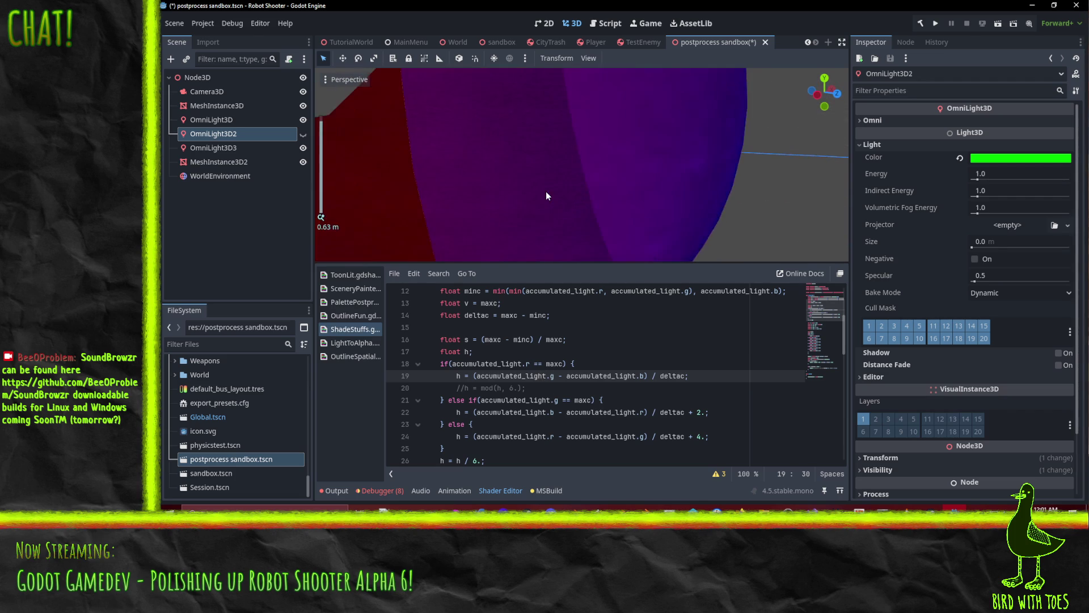
scroll(546, 192, up, 5)
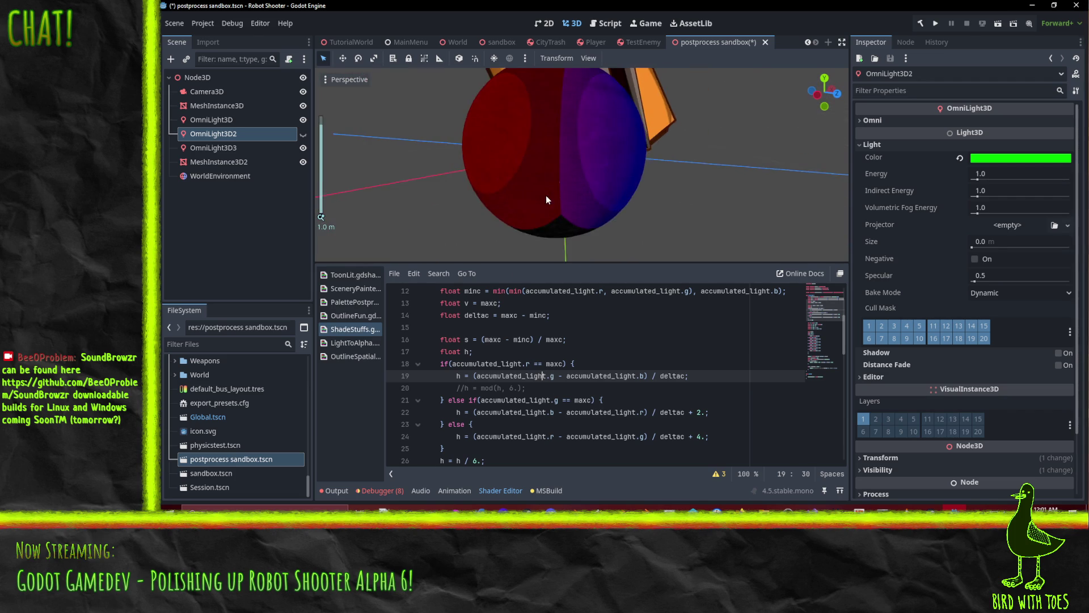
Compare with the mod line active, re-comment it with Ctrl+K, and show OmniLight3D2 again.
click(460, 388)
key(BackSpace)
key(Delete)
mouse_move(655, 246)
mouse_down()
mouse_move(520, 179)
mouse_move(591, 190)
mouse_move(573, 172)
mouse_move(521, 233)
mouse_up()
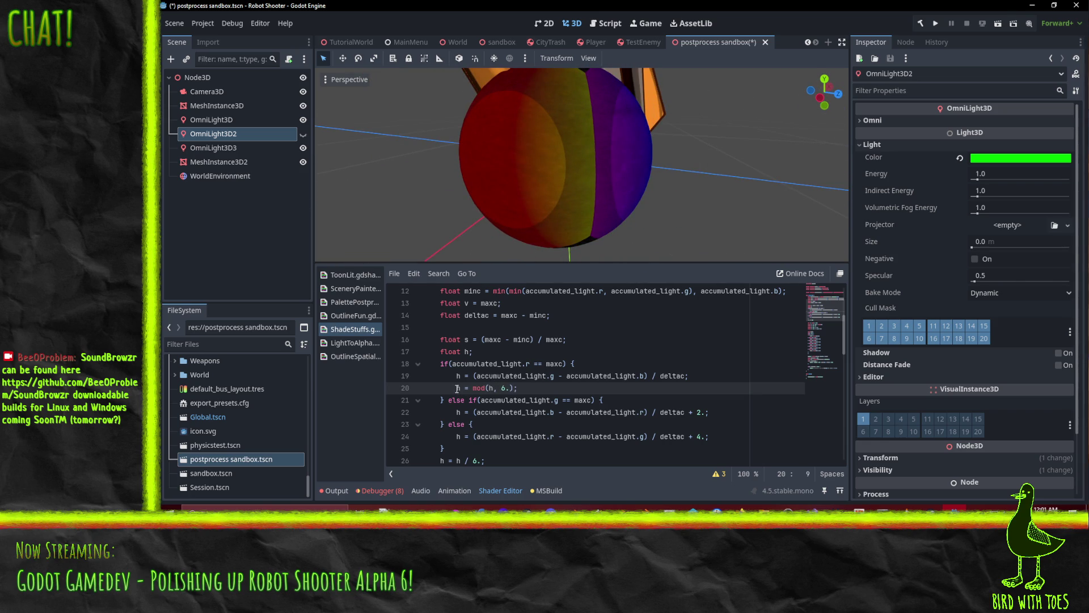
key(ctrl+k)
click(531, 365)
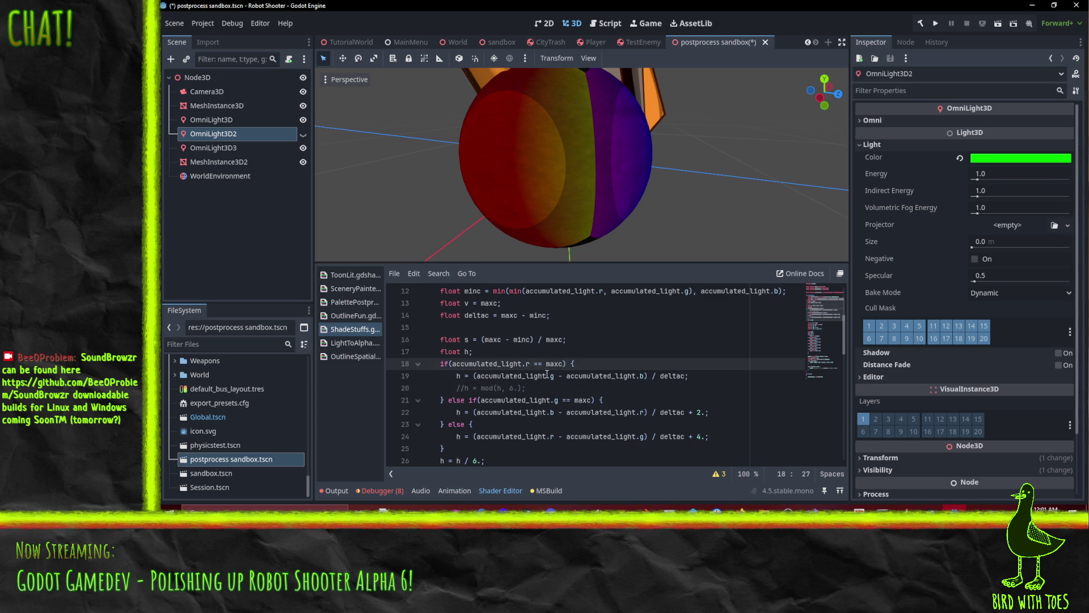
key(Down)
key(Down)
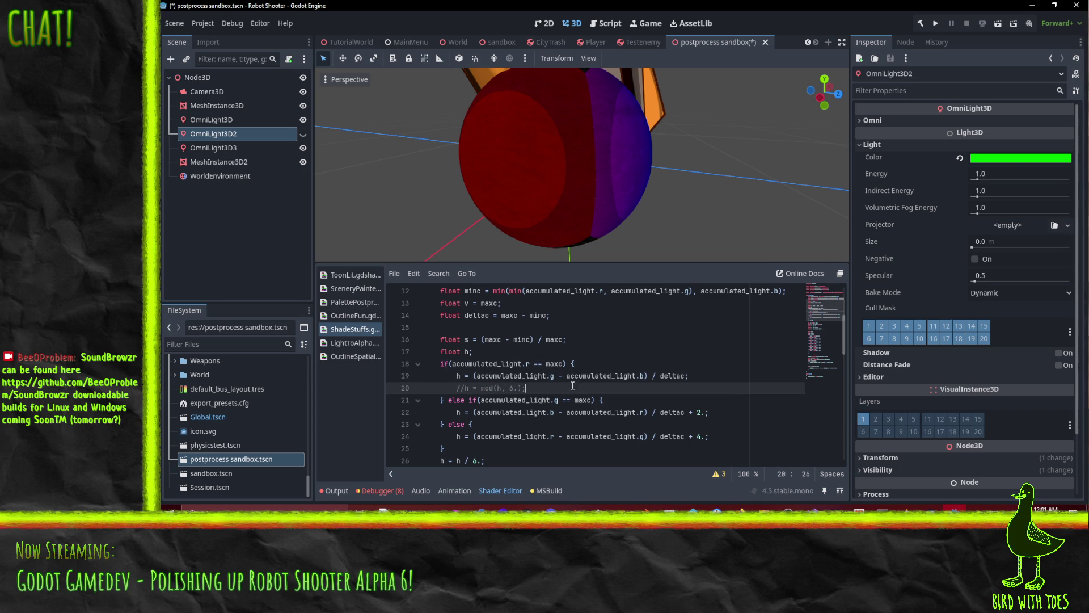
mouse_move(604, 146)
mouse_down()
mouse_move(538, 185)
mouse_move(332, 161)
mouse_up()
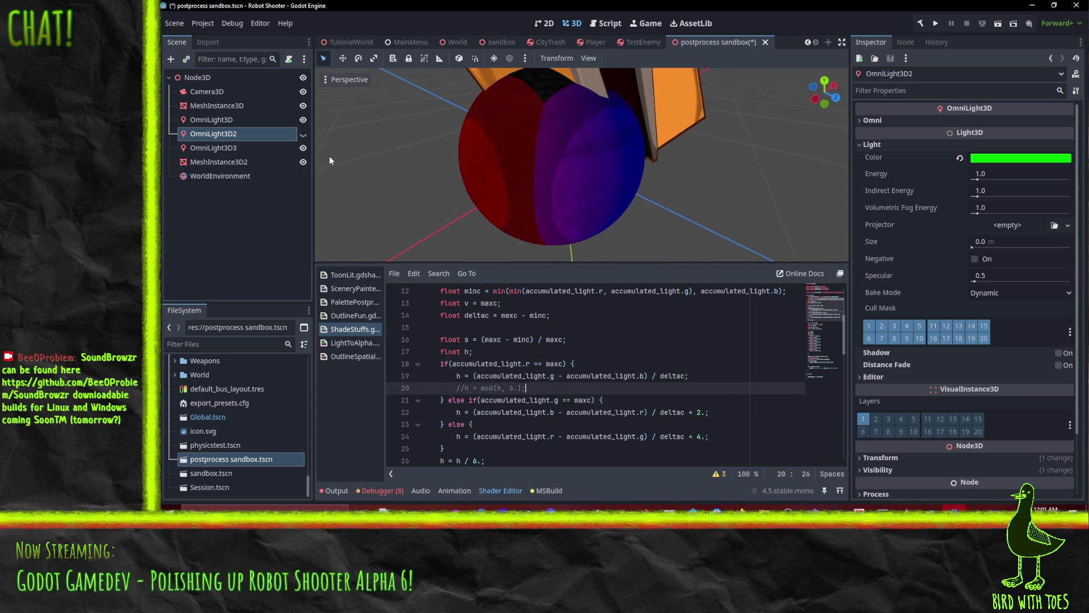
click(303, 134)
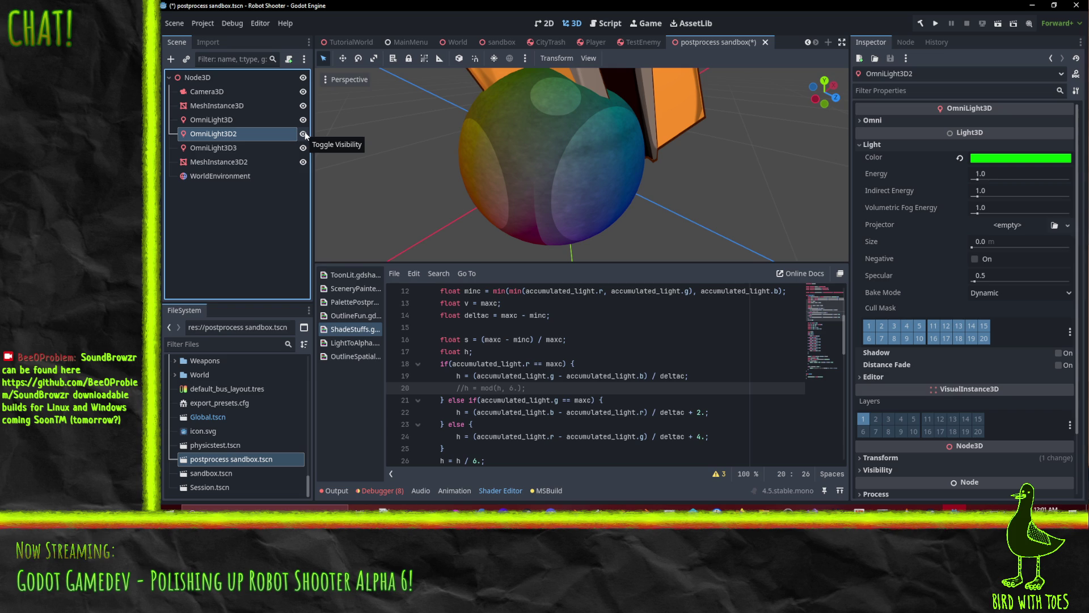
Hide OmniLight3D2 again and orbit around the red, purple and blue sphere.
mouse_move(556, 143)
mouse_down()
mouse_move(577, 87)
mouse_move(534, 118)
mouse_move(552, 132)
mouse_up()
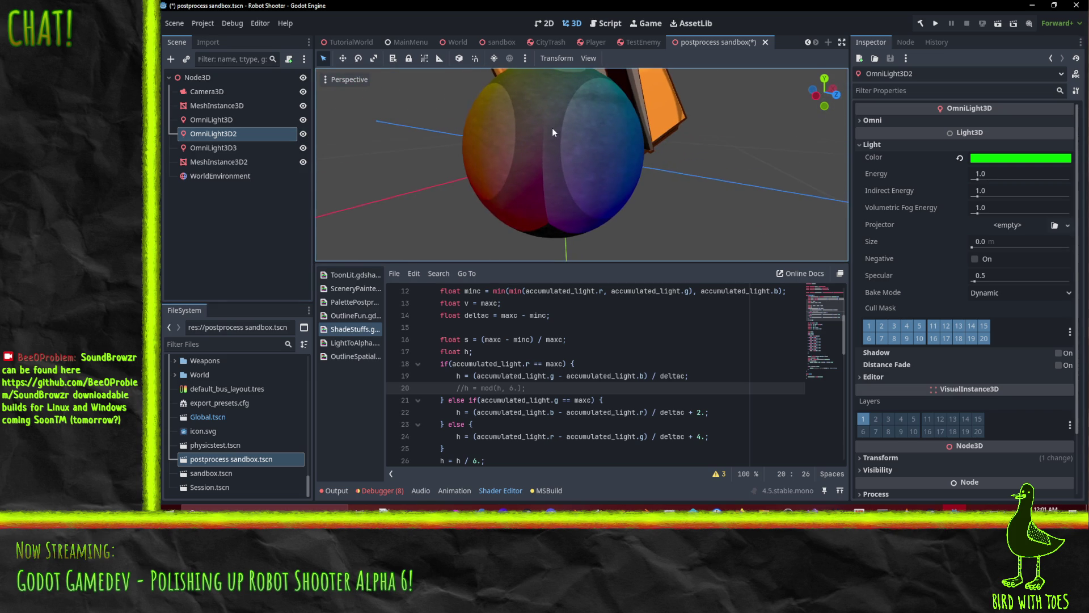
click(304, 134)
drag(539, 125, 545, 150)
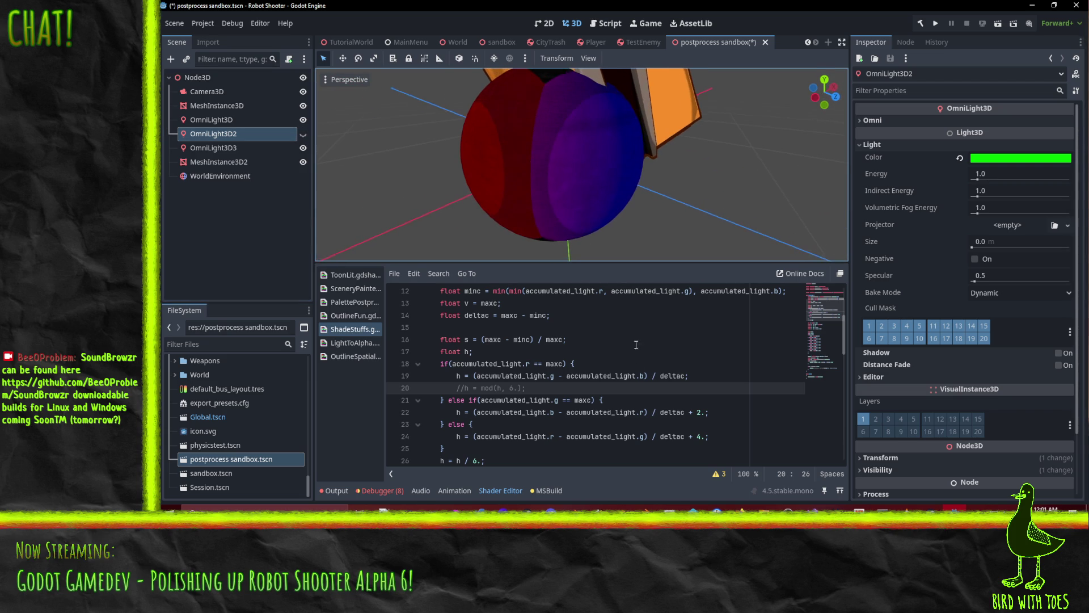
click(590, 388)
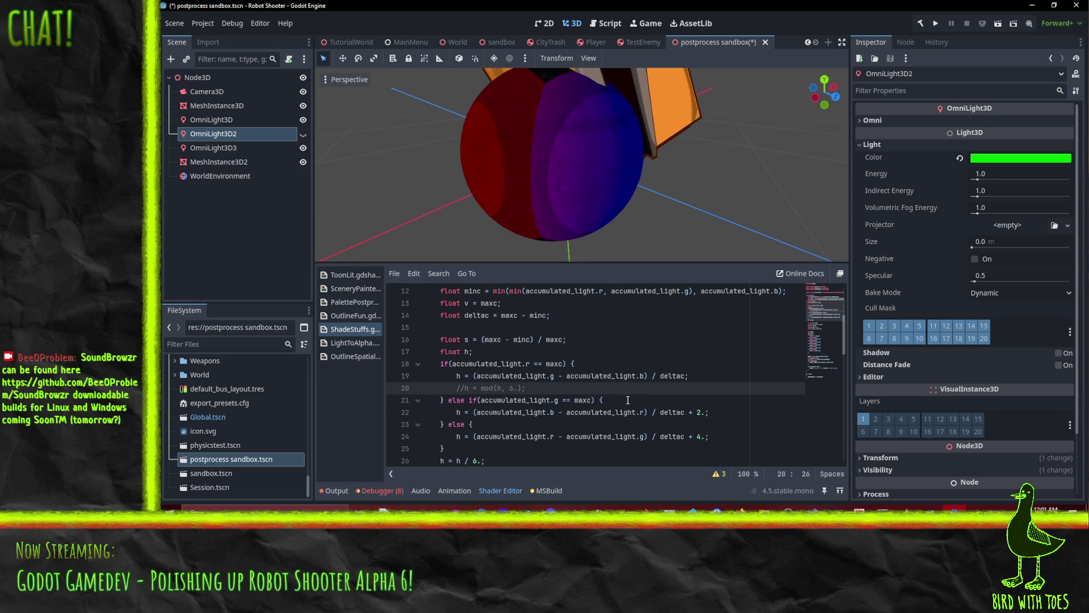
Select OmniLight3D3 in the Scene dock and view the sphere's red side.
scroll(563, 165, down, 3)
mouse_move(563, 165)
mouse_down()
mouse_move(515, 190)
mouse_move(547, 171)
mouse_move(566, 181)
mouse_move(603, 149)
mouse_move(667, 177)
mouse_up()
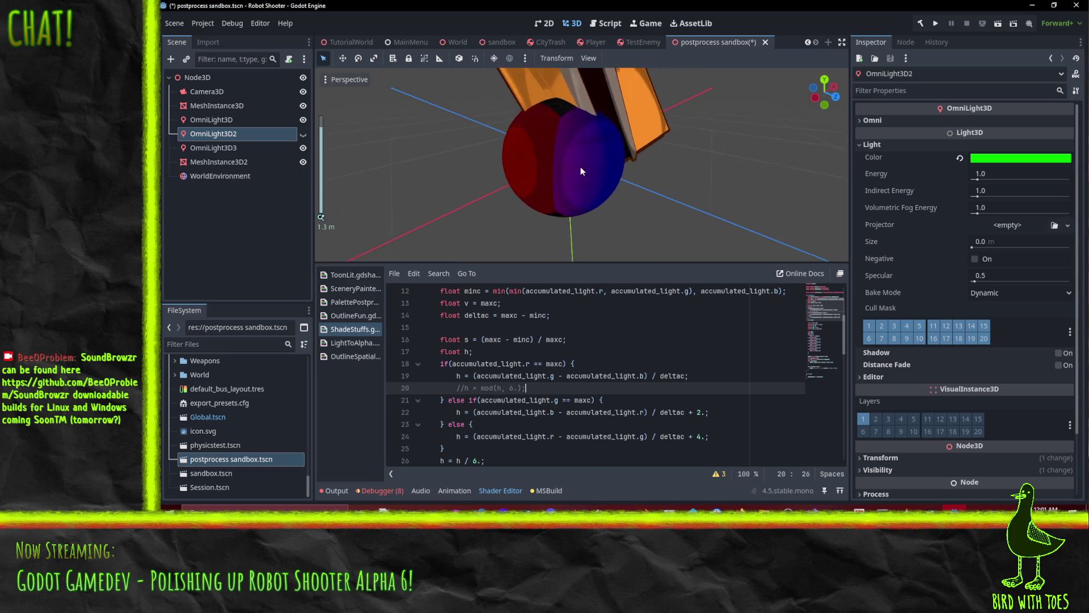
scroll(567, 182, up, 2)
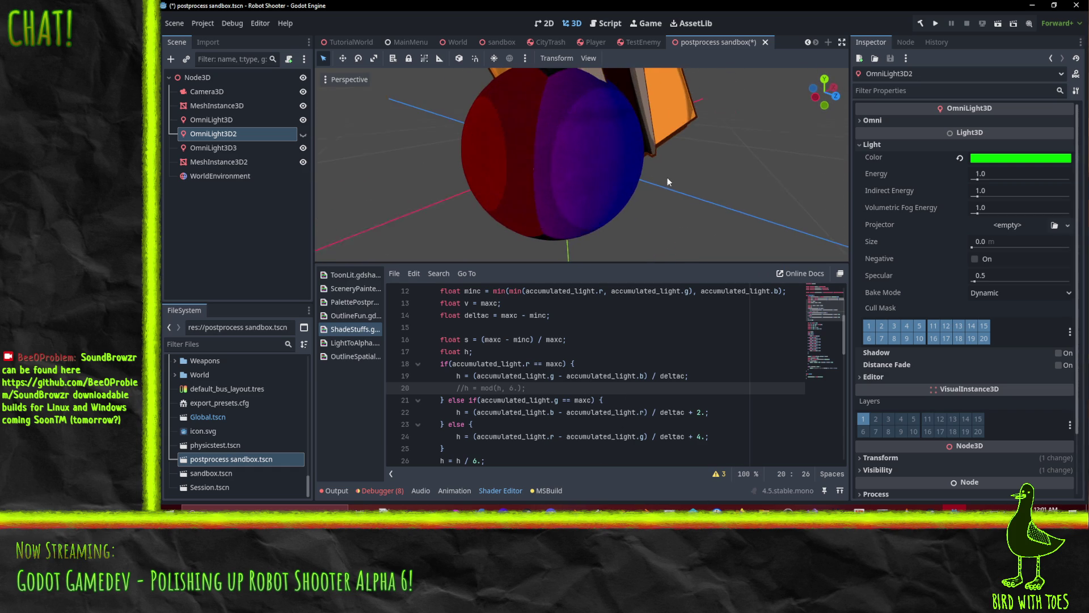
click(246, 147)
drag(500, 196, 591, 194)
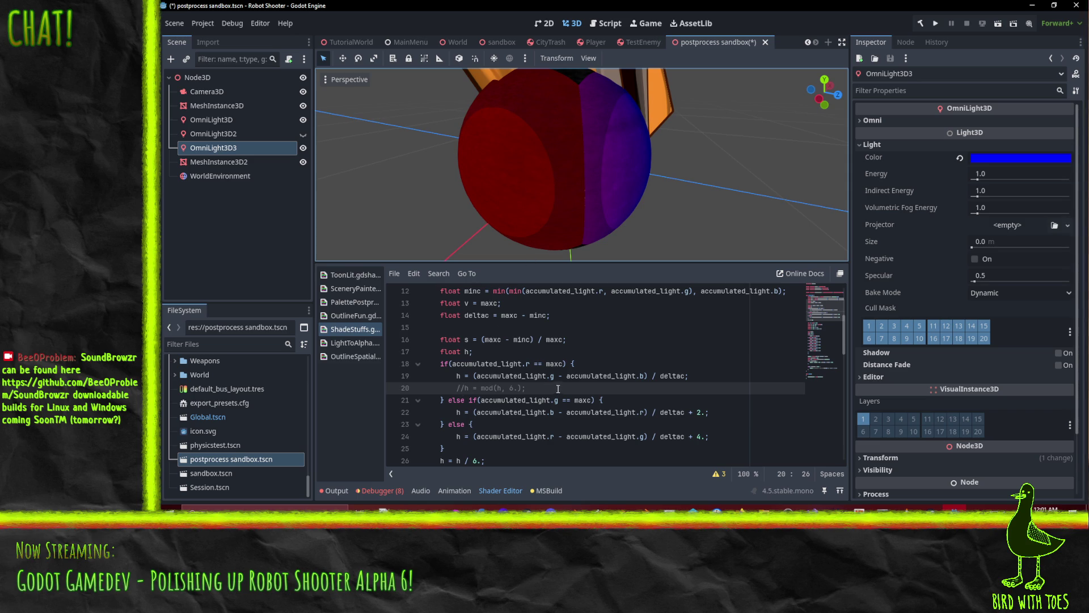
click(599, 375)
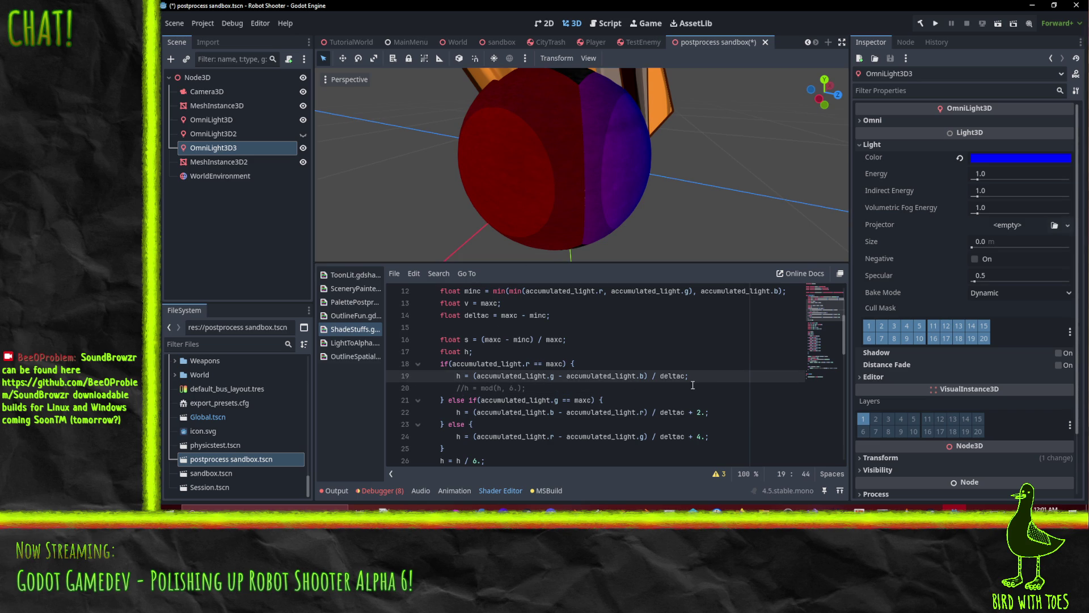
Comment out the h / 6. line 26 and compare the sphere.
scroll(633, 392, down, 2)
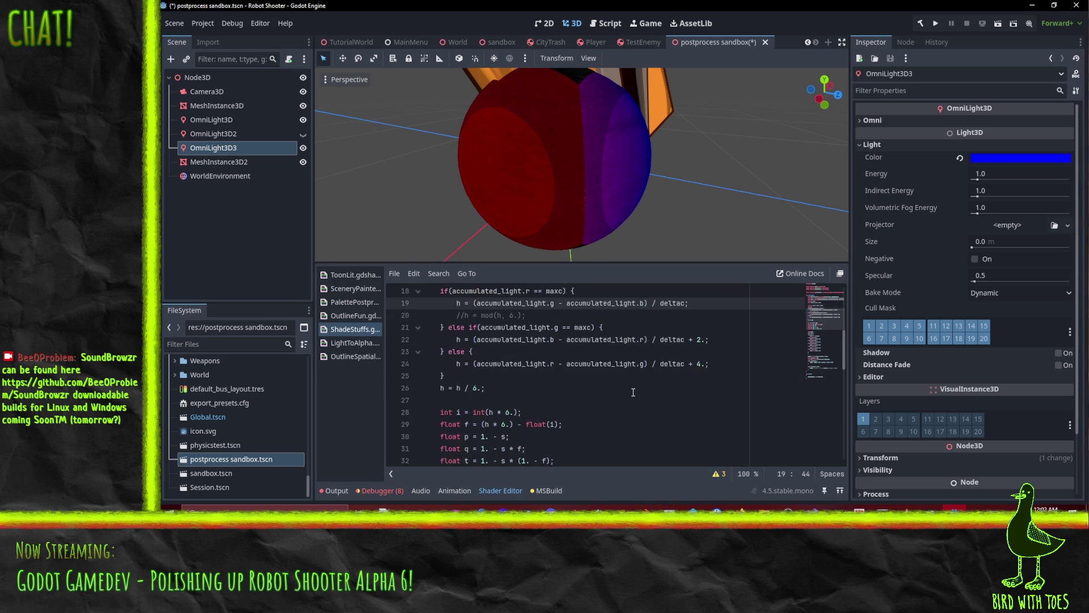
scroll(633, 392, up, 1)
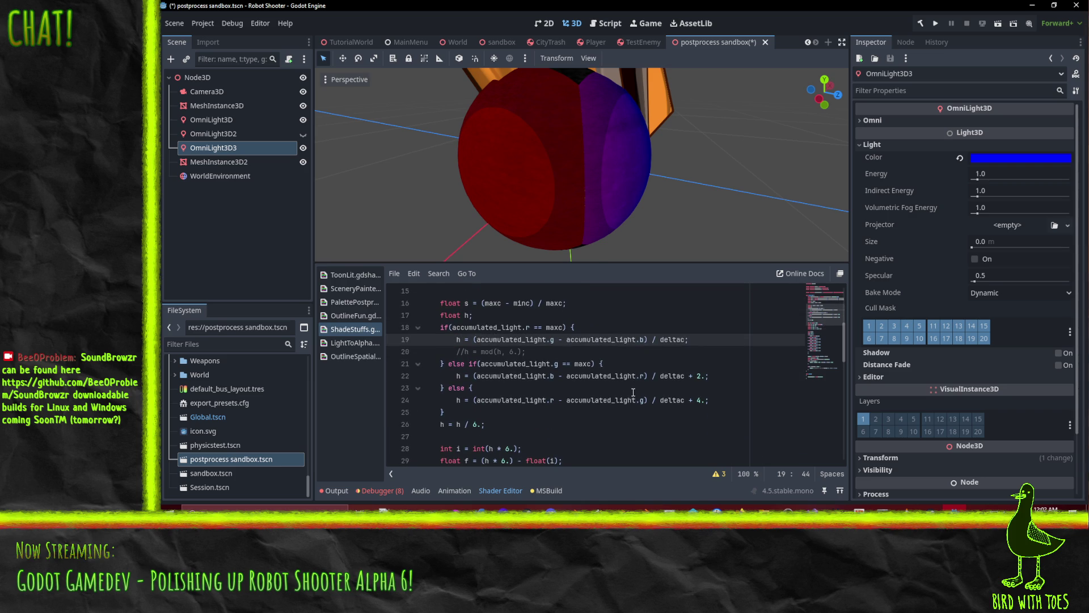
click(441, 424)
text(//)
key(Up)
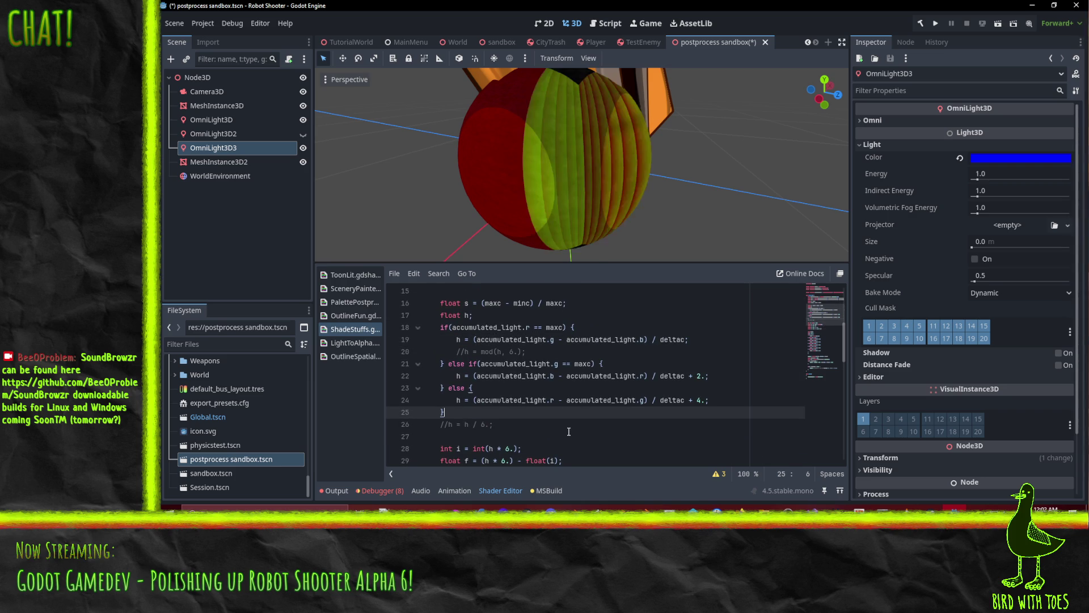
key(Down)
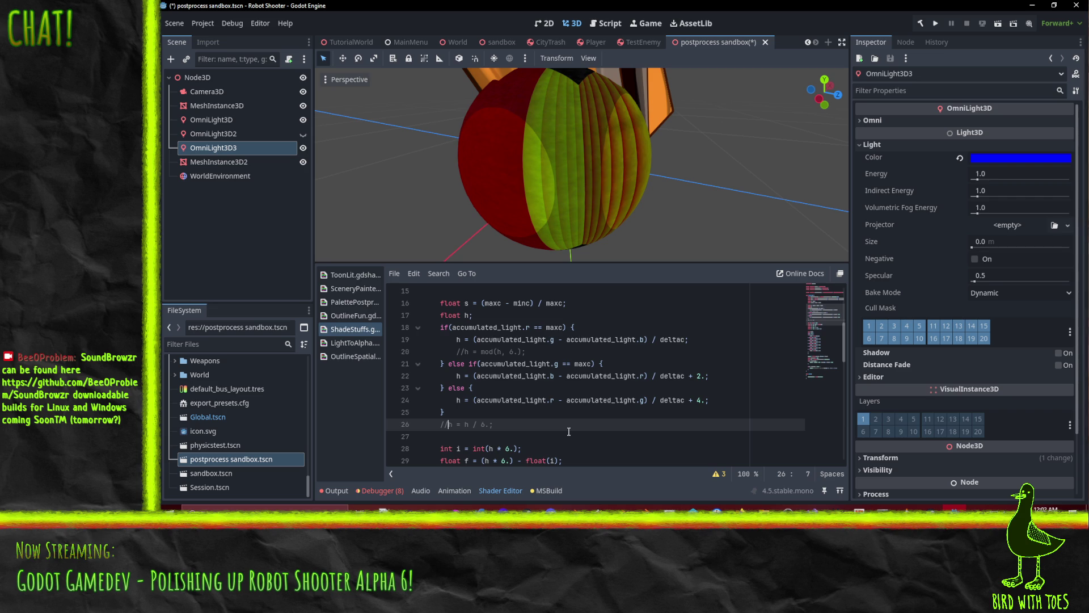
key(BackSpace)
key(BackSpace)
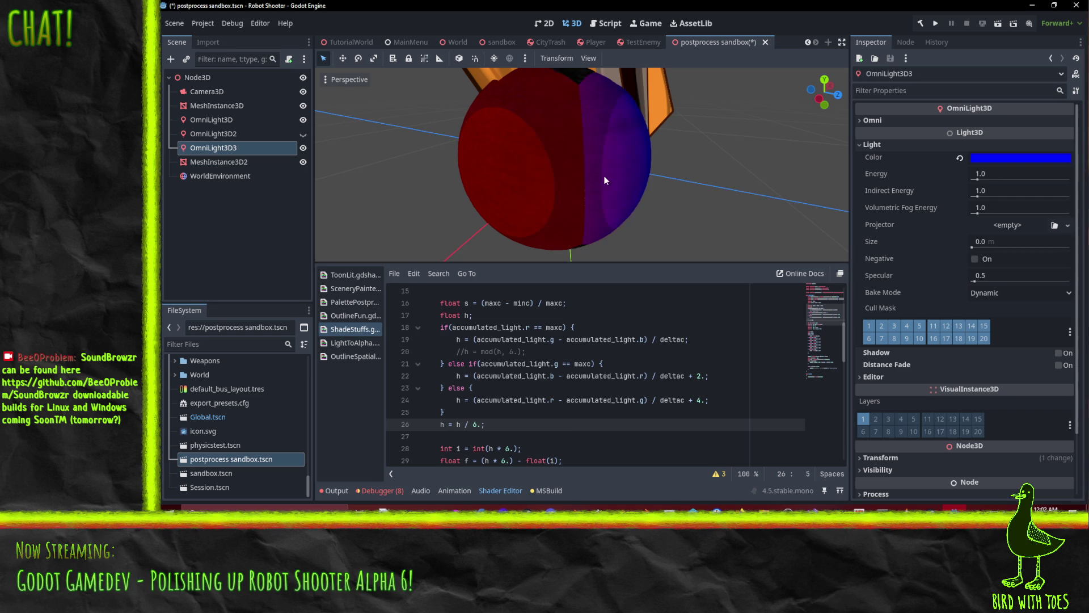
drag(604, 176, 582, 176)
scroll(419, 354, down, 2)
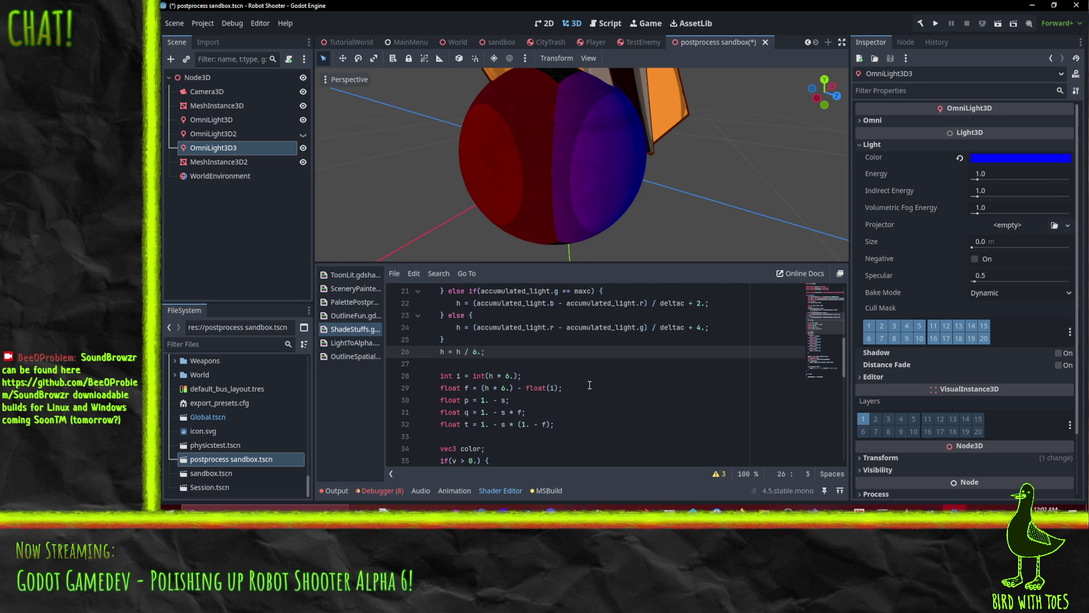
key(ctrl+k)
Remove the * 6. factor from the i and f calculations on lines 28 and 29.
drag(498, 376, 514, 376)
key(BackSpace)
key(Down)
key(Delete)
key(Delete)
key(Delete)
key(BackSpace)
key(Up)
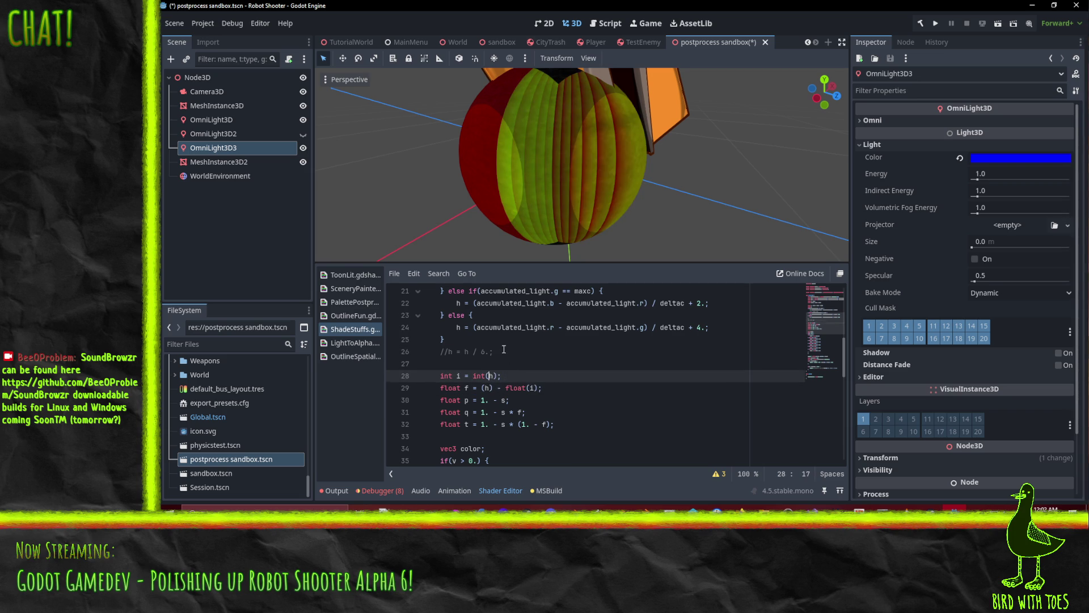
Inspect the line 19 hue formula against the sphere's updated shading.
click(506, 352)
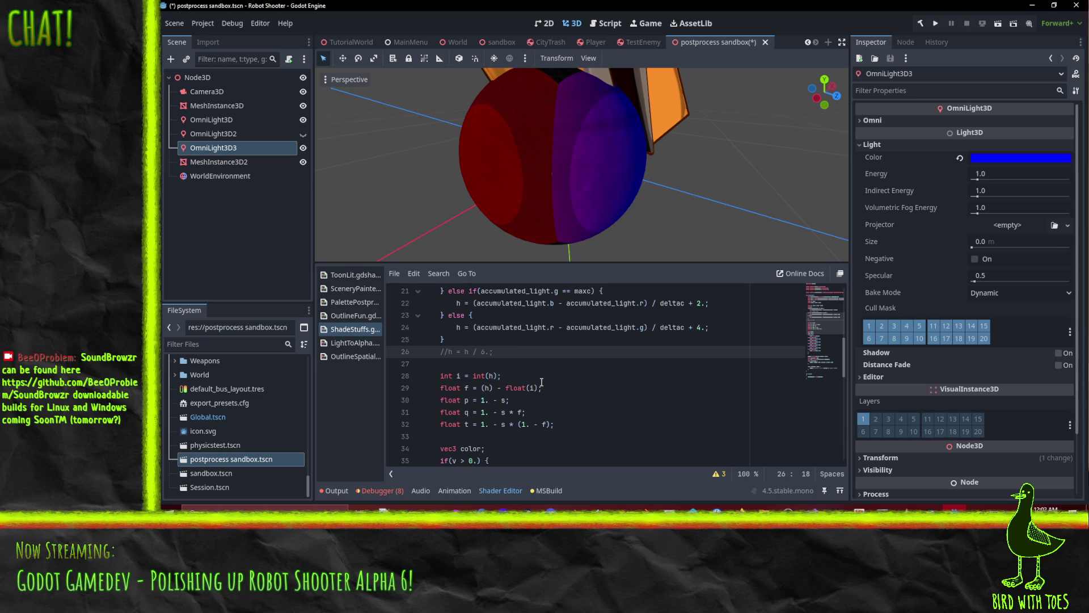
scroll(552, 400, up, 1)
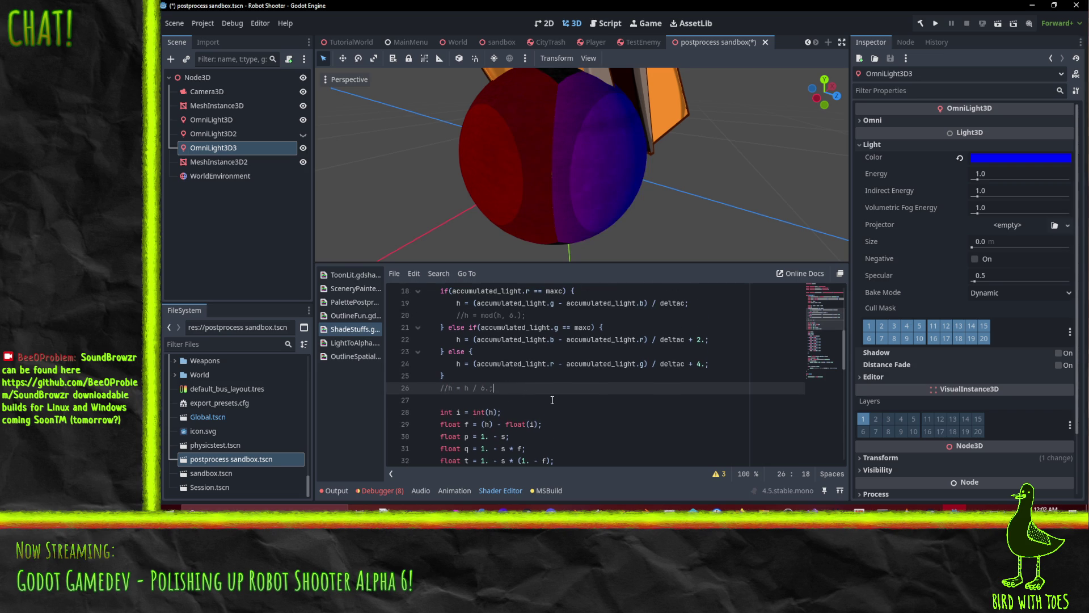
mouse_move(657, 164)
mouse_down()
mouse_move(573, 156)
mouse_move(678, 160)
mouse_up()
scroll(533, 352, up, 1)
click(532, 342)
drag(474, 339, 641, 341)
click(523, 363)
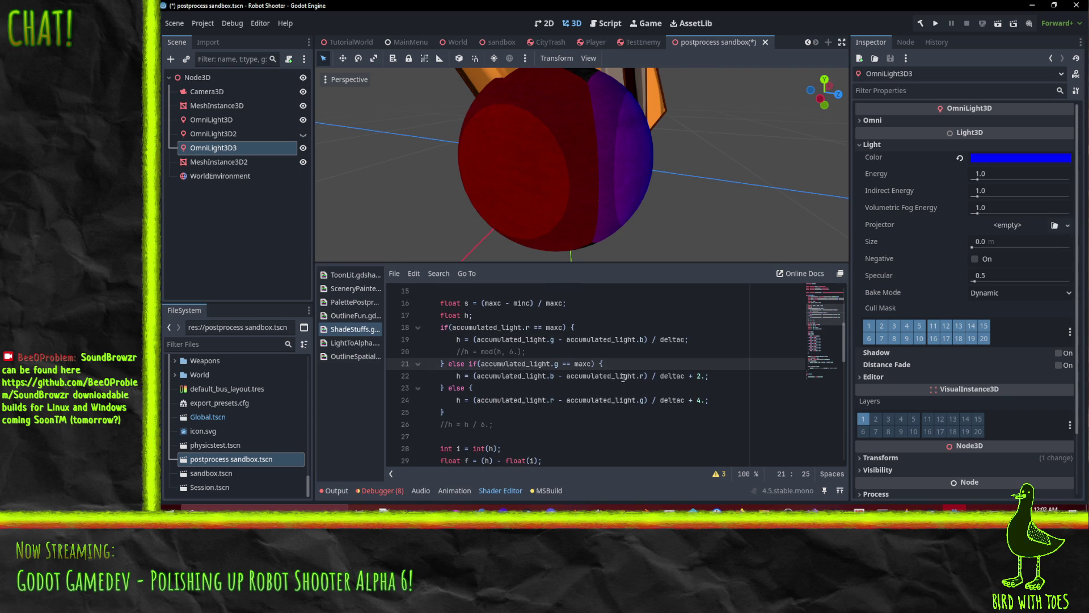
mouse_move(739, 509)
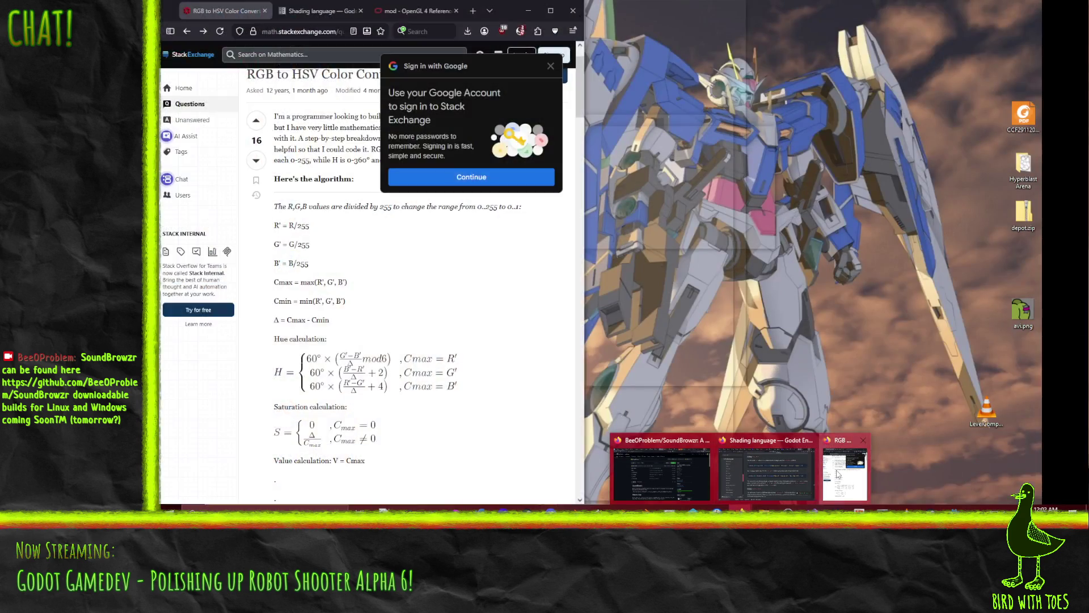
click(844, 474)
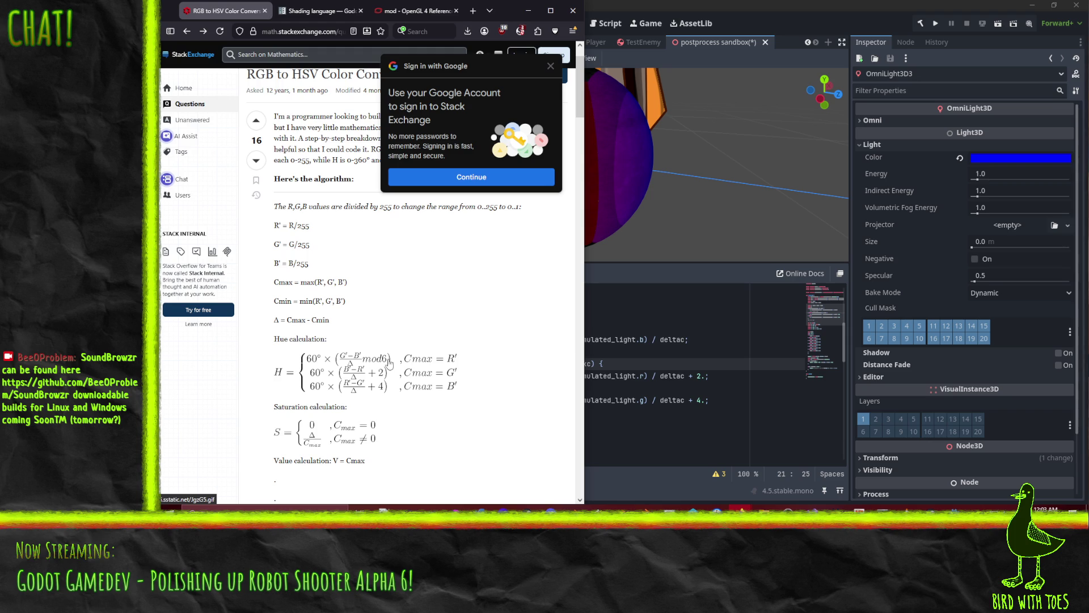
click(664, 352)
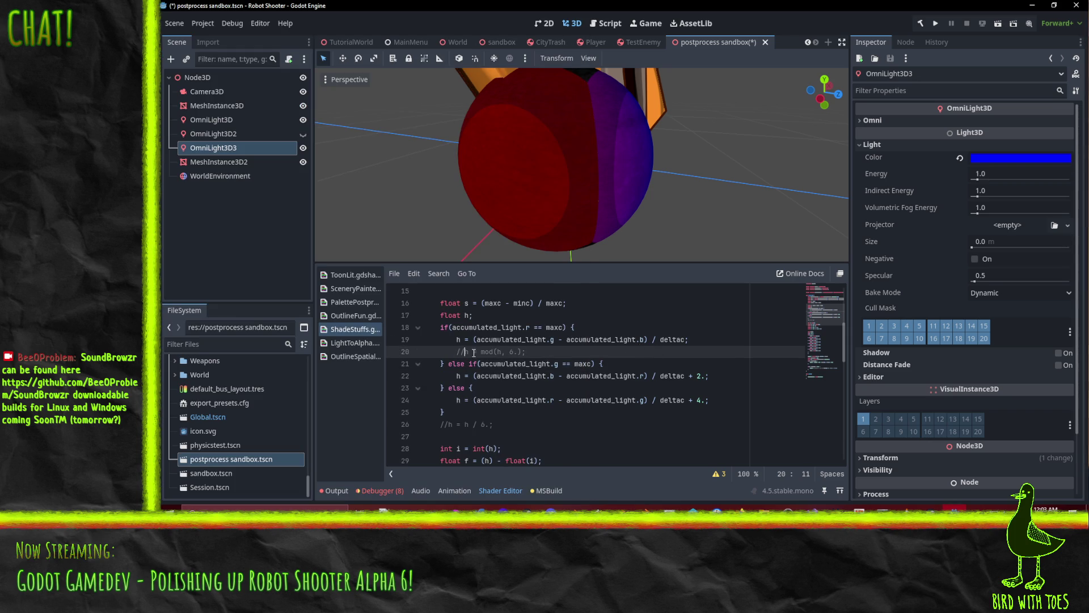
Uncomment h = mod(h, 6.) and try divisors 1, 2, 4 and 8 before restoring 6.
key(BackSpace)
key(BackSpace)
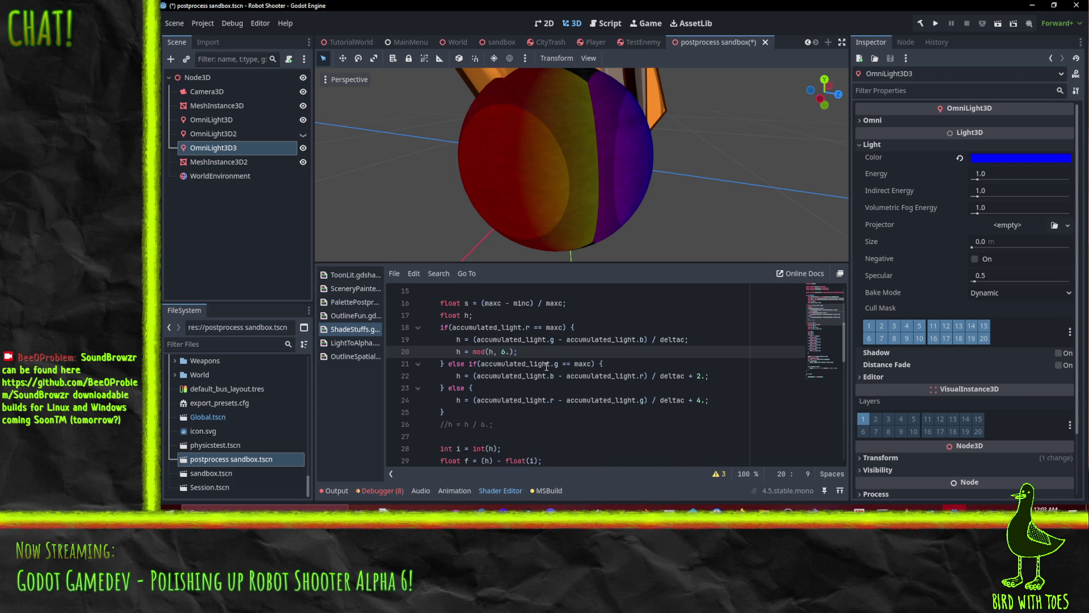
key(Right)
key(Right)
key(Right)
key(Delete)
text(1)
key(Delete)
text(2)
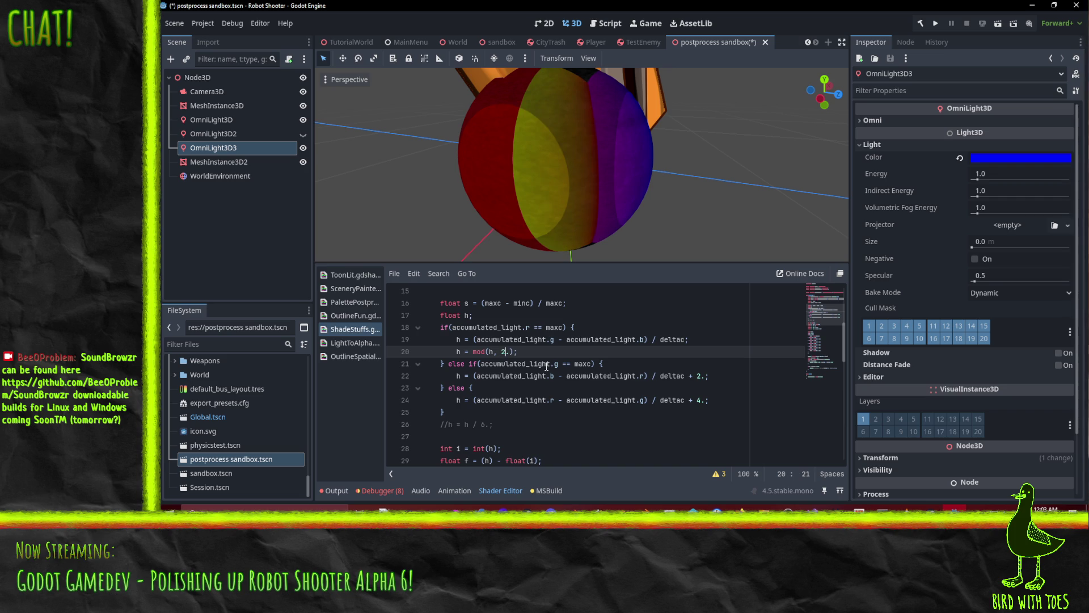
key(BackSpace)
text(4)
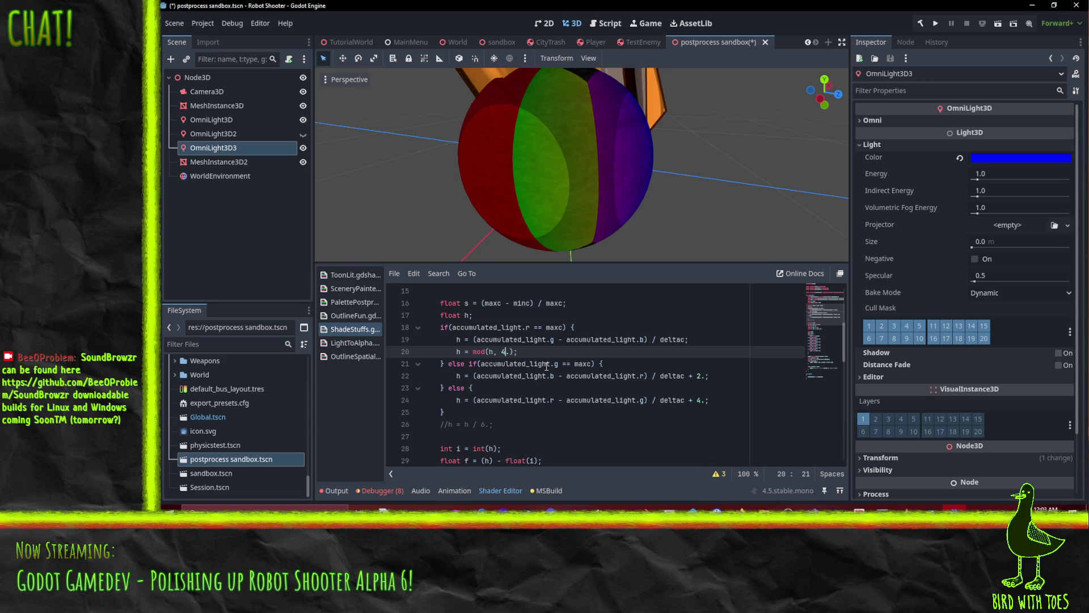
key(Delete)
text(8)
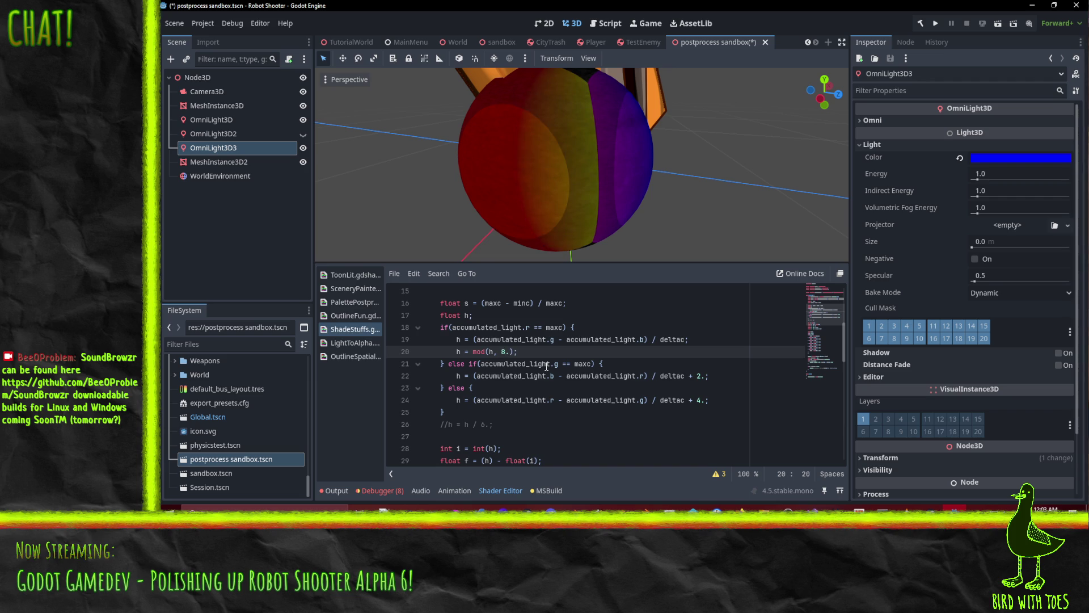
key(Delete)
text(1)
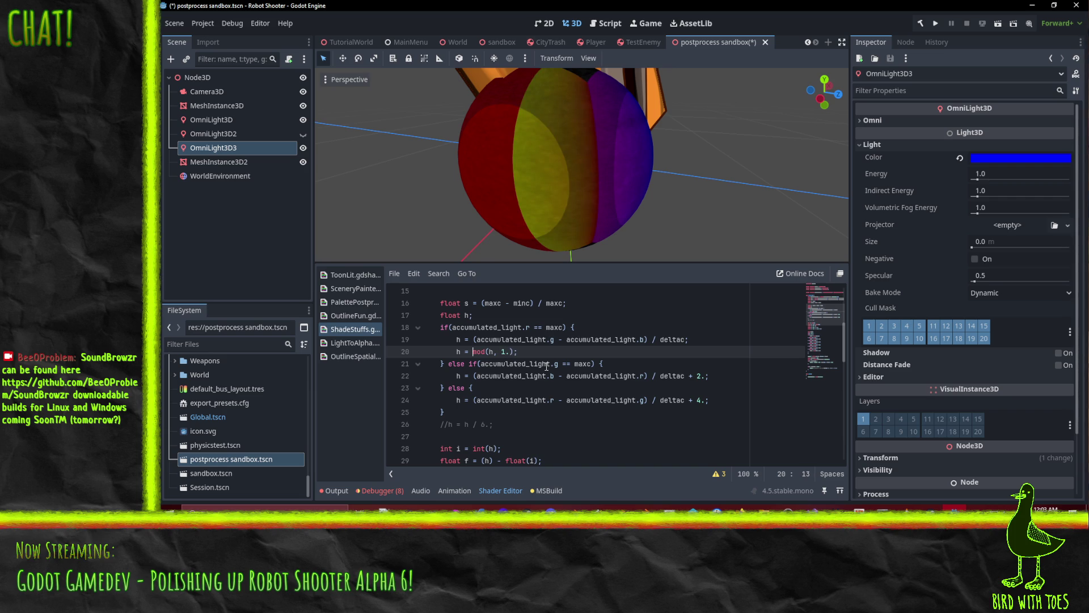
key(Right)
key(Right)
key(Delete)
text(6)
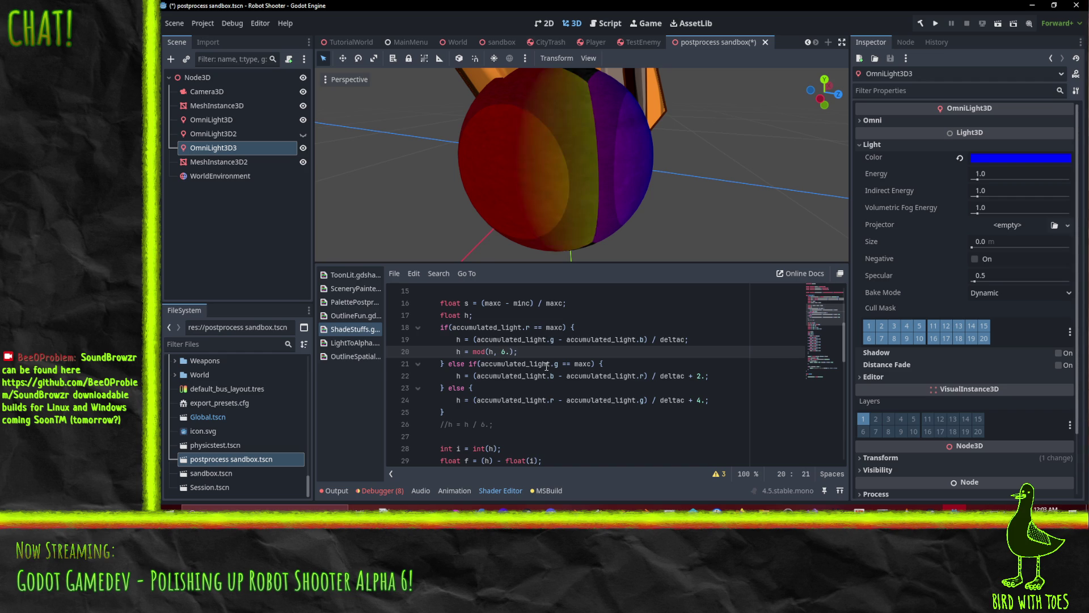
Try a 1+. prefix before mod on line 20, then remove it.
key(Home)
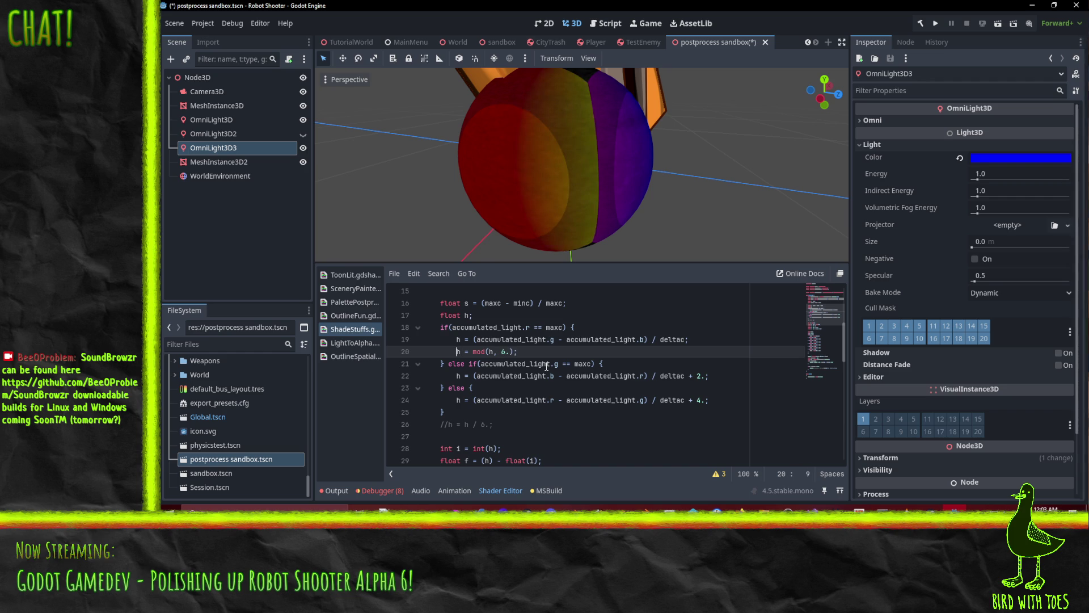
key(Right)
key(Right)
key(Right)
text(1+)
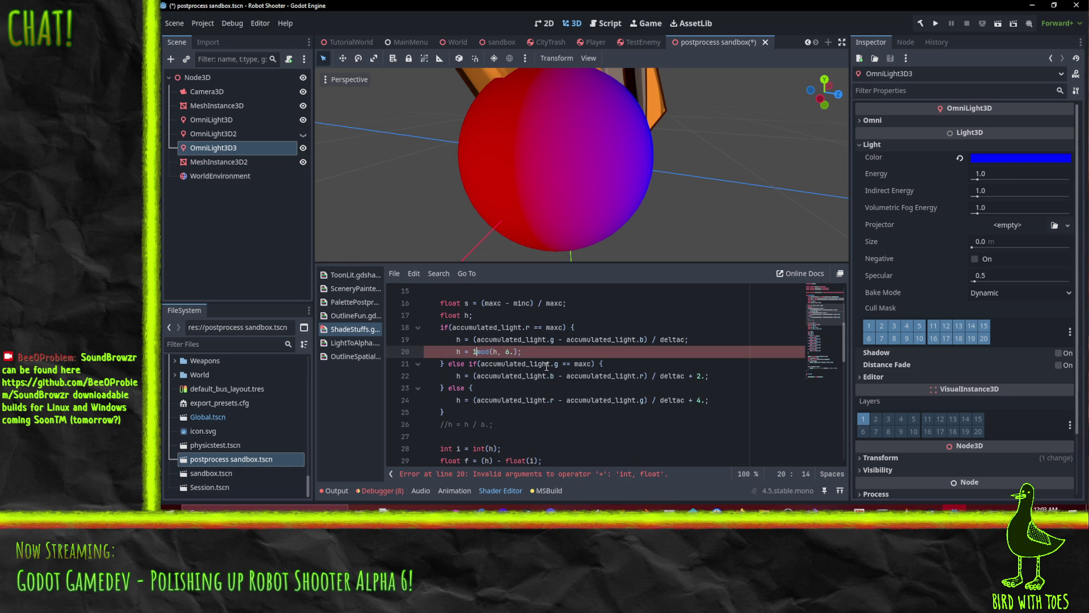
text(.)
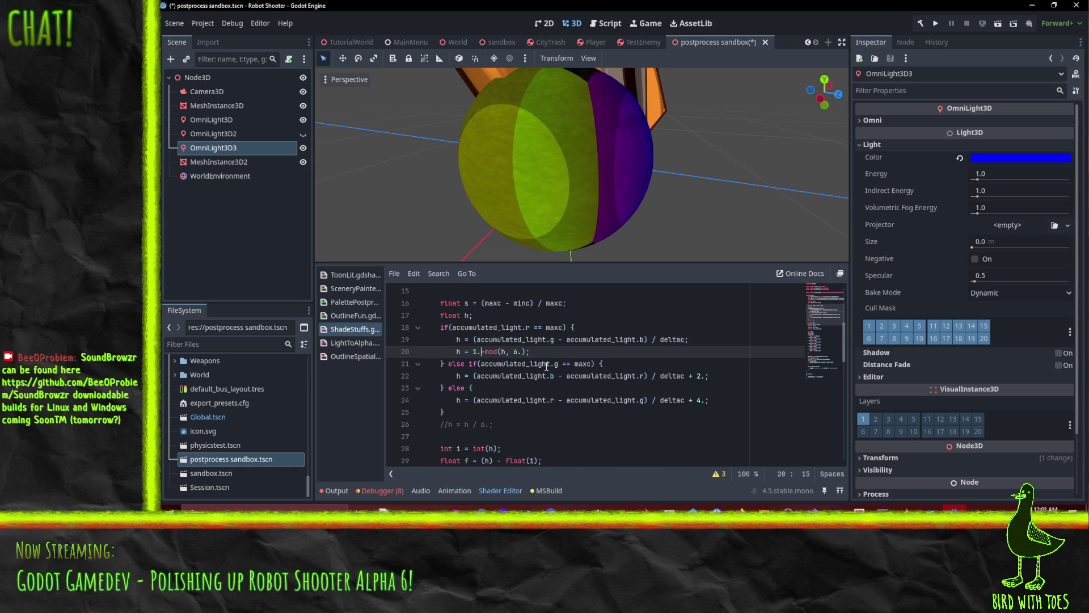
key(Delete)
key(Delete)
key(Delete)
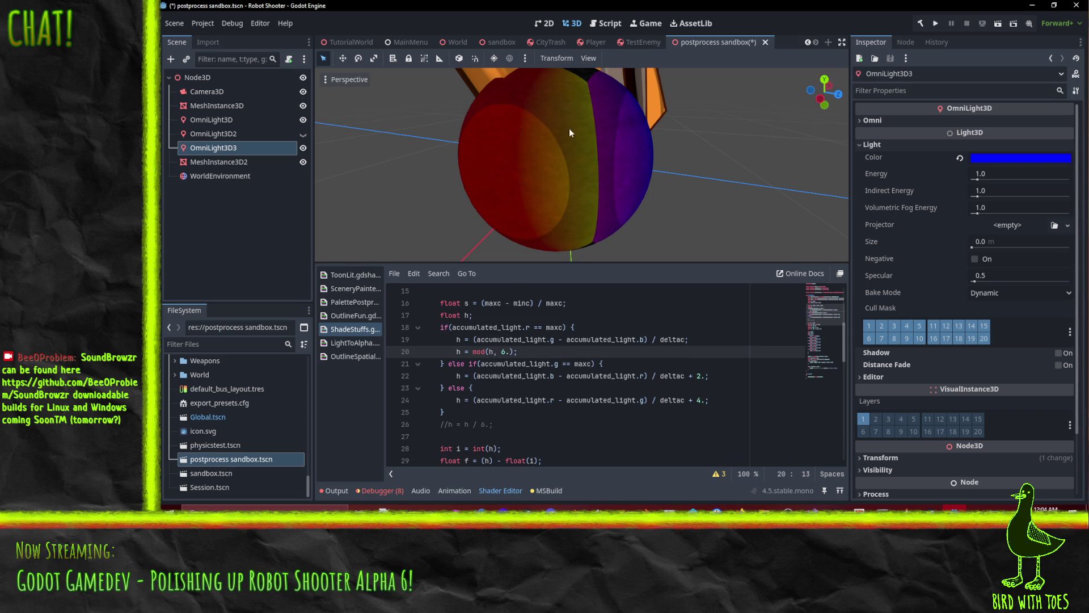
drag(571, 151, 514, 187)
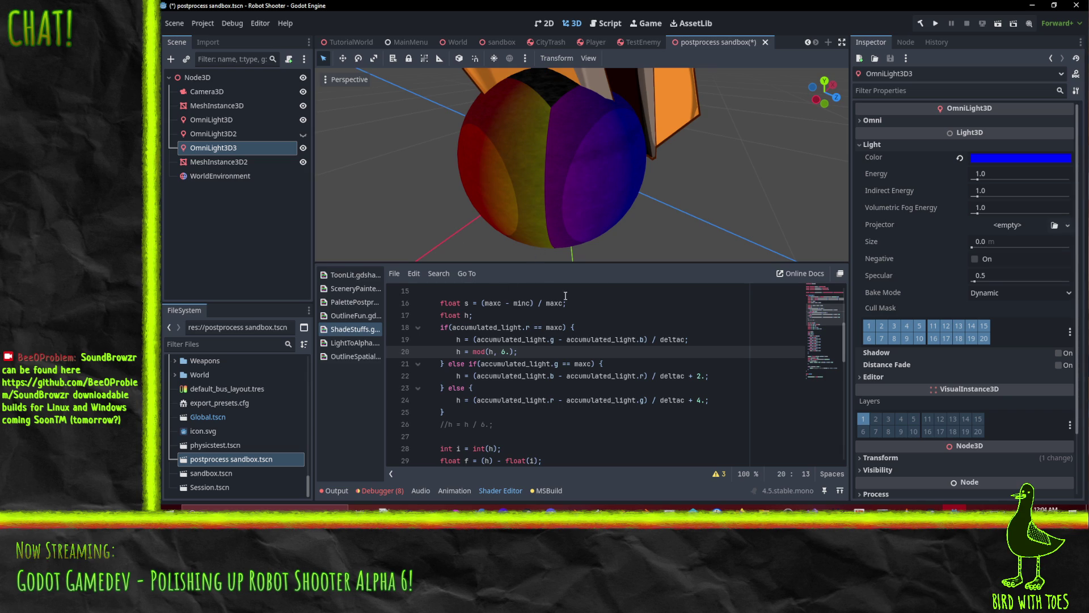
Change the first channel in line 19's hue formula to g.
click(556, 339)
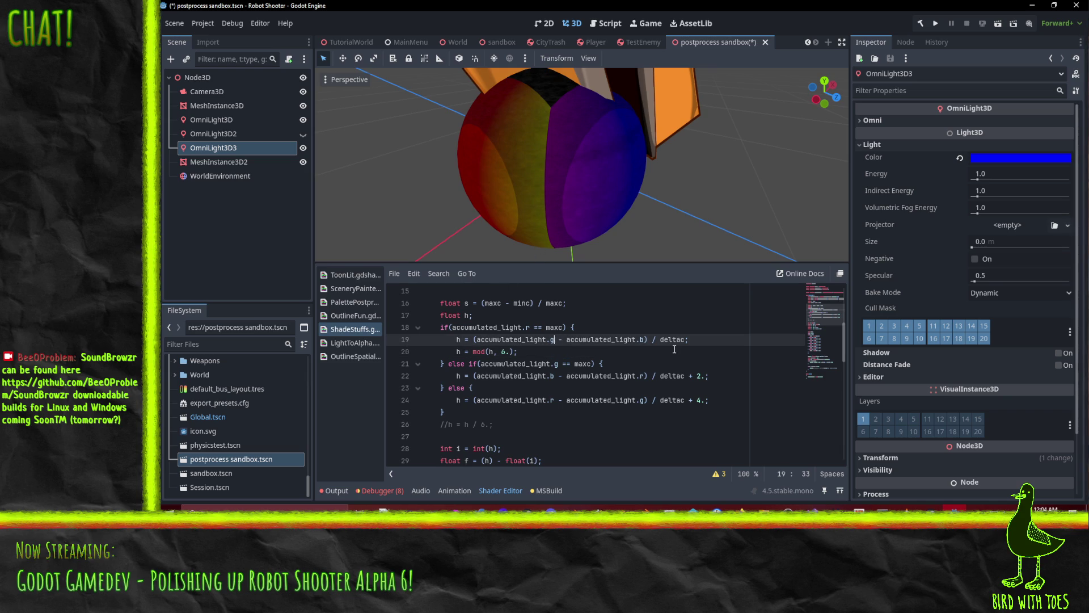
text(r)
key(ctrl+space)
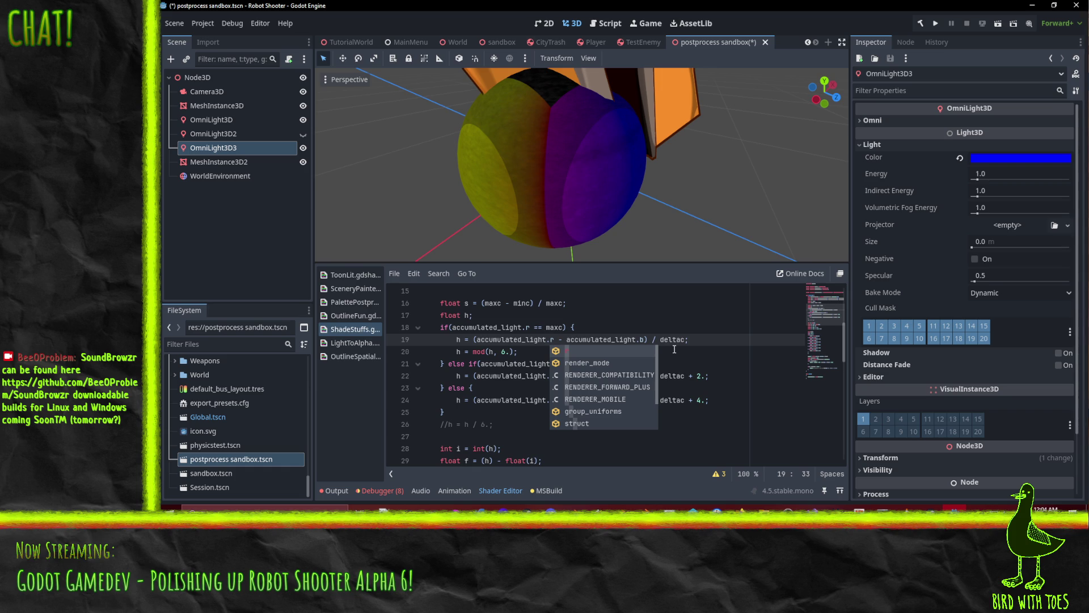
key(BackSpace)
text(g)
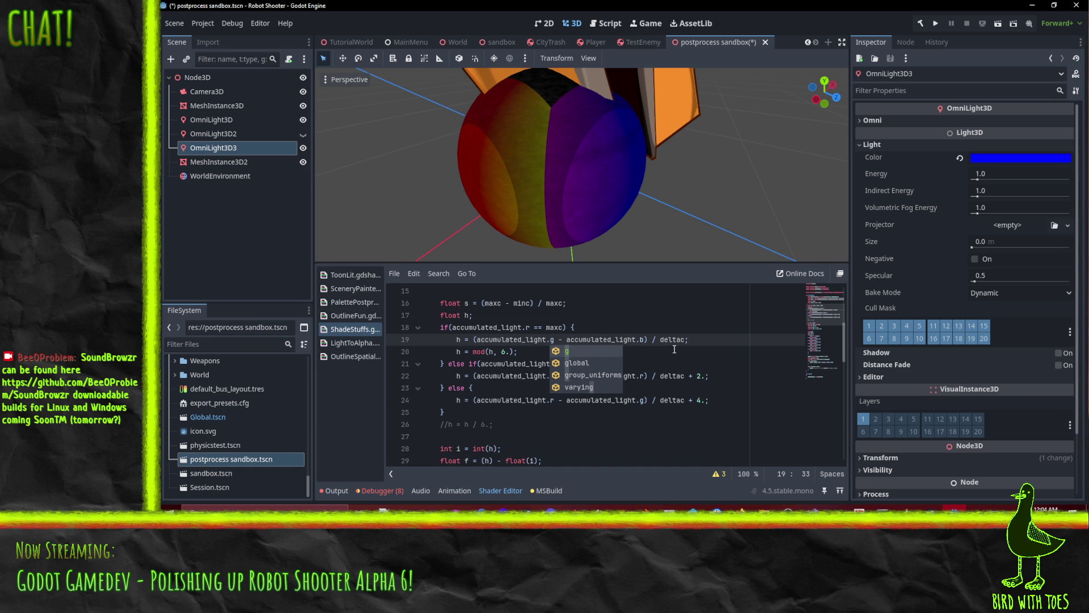
Make line 24 subtract the green channel from red, undoing a mistaken channel change.
click(673, 400)
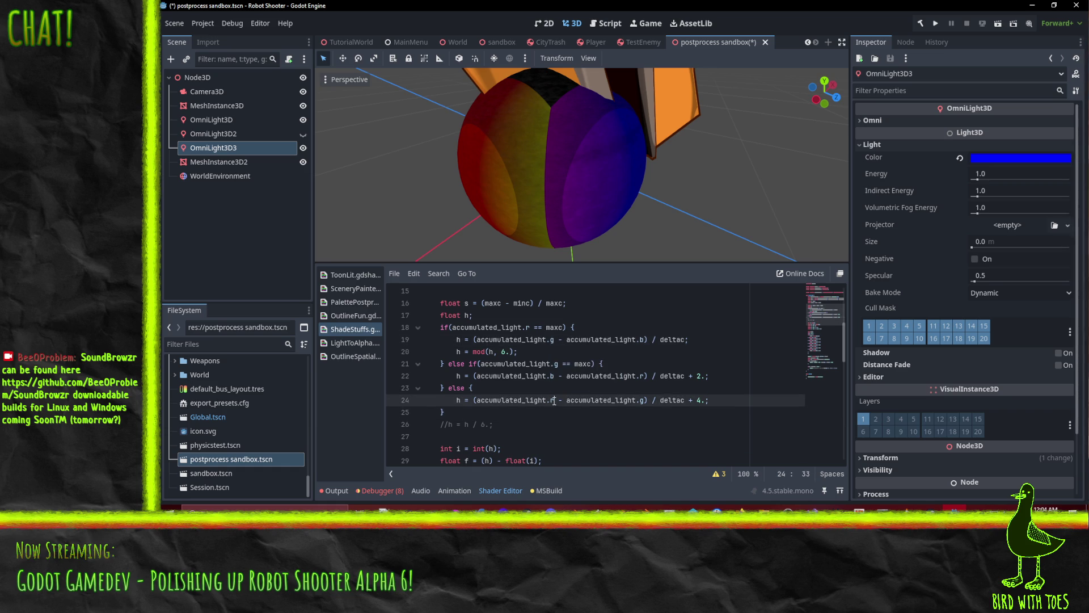
click(646, 402)
key(BackSpace)
text(b)
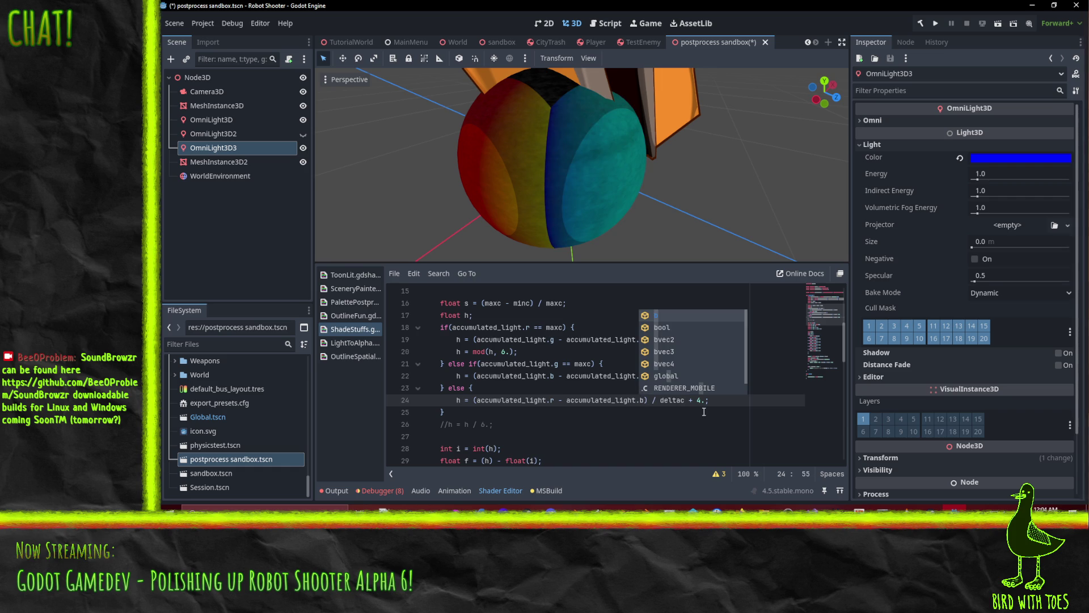
key(BackSpace)
text(g)
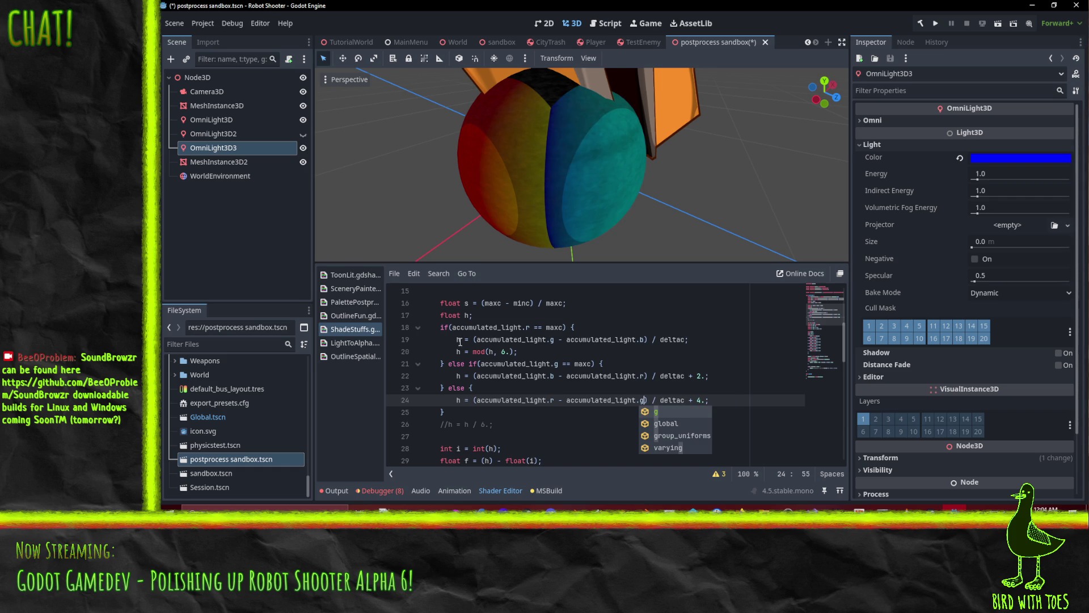
text())
click(533, 376)
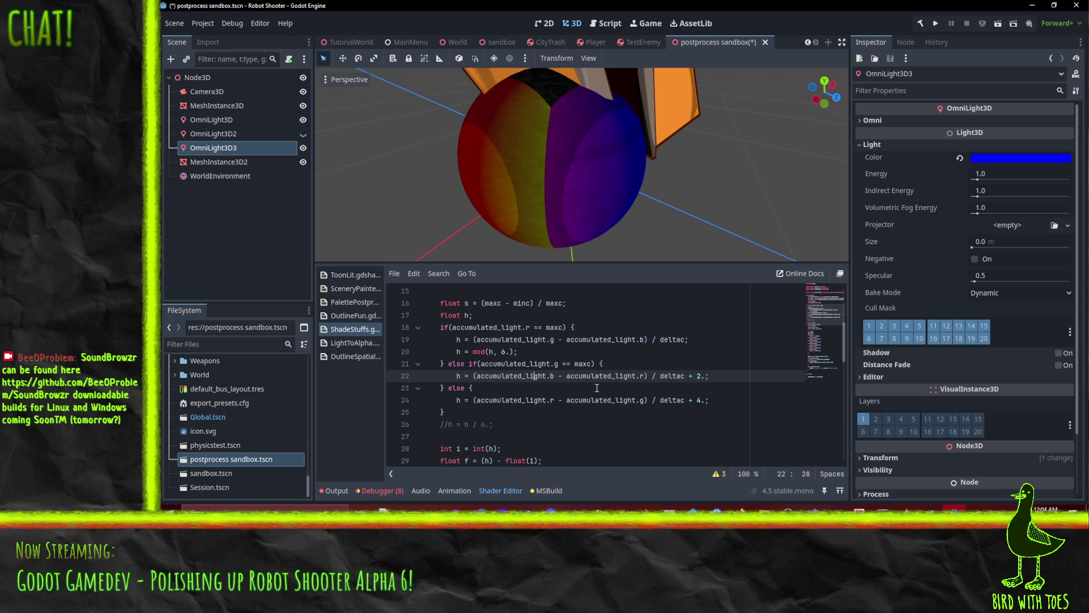
click(551, 400)
text(g)
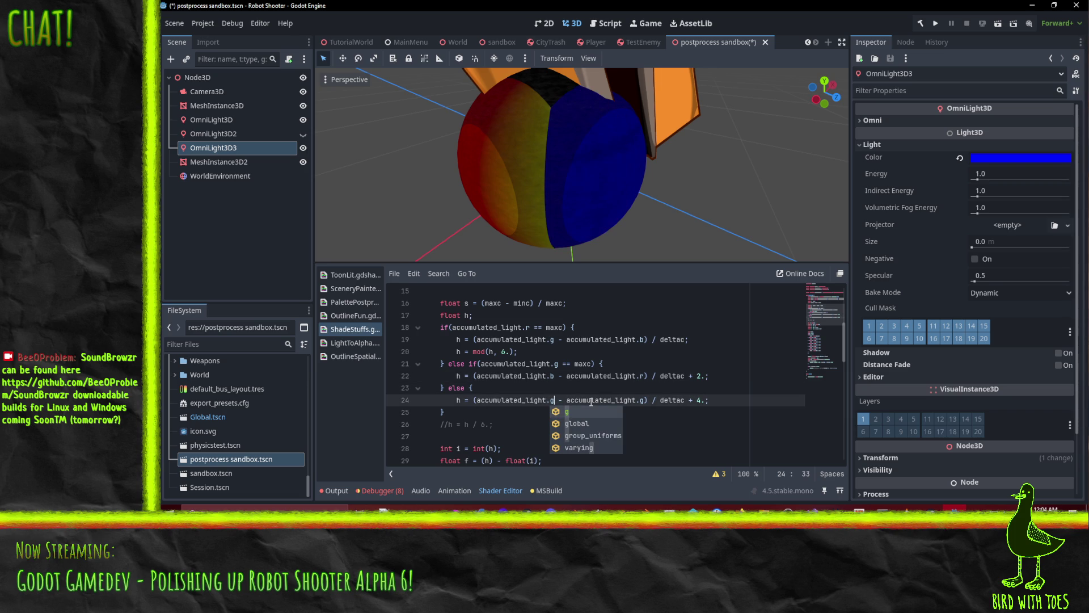
key(ctrl+z)
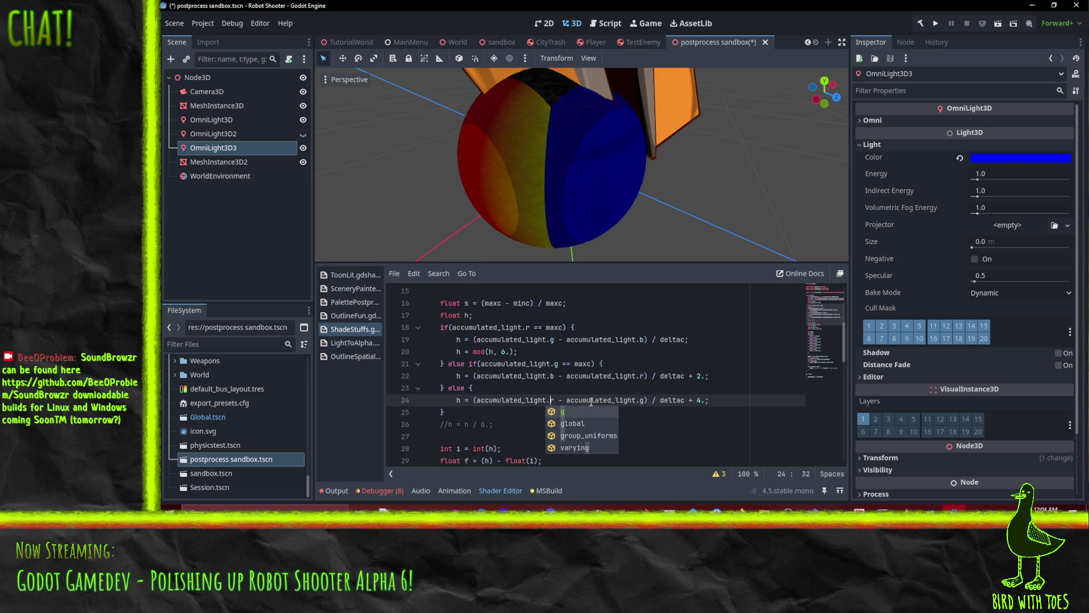
click(464, 339)
Add spaces after the commas so line 37 reads vec3(1, t, p).
scroll(566, 386, down, 6)
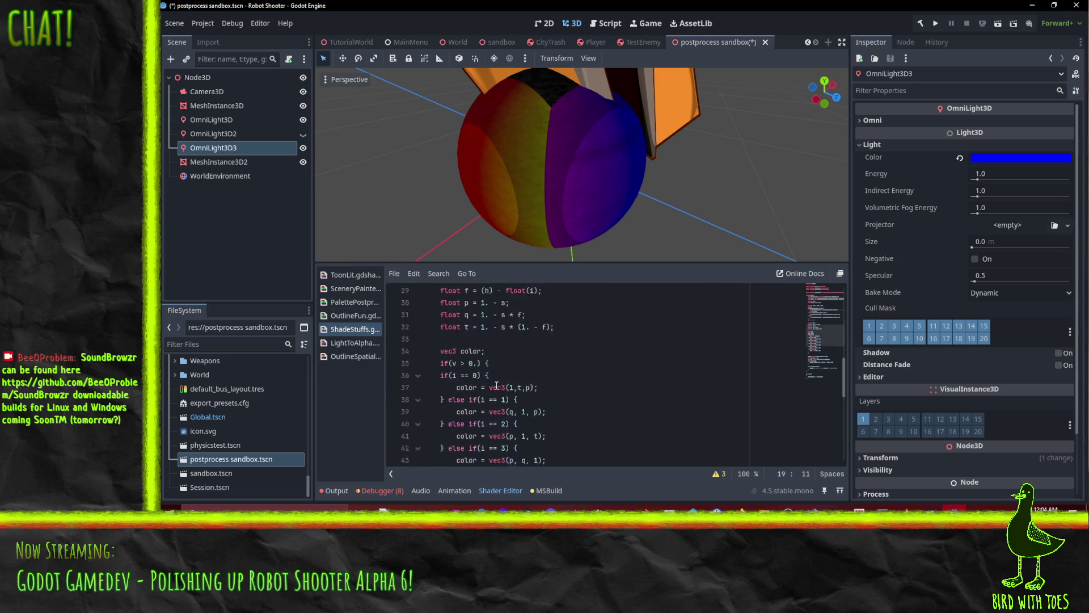
scroll(576, 387, down, 1)
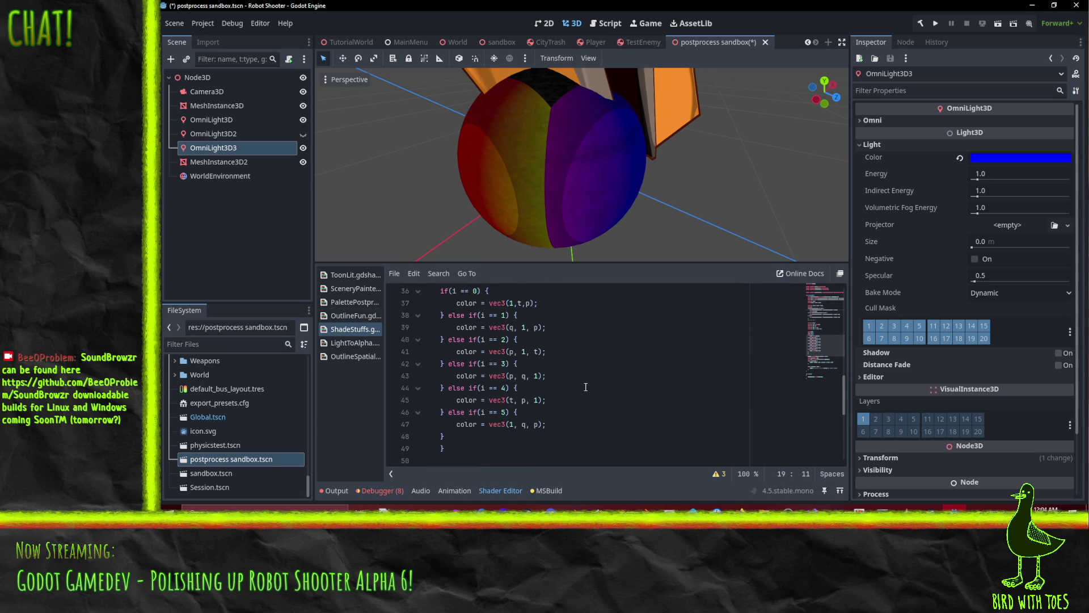
scroll(522, 335, up, 1)
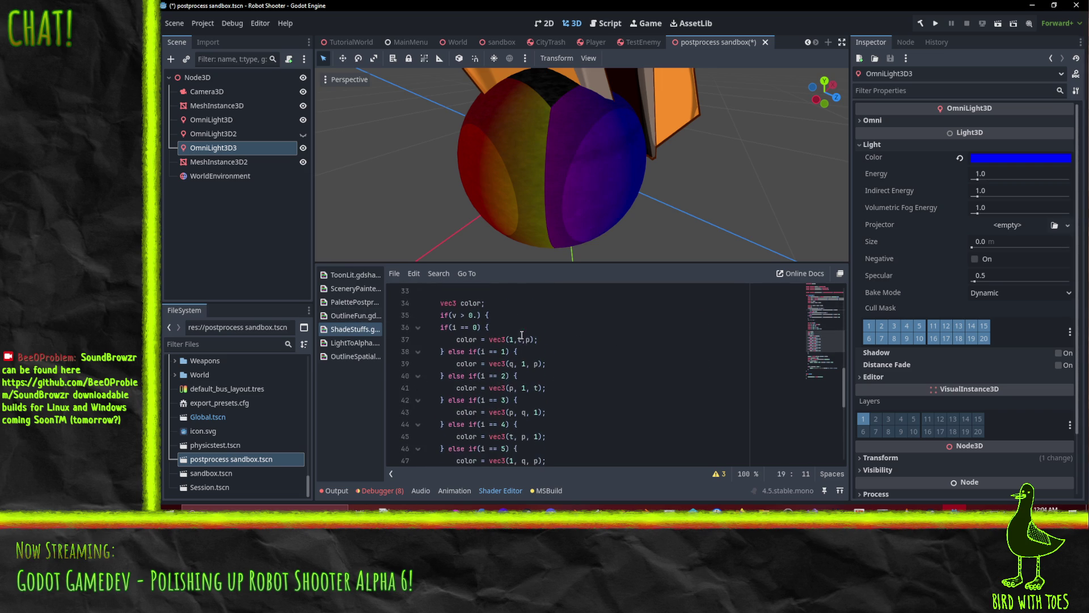
click(520, 339)
click(531, 339)
click(513, 340)
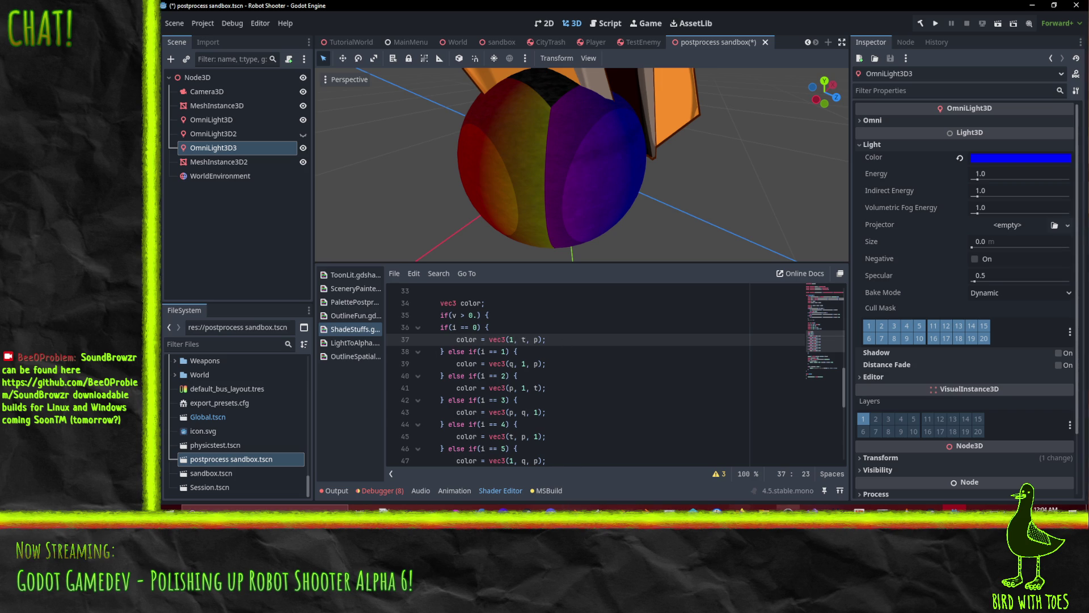
mouse_move(741, 507)
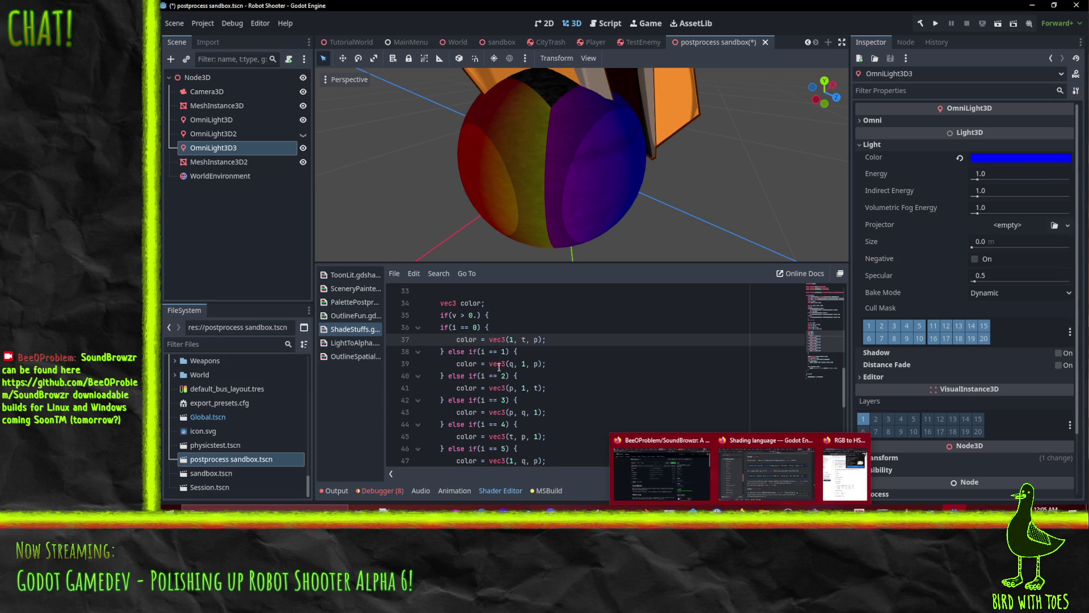
Look over the second hue case on line 39 and bring up the RGB to HSV reference page.
scroll(567, 357, up, 9)
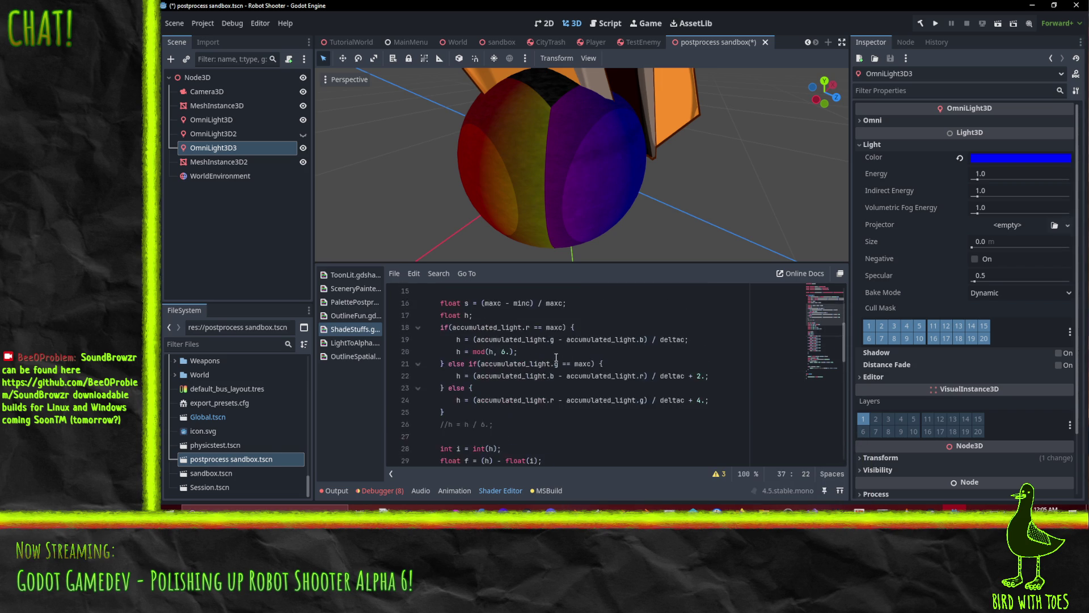
scroll(607, 388, down, 3)
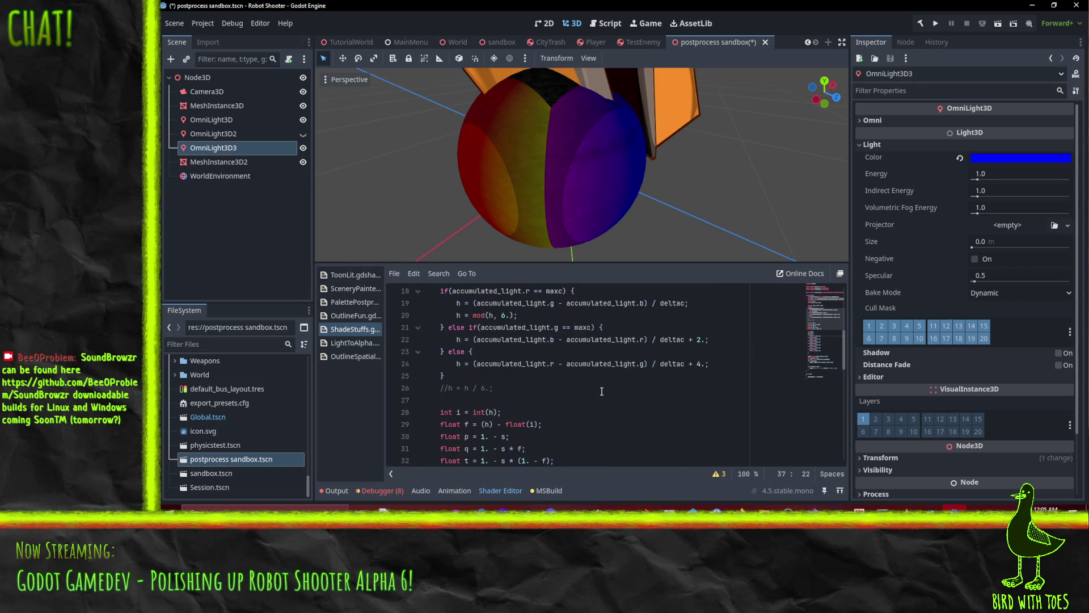
scroll(628, 340, down, 6)
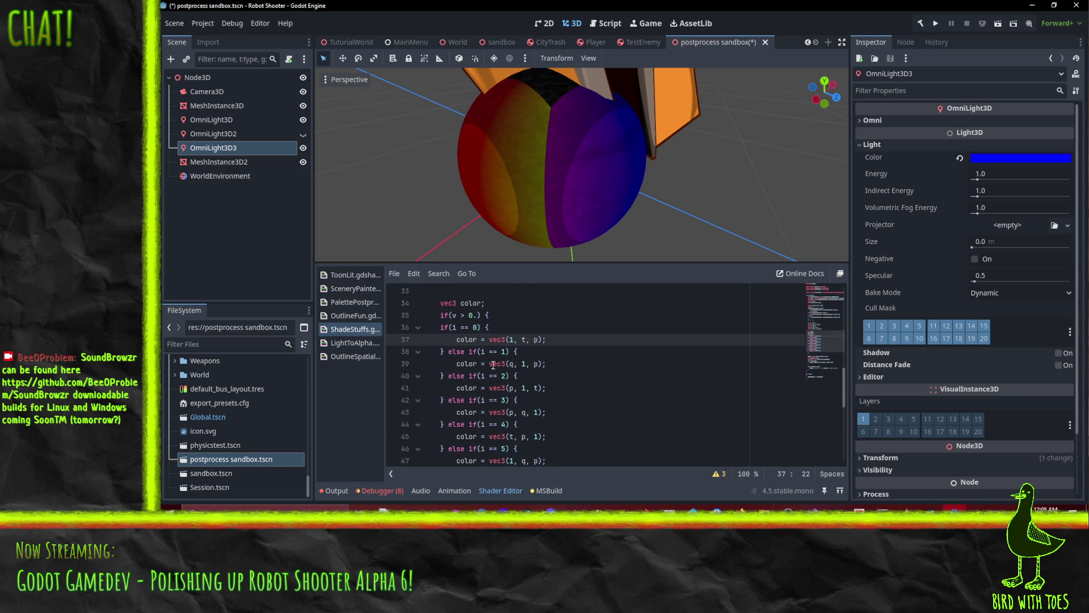
click(521, 368)
scroll(511, 377, up, 6)
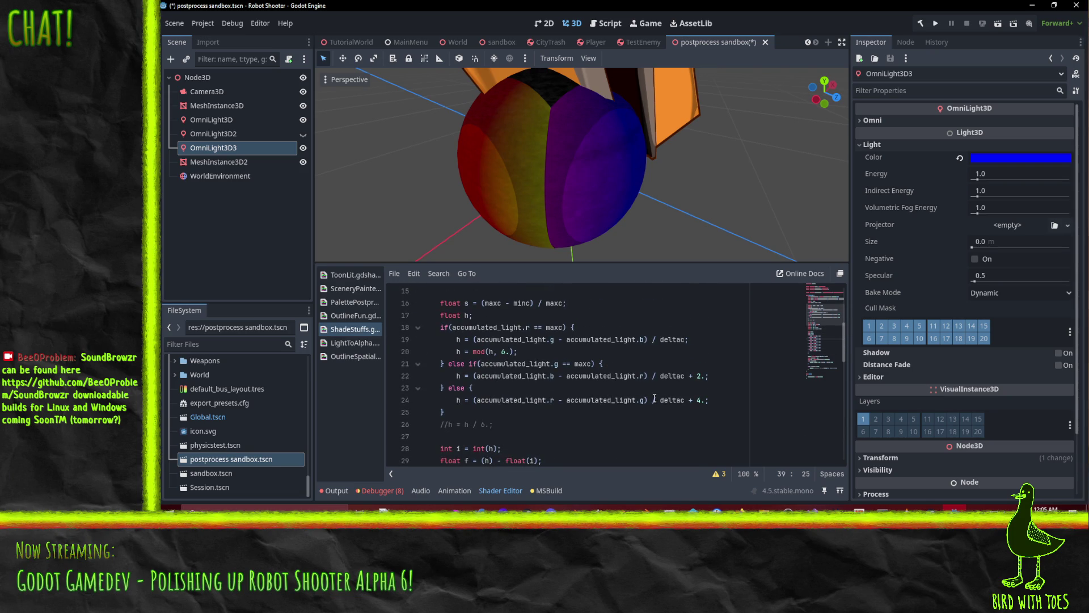
scroll(650, 394, down, 5)
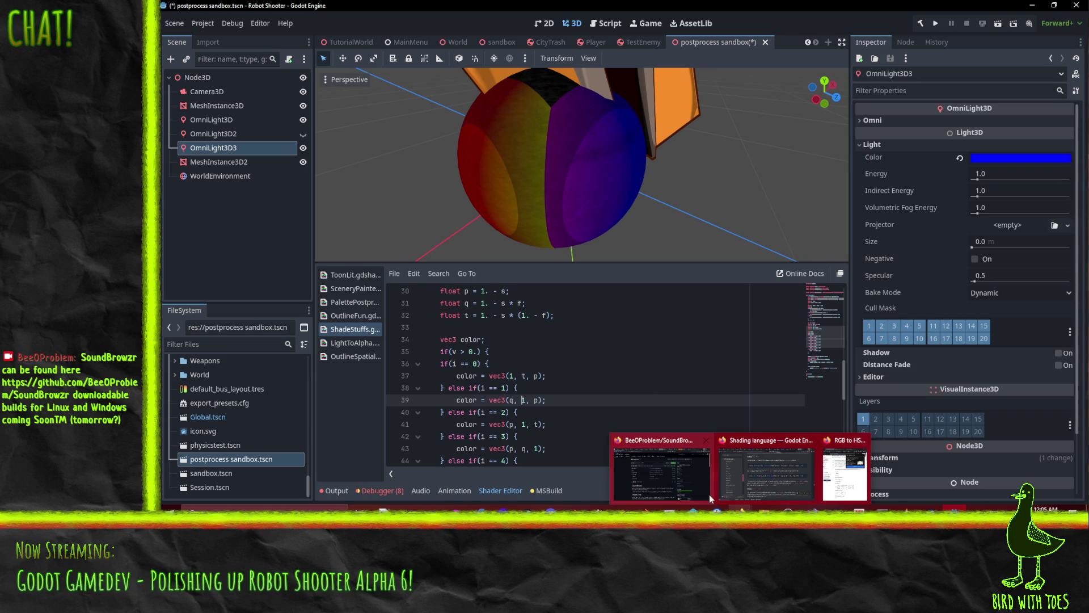
click(661, 468)
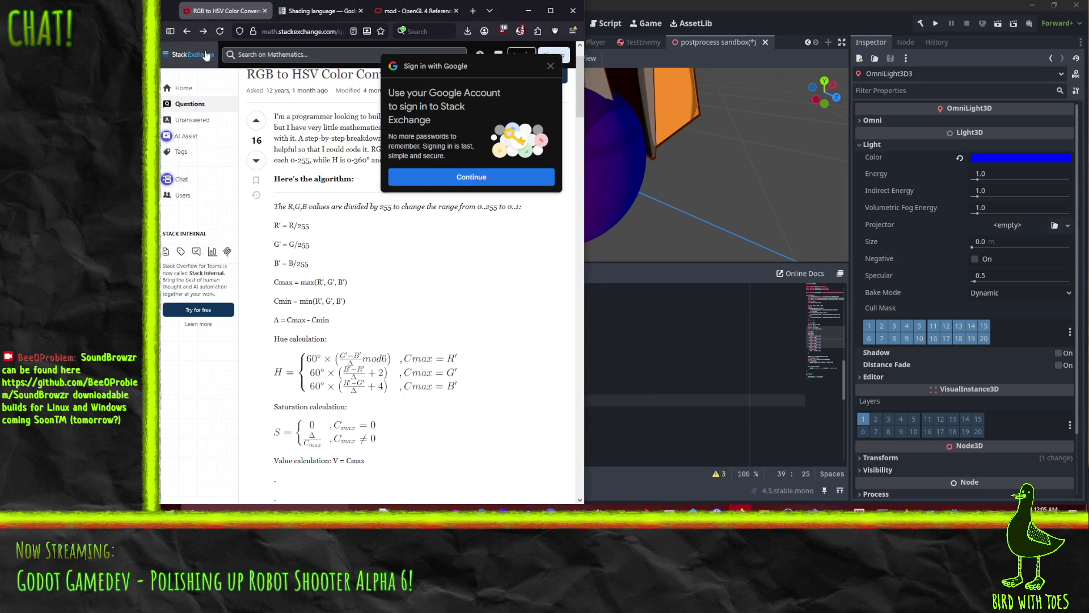
Open the colorsys.py reference code and snap Godot to the right half beside the browser.
click(203, 31)
scroll(318, 224, down, 2)
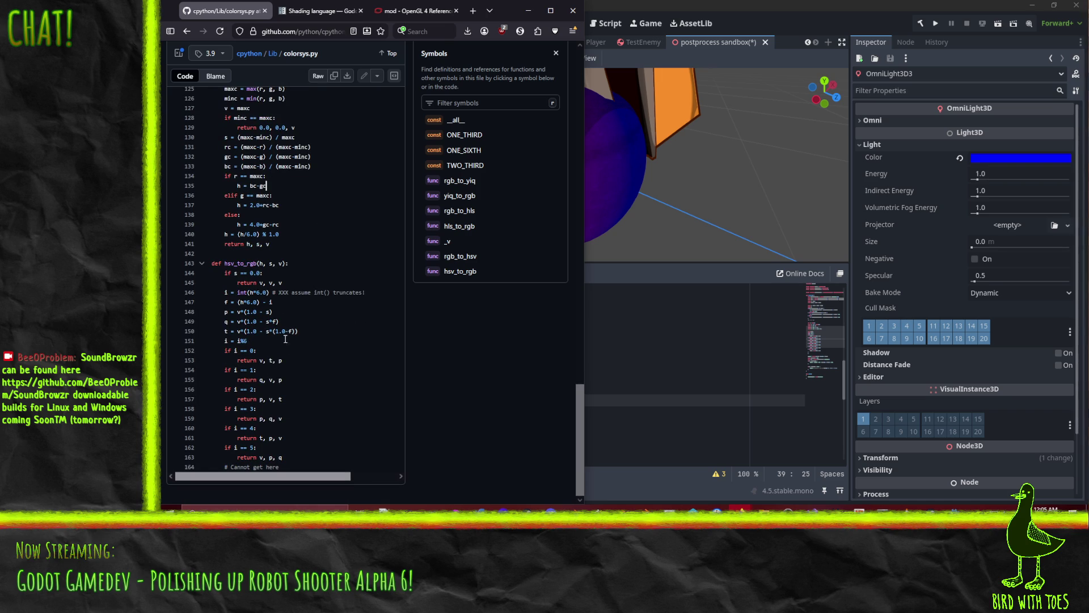
key(super+Down)
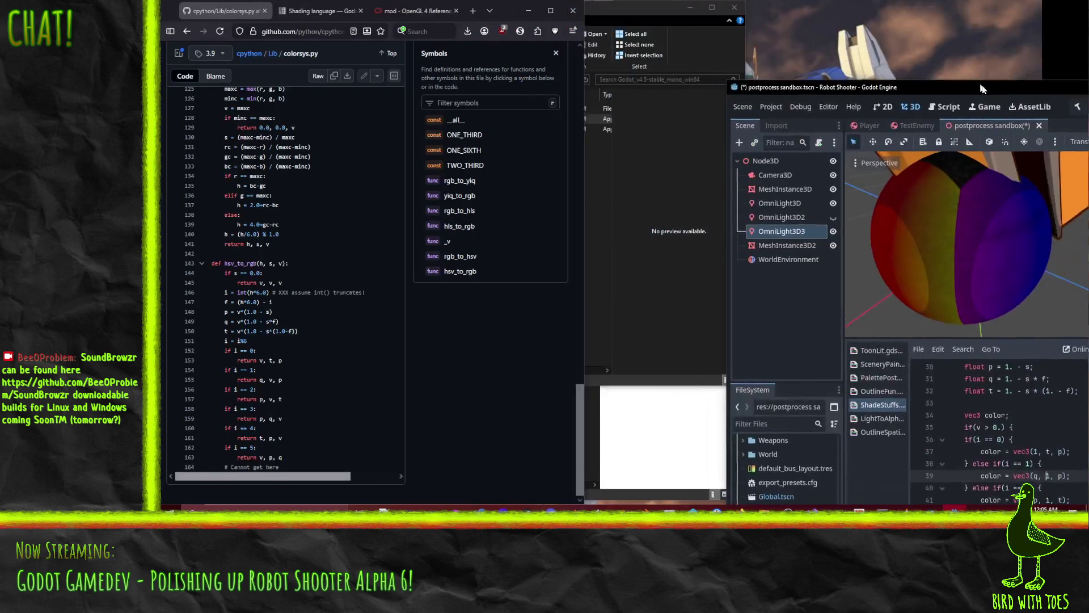
key(super+Right)
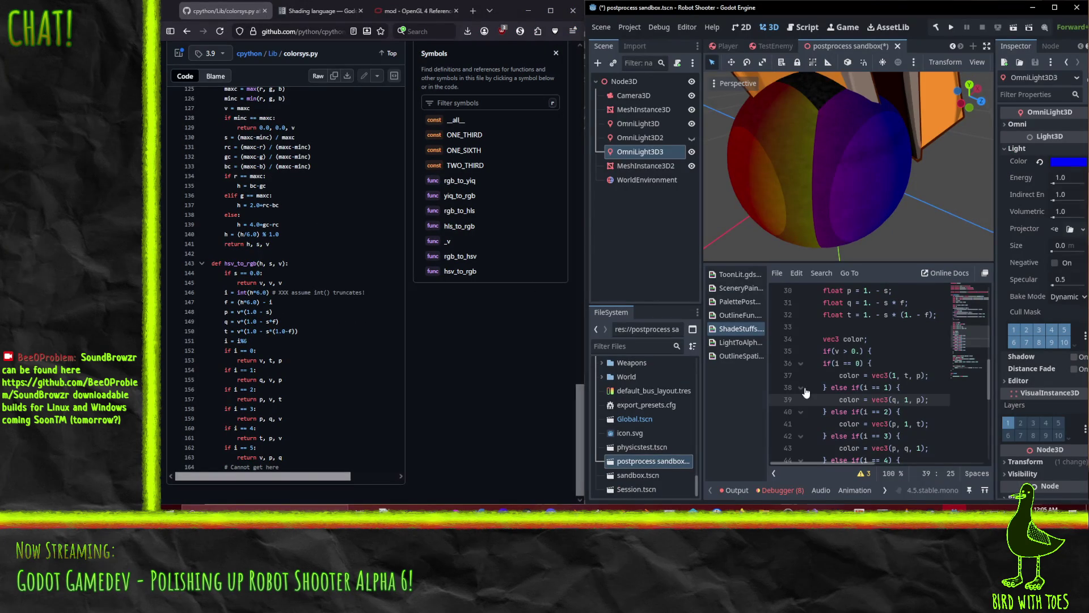
Compare the shader's first five hue cases against the colorsys hsv_to_rgb reference.
click(905, 400)
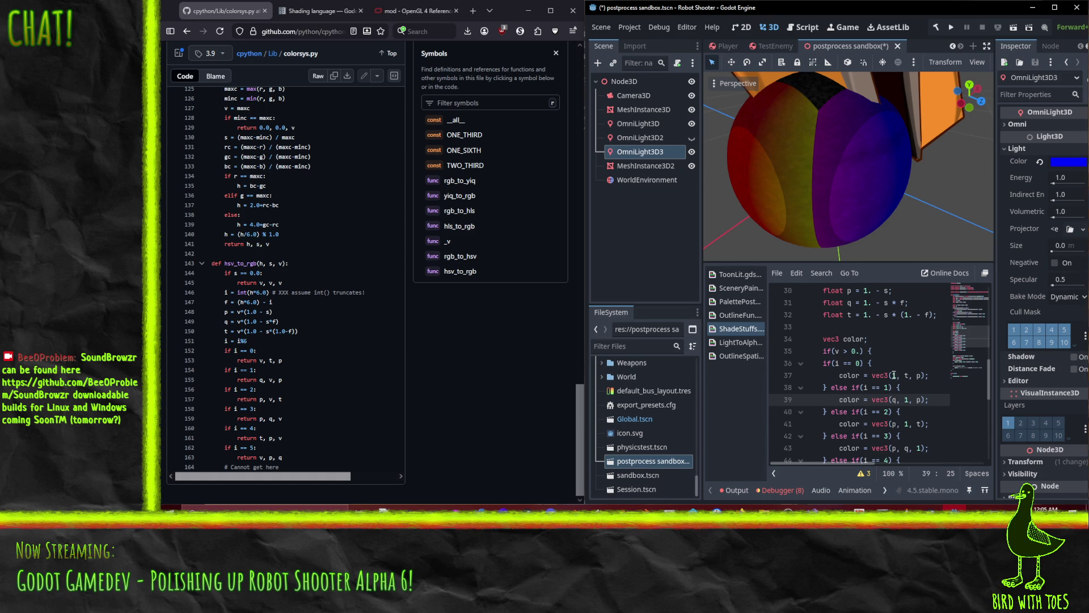
key(Up)
key(Up)
click(893, 400)
click(917, 400)
key(Down)
key(Down)
key(End)
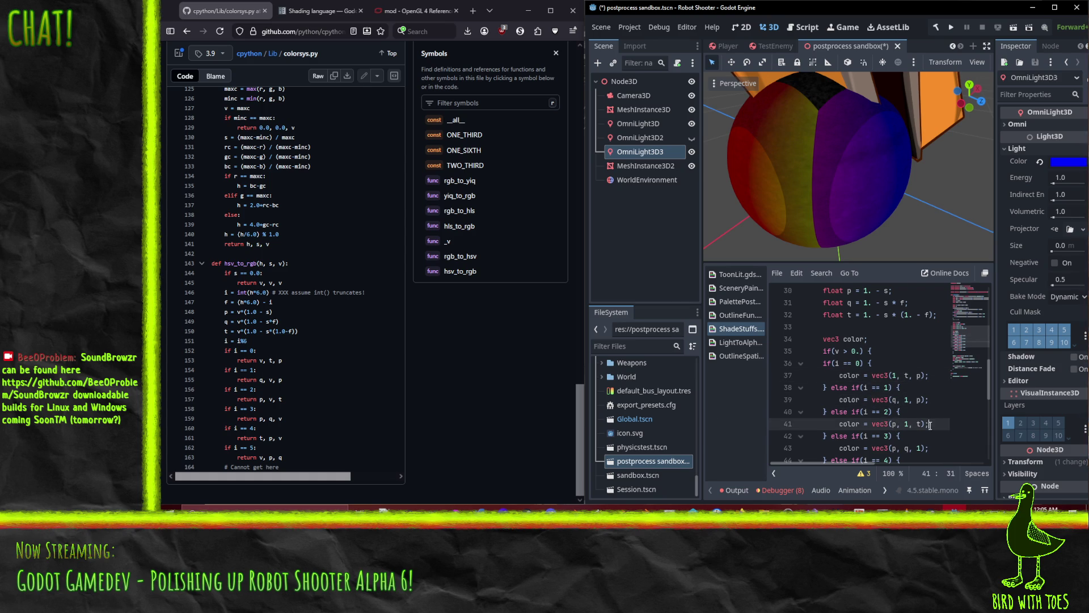
scroll(918, 421, down, 2)
key(Down)
key(Down)
key(Left)
key(Left)
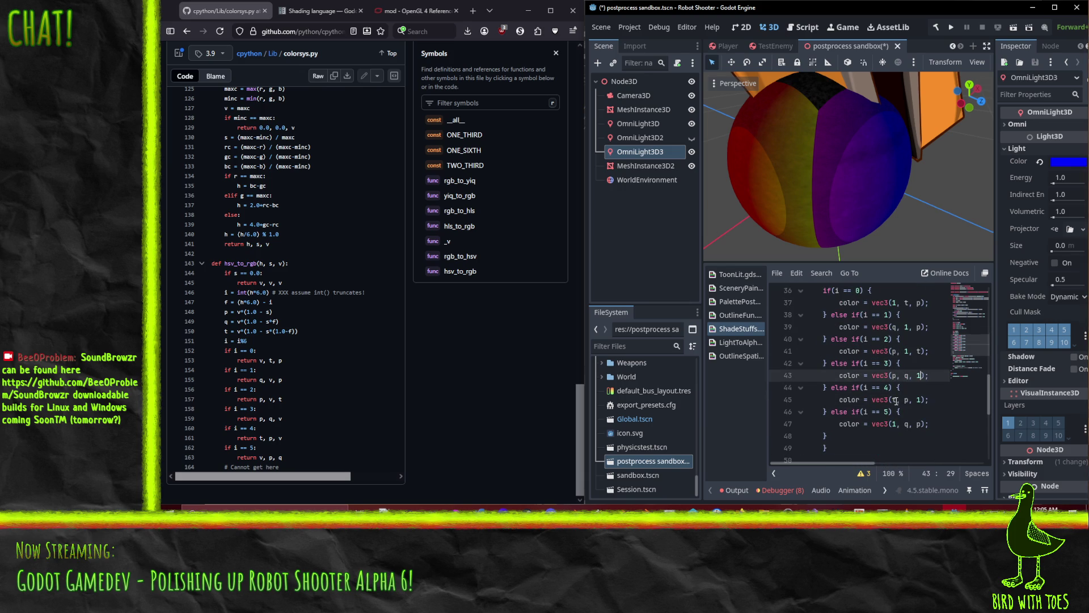
key(Down)
key(Down)
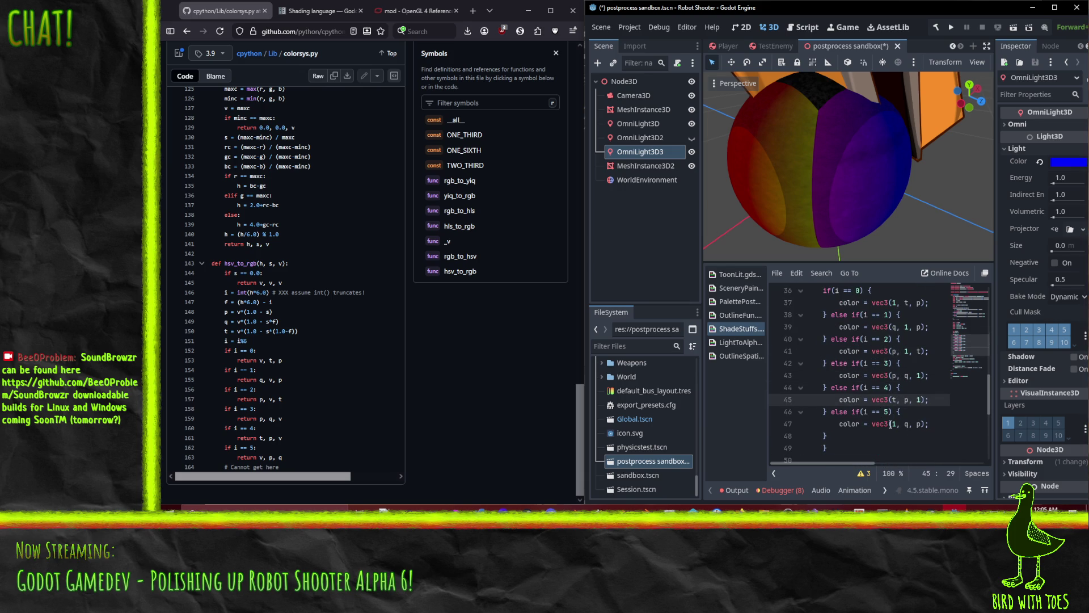
key(Down)
key(Down)
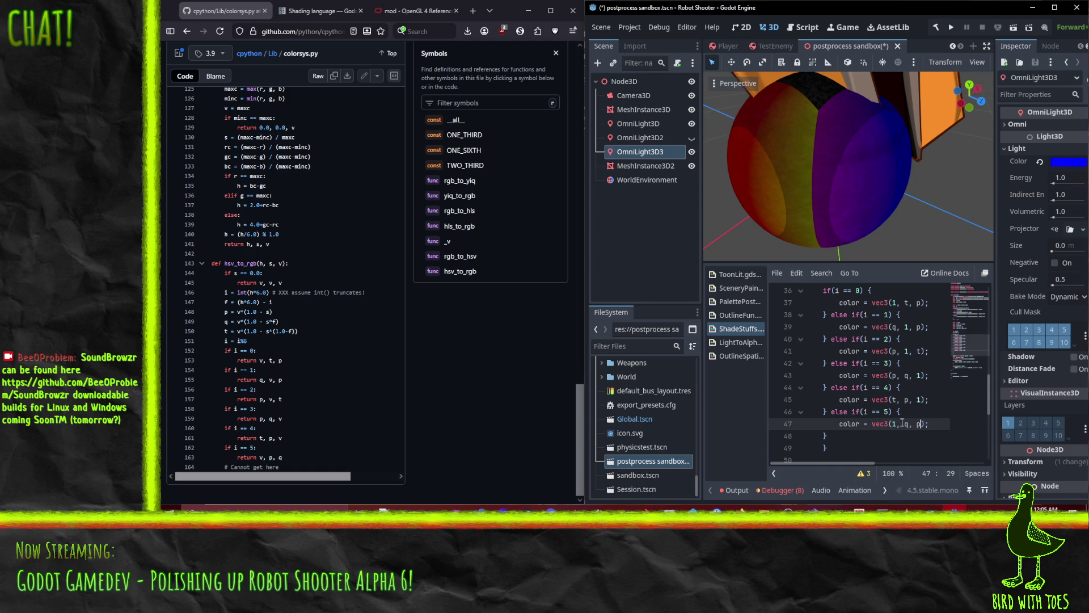
Change the sixth hue case on line 47 to vec3(1, p, q) and maximize Godot again.
click(911, 425)
key(BackSpace)
key(BackSpace)
text(p,)
key(Delete)
key(Delete)
text(q)
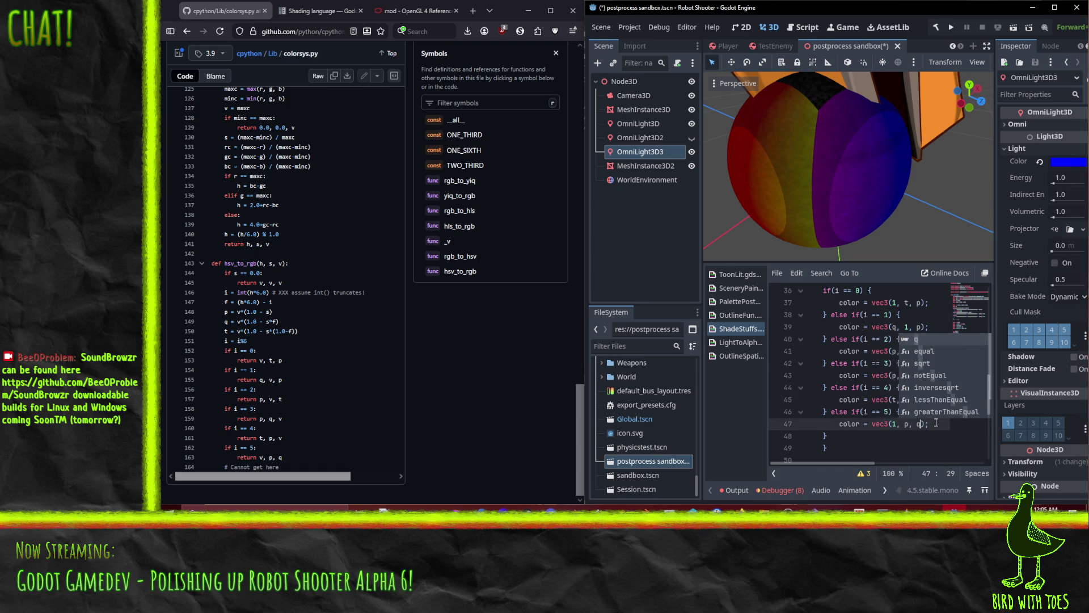
click(851, 421)
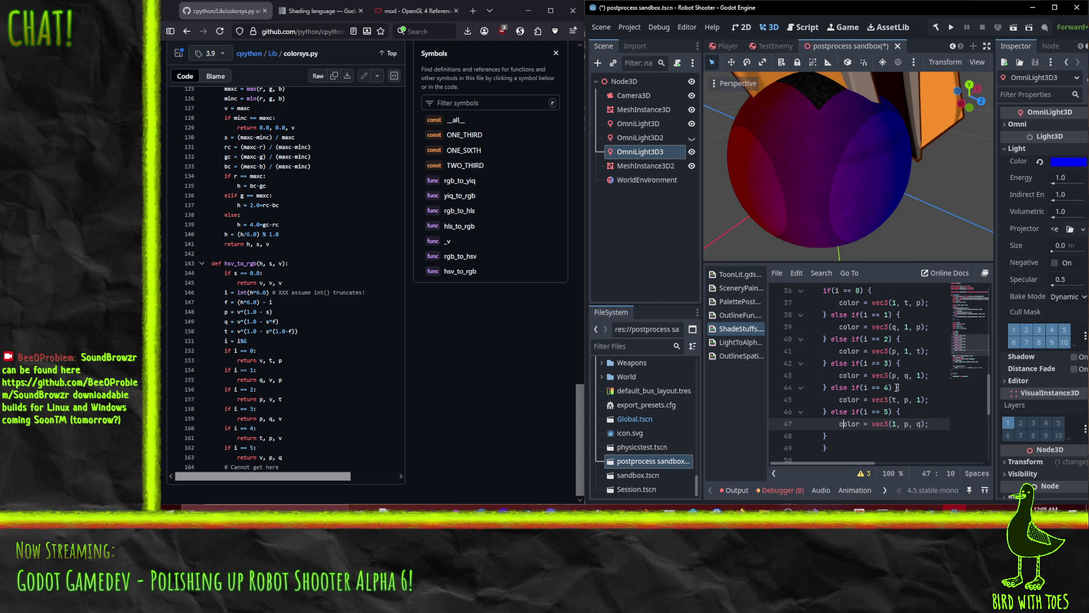
scroll(891, 386, up, 3)
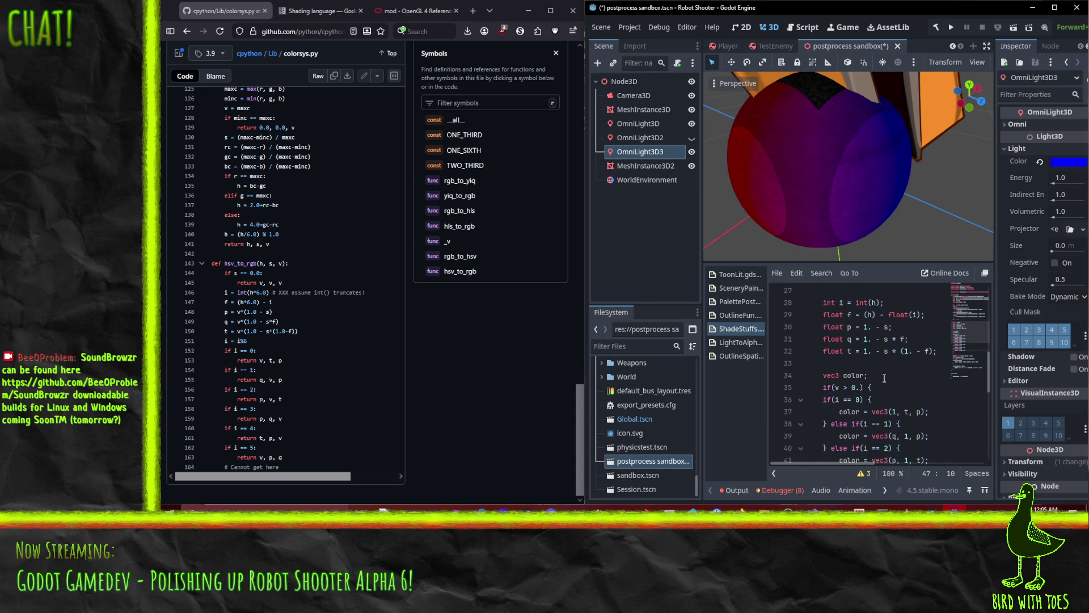
click(1054, 8)
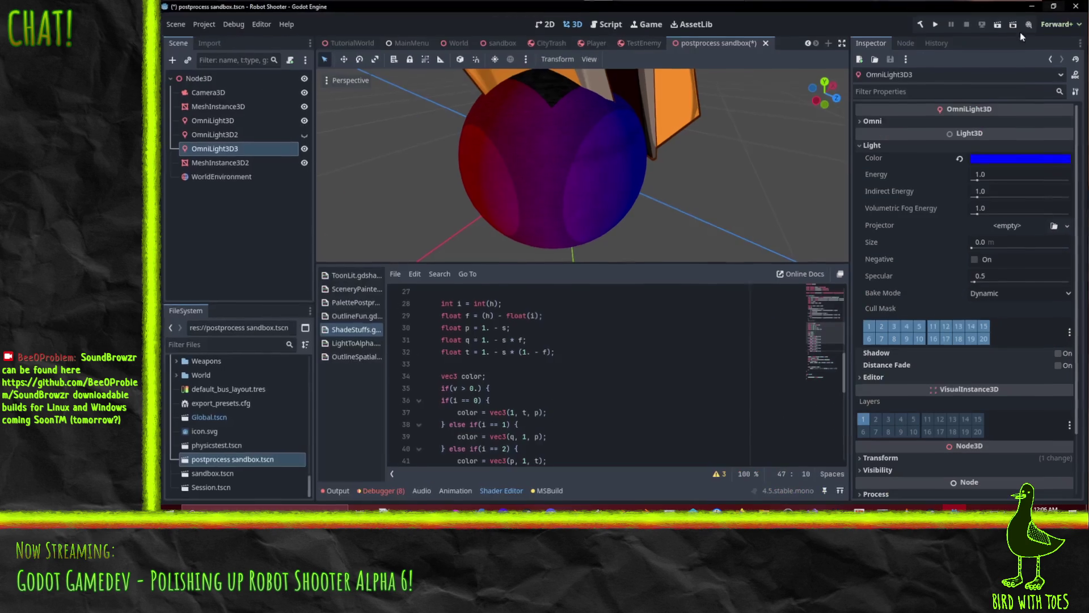
Toggle OmniLight3D2 off and on while orbiting the sphere to compare red/blue versus multicolour lighting.
click(303, 134)
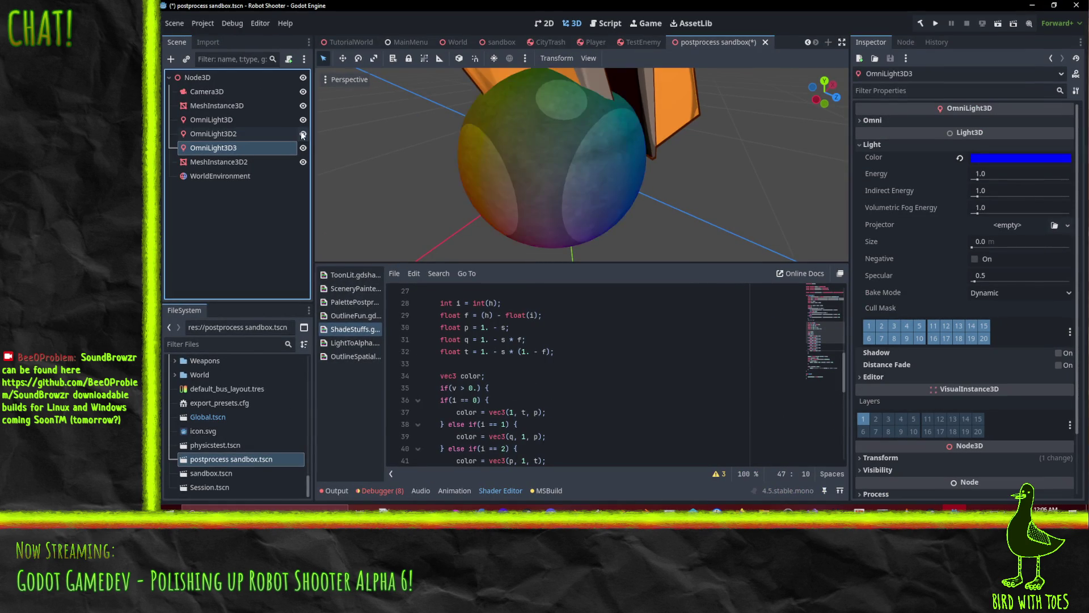
click(303, 135)
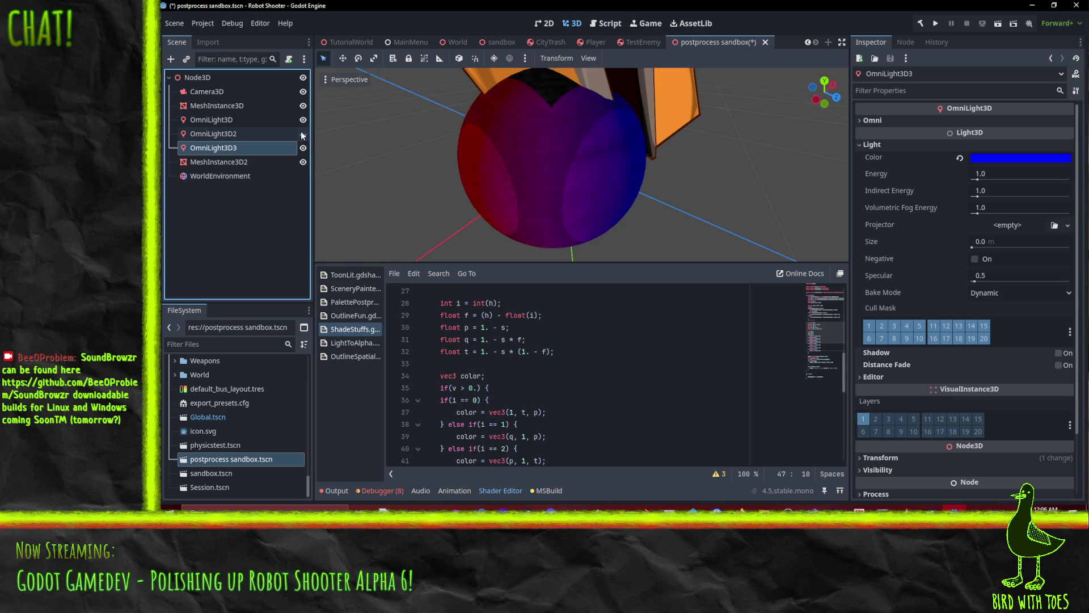
mouse_move(549, 205)
mouse_down()
mouse_move(634, 118)
mouse_move(622, 141)
mouse_move(515, 160)
mouse_move(591, 209)
mouse_move(564, 209)
mouse_up()
click(303, 134)
scroll(567, 182, down, 2)
scroll(544, 399, down, 5)
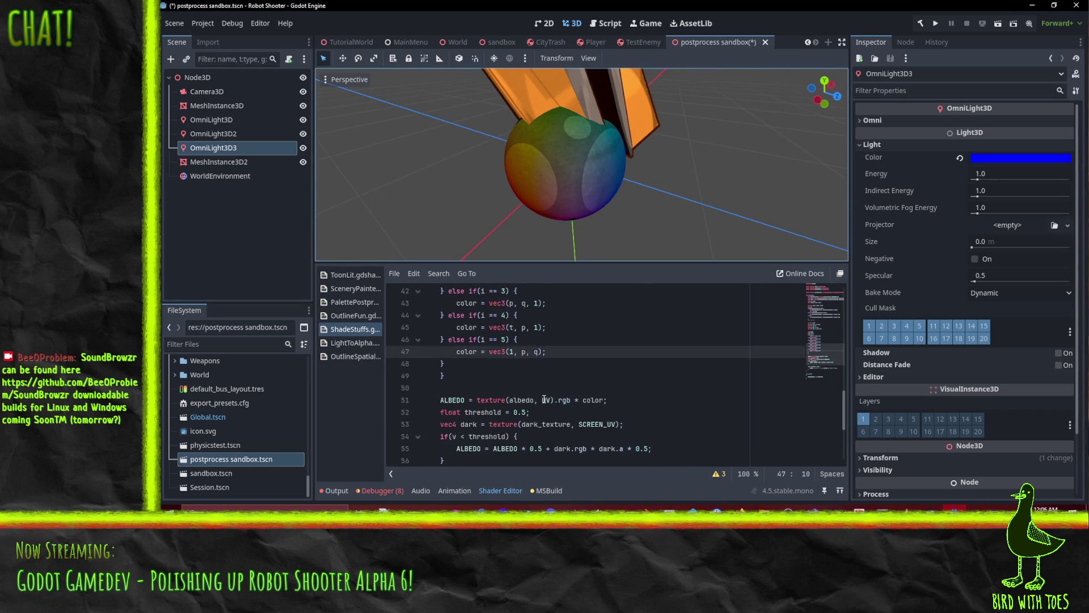
scroll(545, 399, up, 2)
Indent the hue-case branches on lines 37–48 under if(v > 0.) and collapse that block.
drag(453, 440, 426, 303)
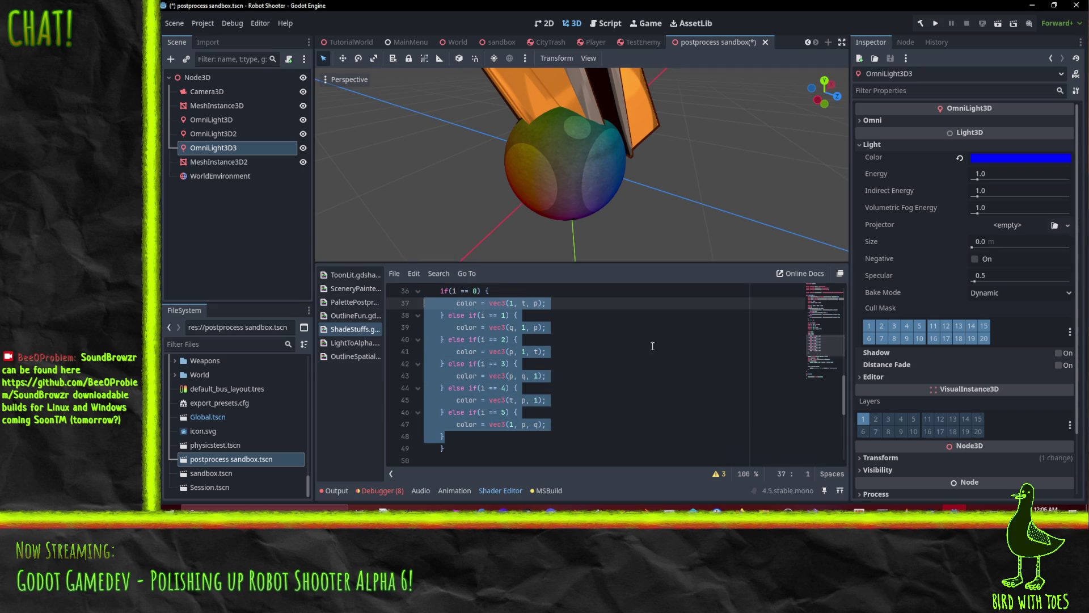
scroll(592, 334, up, 2)
key(shift+Up)
key(Tab)
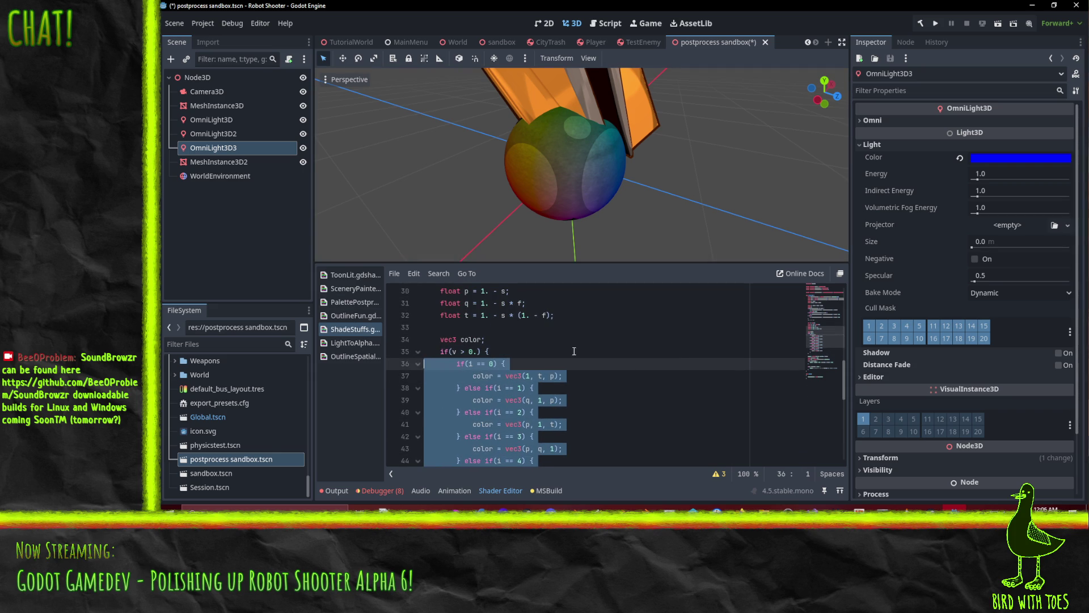
click(577, 352)
mouse_move(601, 146)
mouse_down()
mouse_move(479, 98)
mouse_move(488, 87)
mouse_move(591, 99)
mouse_move(601, 114)
mouse_up()
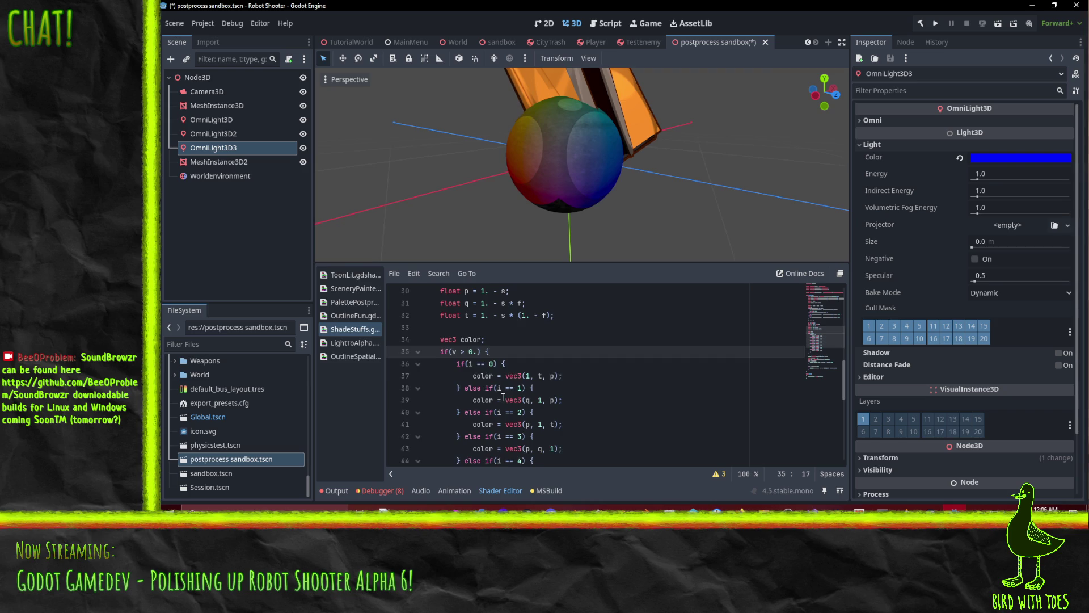
key(alt+f)
click(522, 376)
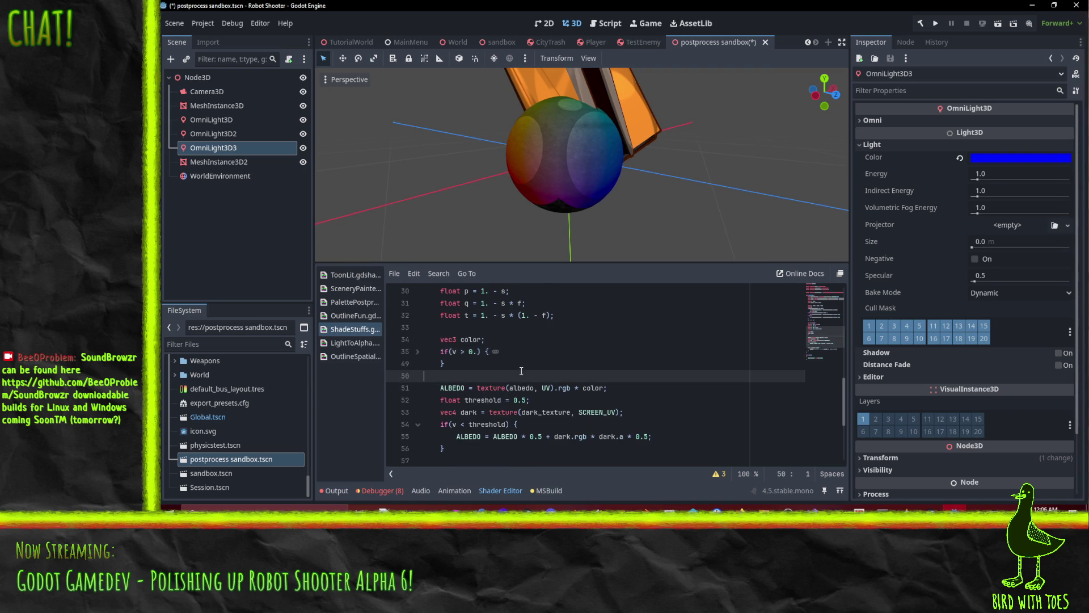
Expand the if(v > 0.) block and drop the stale '//h = h / 6.;' comment line.
key(Up)
key(Up)
key(Up)
scroll(420, 392, up, 1)
click(418, 388)
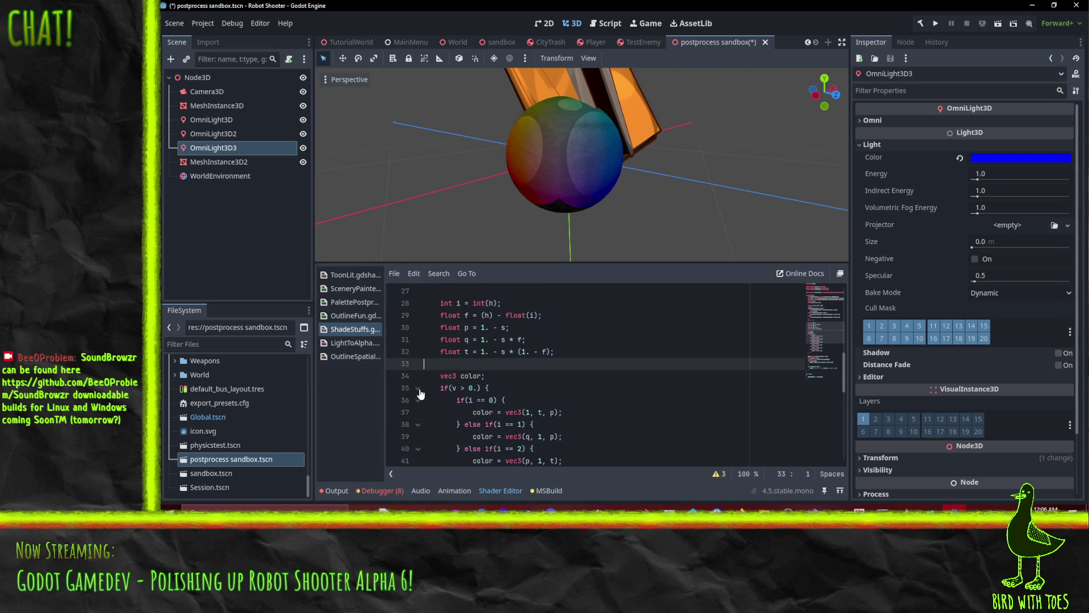
scroll(590, 363, down, 2)
scroll(587, 358, up, 2)
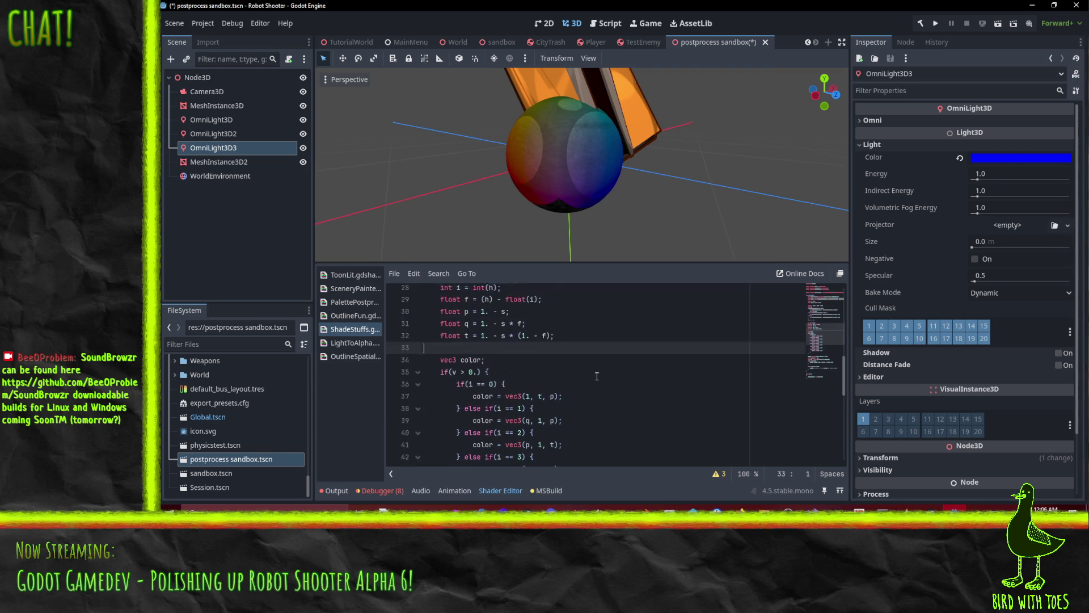
click(581, 347)
scroll(581, 347, up, 3)
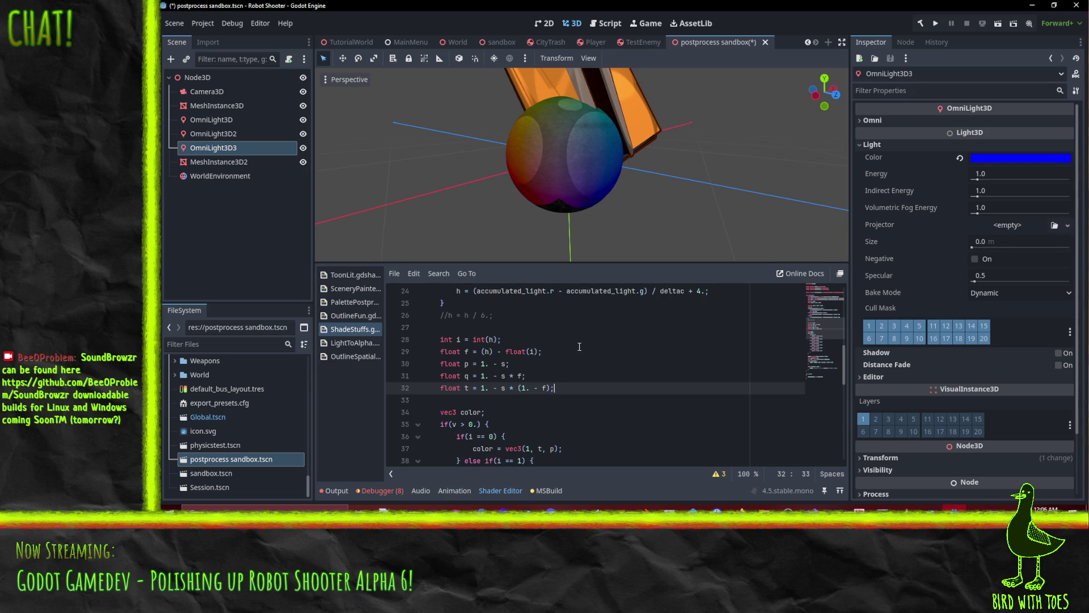
click(422, 315)
scroll(550, 339, up, 4)
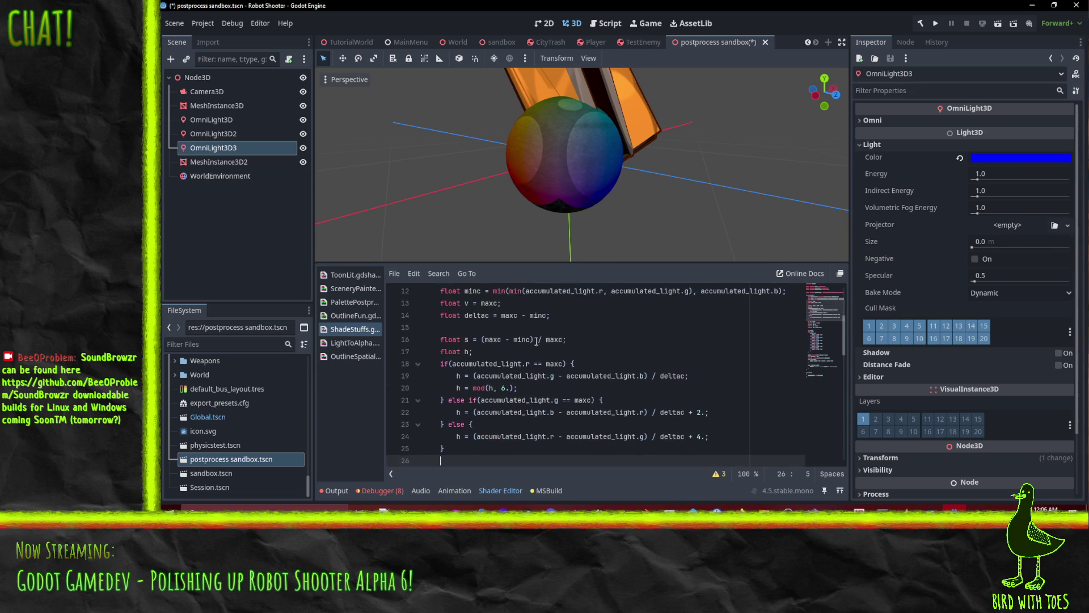
scroll(461, 330, up, 2)
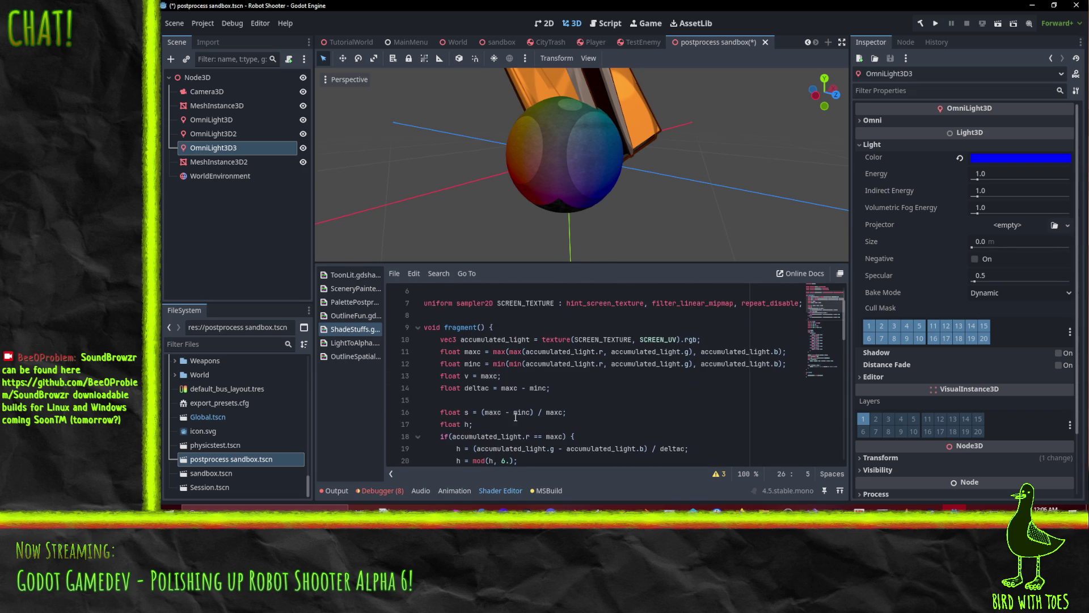
scroll(513, 441, down, 1)
Add comments '// this could be optimized probablt' and '// convert RGB to HSV, V=1, back to RGB'.
click(707, 306)
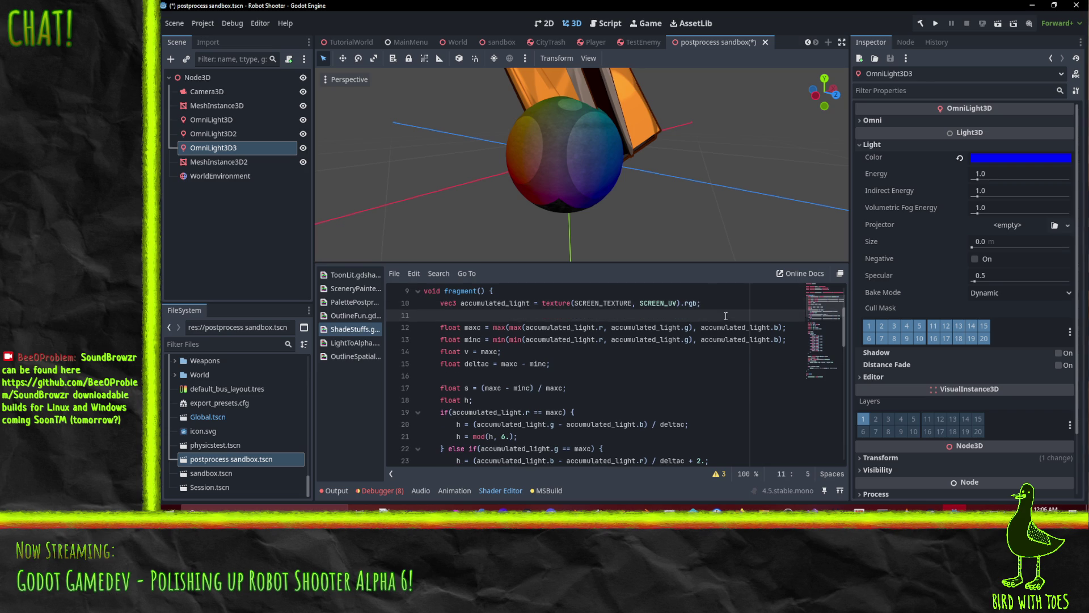
key(Return)
key(Return)
text(//)
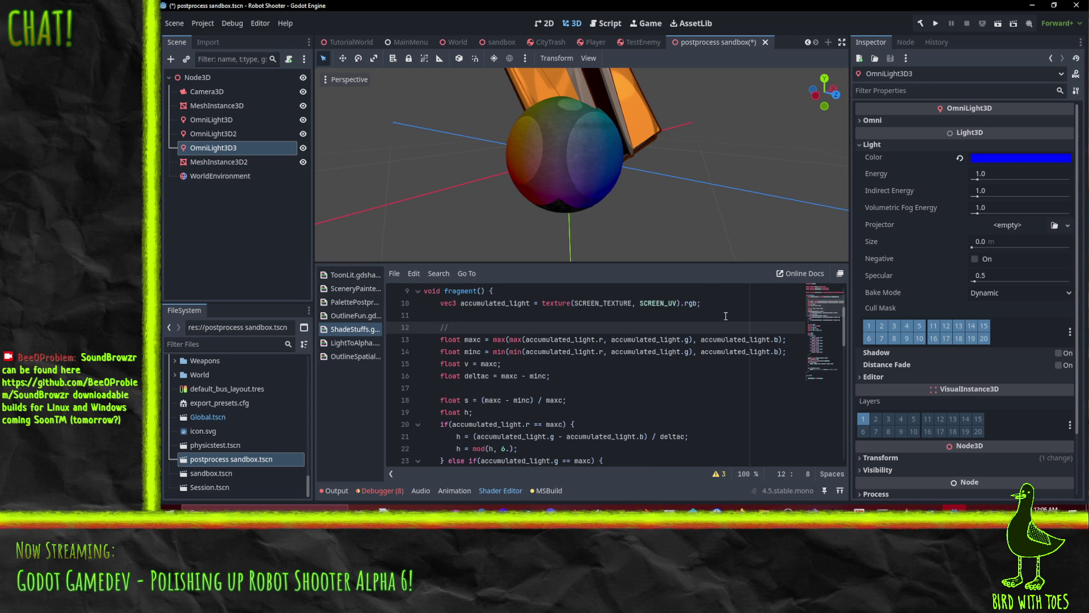
text( this could be optimized)
text( probablt)
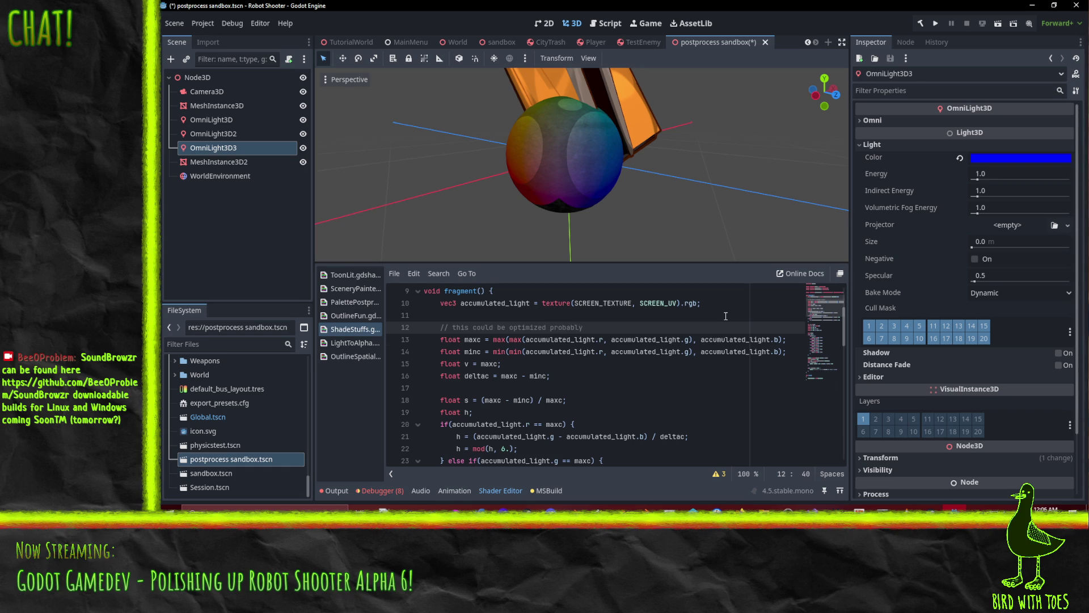
key(Return)
text(// convert HSV )
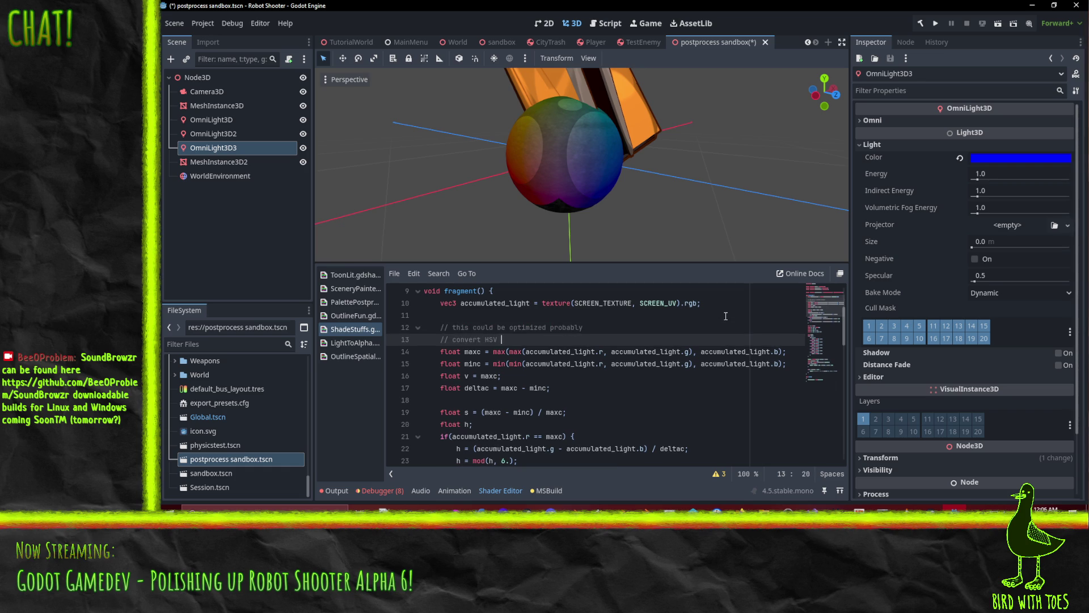
text(turn t)
key(BackSpace)
key(BackSpace)
key(BackSpace)
text(, V)
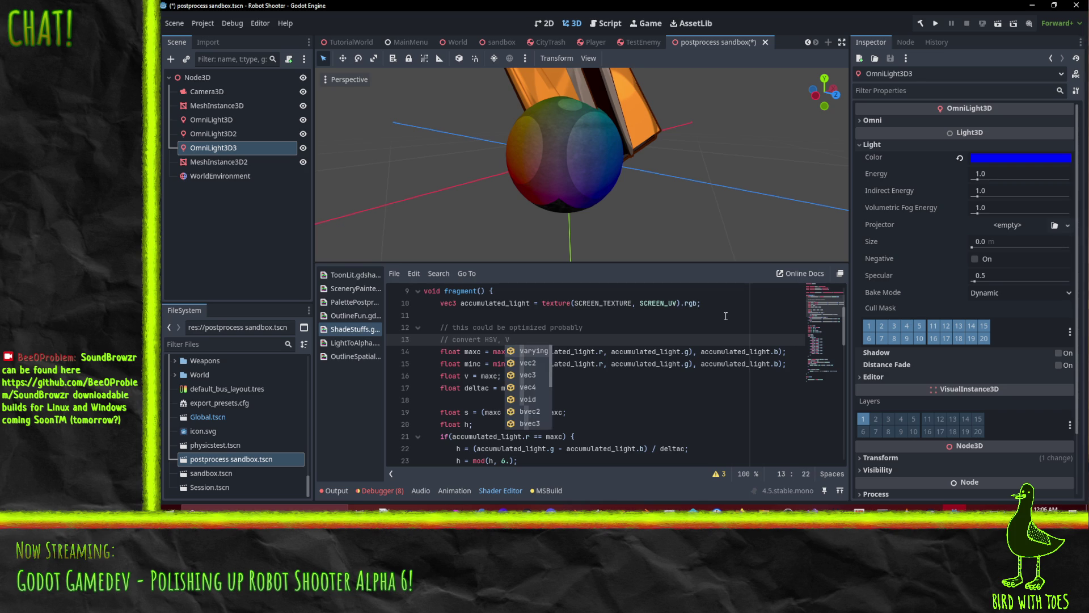
text(=1, back to )
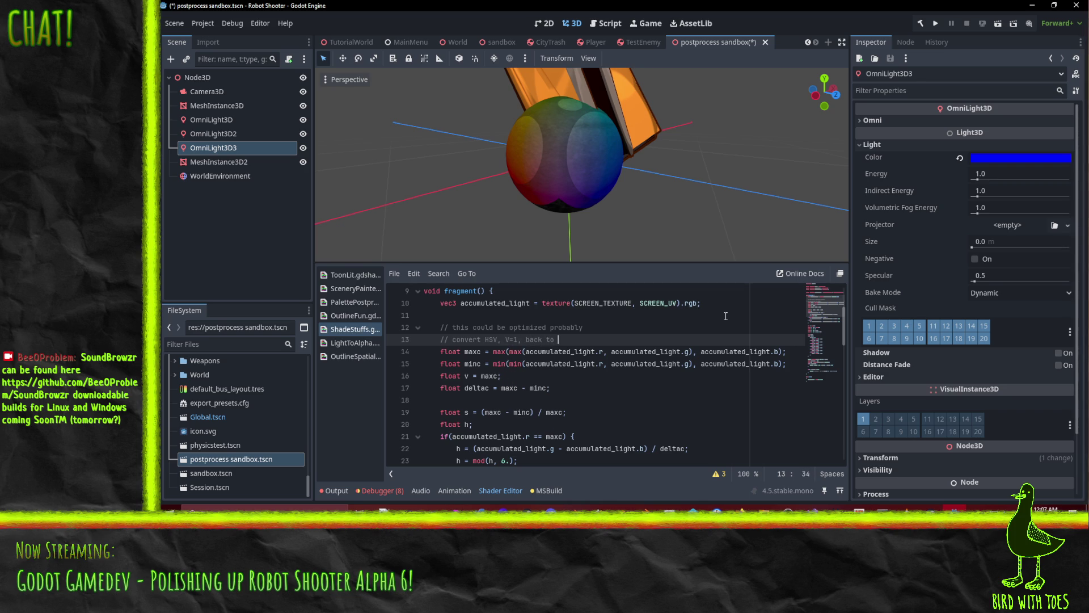
text(RGB)
click(602, 386)
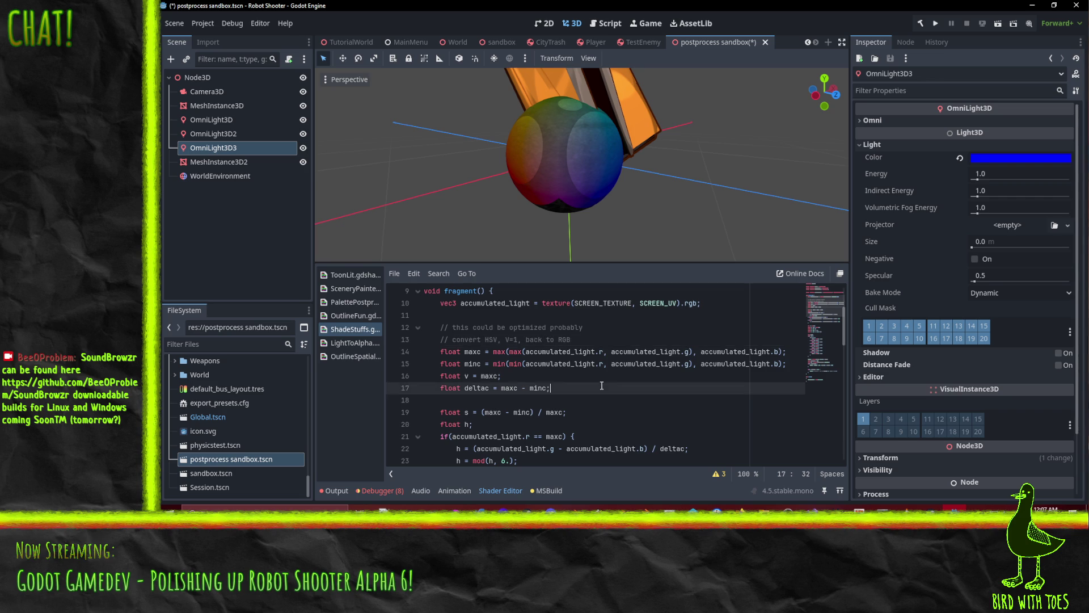
click(481, 339)
text(RGB to)
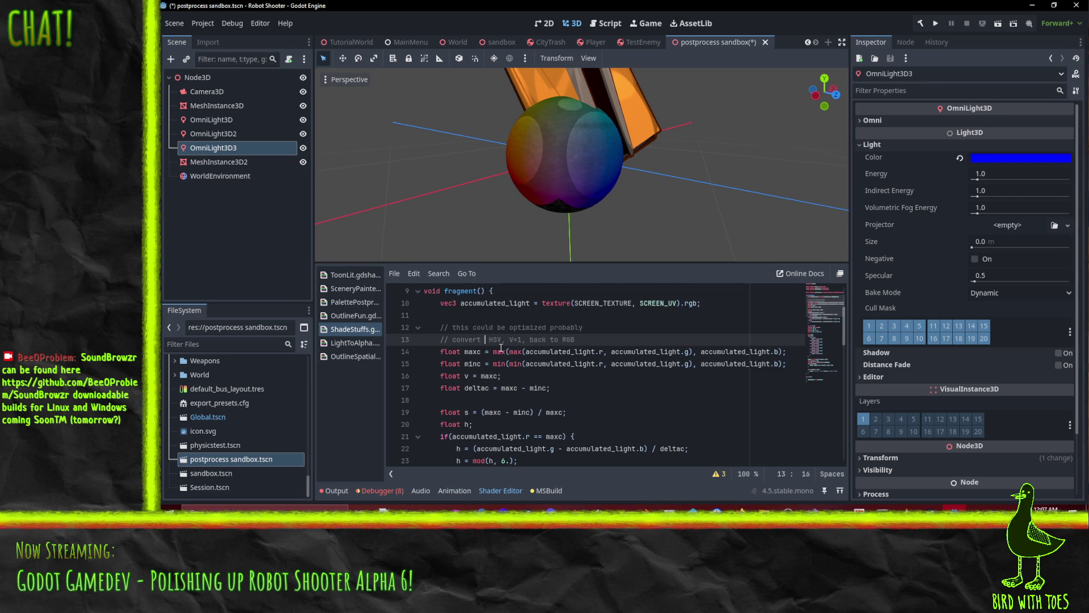
click(642, 339)
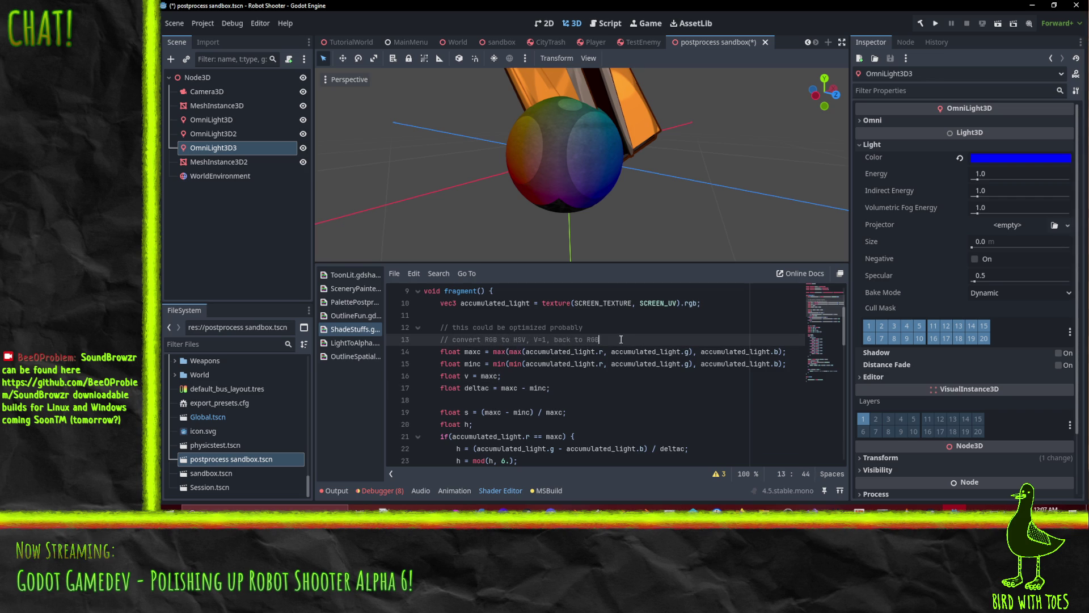
Insert a '// the real work!' comment above the ALBEDO texture line.
scroll(628, 367, down, 4)
scroll(628, 367, down, 9)
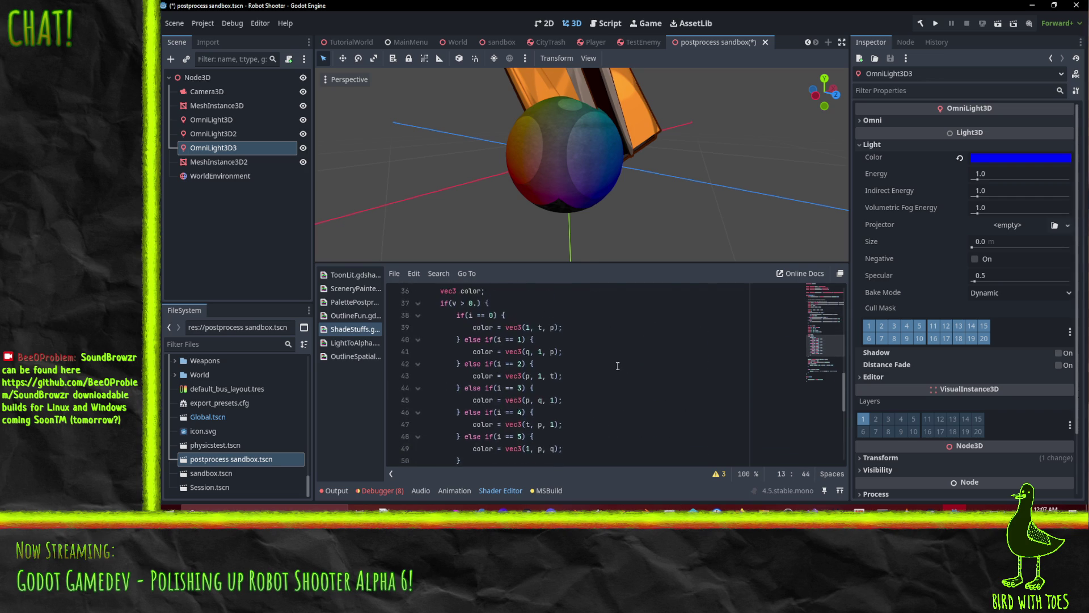
click(574, 340)
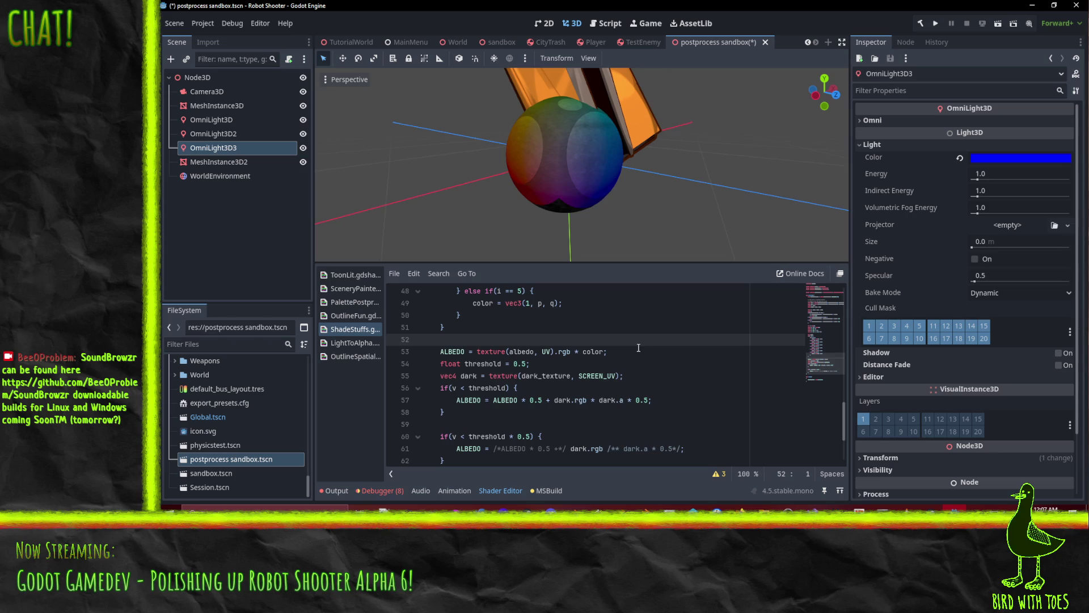
key(Return)
text(// th)
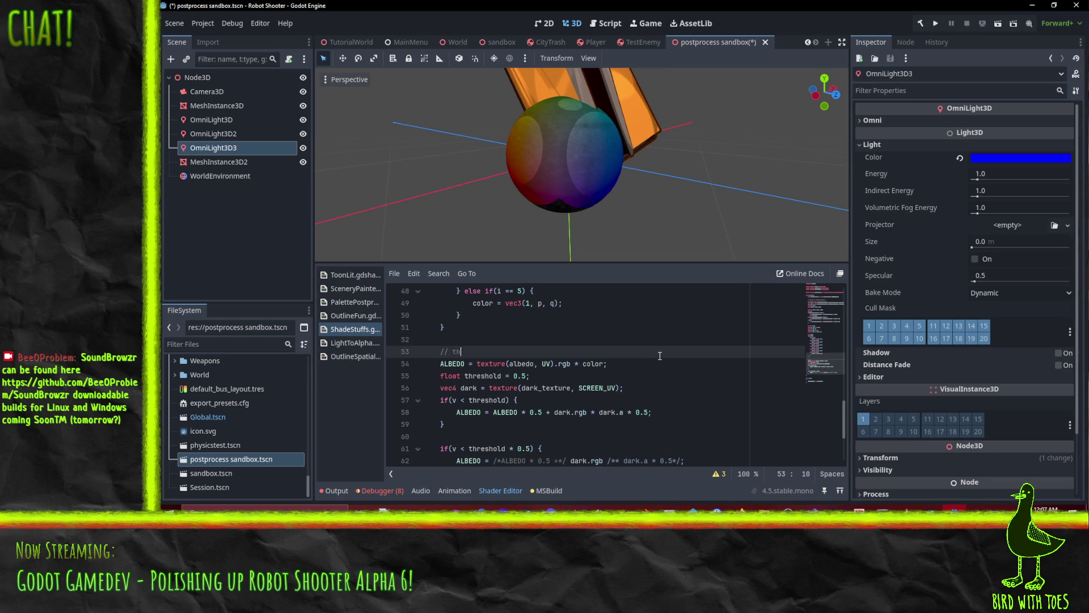
text(e real work!)
double_click(483, 365)
key(ctrl+shift+Right)
key(ctrl+shift+Right)
key(ctrl+shift+Right)
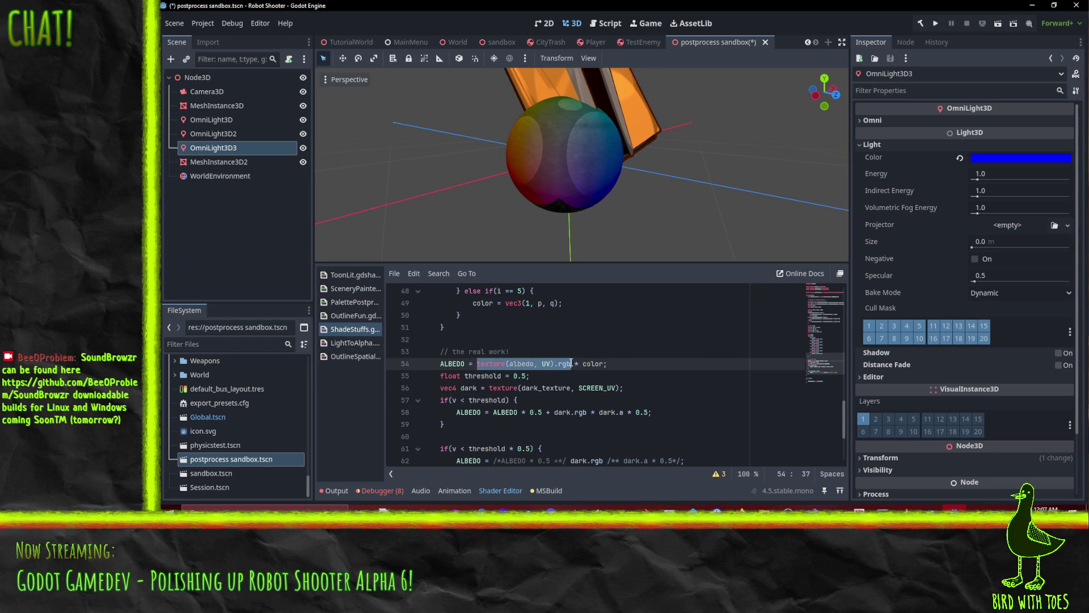
click(585, 364)
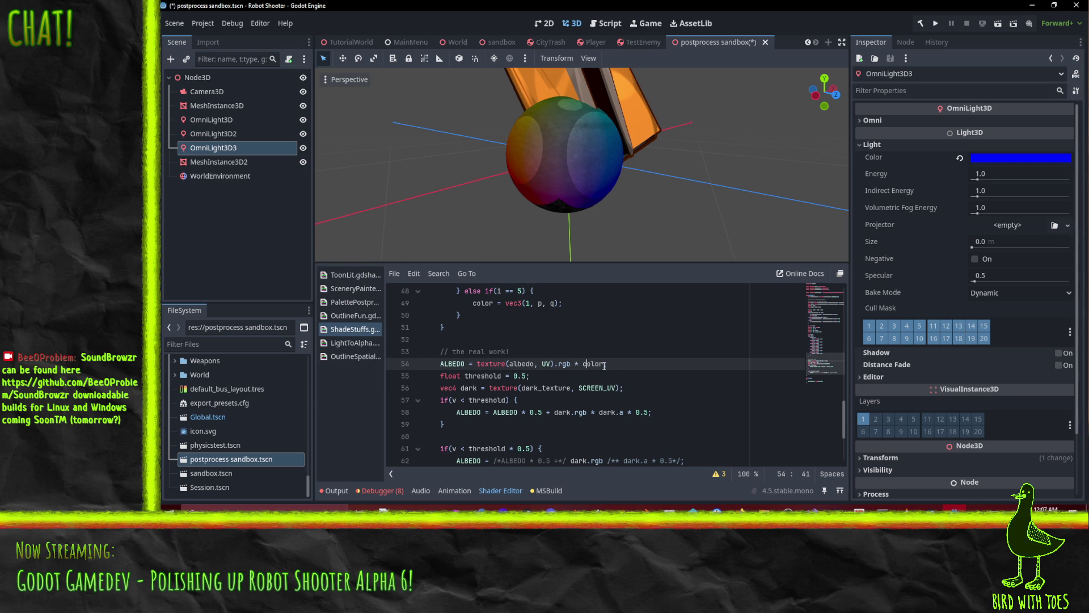
scroll(560, 370, down, 1)
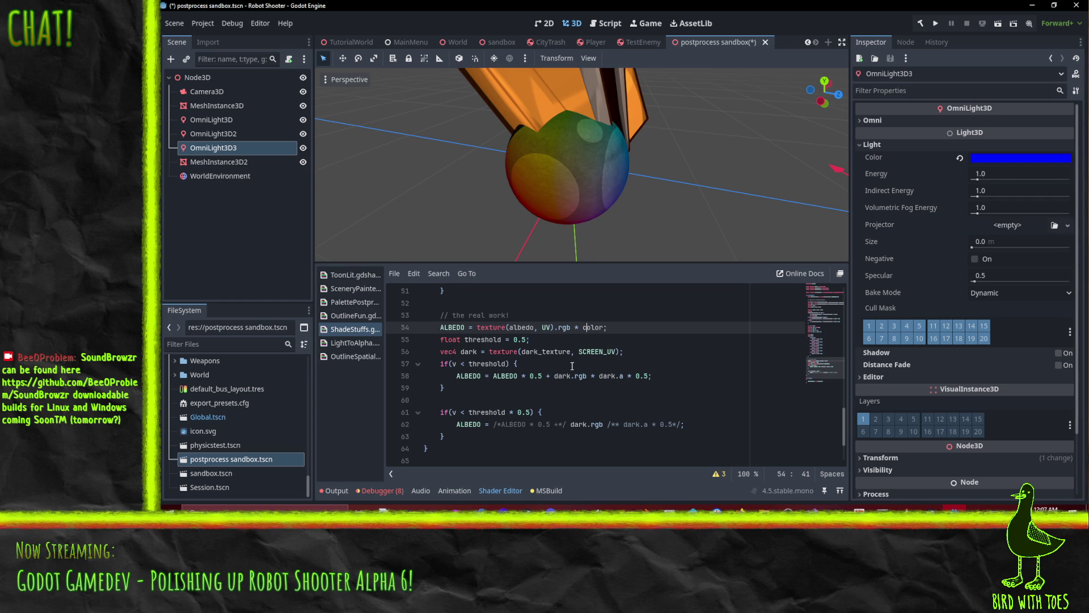
Rewrite the line 58 blend as ALBEDO = ALBEDO * (dark.rgb * 1. - dark.a).
drag(616, 190, 572, 164)
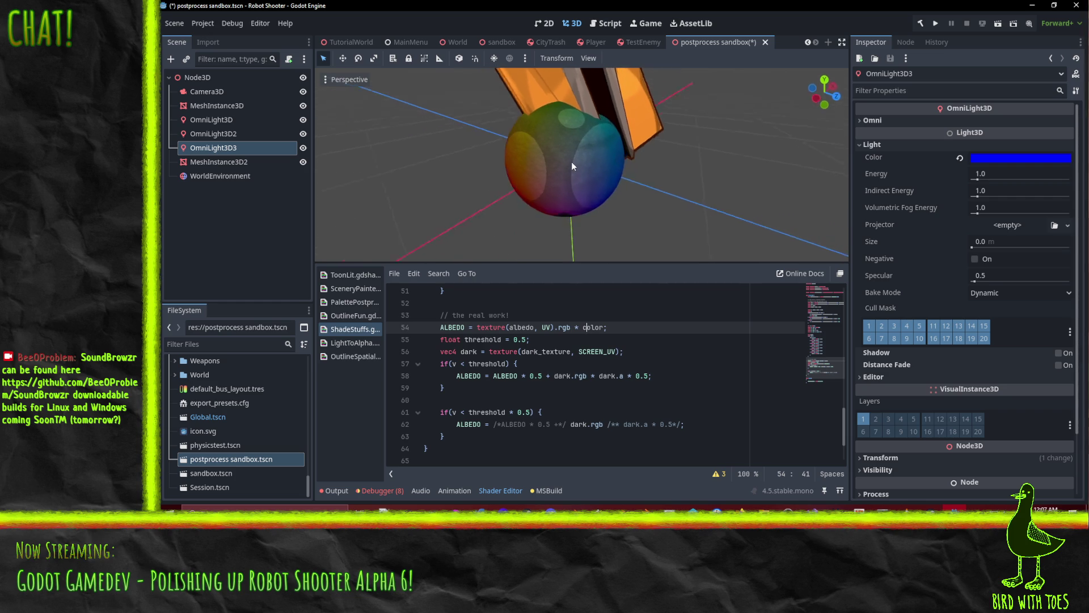
click(448, 351)
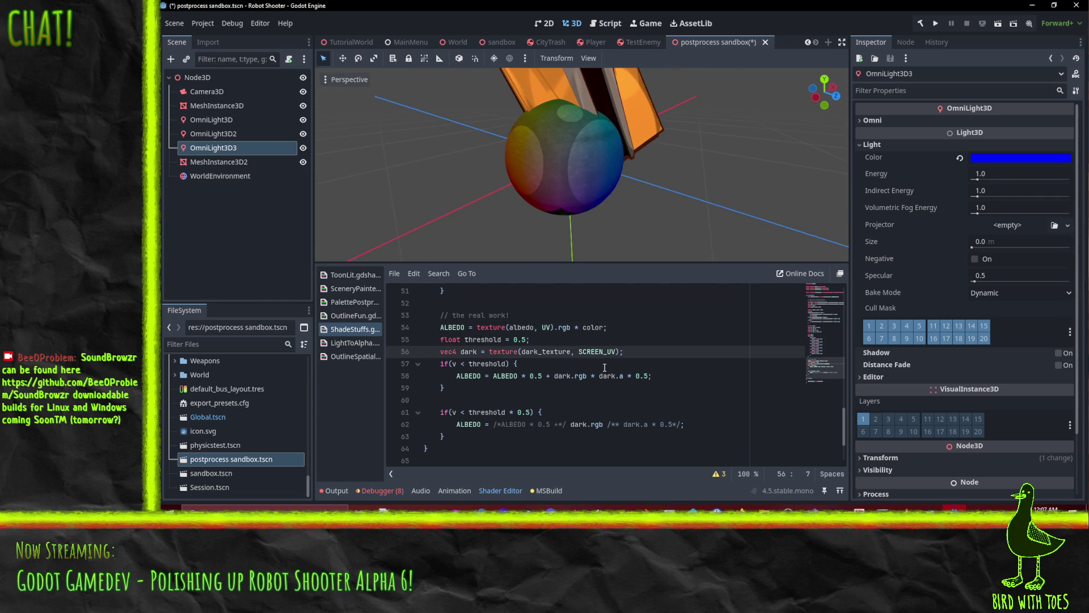
click(471, 365)
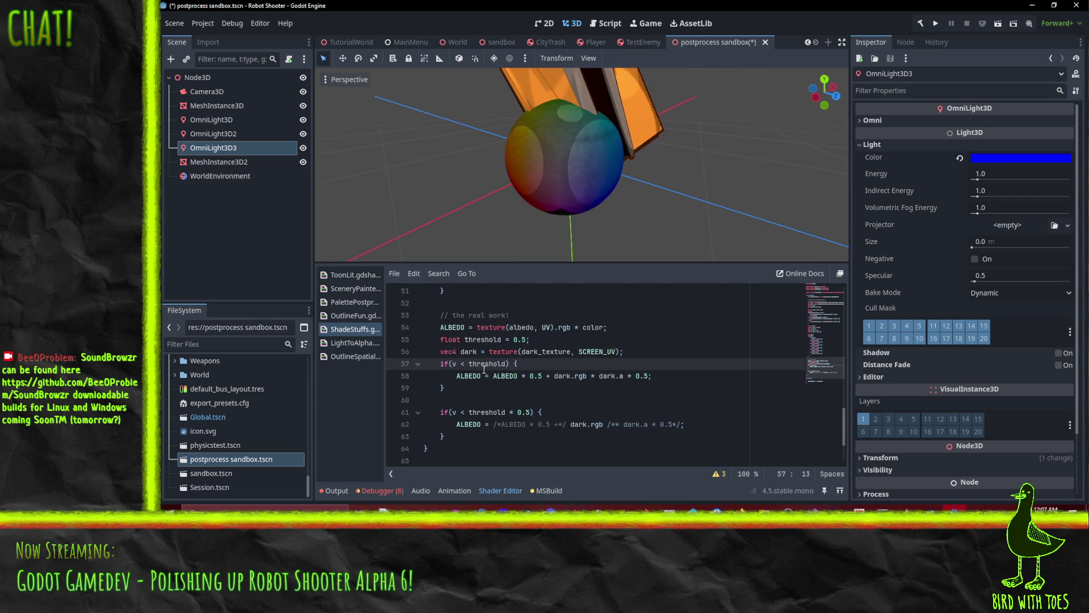
click(513, 374)
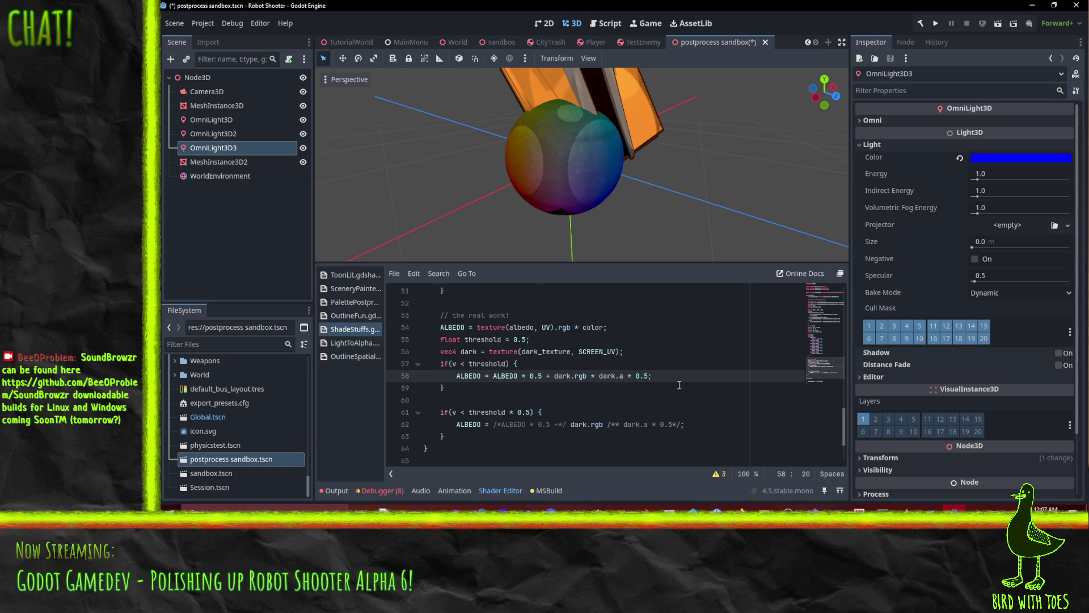
scroll(519, 172, up, 2)
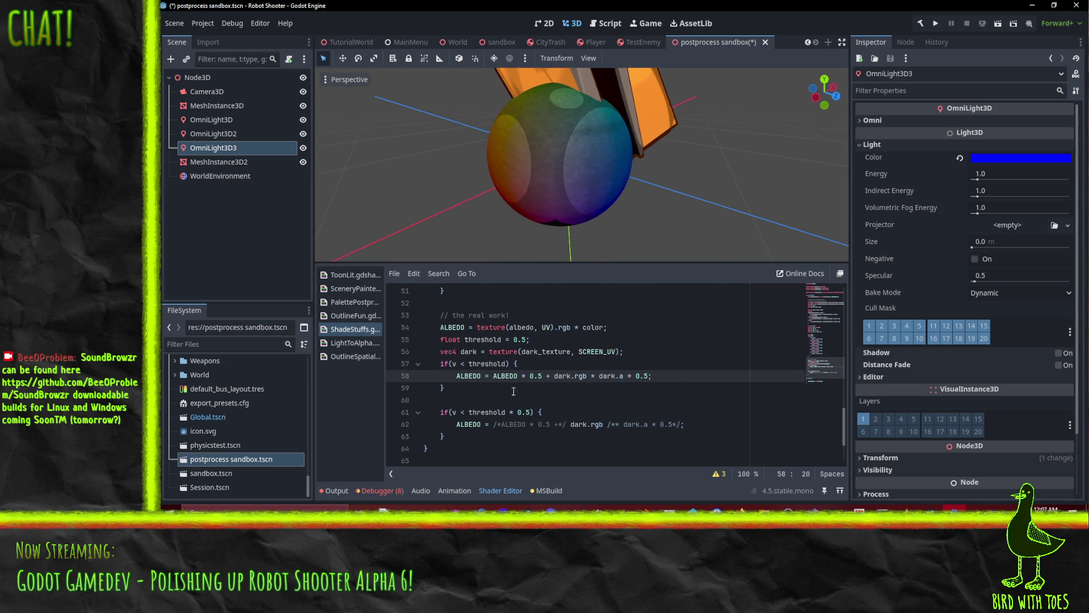
click(527, 375)
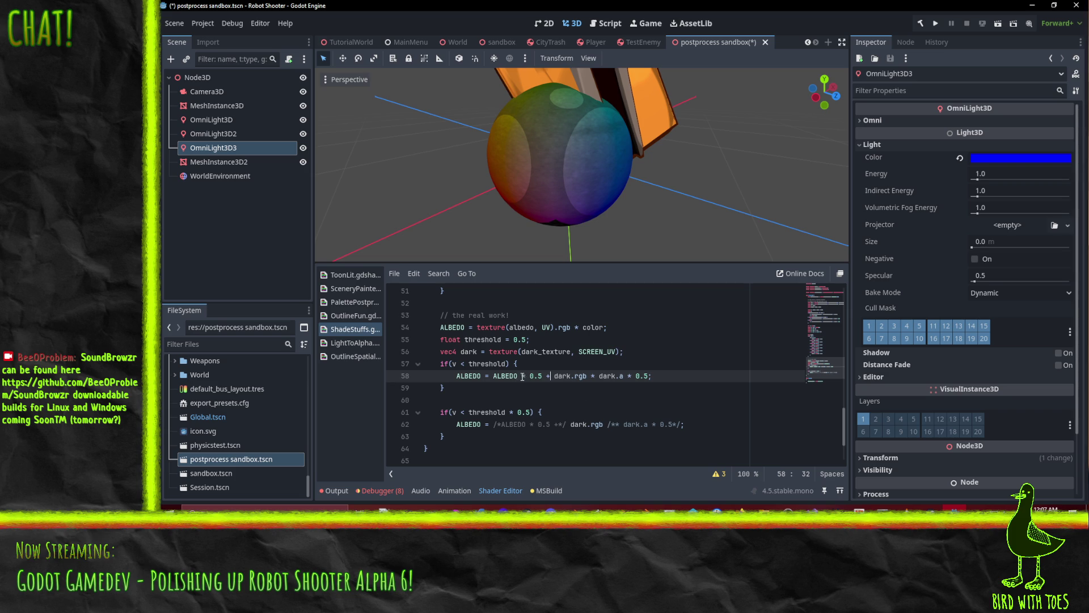
drag(527, 376, 555, 380)
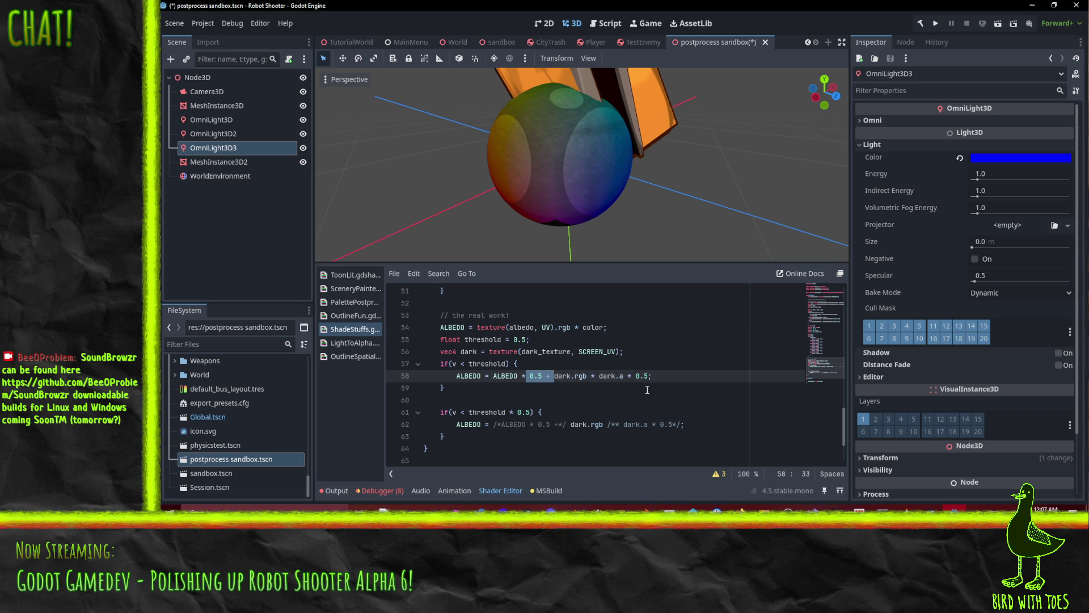
key(BackSpace)
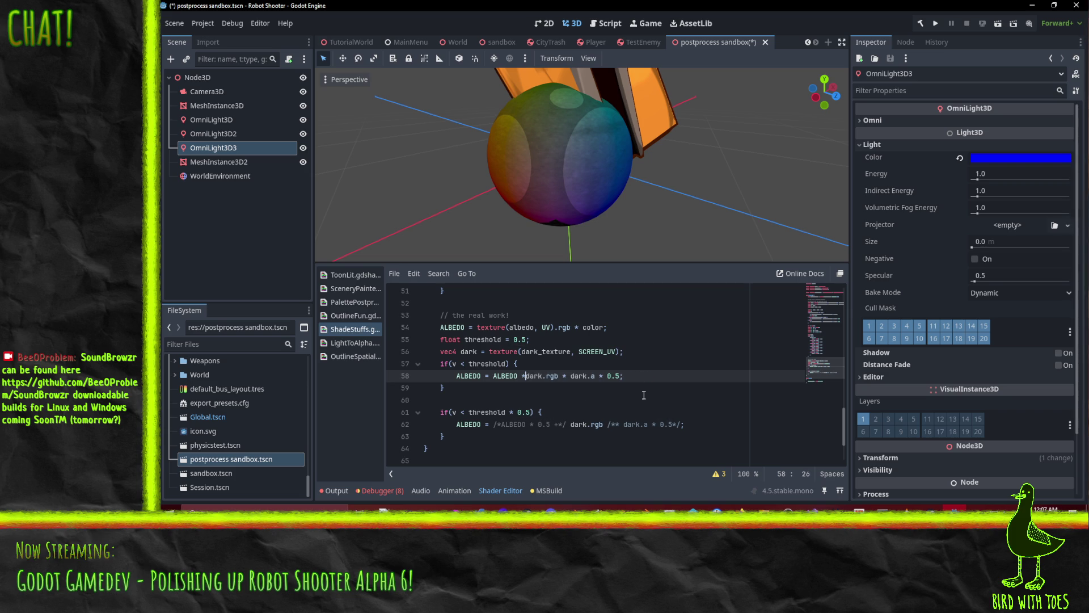
text(()
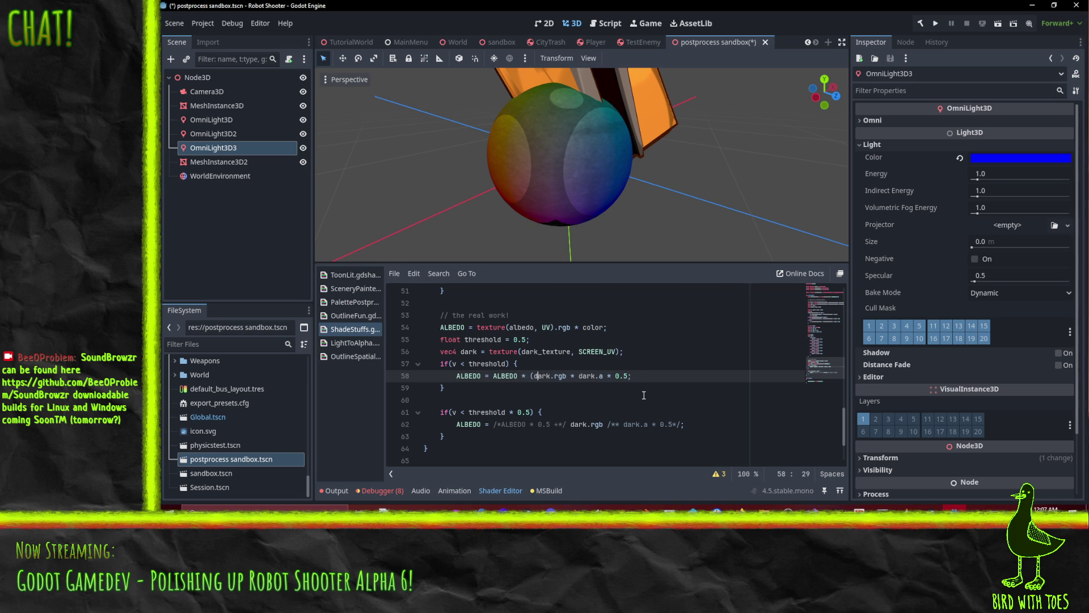
key(Right)
key(Right)
key(Right)
key(Right)
text(1 -)
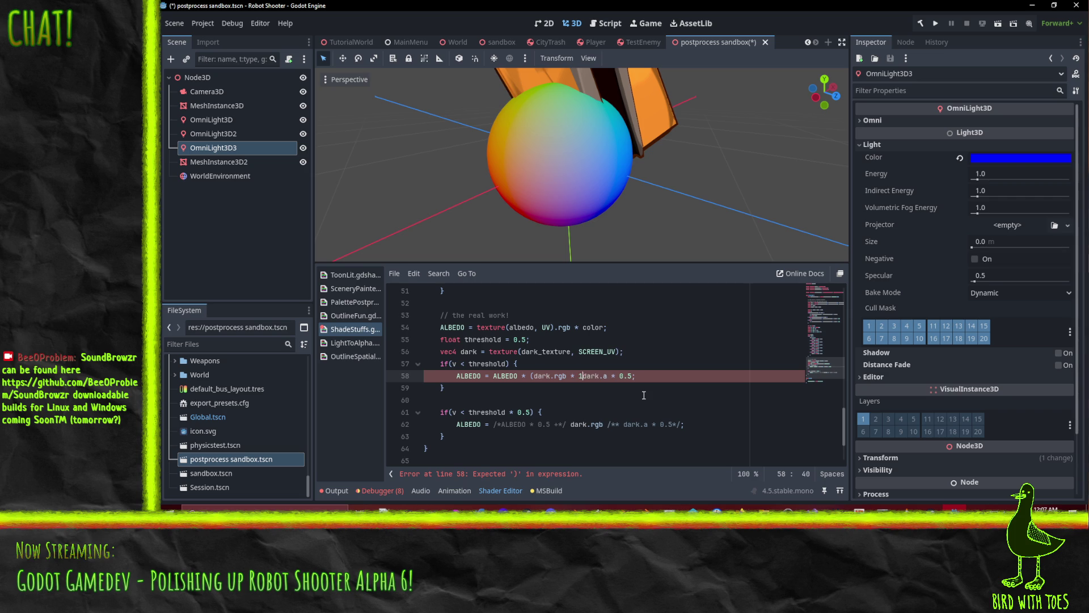
key(Right)
key(Right)
key(Right)
key(Right)
key(Right)
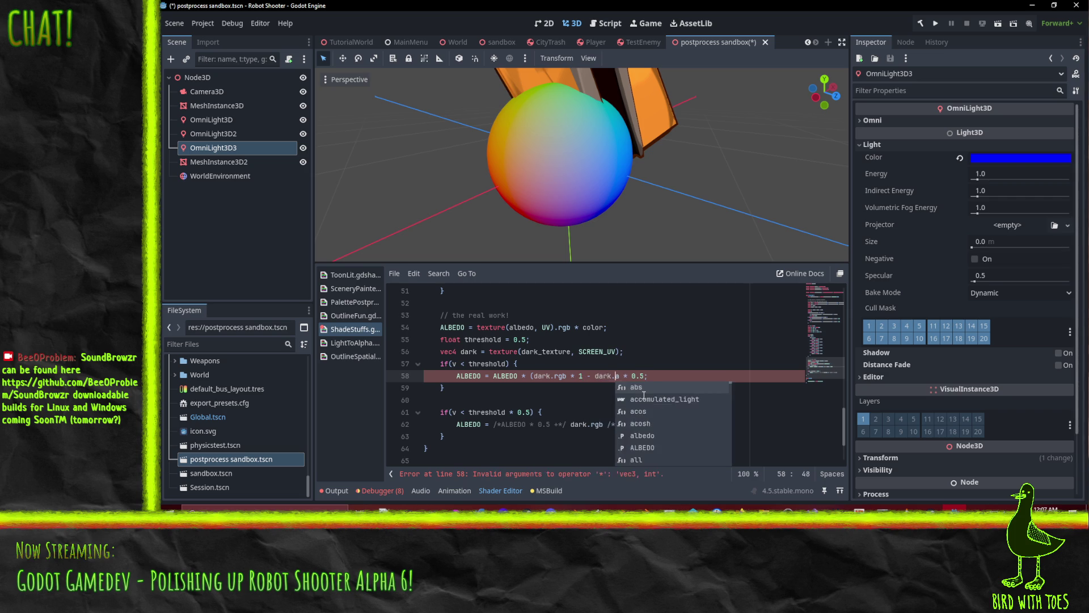
key(Delete)
key(Delete)
key(Delete)
text())
key(Left)
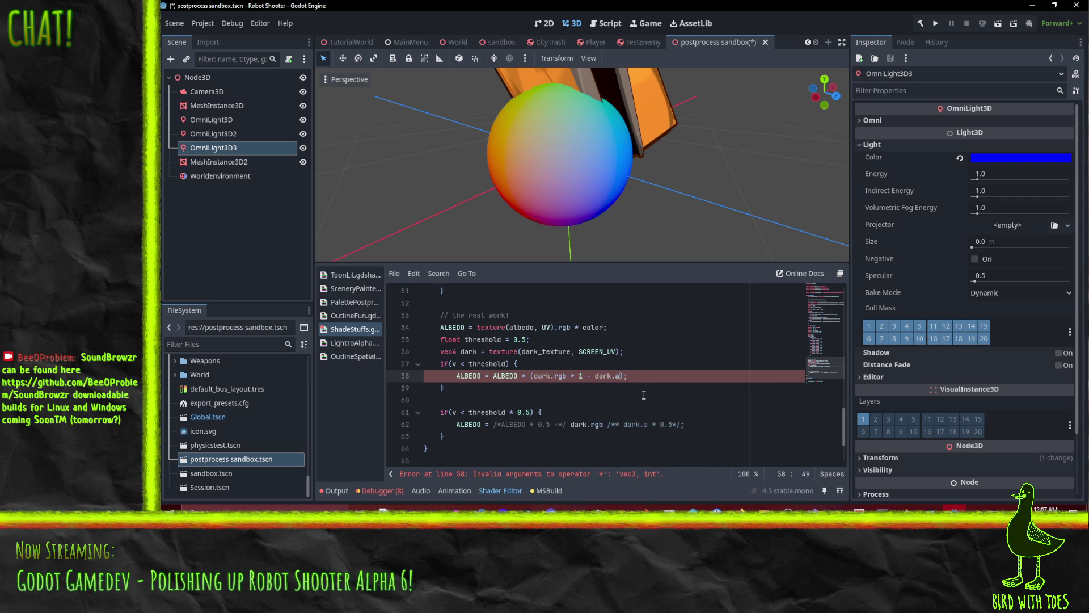
text(.)
key(Up)
Orbit around the darkened sphere, briefly trying dark.r before restoring dark.rgb on line 58.
click(555, 374)
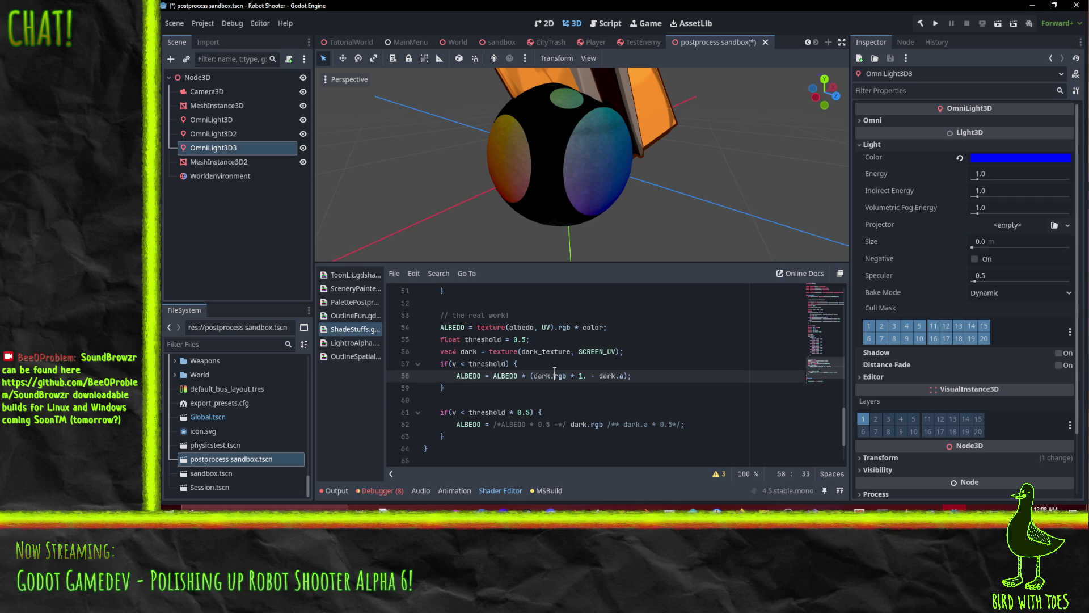
mouse_move(553, 216)
mouse_down()
mouse_move(551, 132)
mouse_move(607, 96)
mouse_move(600, 106)
mouse_up()
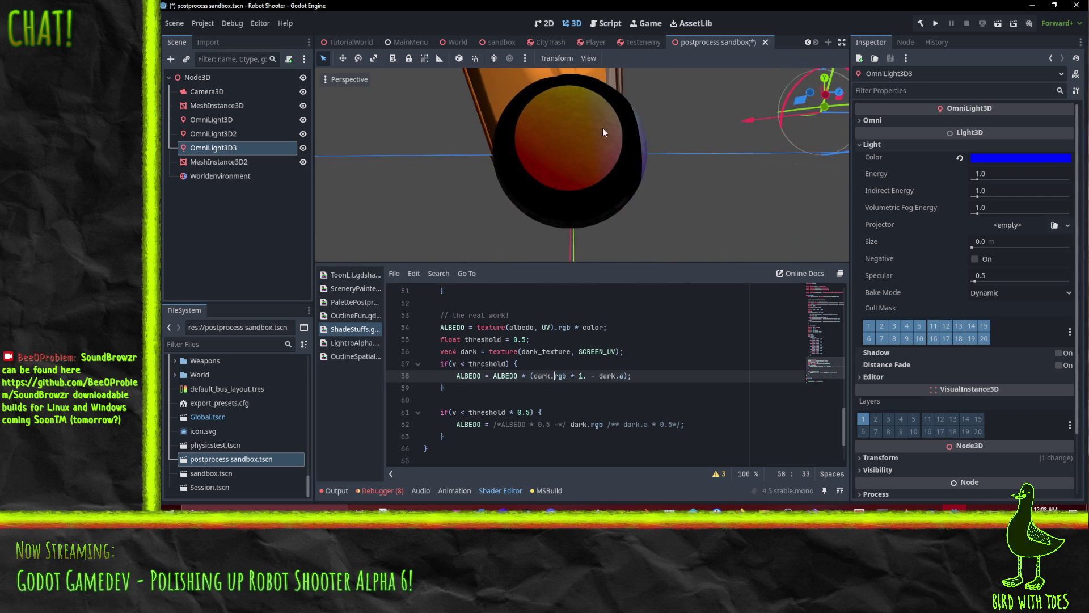
mouse_move(608, 198)
mouse_down()
mouse_move(642, 113)
mouse_move(624, 131)
mouse_up()
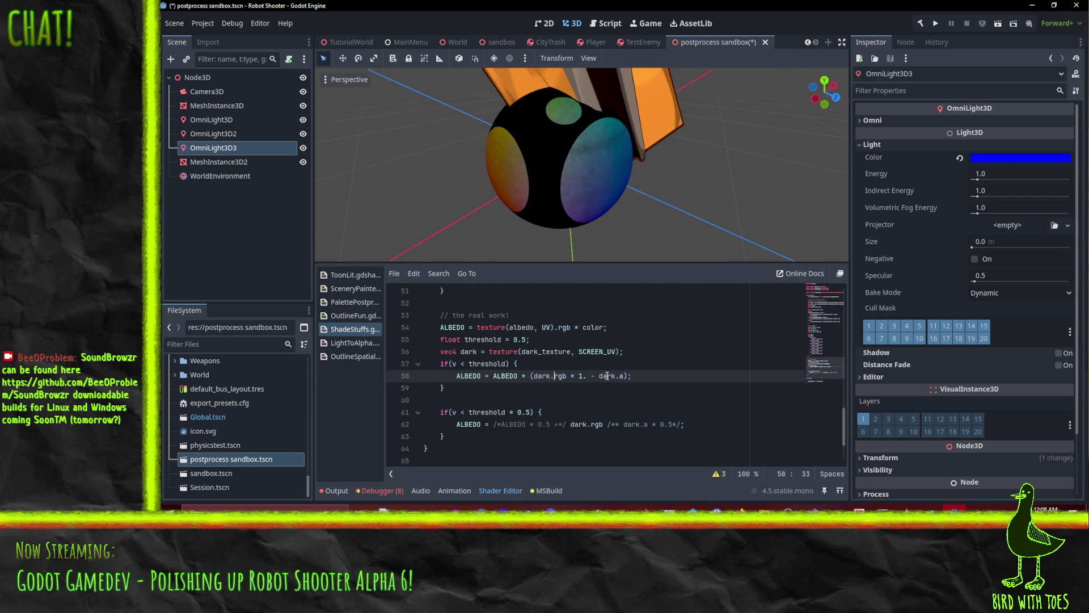
mouse_move(618, 169)
mouse_down()
mouse_move(631, 192)
mouse_move(610, 183)
mouse_up()
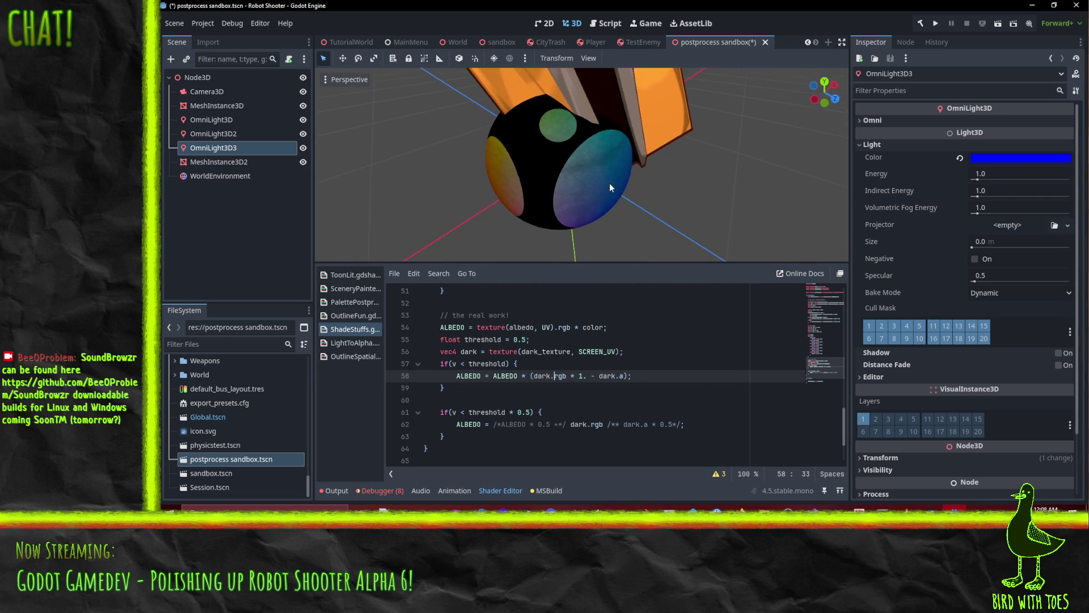
key(BackSpace)
key(BackSpace)
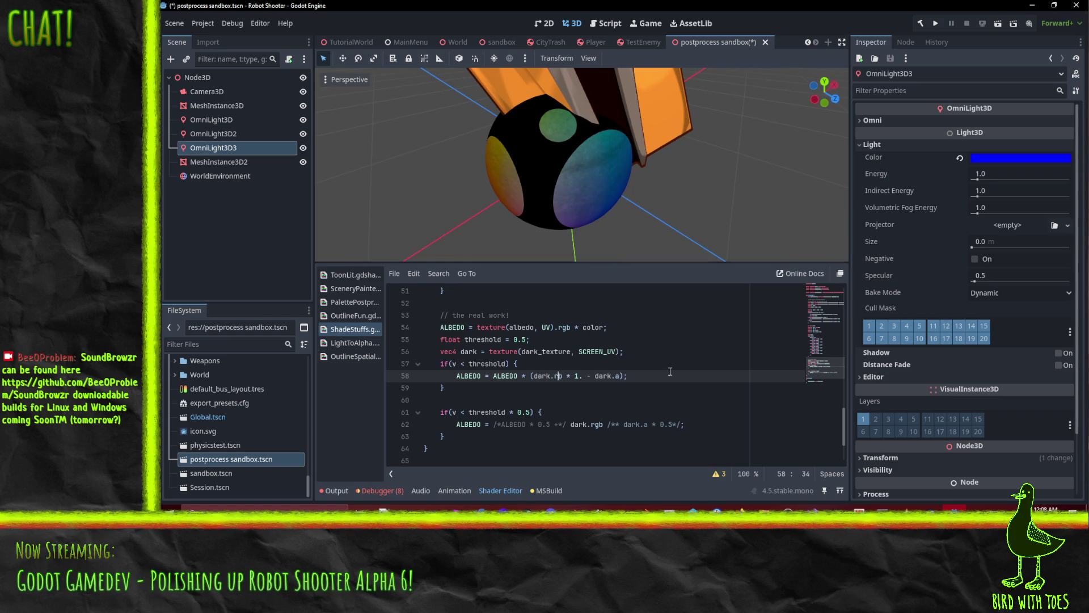
key(Up)
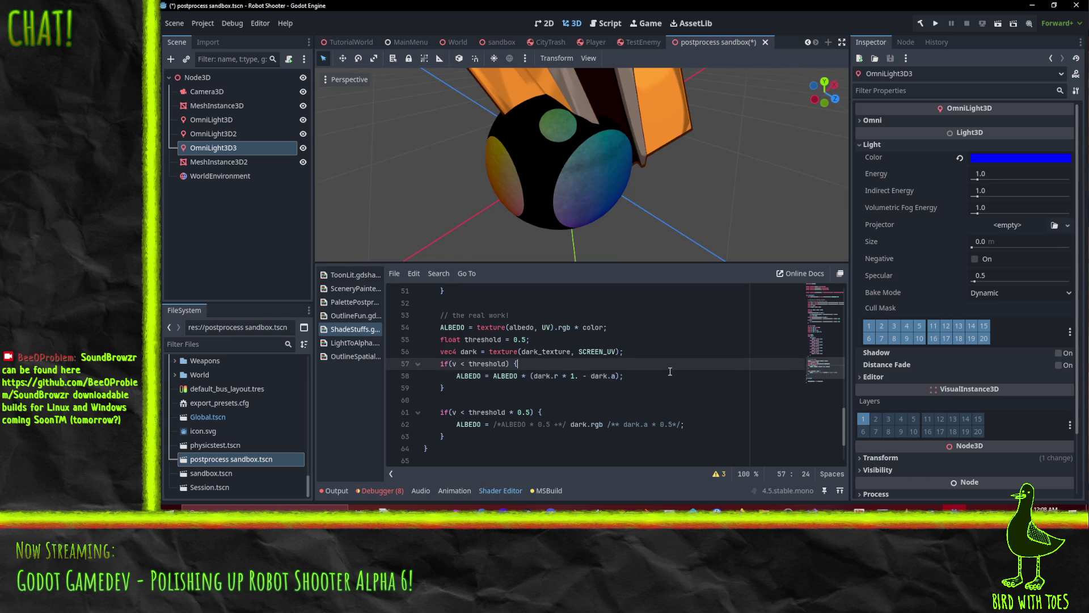
key(Down)
text(gb)
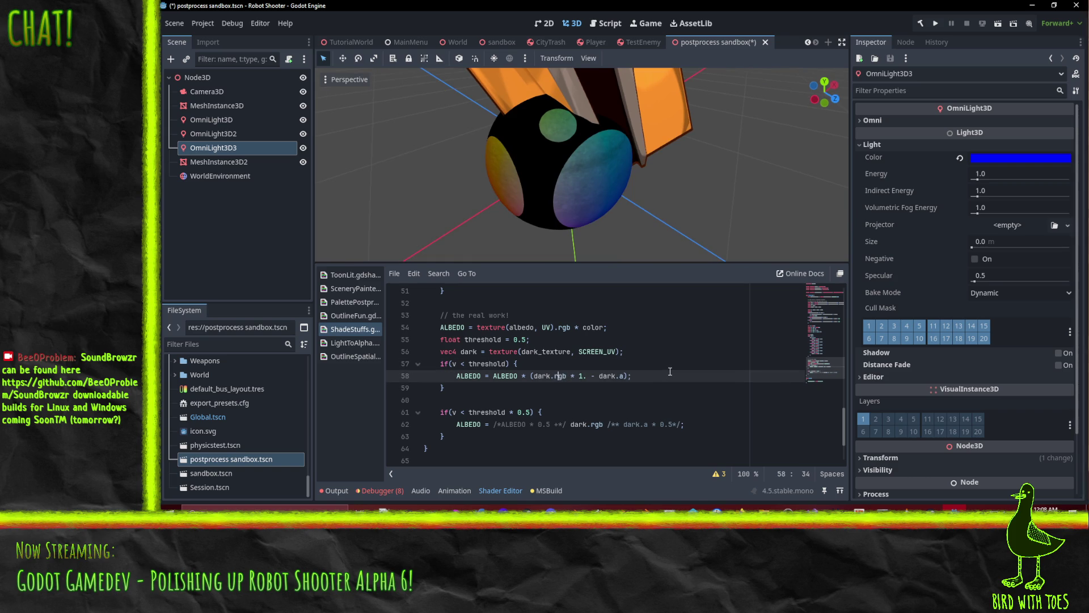
scroll(603, 171, up, 5)
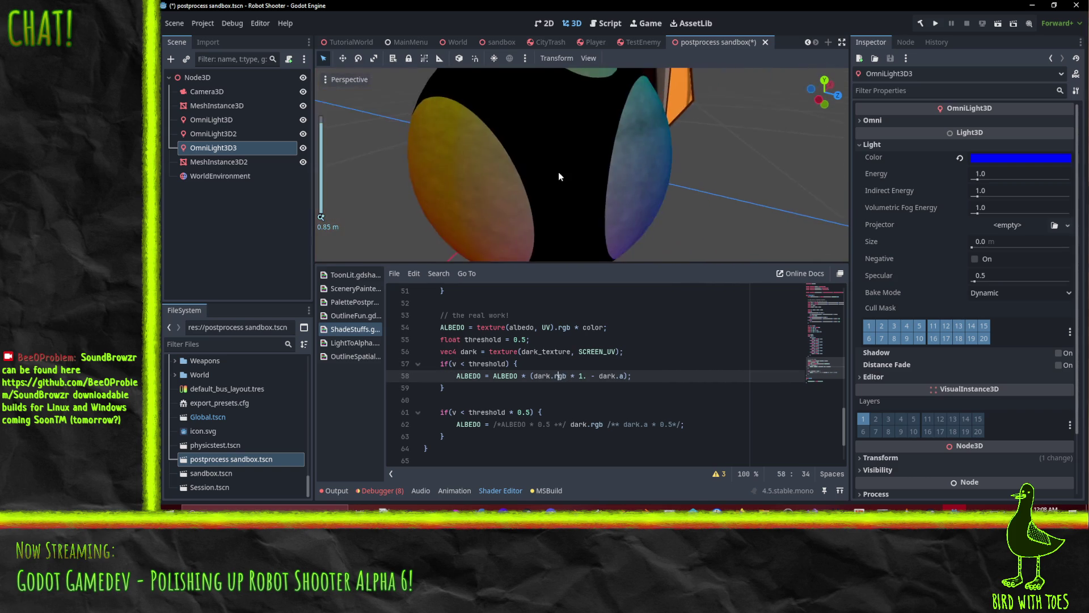
mouse_move(573, 169)
mouse_down()
mouse_move(570, 199)
mouse_move(592, 187)
mouse_move(583, 175)
mouse_up()
Undo line 58 back to ALBEDO = ALBEDO * 0.5 + dark.rgb * dark.a * 0.5.
click(585, 375)
key(BackSpace)
key(ctrl+z)
key(ctrl+z)
key(ctrl+z)
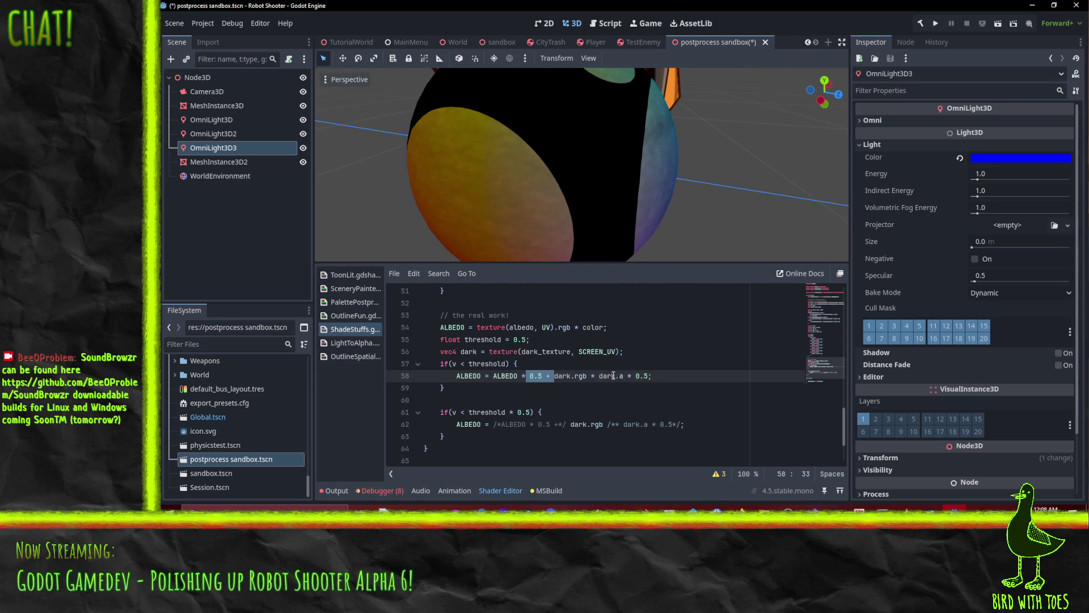
click(621, 362)
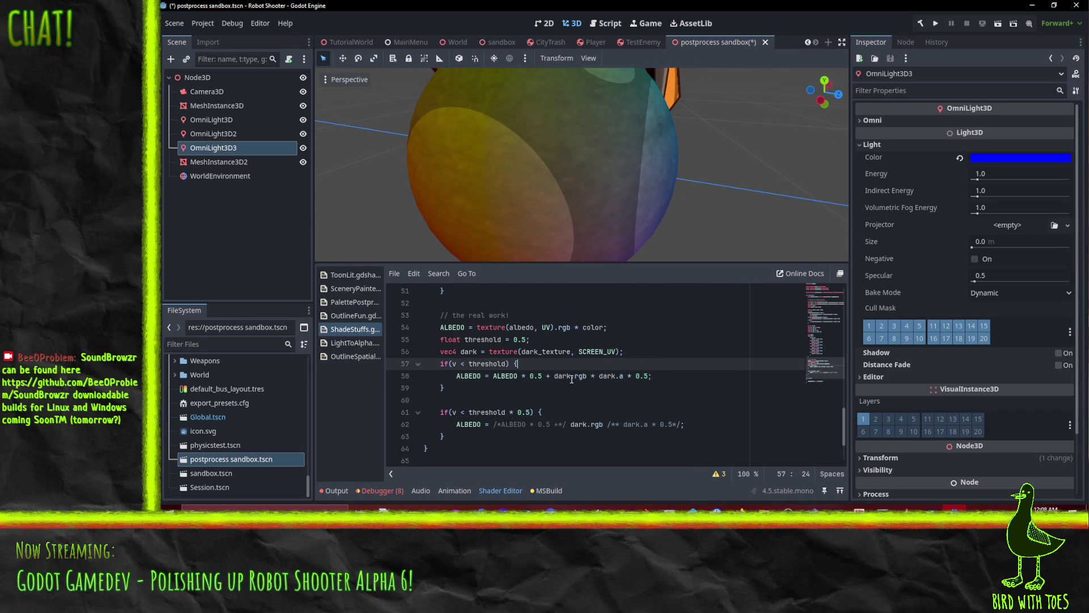
mouse_move(612, 200)
mouse_down()
mouse_move(571, 200)
mouse_move(605, 166)
mouse_move(592, 186)
mouse_up()
click(531, 400)
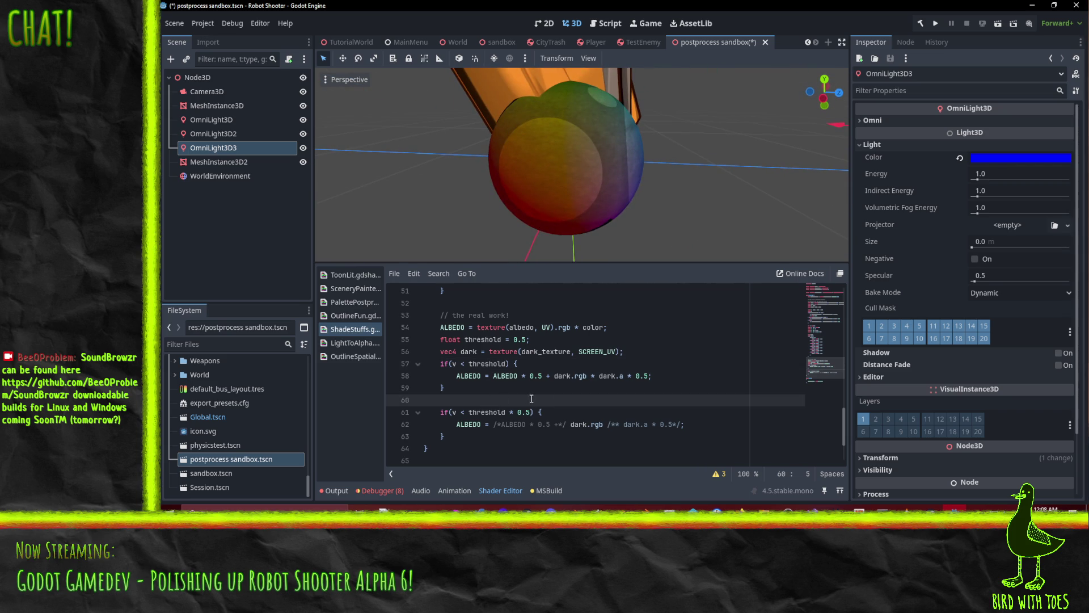
Copy that blend expression over line 62's commented expression in the second branch.
click(493, 425)
key(Up)
key(Up)
key(Up)
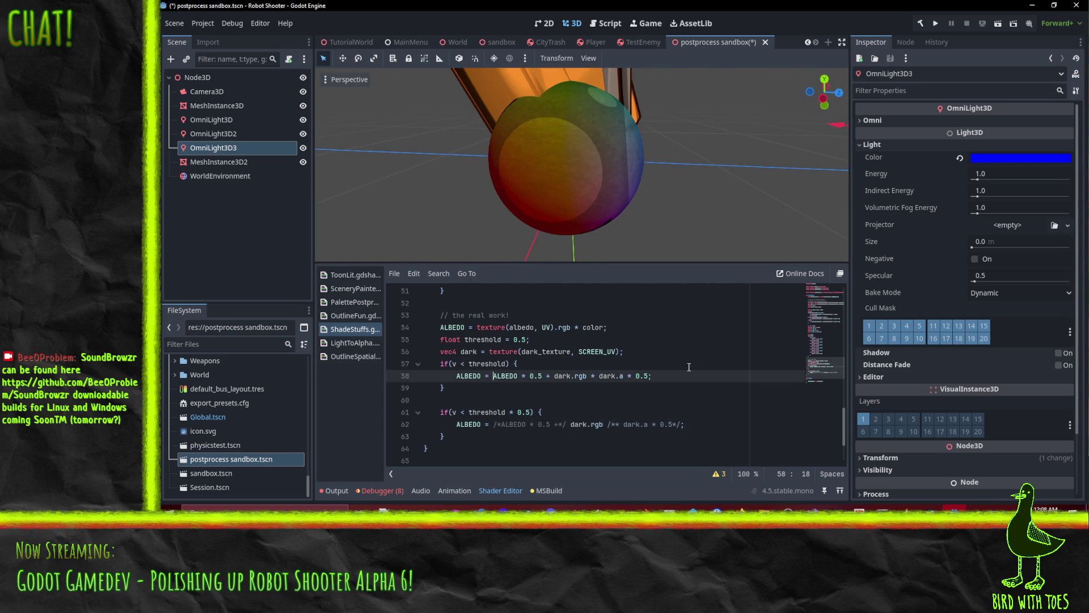
key(shift+End)
key(ctrl+c)
key(Down)
key(Down)
key(Down)
key(shift+End)
key(ctrl+v)
key(Up)
key(Up)
key(Up)
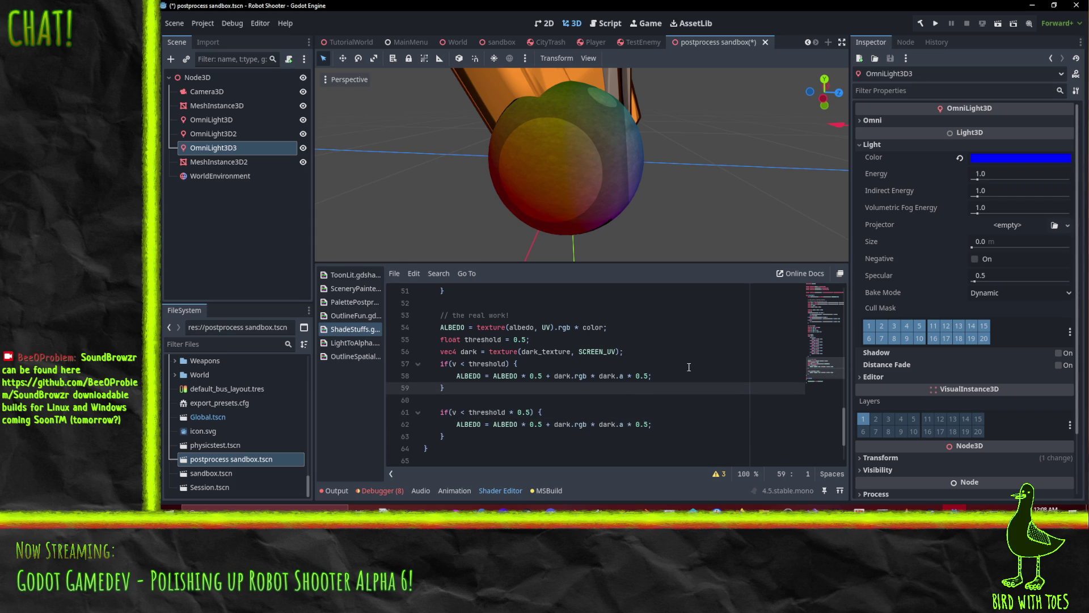
Orbit the 3D view to inspect the light on the sphere and box.
mouse_move(626, 163)
mouse_down()
mouse_move(588, 253)
mouse_move(597, 212)
mouse_move(733, 230)
mouse_move(708, 244)
mouse_move(625, 197)
mouse_move(591, 220)
mouse_move(440, 230)
mouse_move(362, 201)
mouse_move(327, 125)
mouse_up()
scroll(708, 245, up, 3)
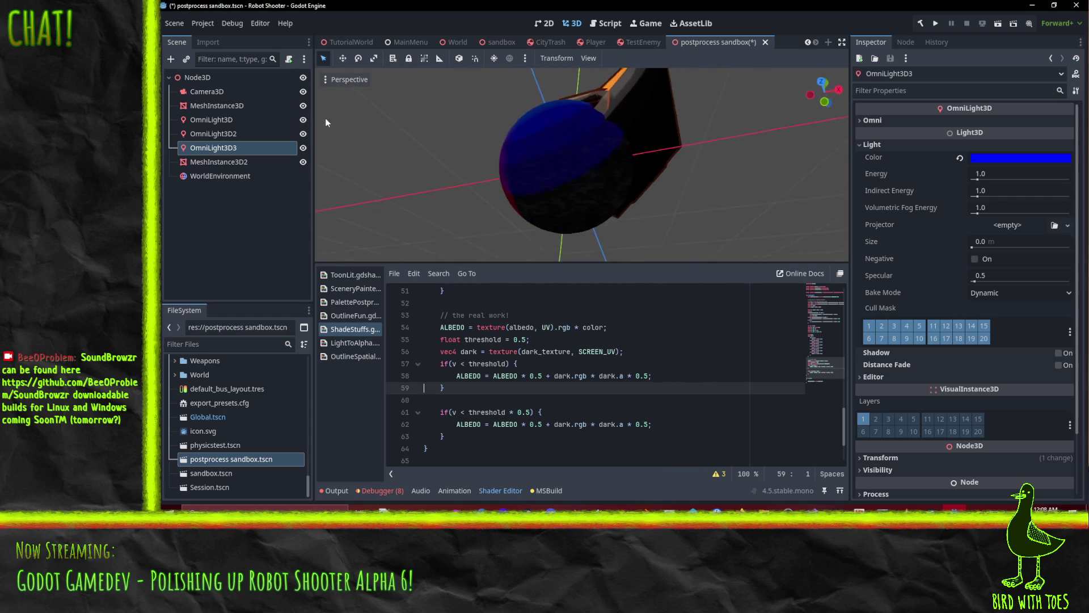
scroll(568, 165, up, 5)
mouse_move(642, 185)
mouse_down()
mouse_move(491, 155)
mouse_move(489, 175)
mouse_move(656, 250)
mouse_move(605, 250)
mouse_move(468, 207)
mouse_move(621, 244)
mouse_move(696, 90)
mouse_move(826, 80)
mouse_up()
mouse_move(581, 147)
mouse_down()
mouse_move(609, 153)
mouse_move(543, 109)
mouse_move(567, 128)
mouse_move(552, 129)
mouse_up()
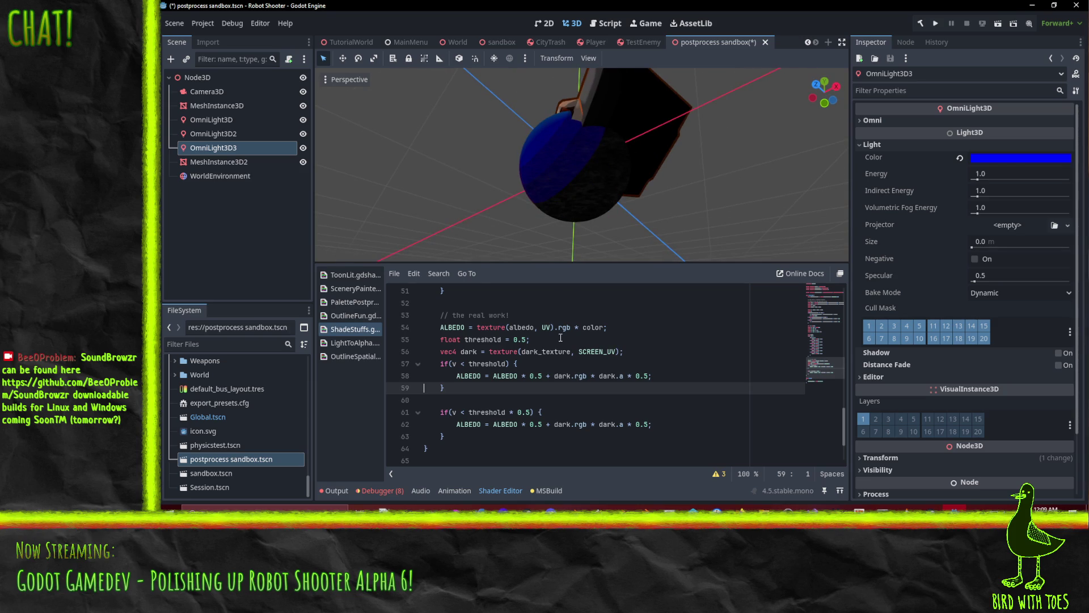
Open an empty line after line 56, between the dark texture sample and the threshold check.
click(659, 358)
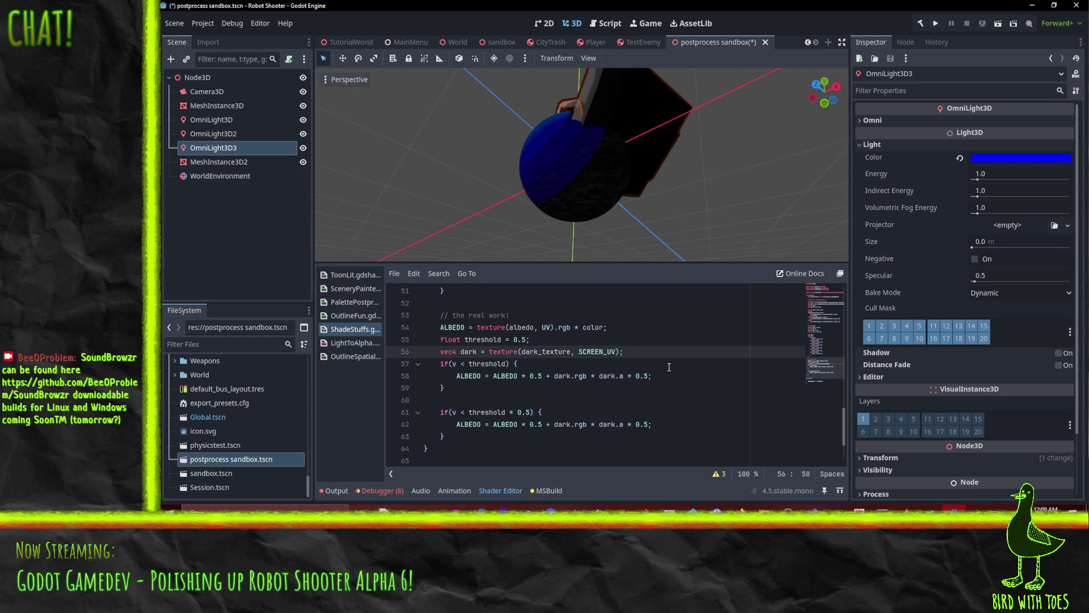
key(Return)
text(for()
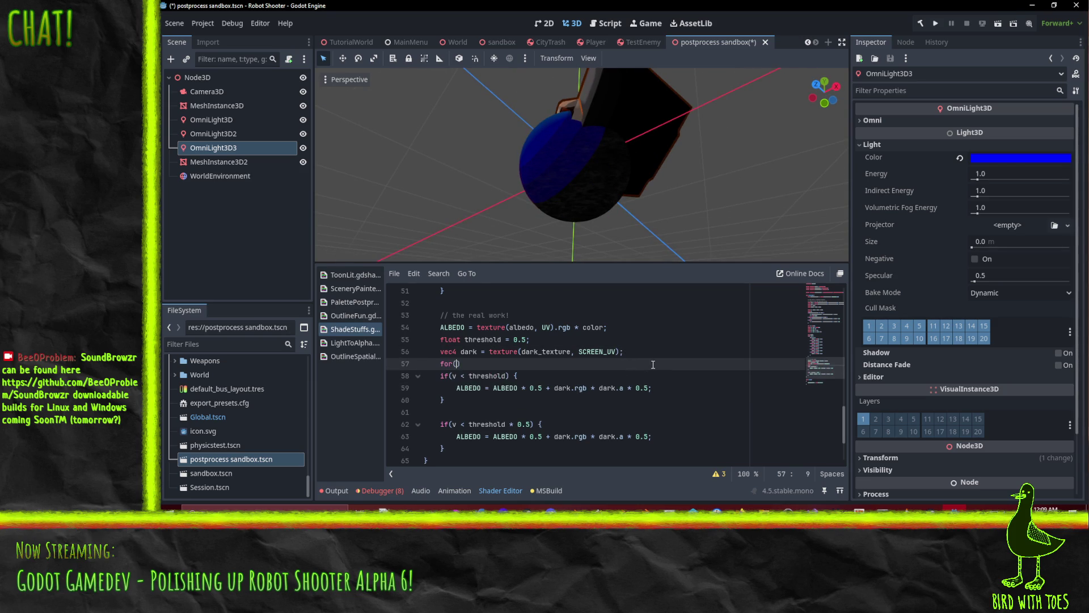
key(BackSpace)
key(BackSpace)
key(BackSpace)
click(739, 507)
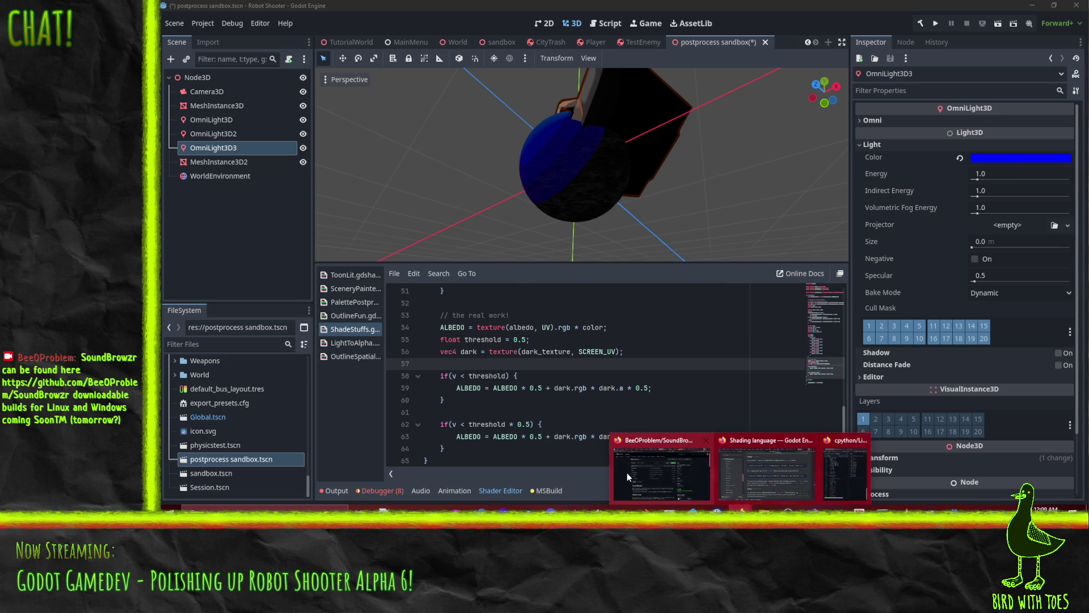
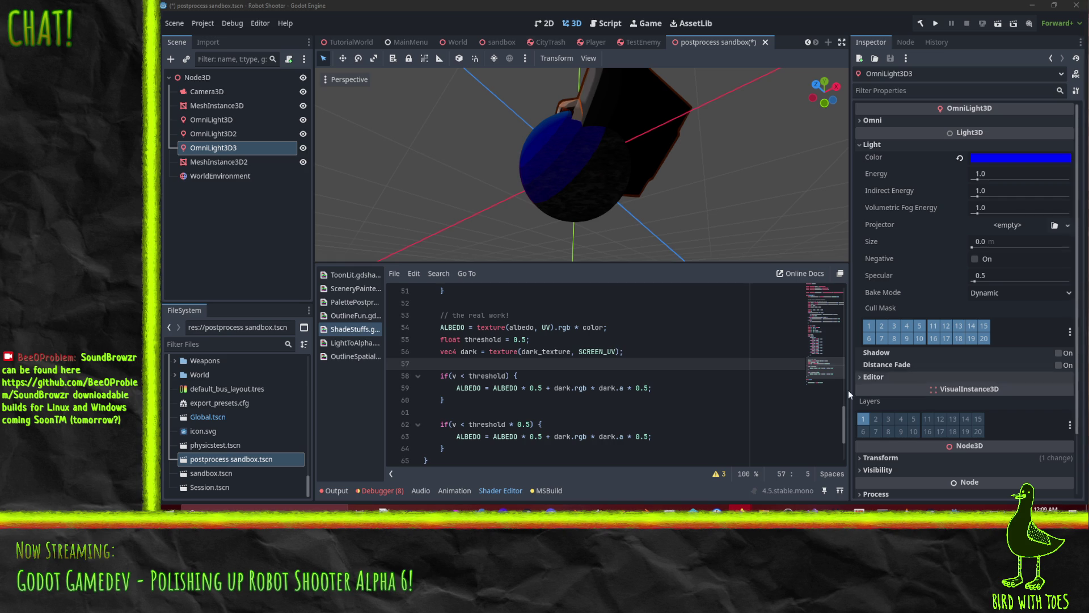
Write the loop header 'for(int i = 0; i < 4; i++) {' above the first threshold check.
key(alt+Tab)
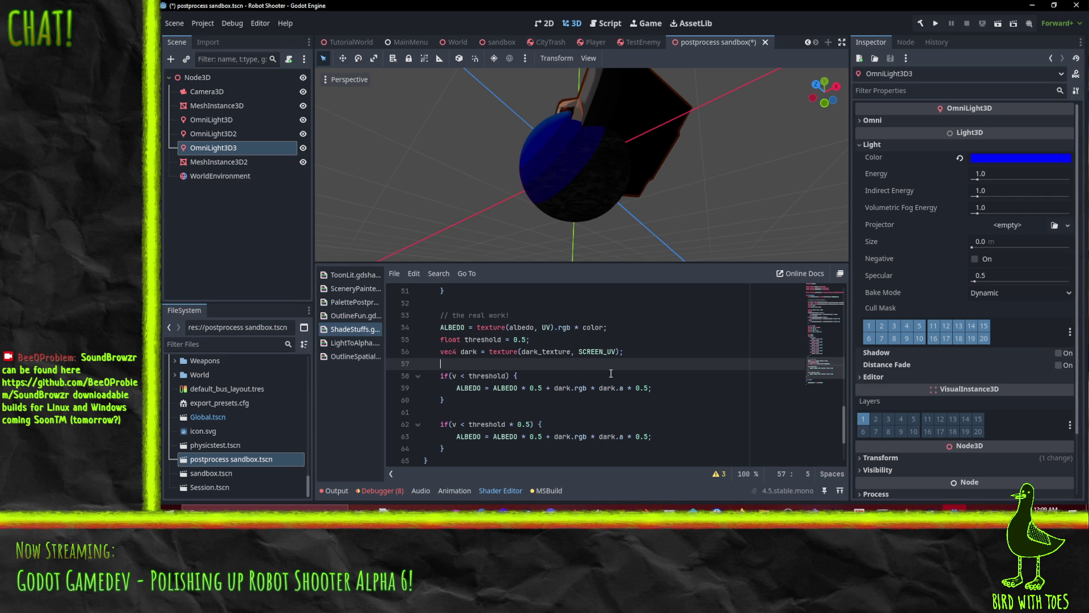
text(for(int i = )
text(0; i)
key(BackSpace)
key(BackSpace)
key(BackSpace)
text(i < 0)
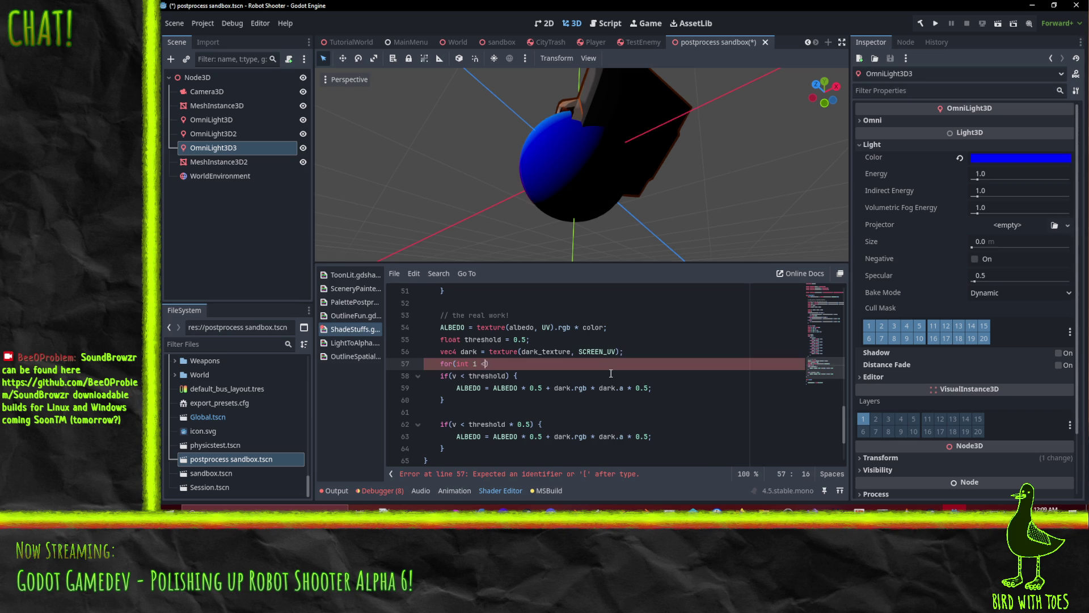
key(BackSpace)
key(BackSpace)
key(BackSpace)
text(= 0; i < )
text(3; )
text(i++)
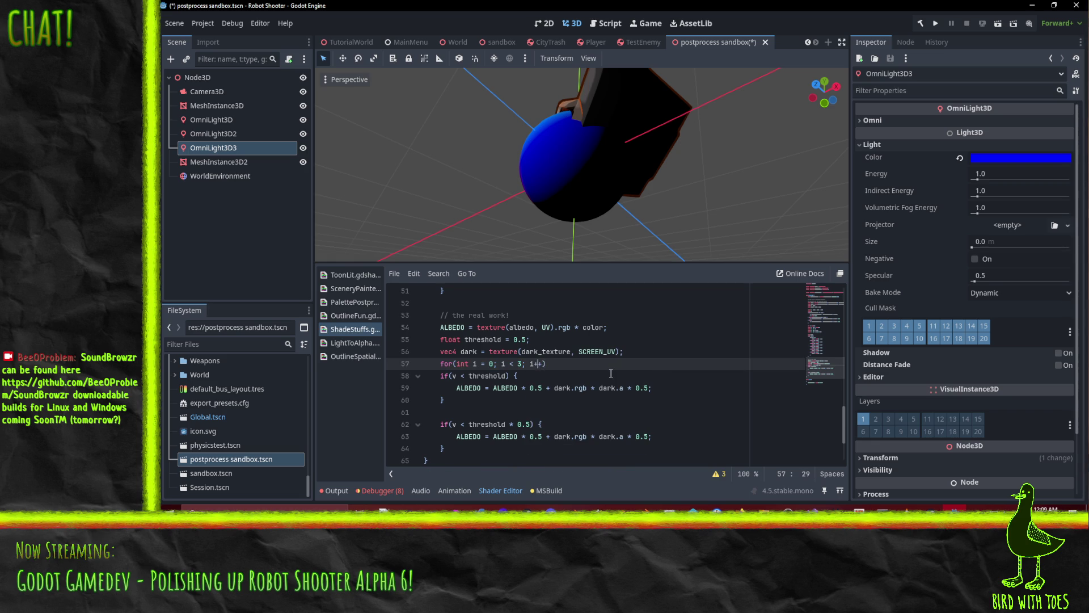
key(Right)
key(Right)
key(BackSpace)
text(4)
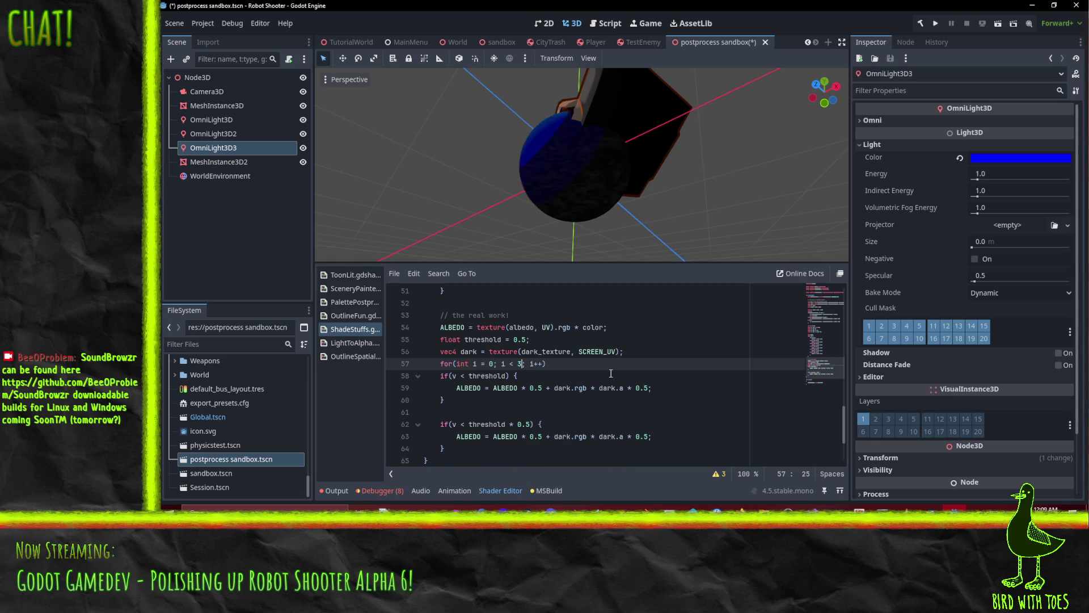
text( {)
Close the loop after the if blocks and indent both blocks into its body.
key(Down)
key(Down)
key(Down)
key(Tab)
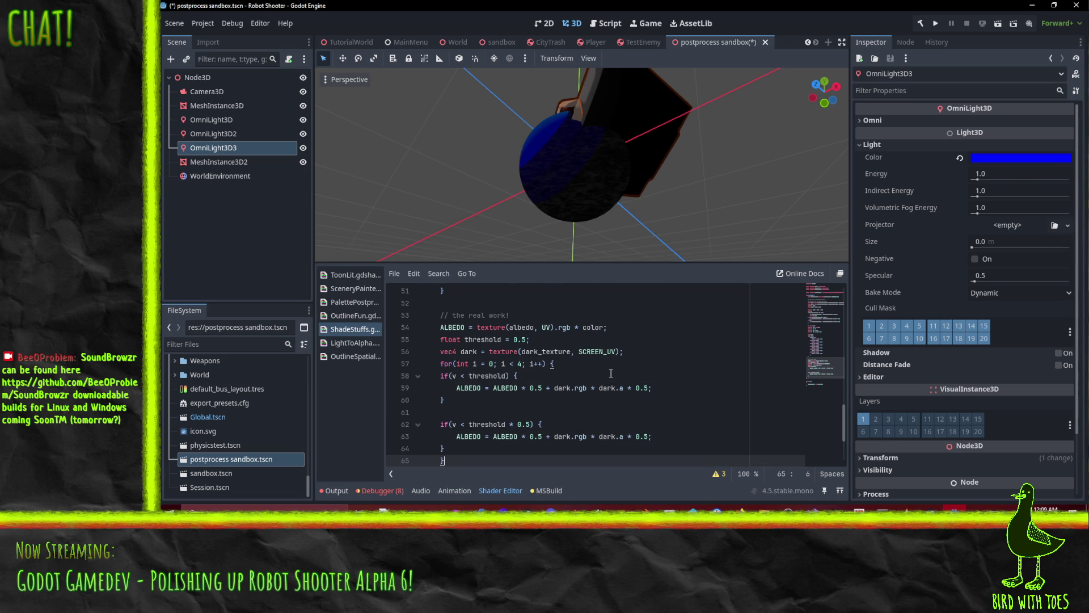
scroll(611, 373, down, 2)
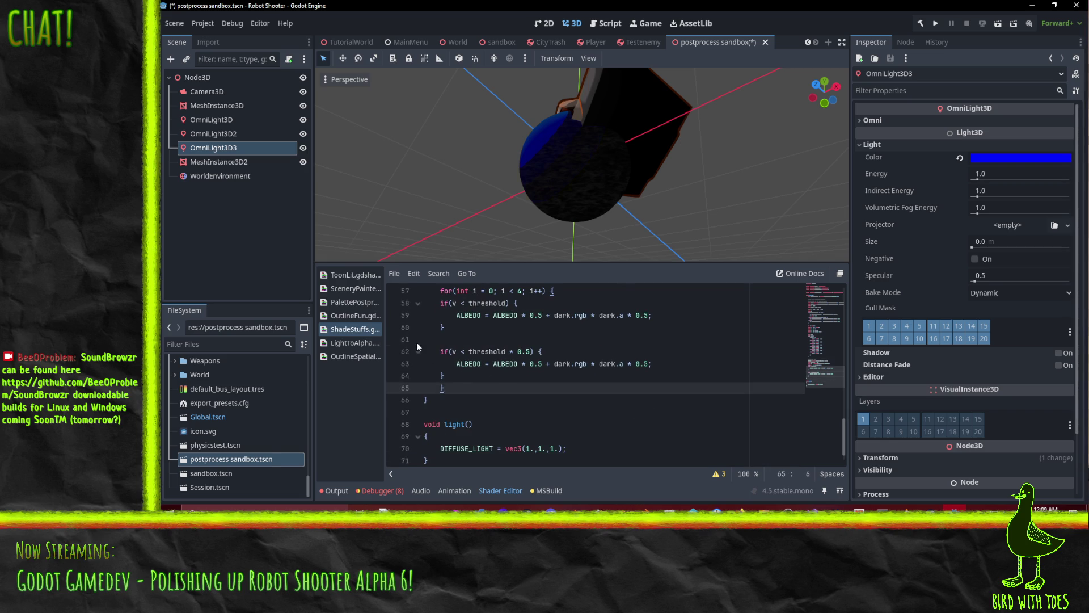
click(449, 377)
key(shift+Up)
key(shift+Up)
key(shift+Up)
key(shift+Home)
key(Tab)
scroll(478, 381, up, 1)
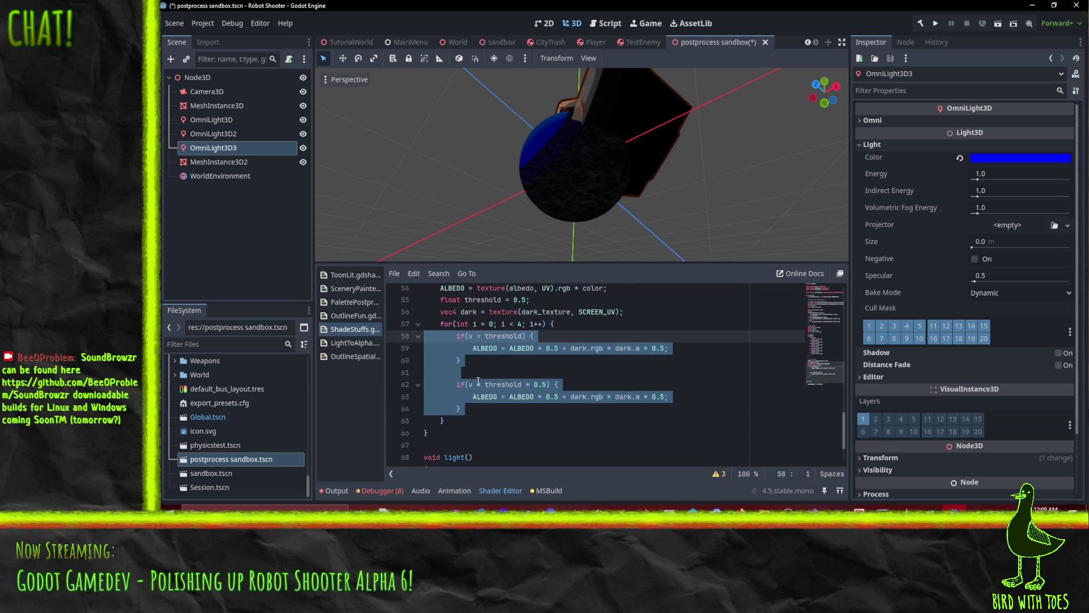
Add 'float tr = threshold;' on a new line before the loop.
click(641, 317)
key(Return)
text(oat tr = threshold;)
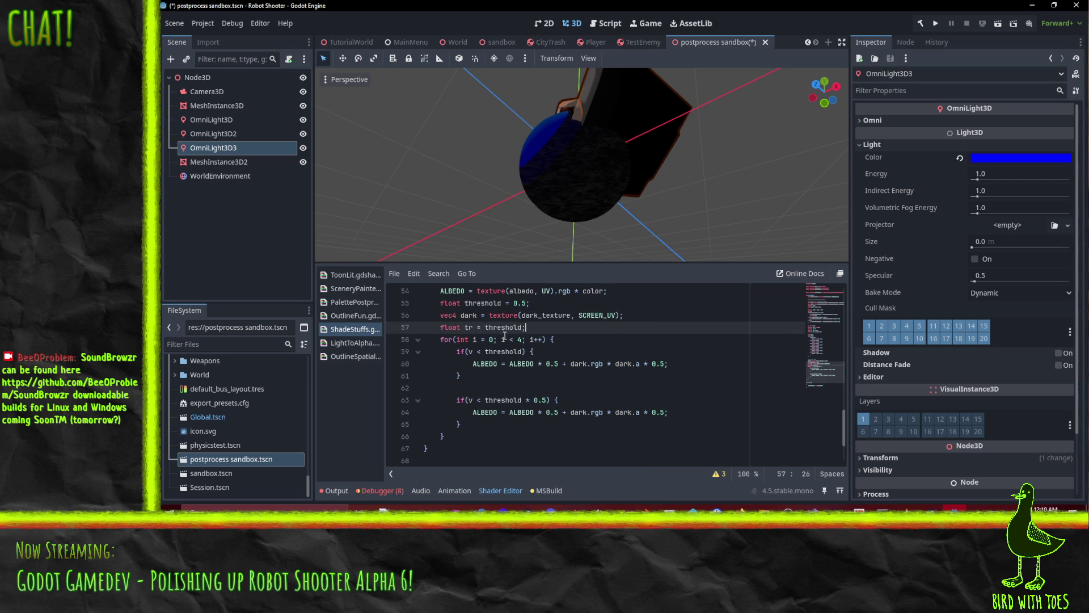
Delete the second half-threshold check and add 'threshold *= 0.5;' inside the loop.
click(532, 390)
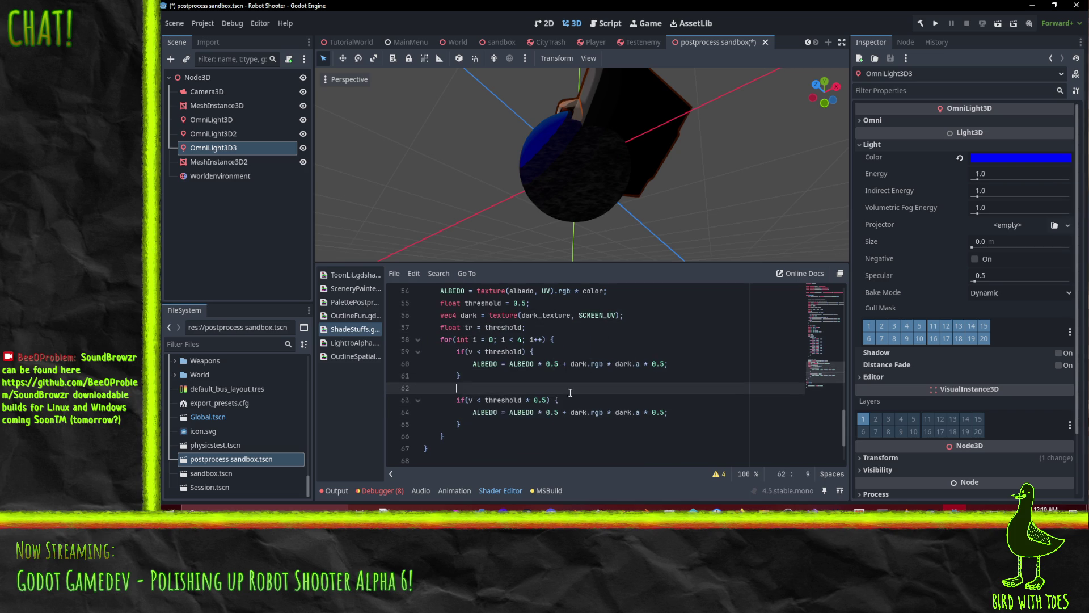
key(shift+Down)
key(shift+Down)
key(shift+Down)
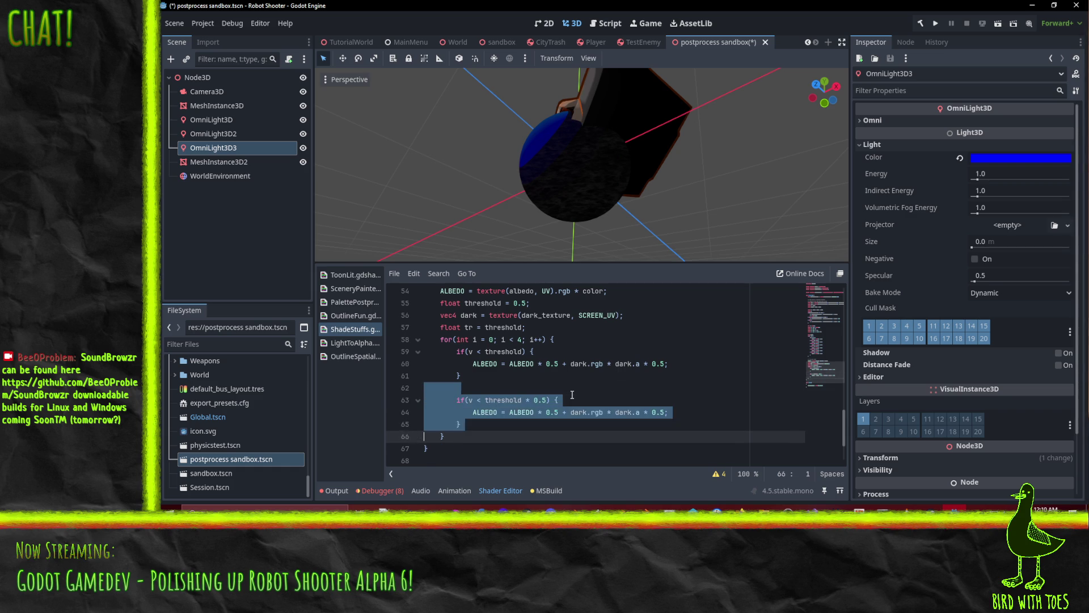
key(Delete)
text(threshold)
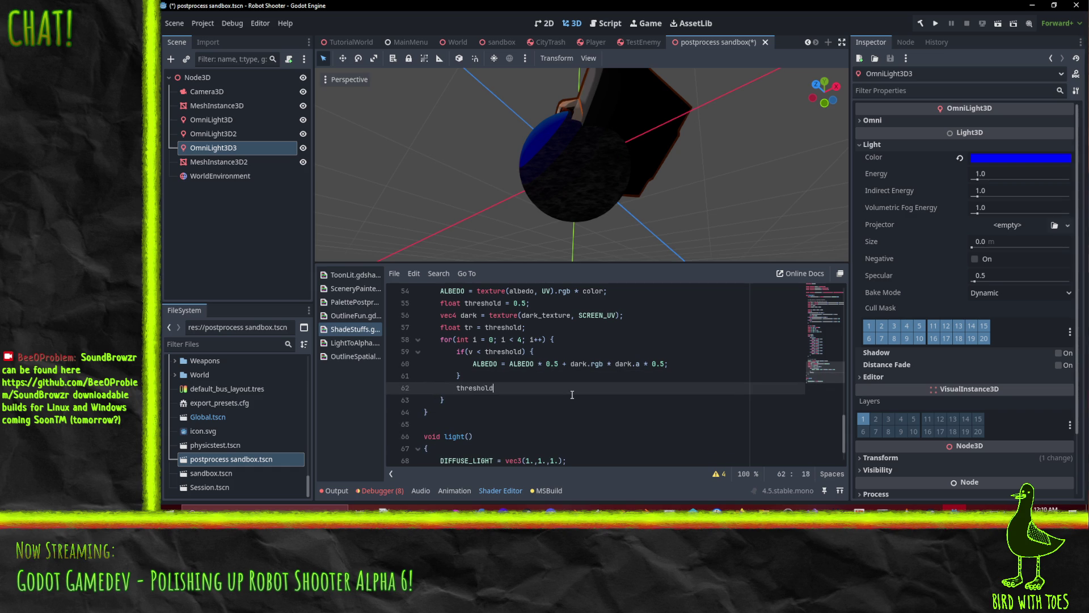
key(BackSpace)
key(BackSpace)
text(*)
key(Up)
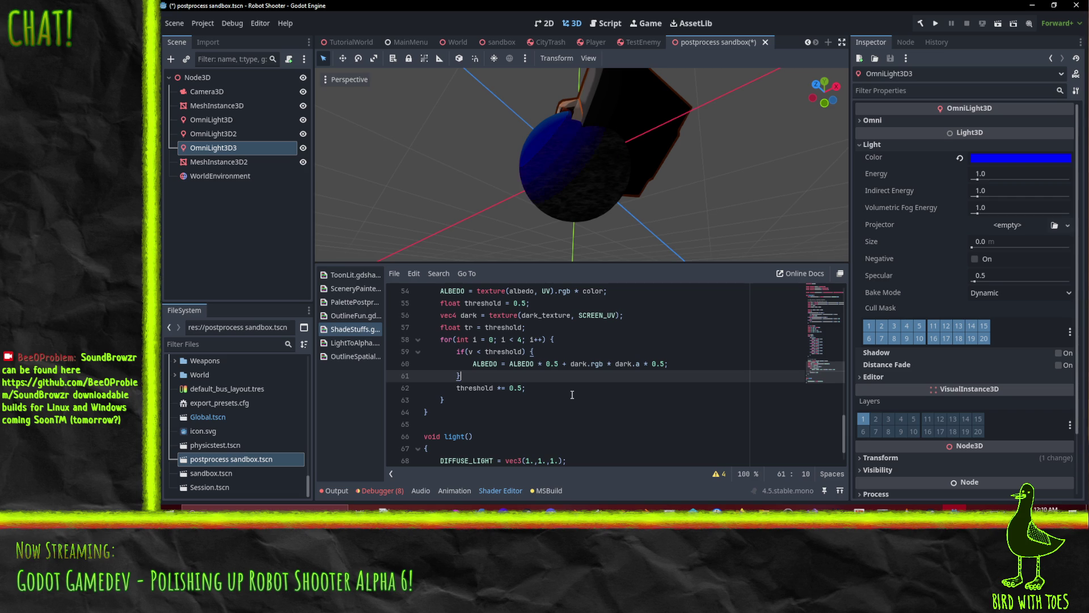
drag(508, 174, 594, 167)
Try a loop bound of 5 and orbit to view the sphere's shading.
scroll(592, 165, up, 5)
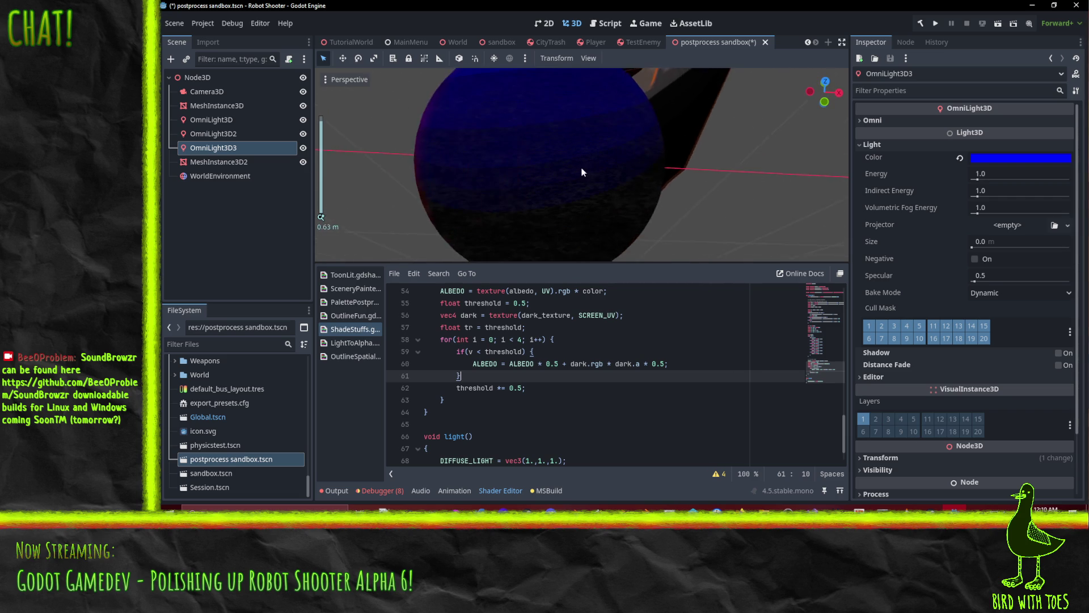
scroll(578, 178, down, 3)
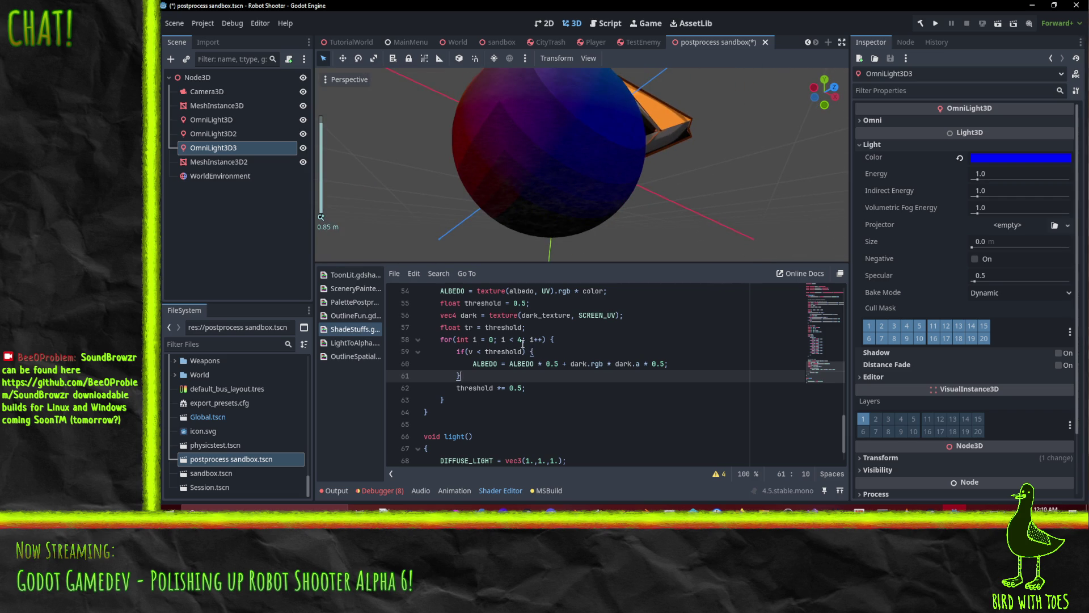
click(523, 340)
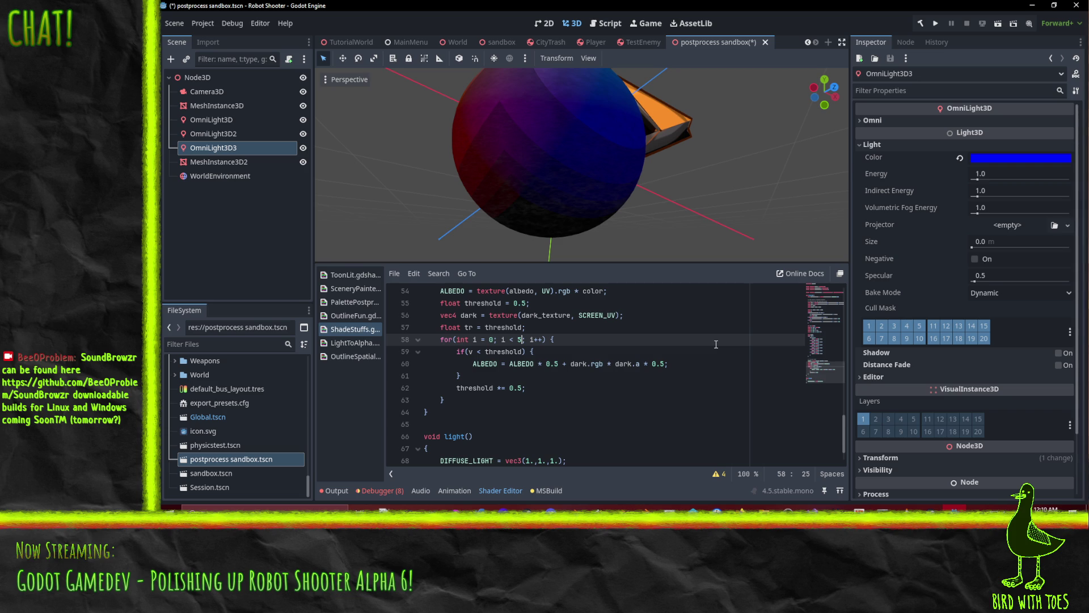
scroll(588, 172, up, 5)
scroll(590, 221, down, 5)
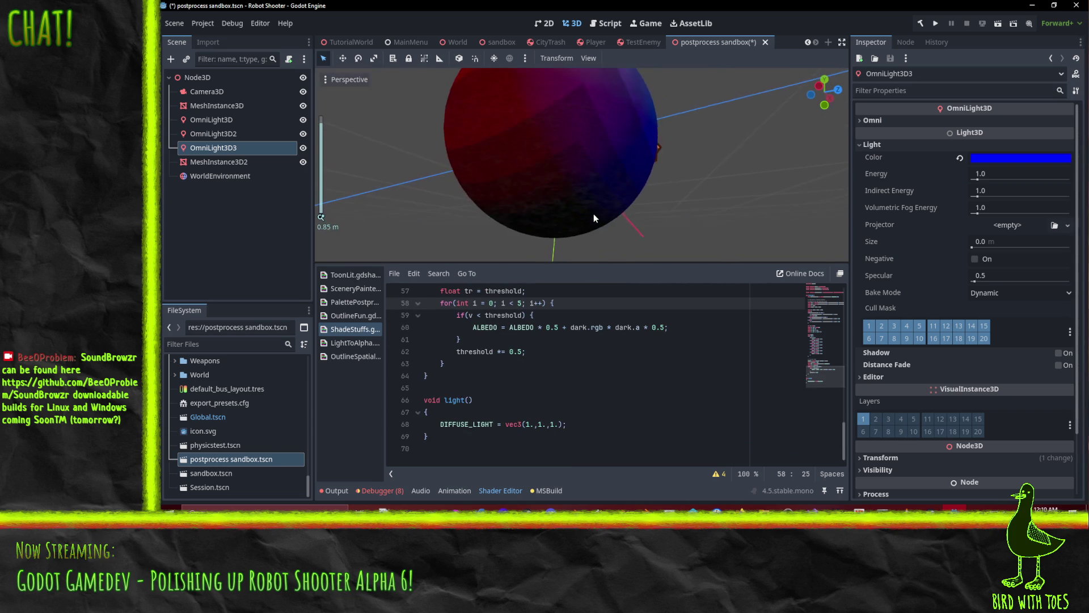
mouse_move(587, 209)
mouse_down()
mouse_move(552, 138)
mouse_move(583, 213)
mouse_up()
scroll(507, 367, up, 1)
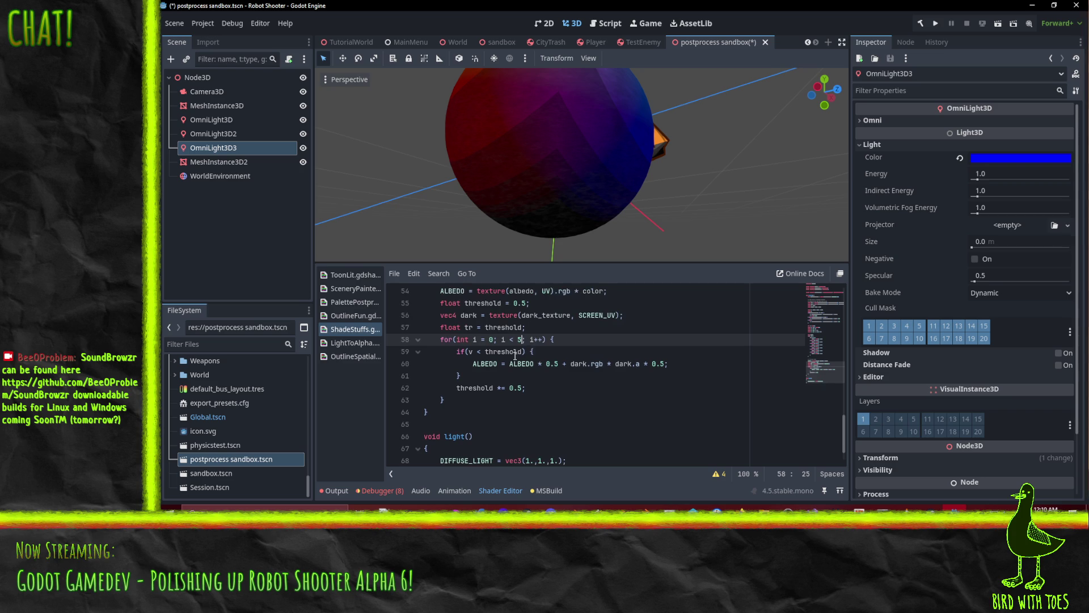
Cut the loop bound to 2 and orbit the viewport to inspect the mostly dark sphere.
key(BackSpace)
text(2)
scroll(588, 171, down, 3)
mouse_move(587, 171)
mouse_down()
mouse_move(608, 168)
mouse_move(581, 211)
mouse_up()
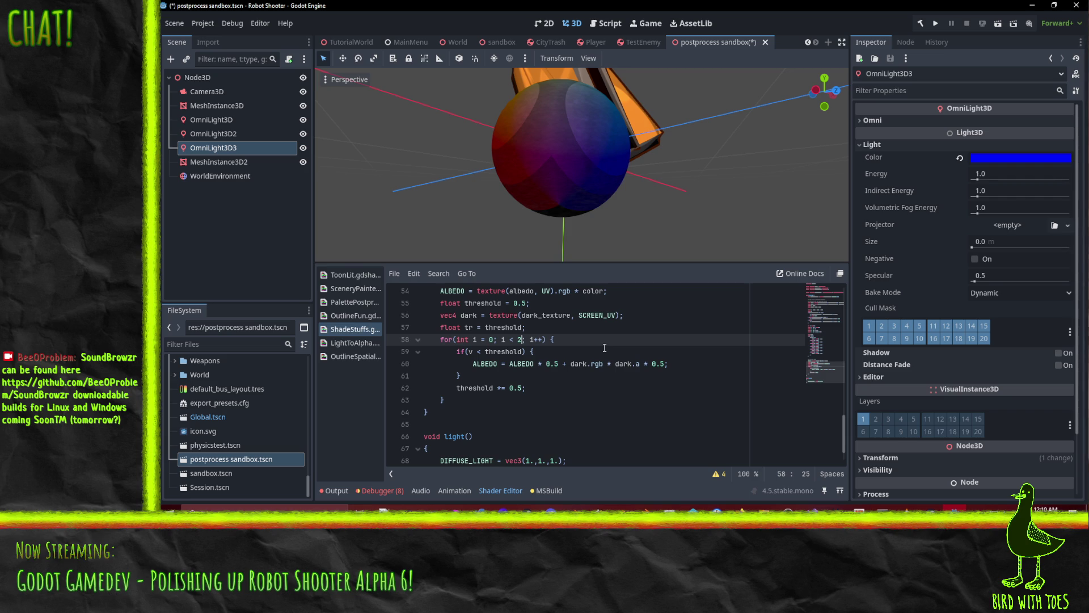
mouse_move(554, 84)
mouse_down()
mouse_move(492, 119)
mouse_move(368, 74)
mouse_move(566, 164)
mouse_move(527, 120)
mouse_move(464, 89)
mouse_move(404, 114)
mouse_move(336, 189)
mouse_move(342, 219)
mouse_move(438, 223)
mouse_move(392, 229)
mouse_up()
scroll(434, 99, up, 3)
mouse_move(562, 194)
mouse_down()
mouse_move(502, 189)
mouse_move(562, 211)
mouse_up()
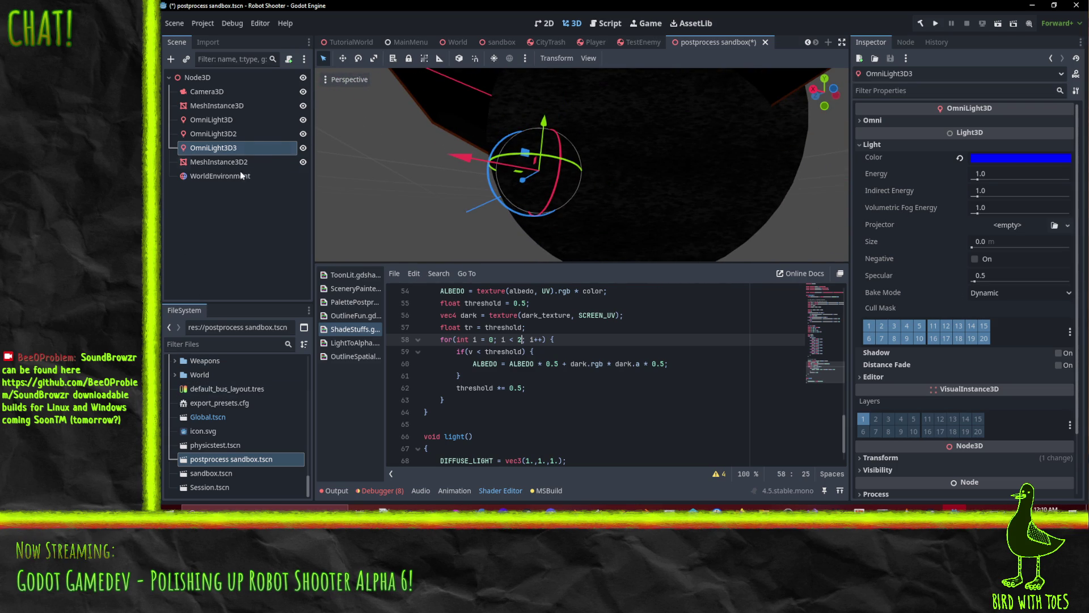
click(224, 105)
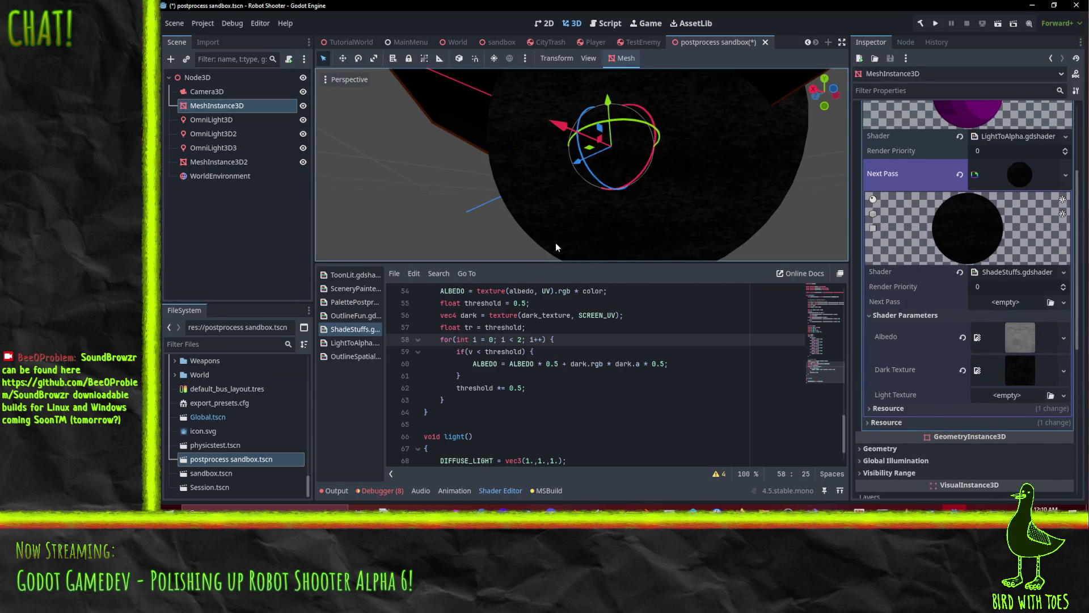
Quick Load HiTint.png into the Dark Texture parameter and orbit to inspect the sphere.
click(1063, 370)
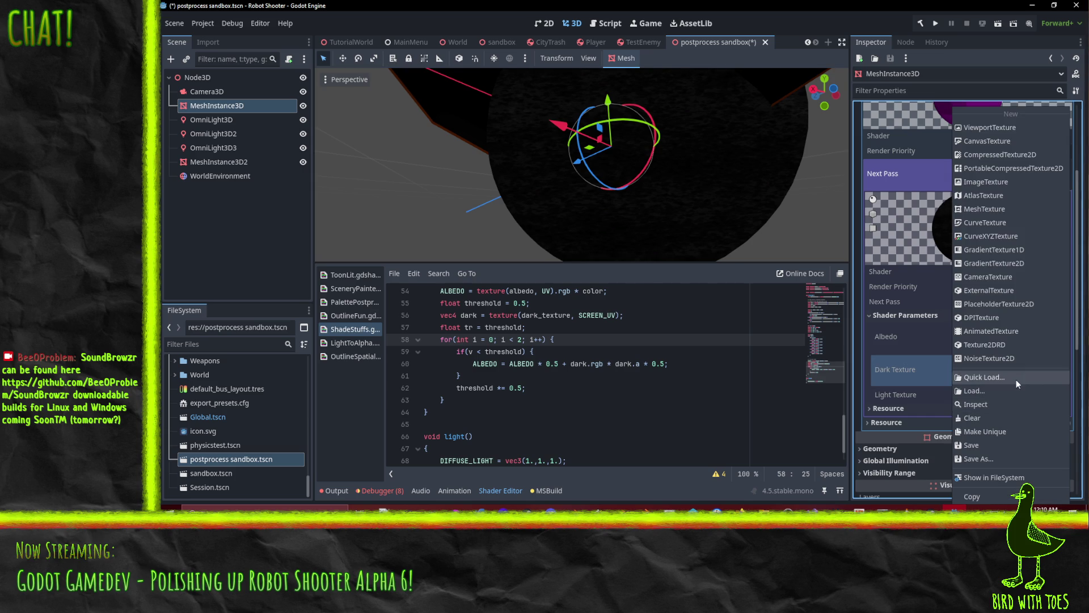
click(1016, 378)
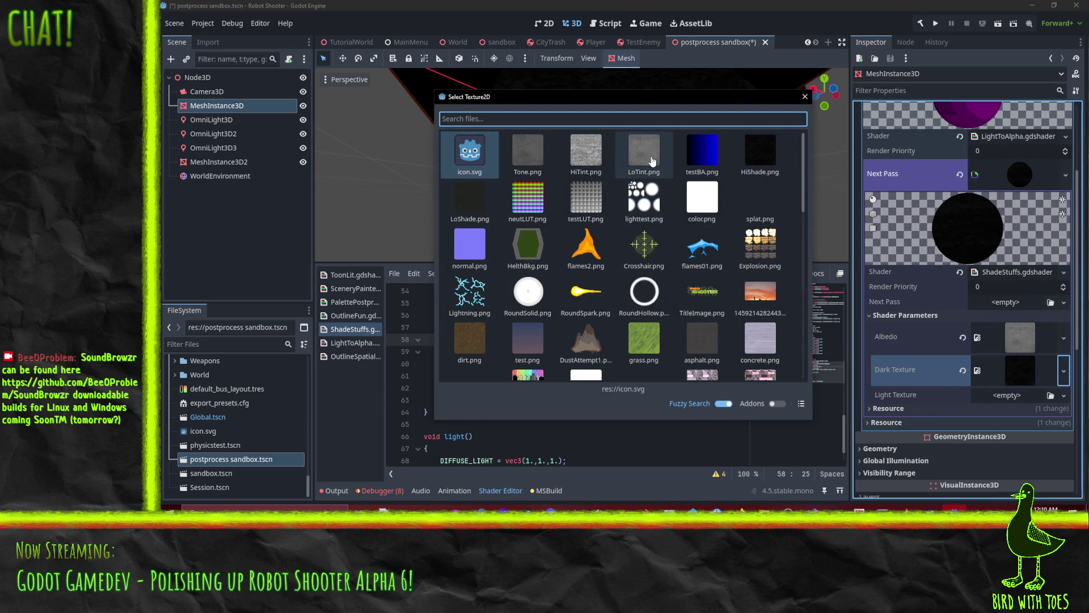
double_click(586, 152)
mouse_move(629, 183)
mouse_down()
mouse_move(733, 195)
mouse_move(815, 229)
mouse_move(325, 245)
mouse_move(359, 254)
mouse_move(796, 180)
mouse_move(696, 165)
mouse_move(822, 250)
mouse_up()
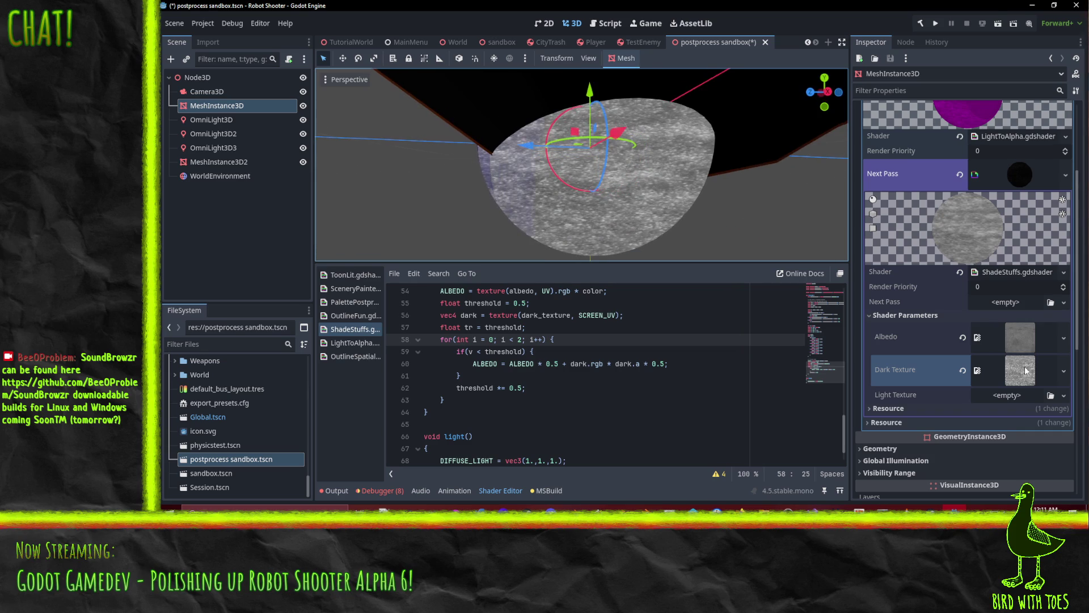
Replace the Dark Texture with HiShade.png and orbit around the darkened sphere.
click(1064, 370)
click(987, 377)
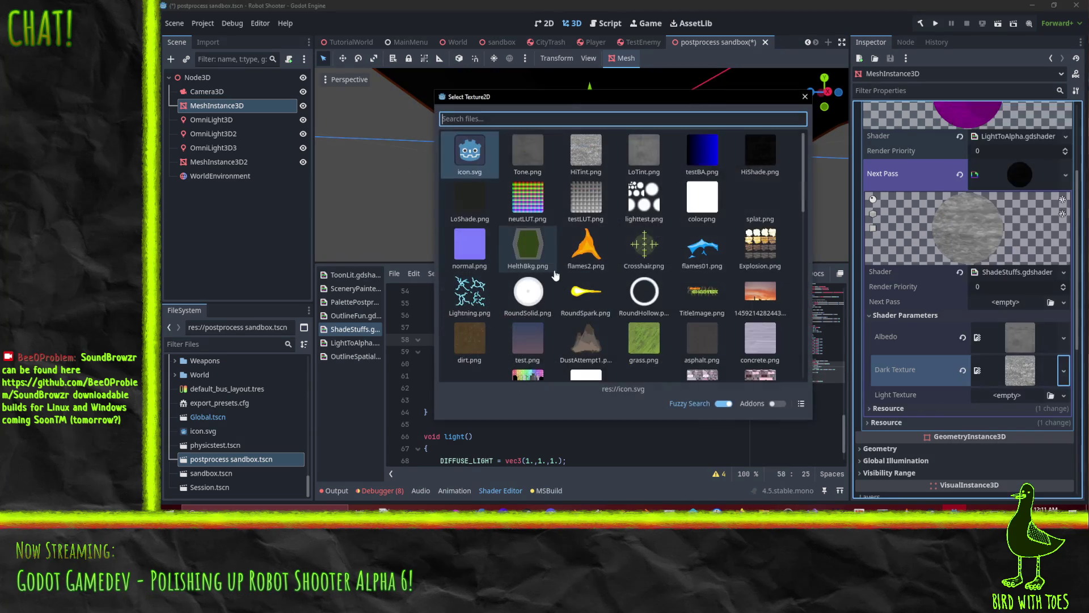
double_click(760, 150)
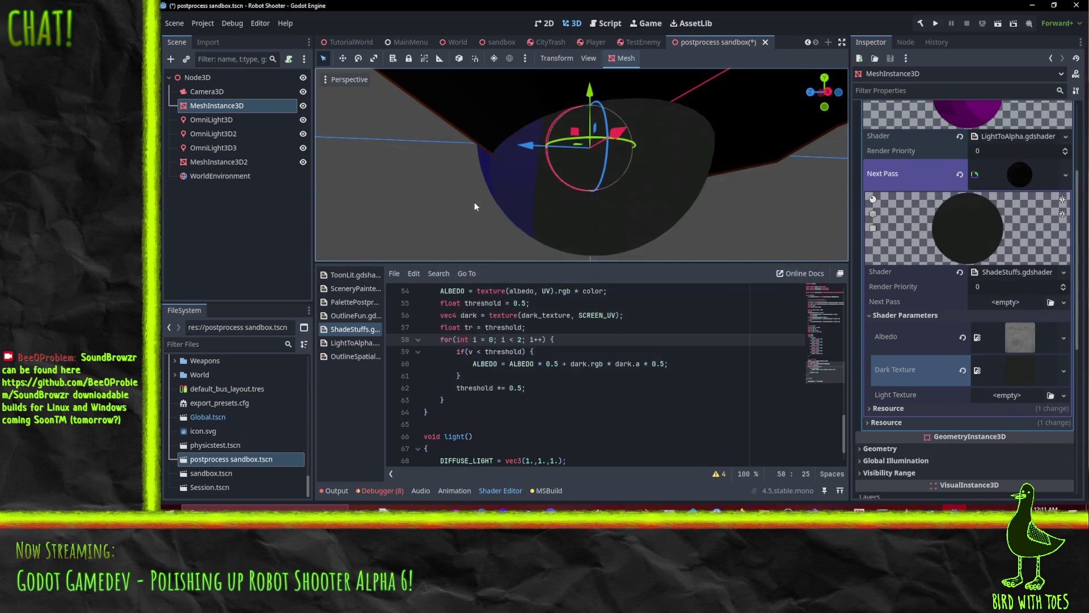
mouse_move(496, 183)
mouse_down()
mouse_move(623, 193)
mouse_move(537, 89)
mouse_move(513, 93)
mouse_move(505, 142)
mouse_up()
scroll(495, 385, up, 3)
scroll(494, 385, down, 2)
key(Down)
key(Down)
key(Down)
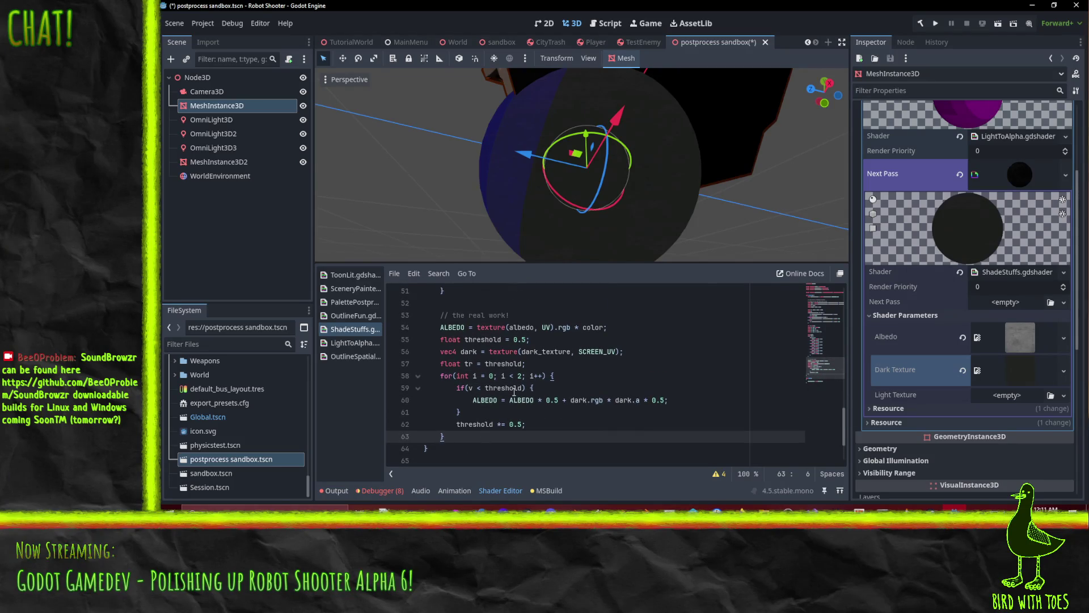
scroll(522, 389, up, 10)
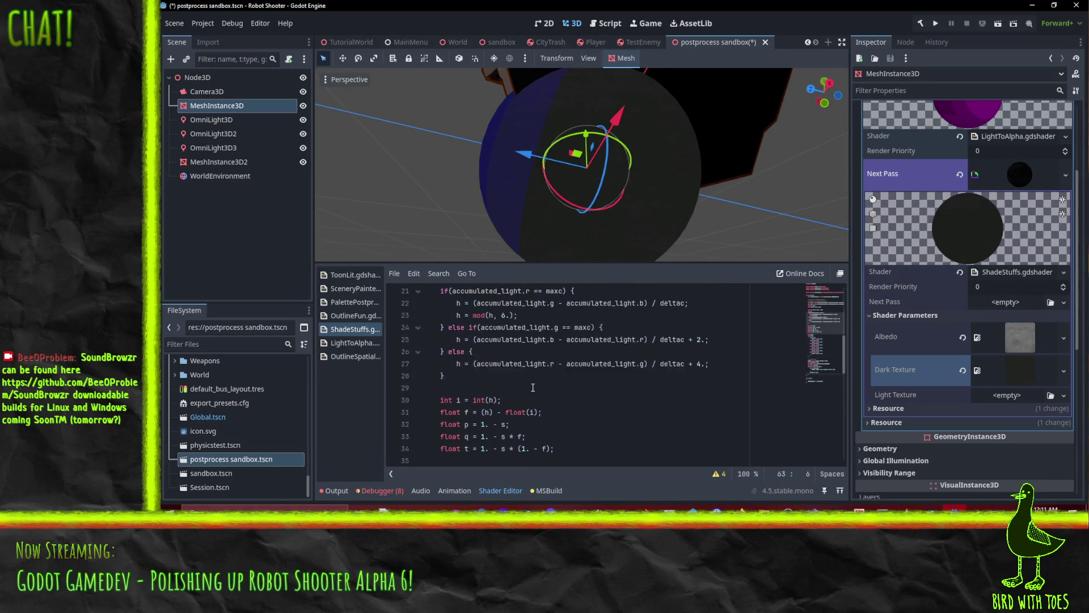
scroll(533, 387, up, 4)
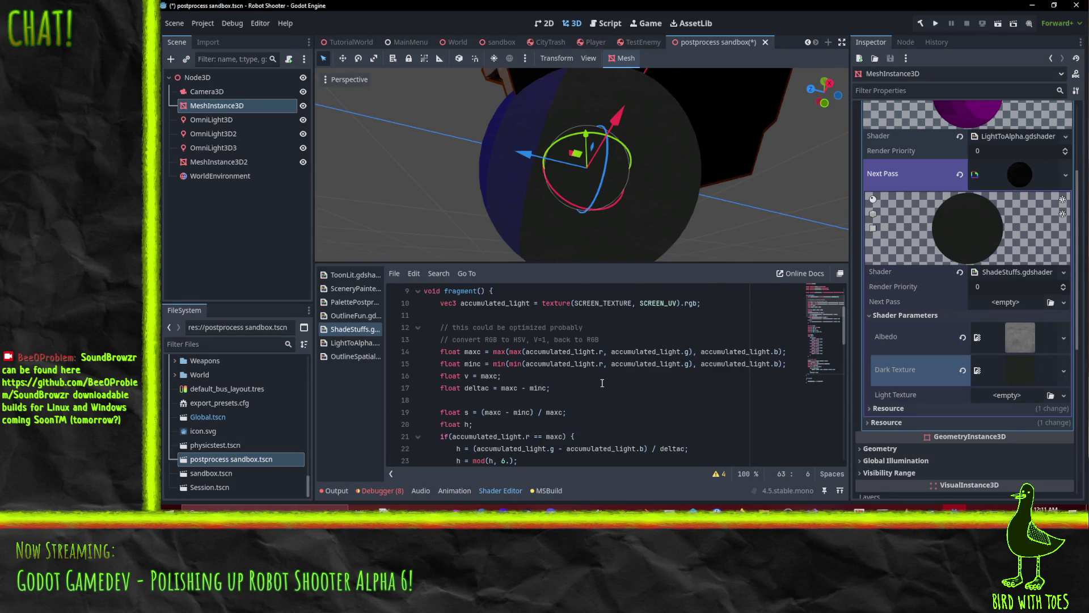
scroll(603, 383, down, 5)
scroll(603, 383, up, 7)
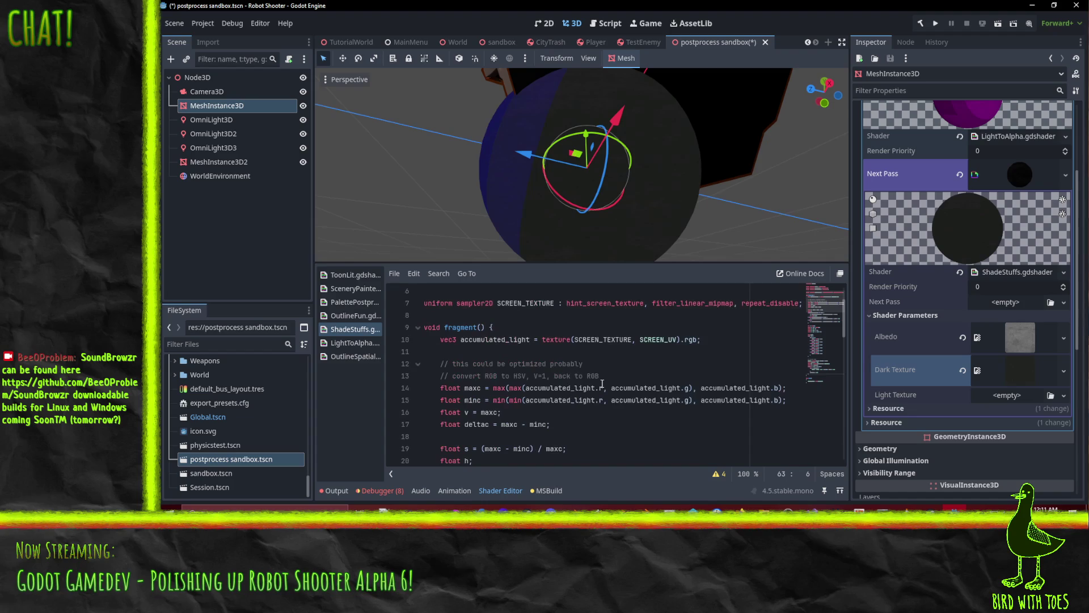
click(437, 352)
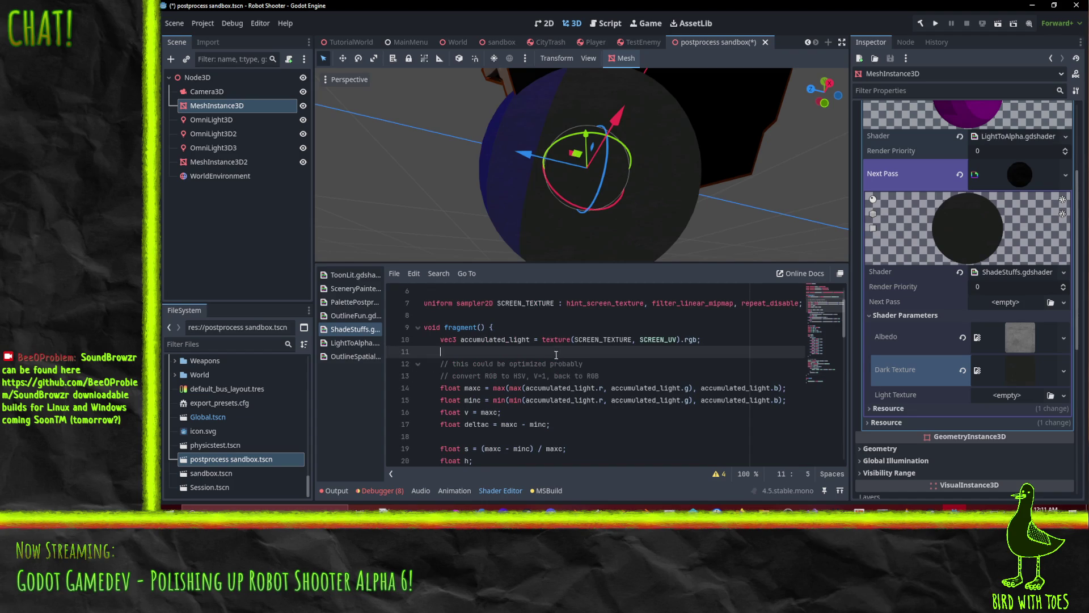
scroll(567, 354, down, 10)
scroll(594, 351, down, 3)
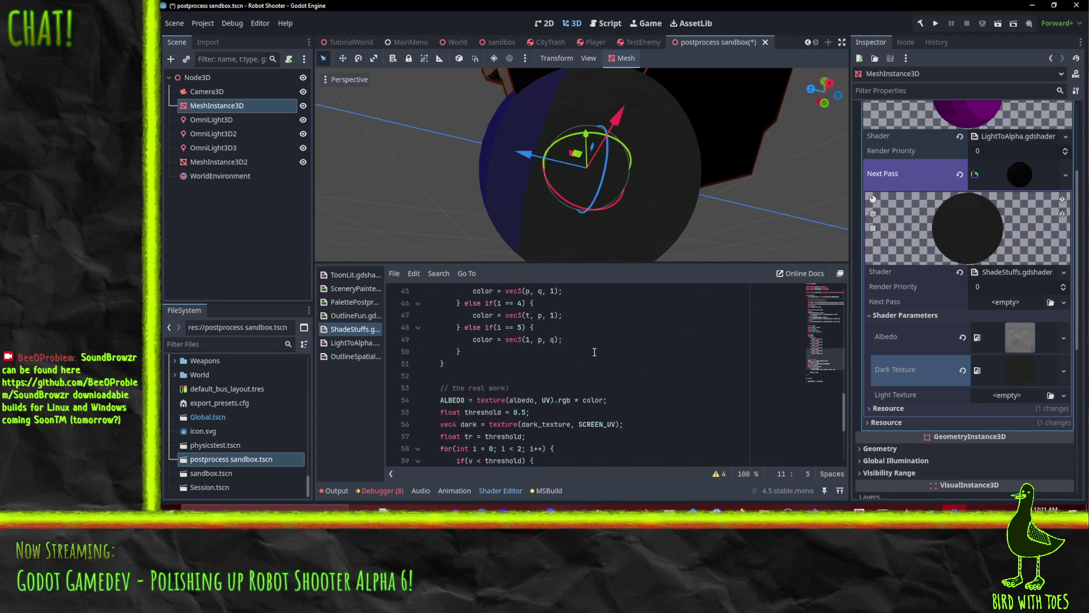
scroll(538, 375, down, 2)
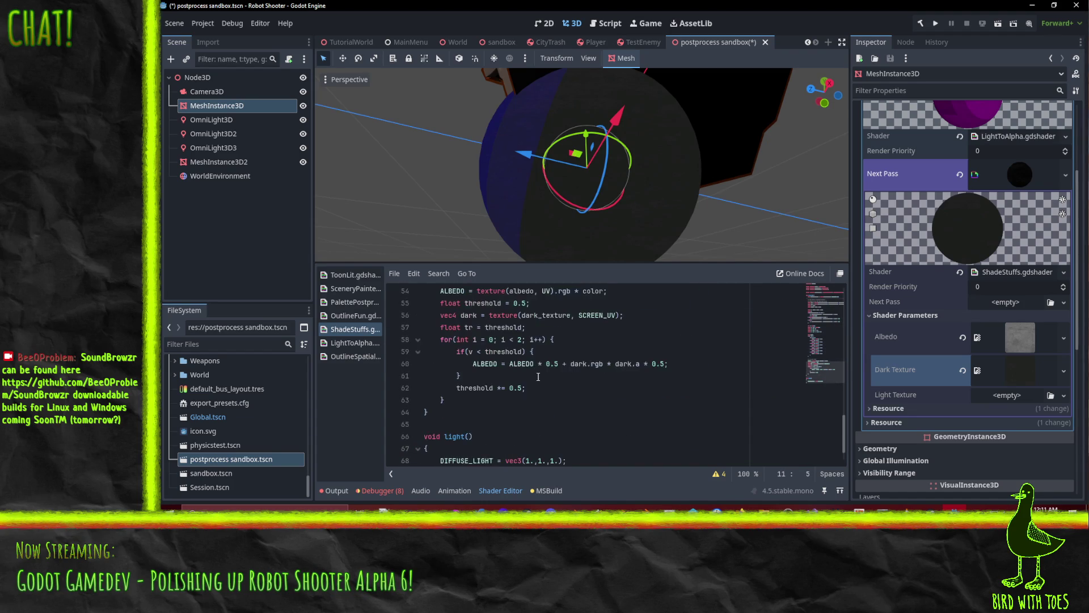
click(551, 328)
click(503, 328)
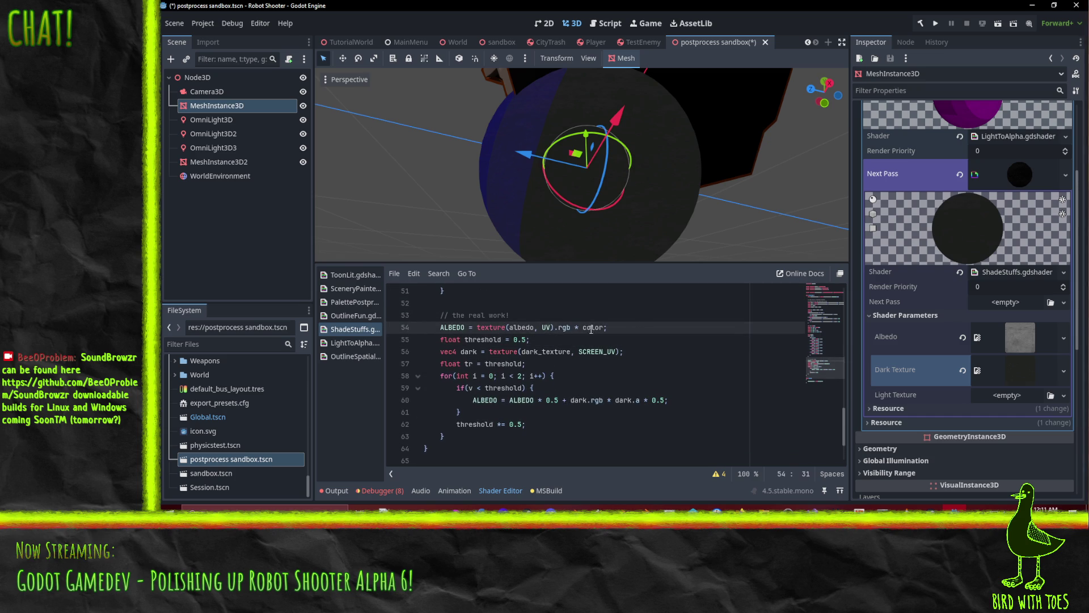
click(490, 339)
double_click(469, 351)
scroll(587, 352, down, 1)
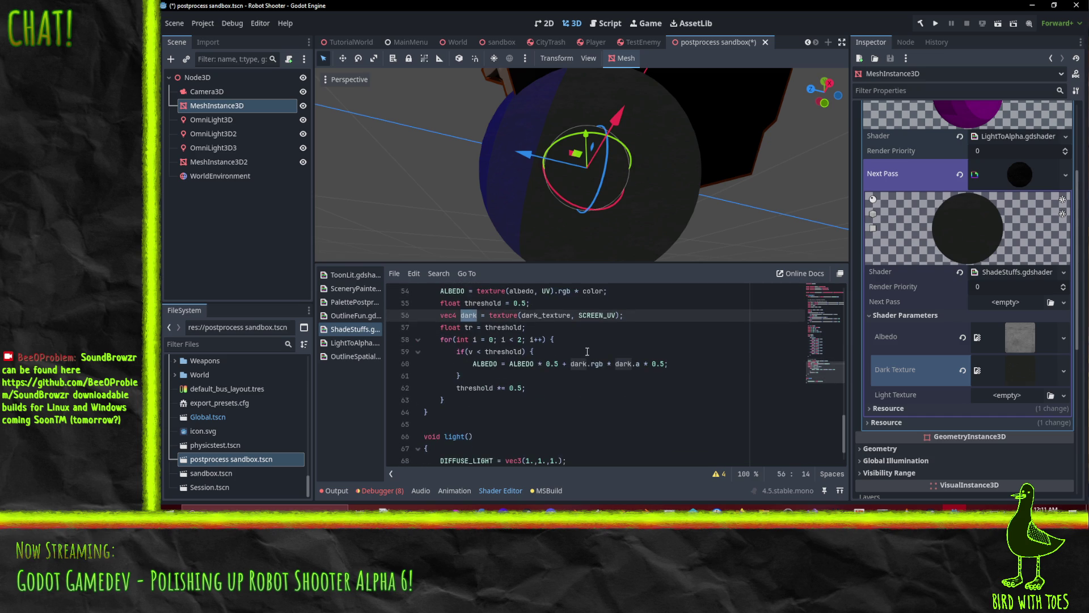
click(586, 324)
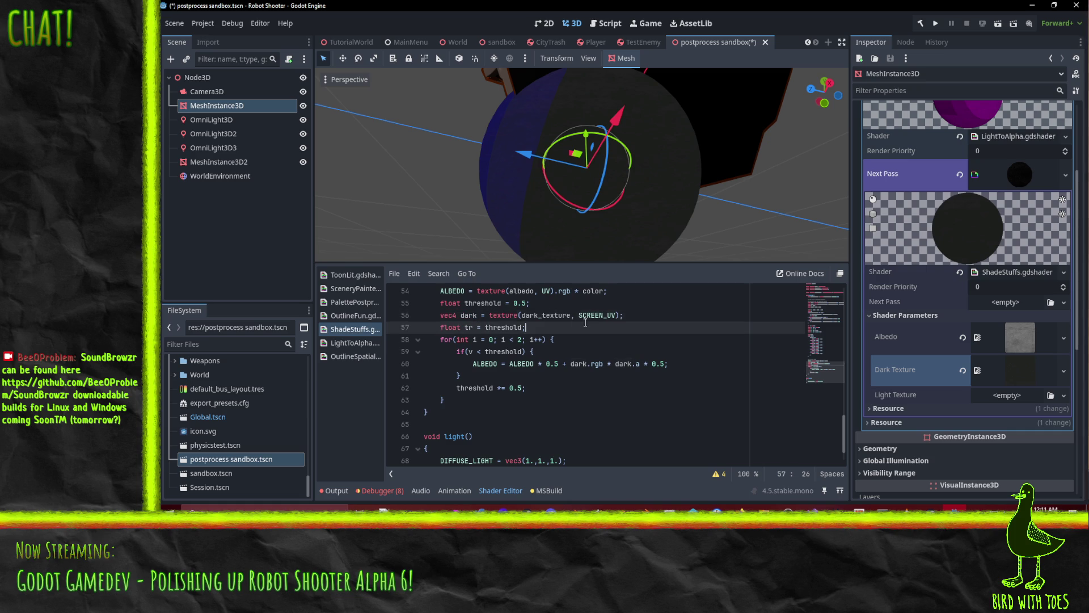
double_click(506, 328)
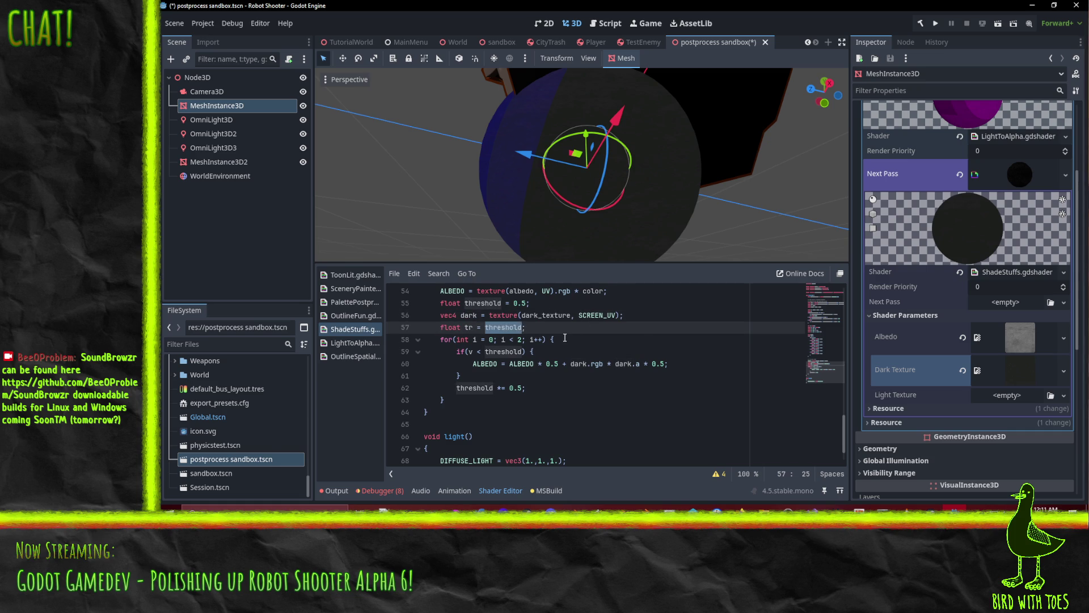
scroll(565, 338, down, 1)
drag(531, 227, 590, 225)
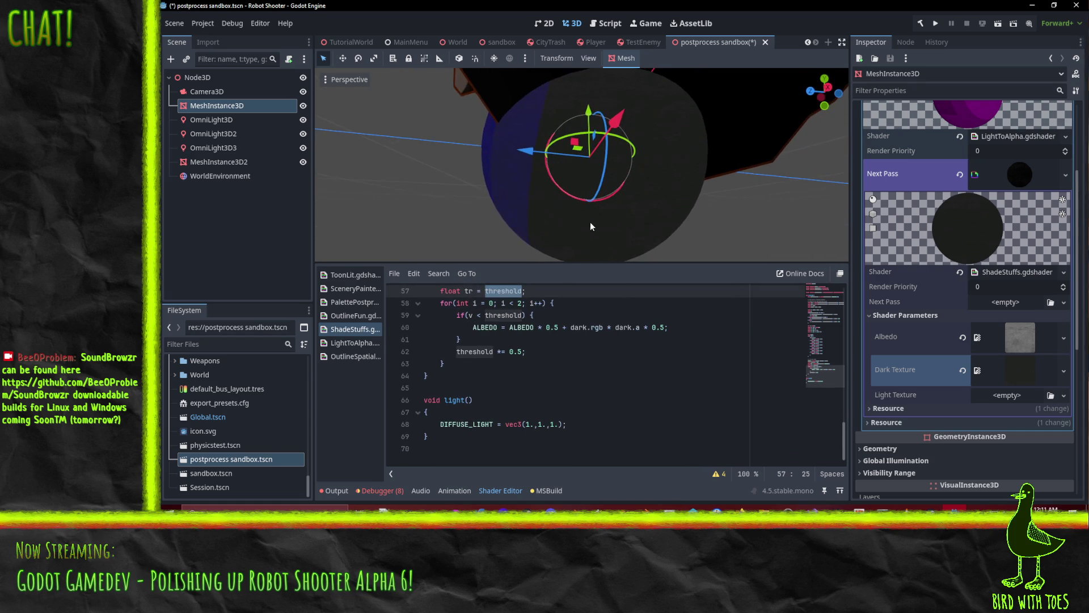
scroll(471, 386, up, 1)
click(470, 352)
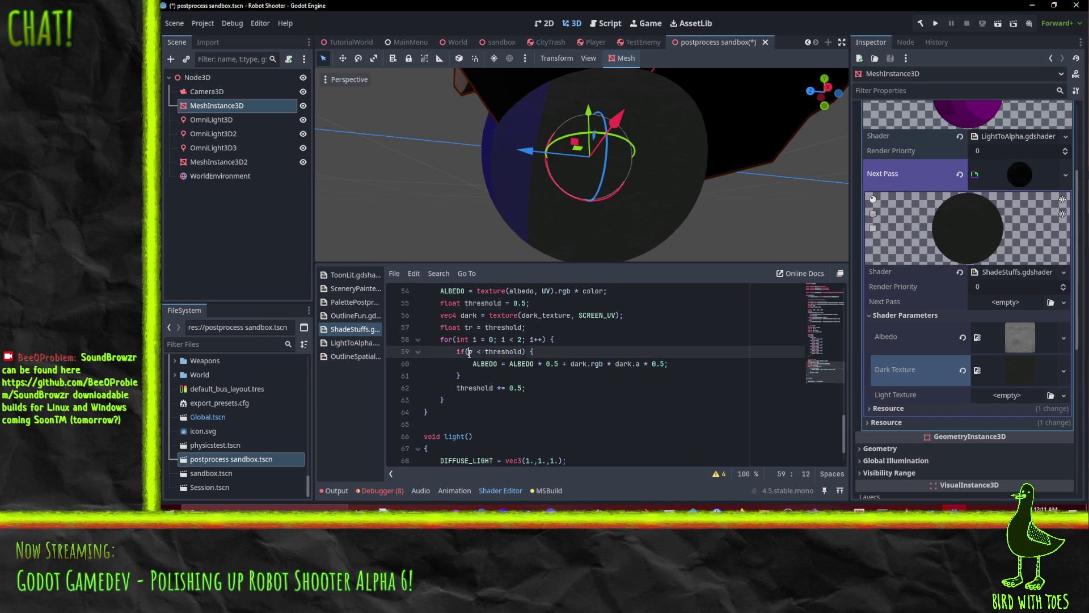
Try adding a v > 0 condition to the threshold check, then remove it and open a line above.
text(v > 0 )
text(&&)
key(Down)
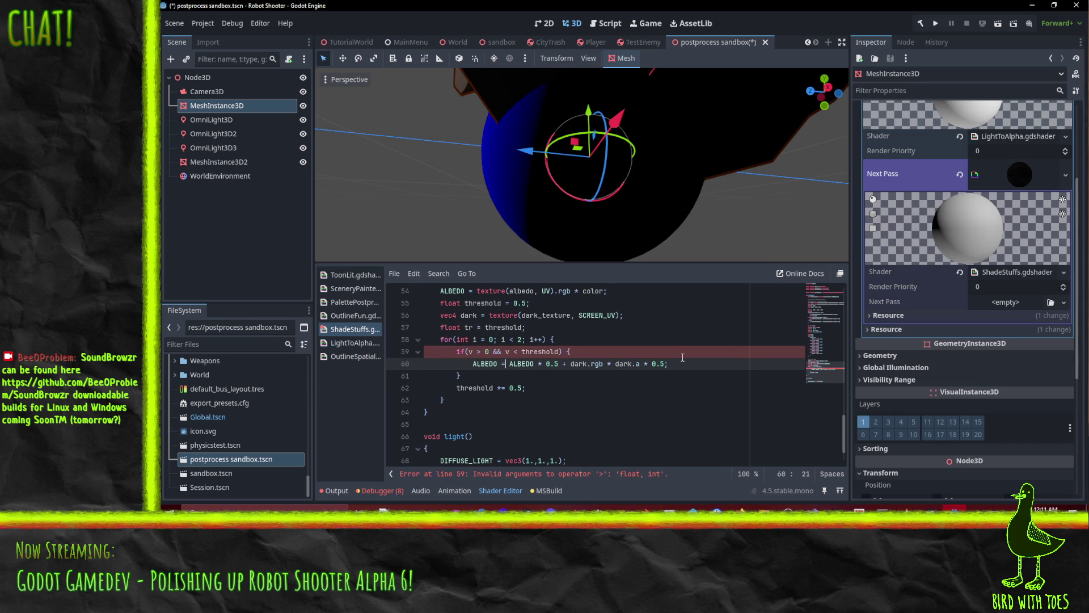
key(Up)
key(BackSpace)
key(BackSpace)
text(and)
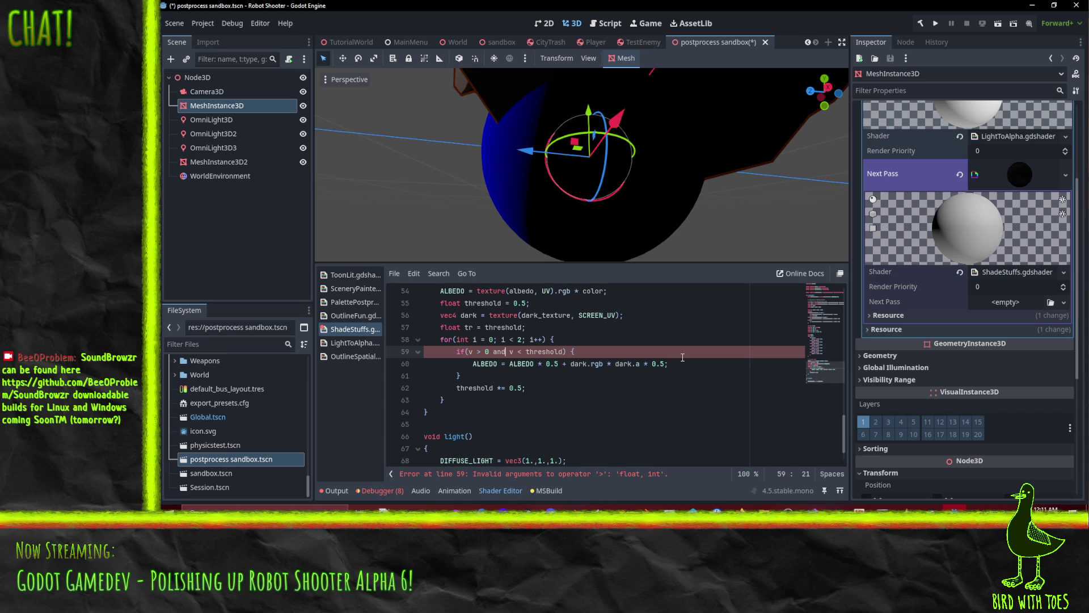
key(BackSpace)
key(BackSpace)
key(BackSpace)
key(Delete)
key(ctrl+shift+Return)
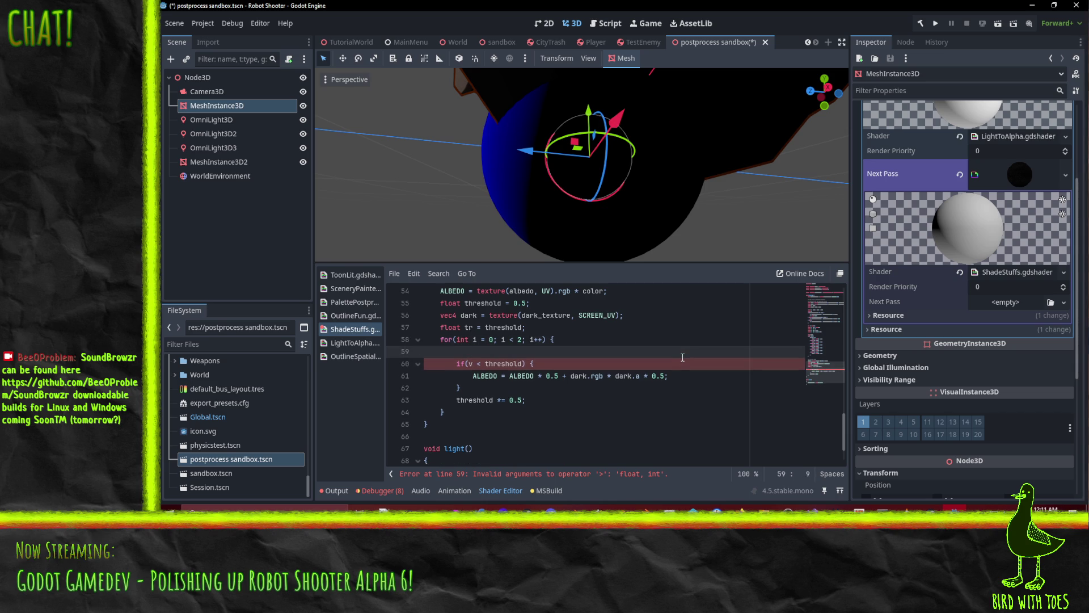
text(if(v > ))
key(BackSpace)
Move the v > 0 check above the for loop and close its brace after the loop.
key(alt+Up)
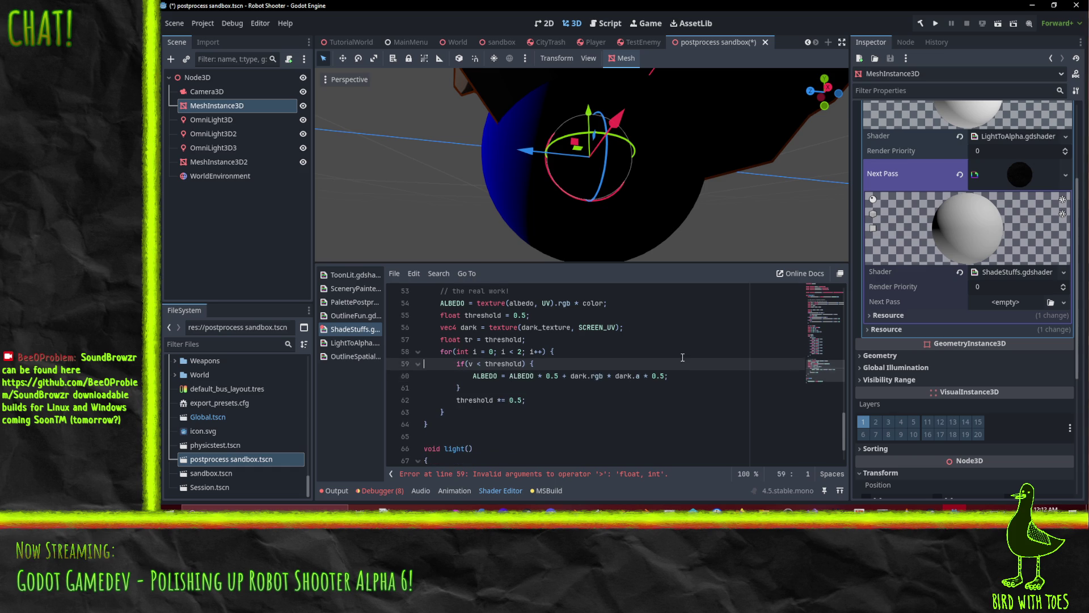
key(Up)
key(shift+Tab)
key(End)
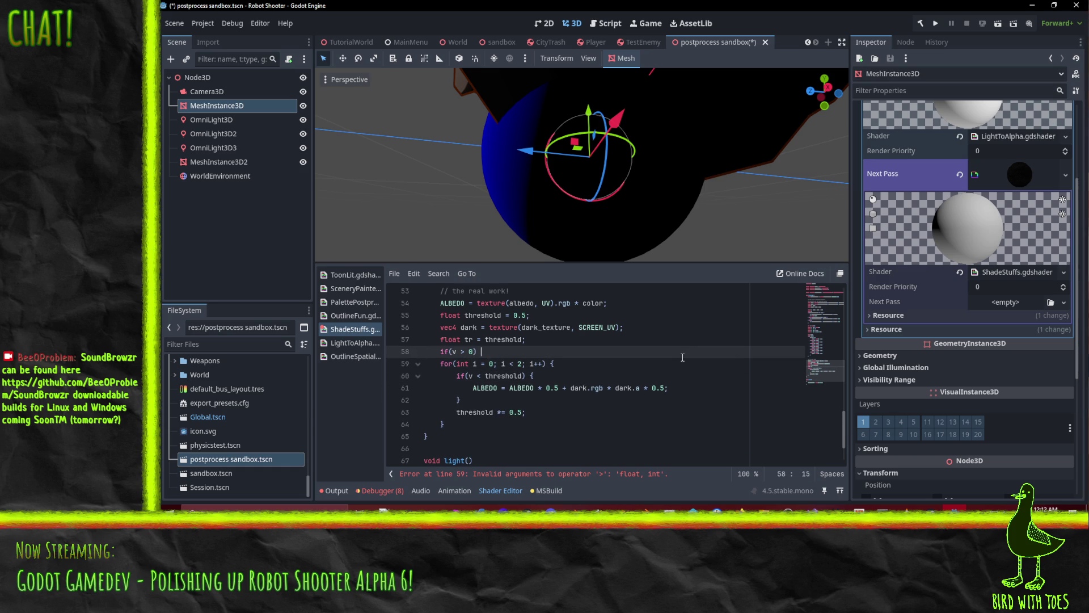
key(Delete)
key(Down)
key(Down)
key(Down)
key(Down)
key(Return)
text(})
key(Up)
Indent the loop inside 'if(v > 0.) {', making 0 a float literal.
key(shift+Up)
key(shift+Up)
key(shift+Up)
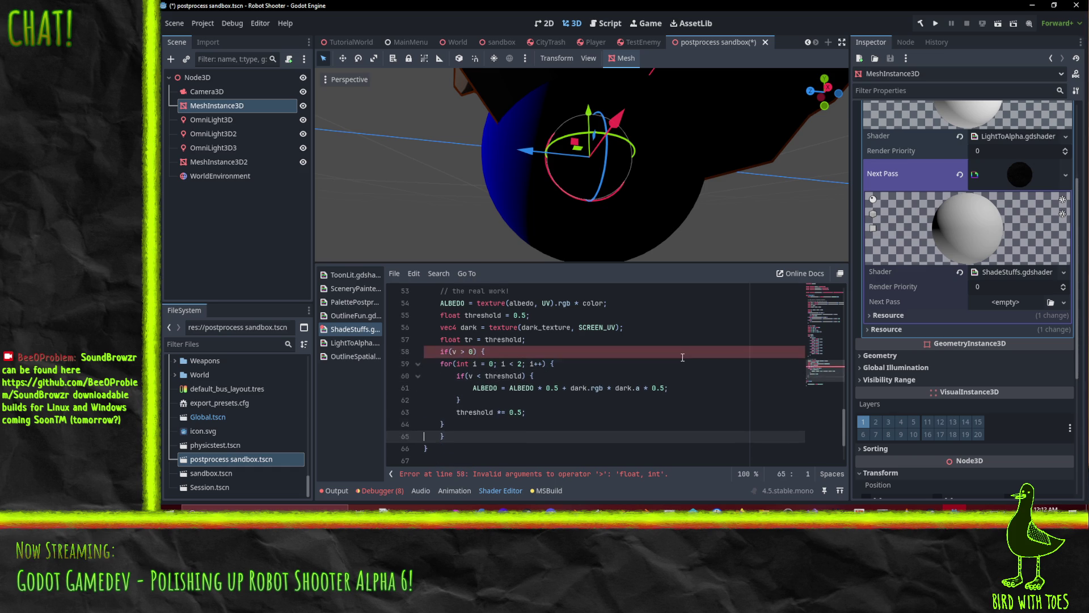
key(shift+Up)
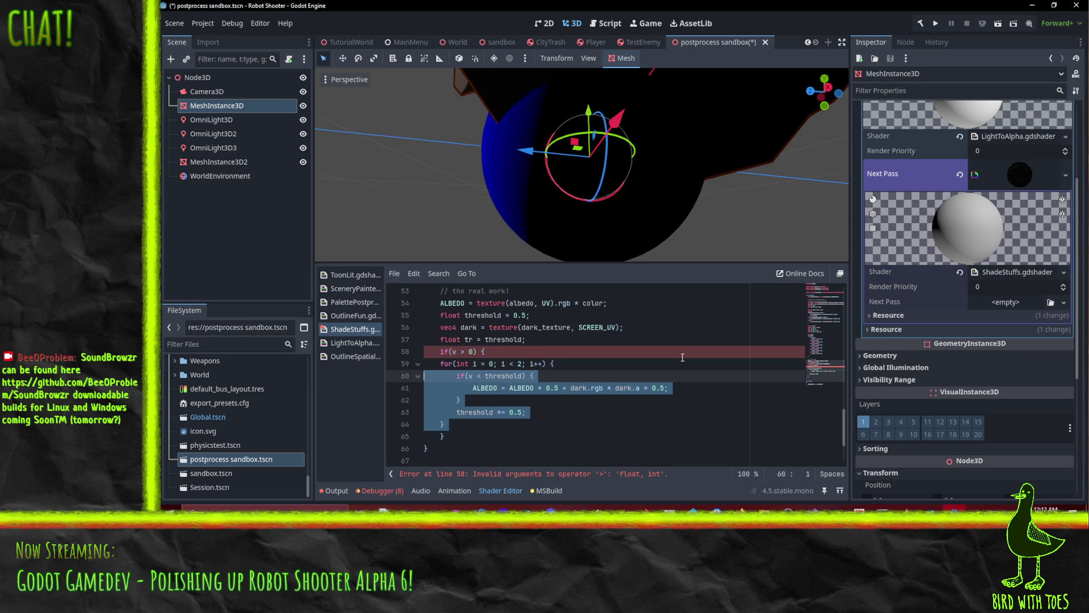
key(shift+Up)
key(Tab)
key(Left)
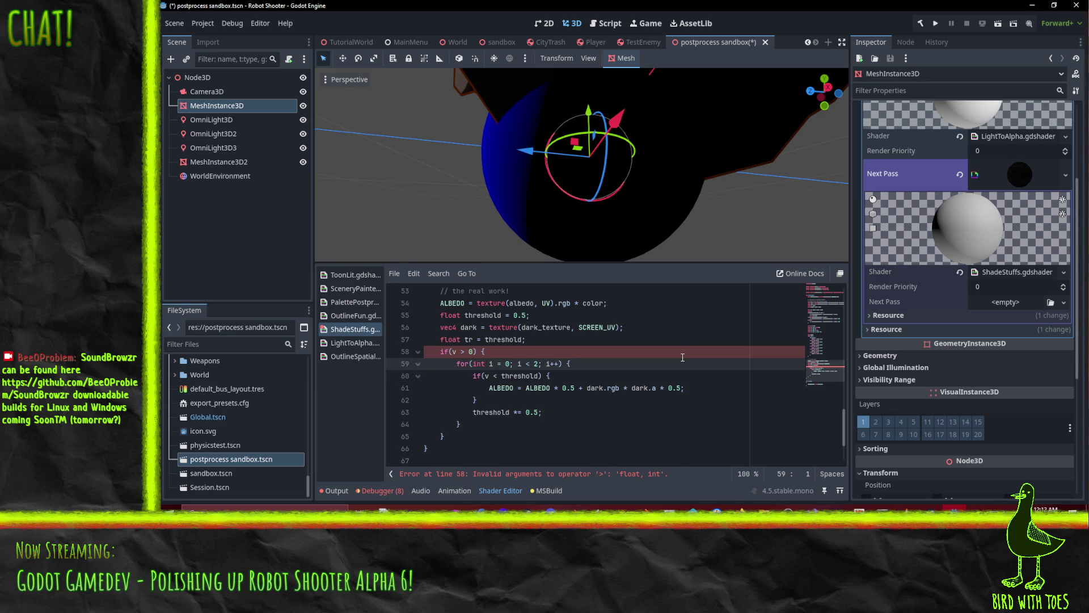
key(Up)
key(Right)
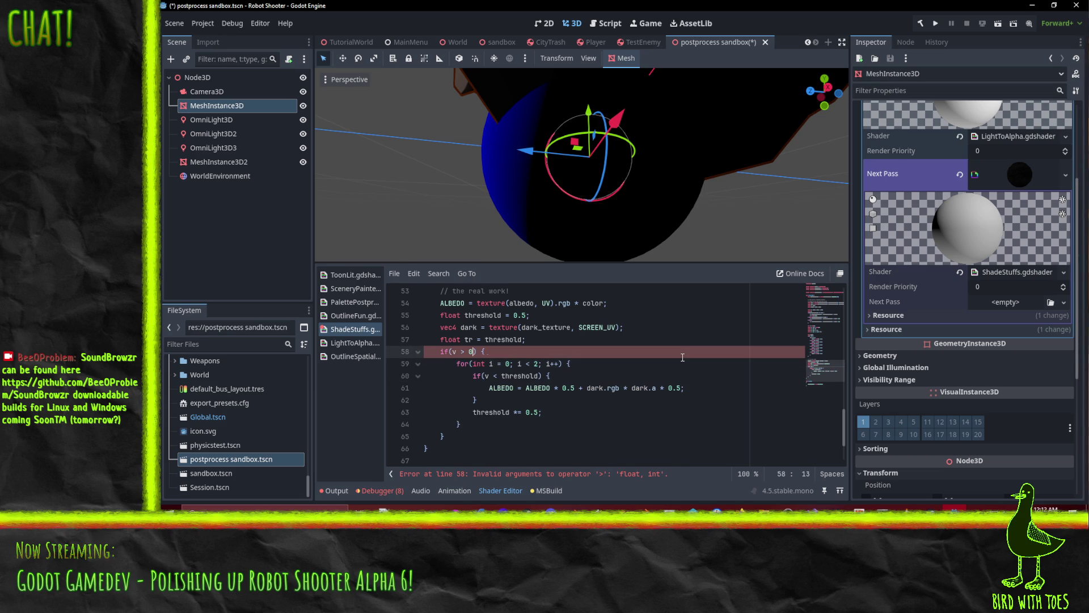
text(.)
key(Down)
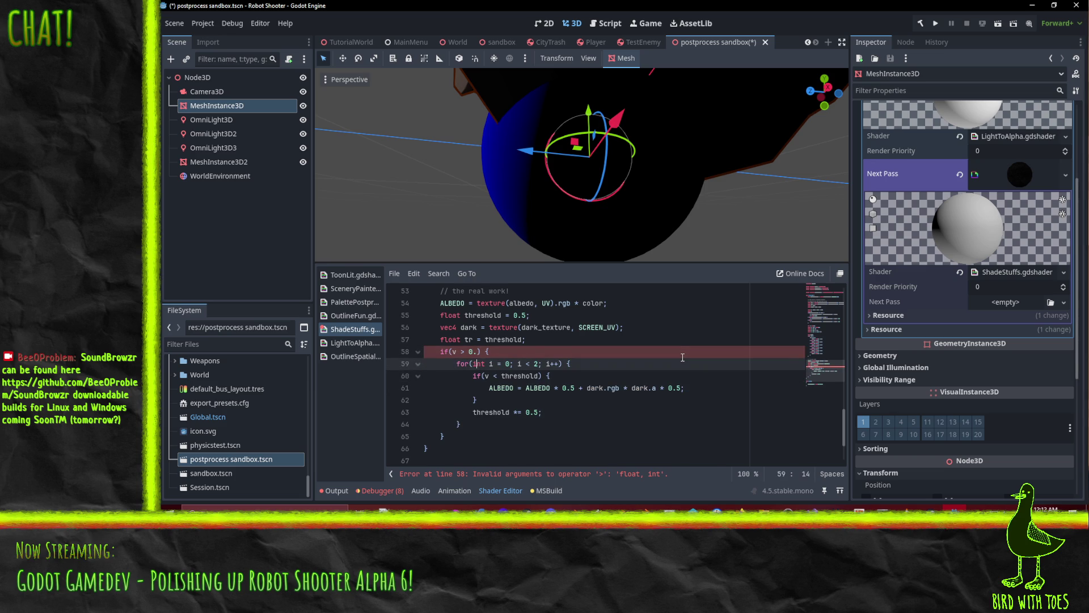
Inspect the sphere's shading, then delete ' * color' from the albedo line 54.
mouse_move(551, 196)
mouse_down()
mouse_move(680, 117)
mouse_move(682, 101)
mouse_move(775, 133)
mouse_move(793, 161)
mouse_move(791, 182)
mouse_move(505, 201)
mouse_move(578, 238)
mouse_move(662, 195)
mouse_move(662, 178)
mouse_move(616, 223)
mouse_move(563, 216)
mouse_move(682, 240)
mouse_move(723, 81)
mouse_move(598, 216)
mouse_move(524, 182)
mouse_move(552, 199)
mouse_up()
scroll(551, 199, up, 3)
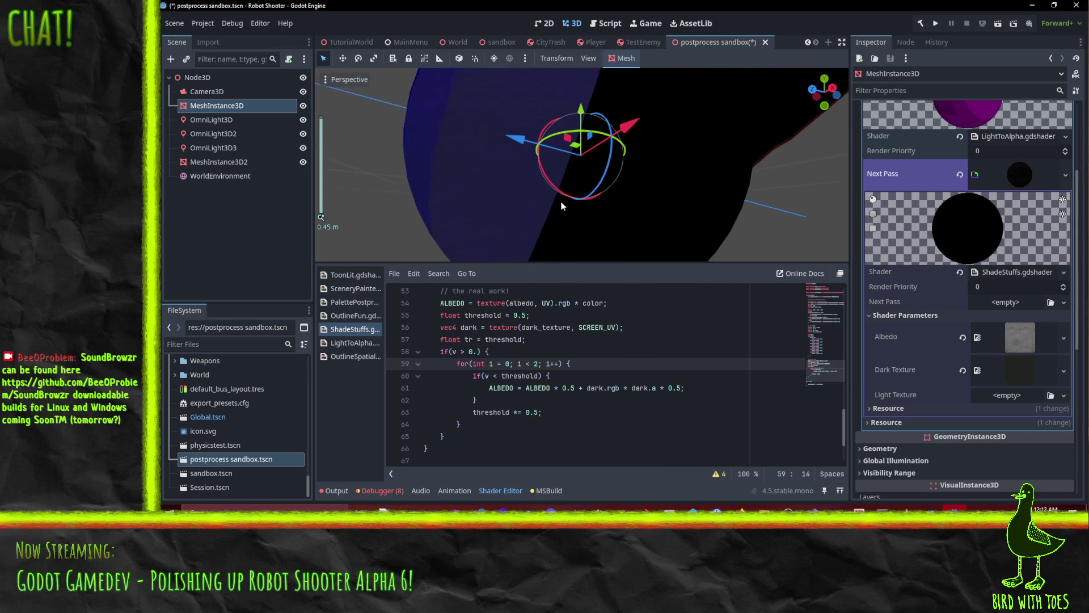
mouse_move(475, 155)
mouse_down()
mouse_move(523, 185)
mouse_move(483, 137)
mouse_move(729, 226)
mouse_move(727, 215)
mouse_move(515, 156)
mouse_move(547, 202)
mouse_move(562, 204)
mouse_move(578, 178)
mouse_move(630, 183)
mouse_move(624, 196)
mouse_up()
scroll(523, 185, down, 3)
scroll(547, 202, down, 3)
scroll(591, 347, up, 7)
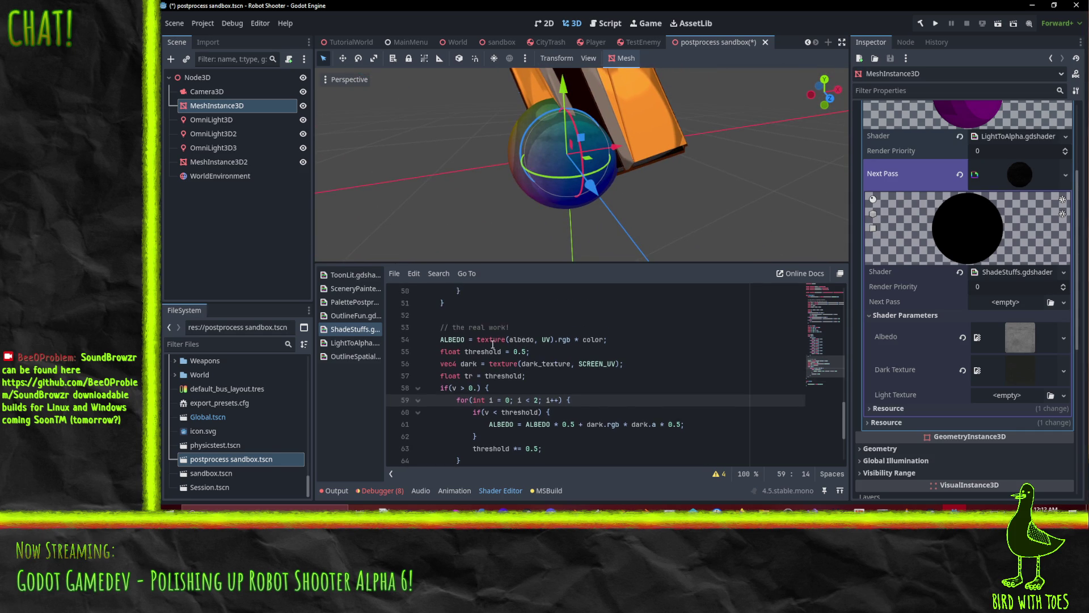
scroll(592, 347, up, 10)
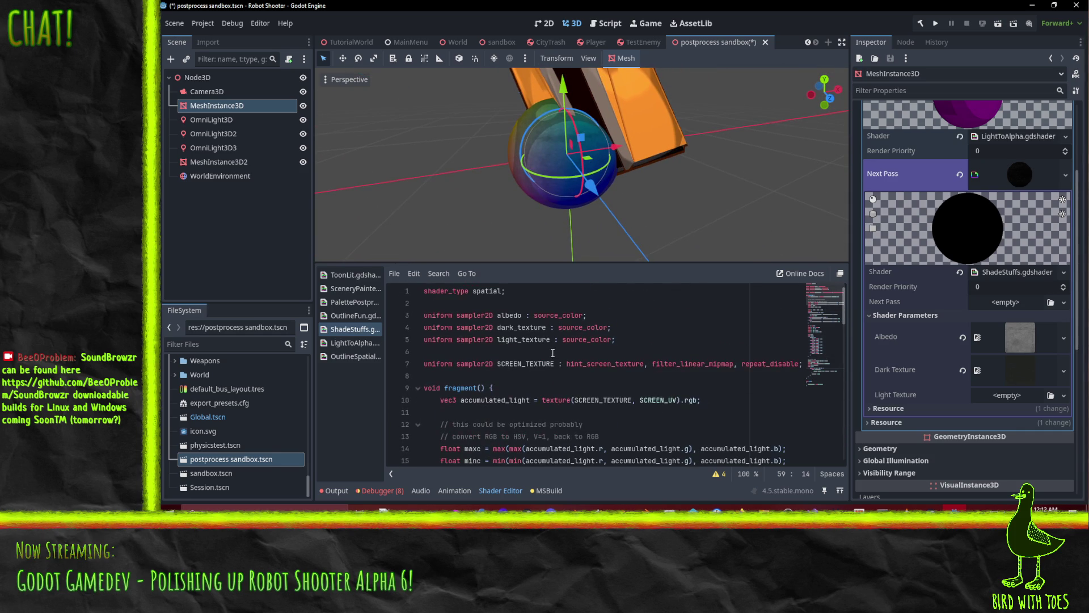
scroll(567, 343, down, 18)
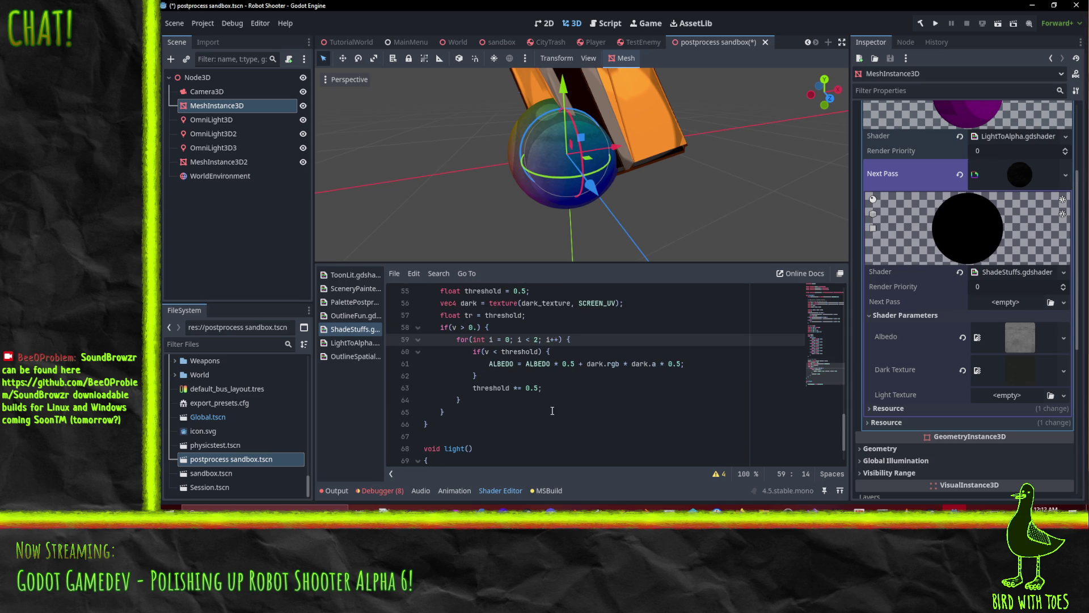
scroll(561, 406, up, 5)
scroll(590, 397, down, 5)
scroll(541, 320, up, 1)
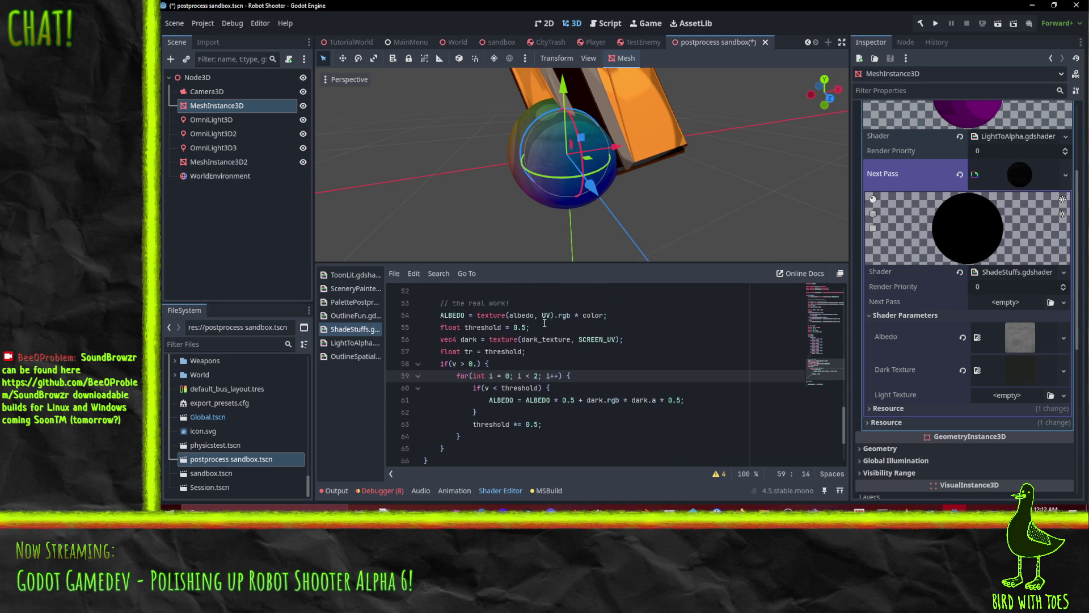
drag(574, 315, 604, 316)
key(Delete)
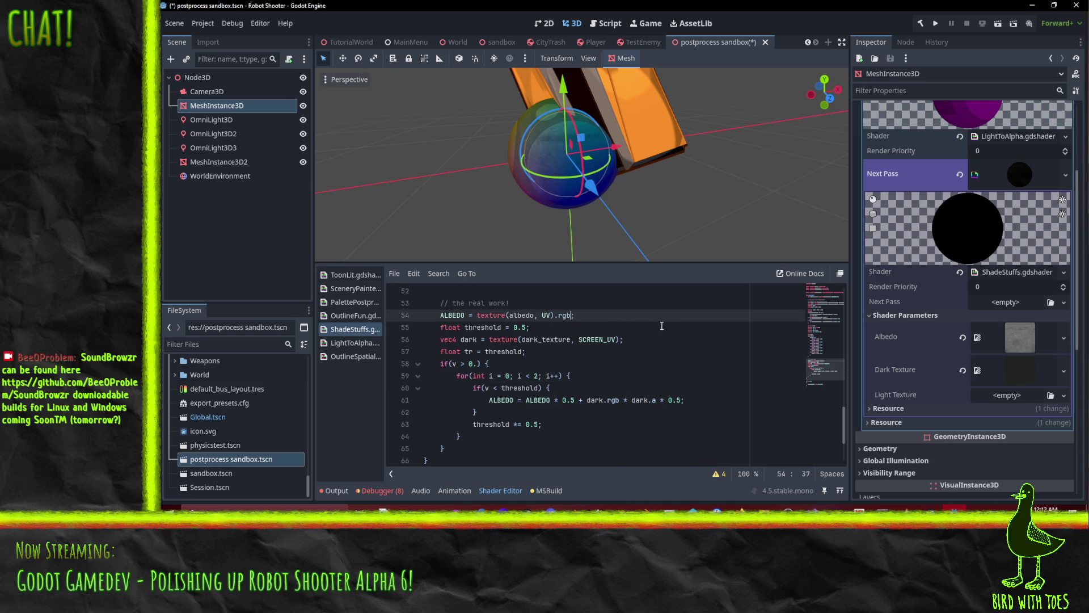
Copy the if(v < threshold) block inside the loop.
click(662, 325)
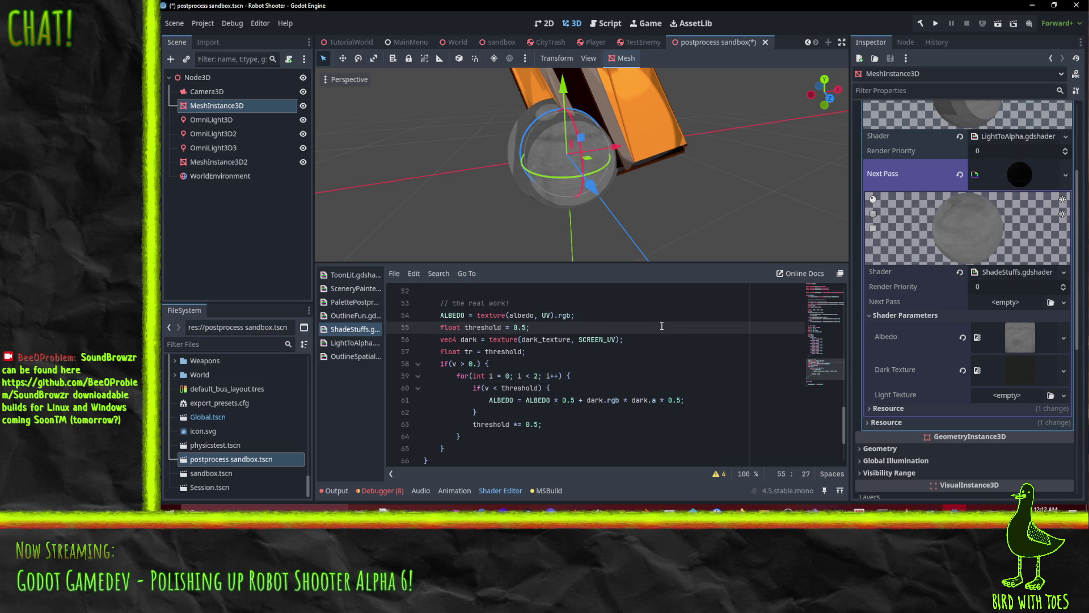
scroll(606, 351, up, 1)
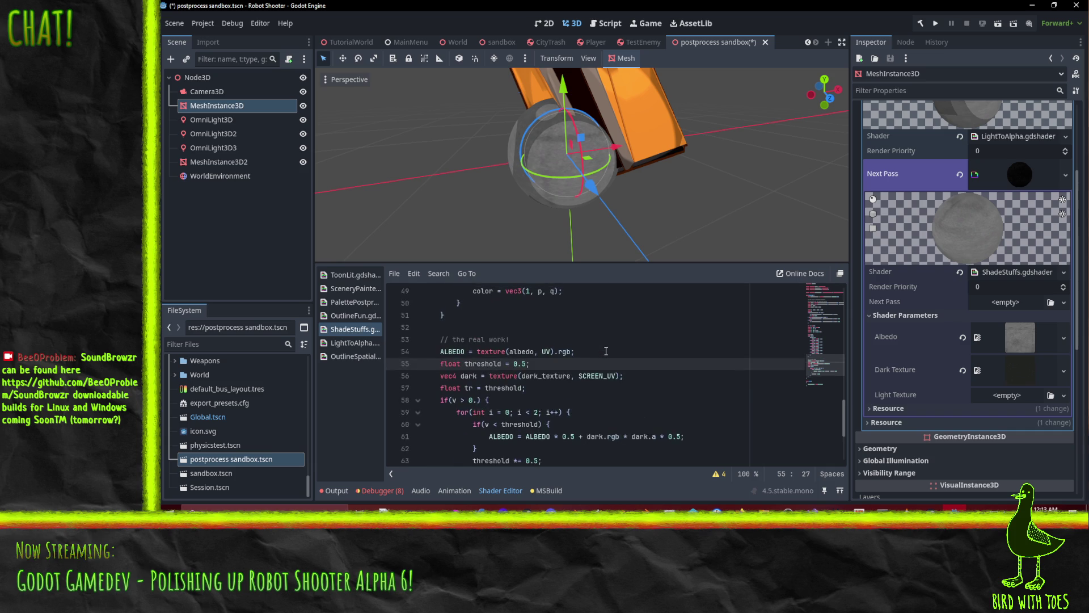
scroll(605, 352, down, 1)
scroll(554, 404, up, 17)
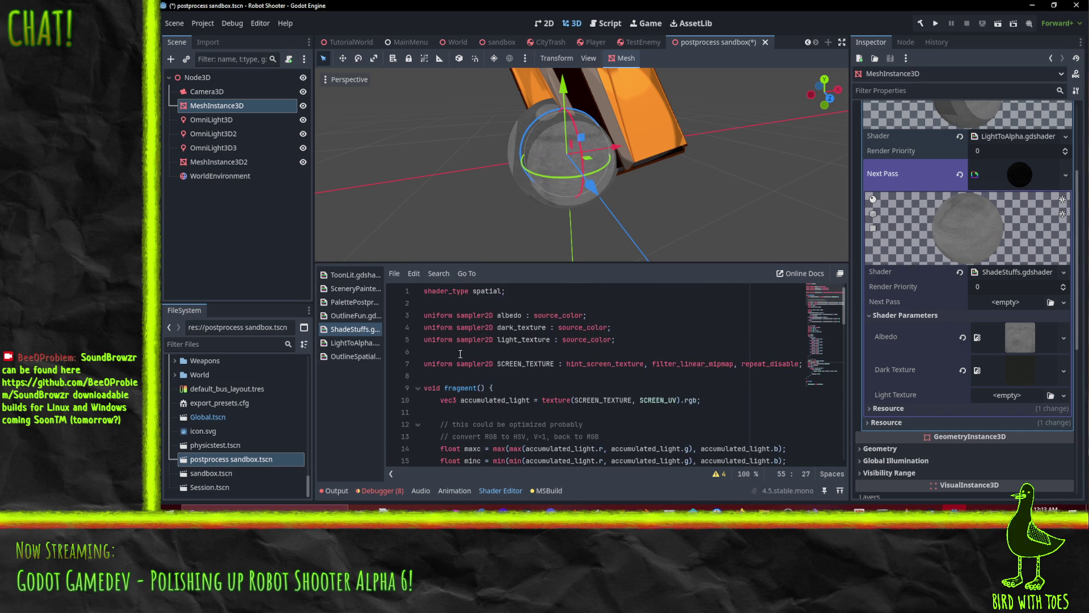
scroll(457, 355, down, 17)
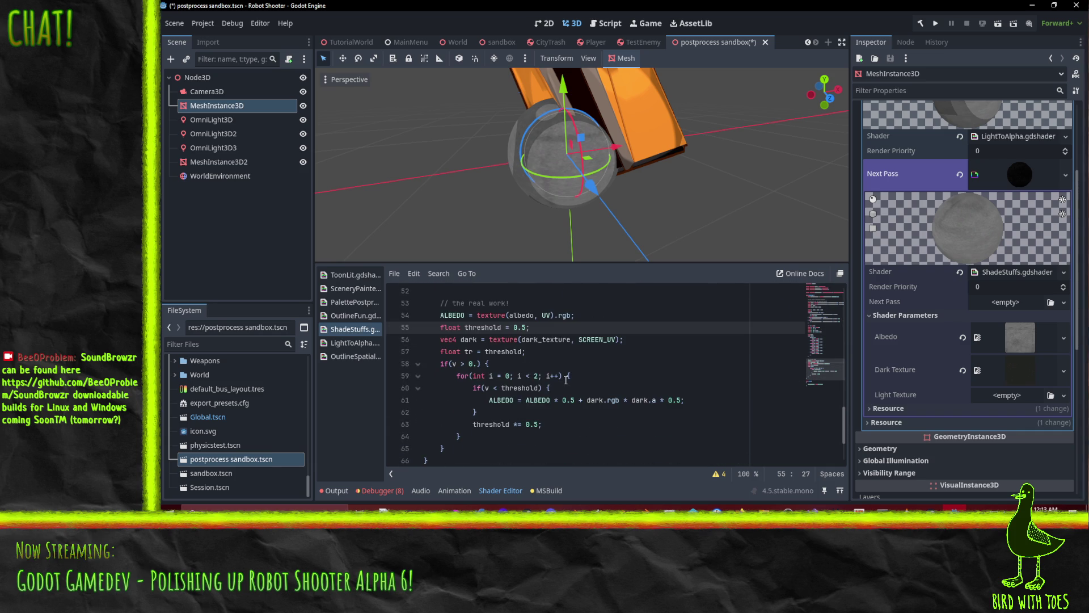
scroll(483, 377, down, 1)
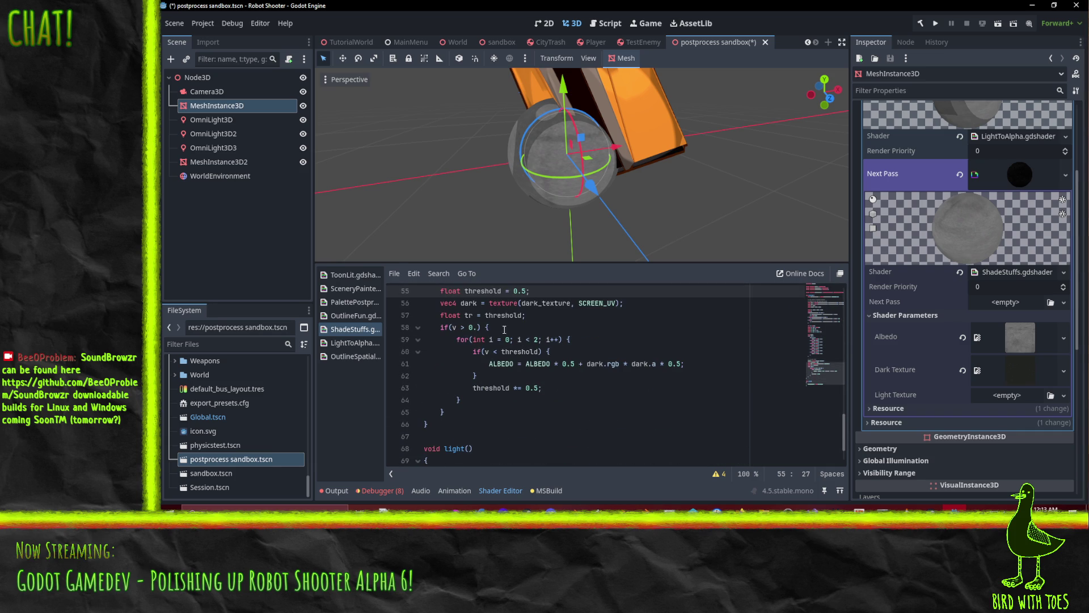
click(444, 410)
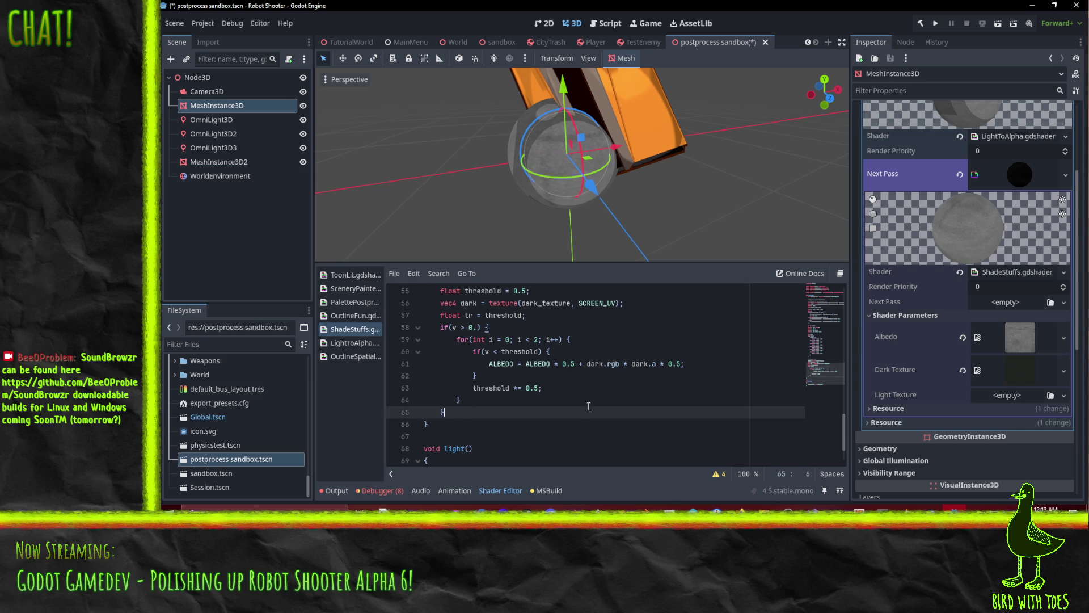
click(469, 340)
key(Home)
key(Home)
key(shift+Down)
key(shift+Down)
key(shift+Down)
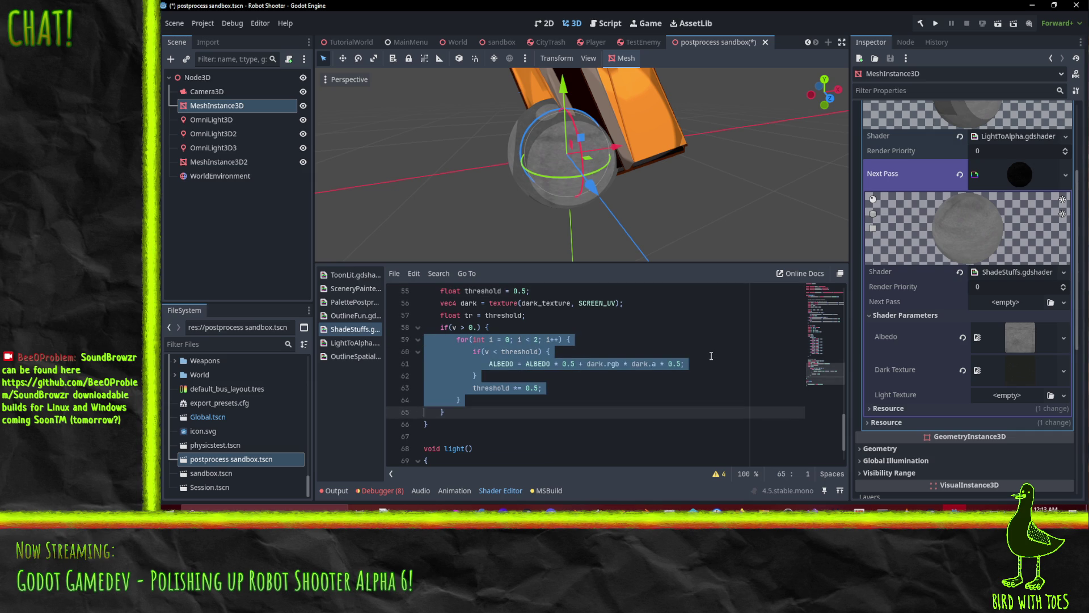
key(Up)
key(Up)
key(Up)
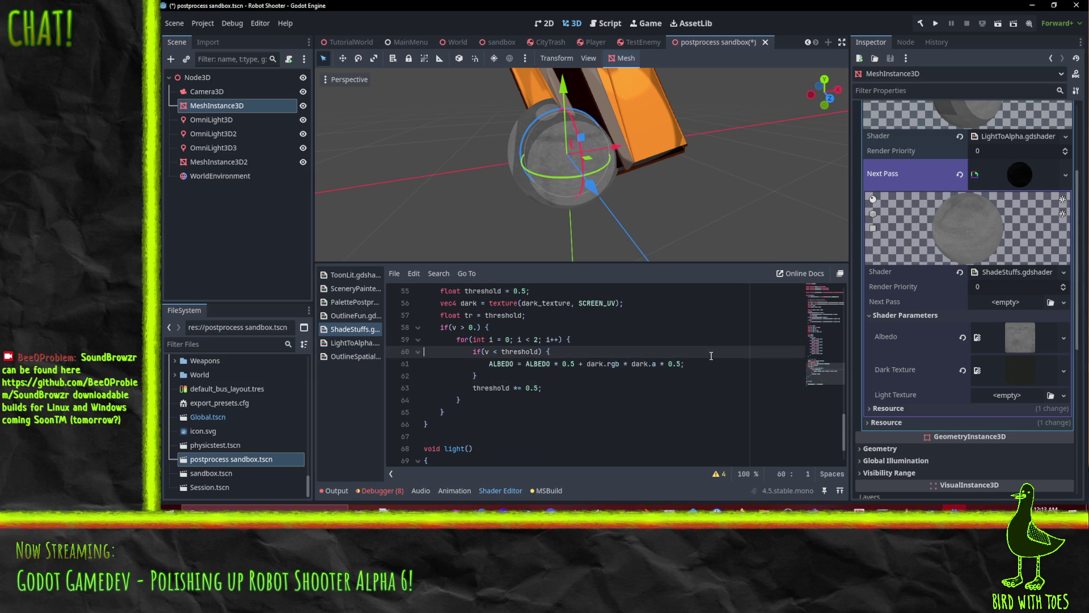
key(shift+Down)
key(shift+Down)
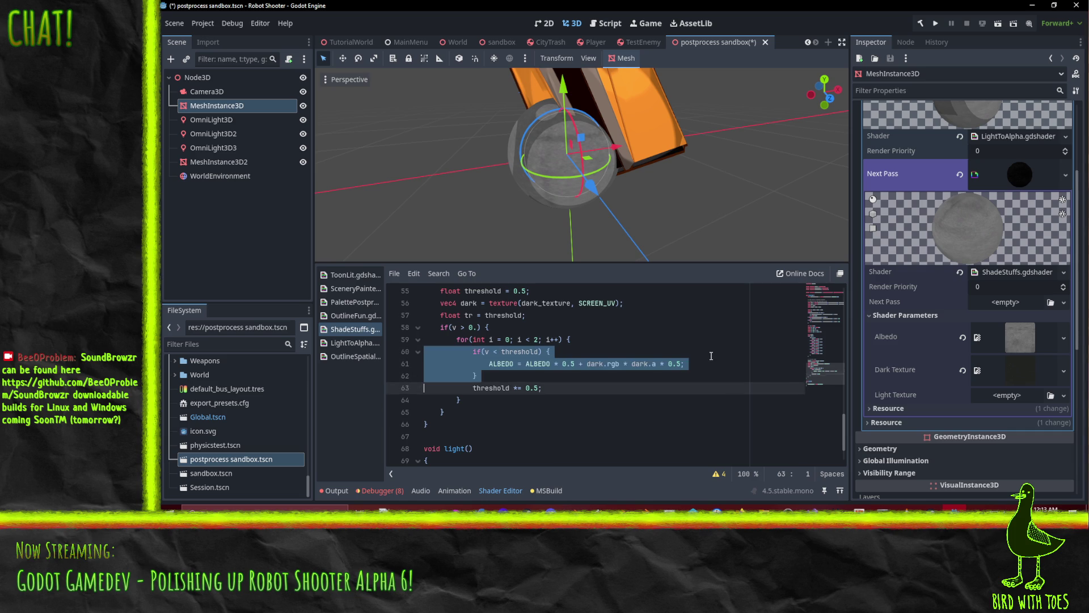
key(Right)
Paste a copy below the original and change its condition to v > (1. - threshold).
key(Return)
key(Return)
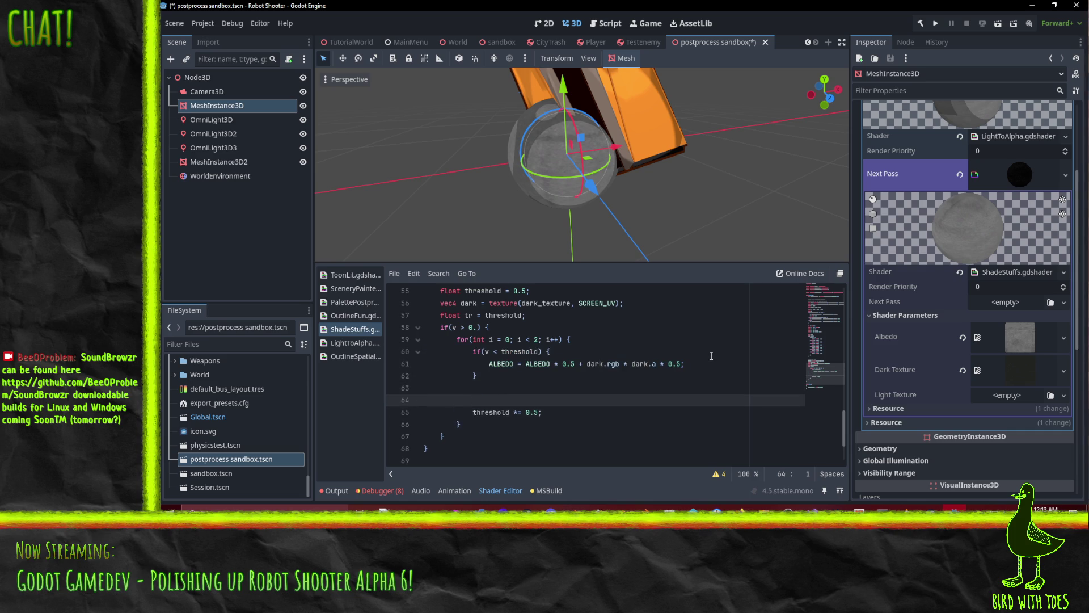
key(shift+Down)
text(if(v < threshold) {                 ALBEDO = ALBEDO * 0.5 + dark.rgb * dark.a * 0.5;             })
key(Up)
key(Up)
key(Up)
key(Up)
key(Down)
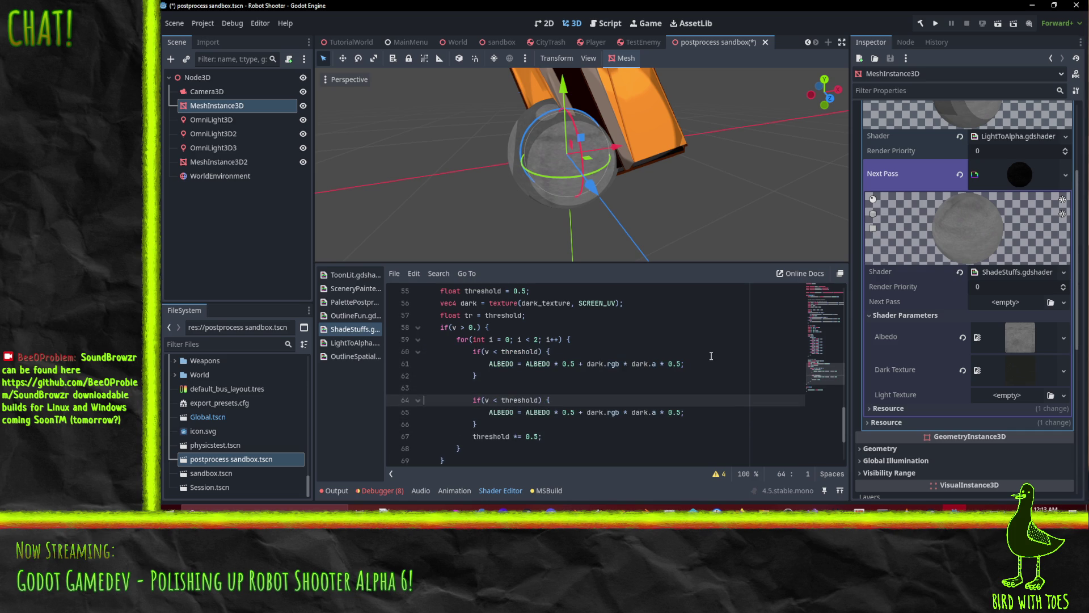
key(Left)
key(BackSpace)
text(> )
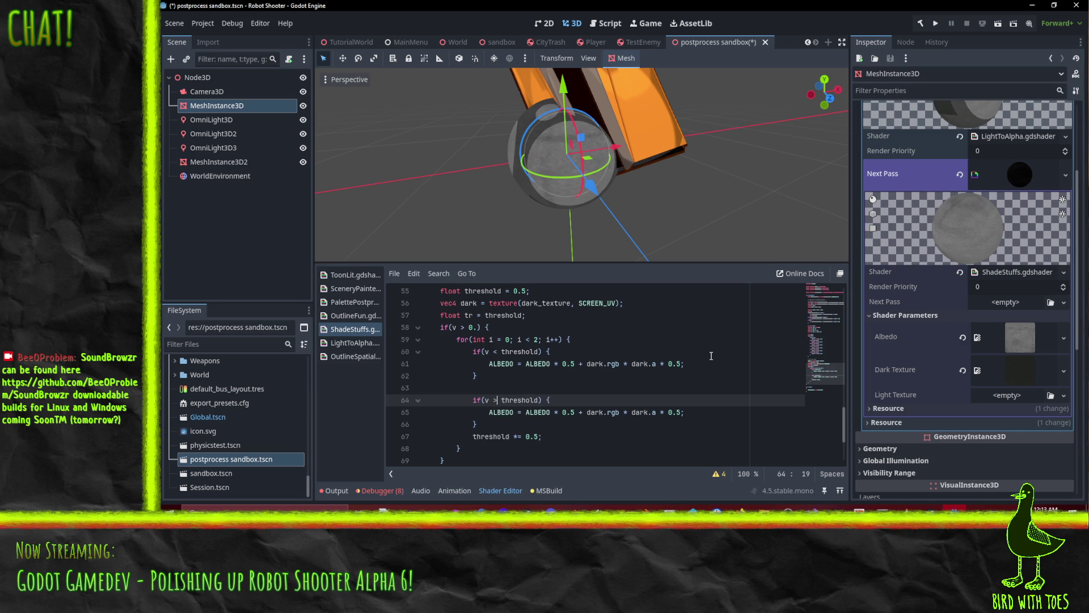
text((1. -)
key(Right)
key(Right)
key(Right)
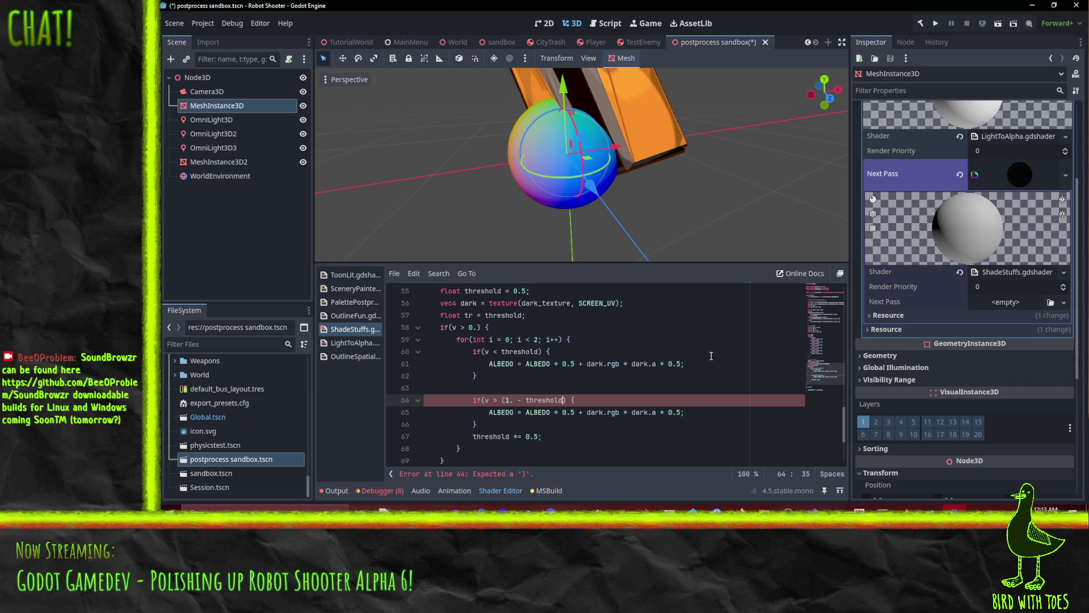
text())
In the copy, swap dark for light and blend (light.rgb * color) using light.a.
key(Down)
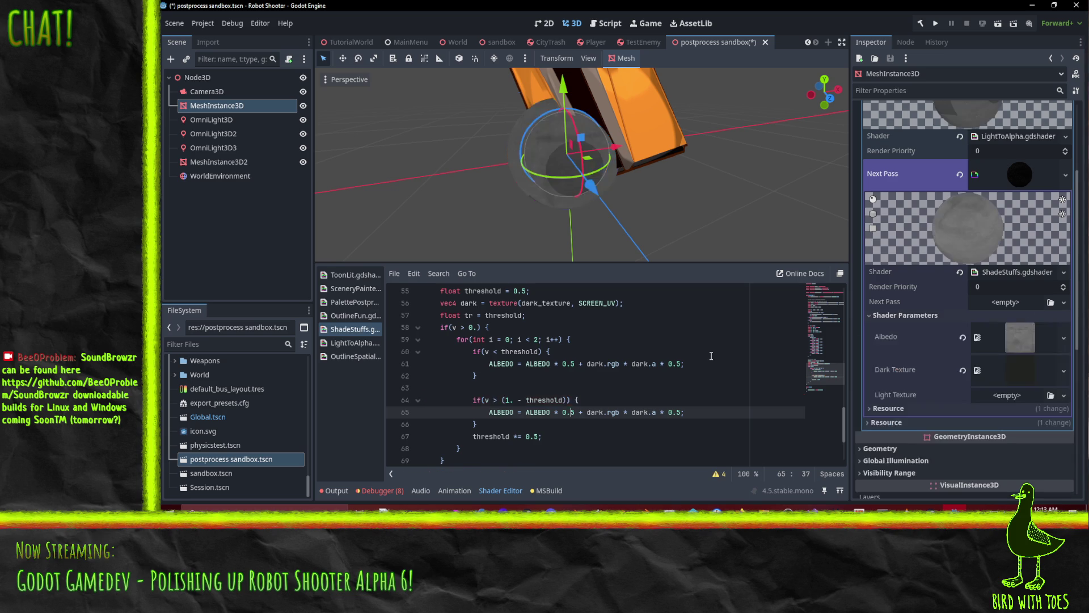
key(Right)
key(Right)
key(Right)
text(light)
key(Right)
key(Right)
key(Right)
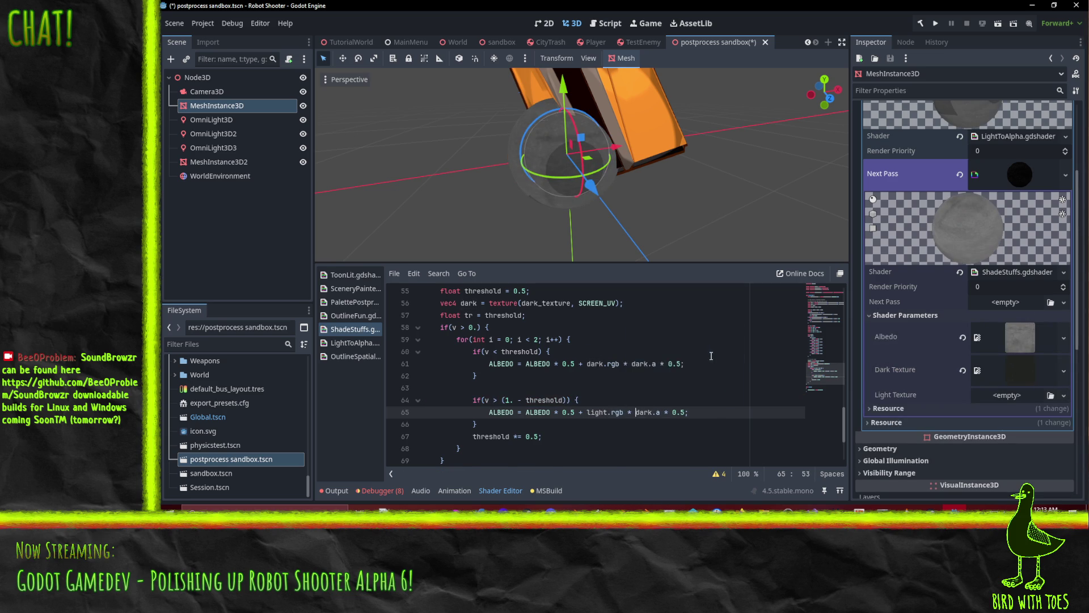
key(shift+Right)
key(shift+Right)
key(shift+Right)
text(light)
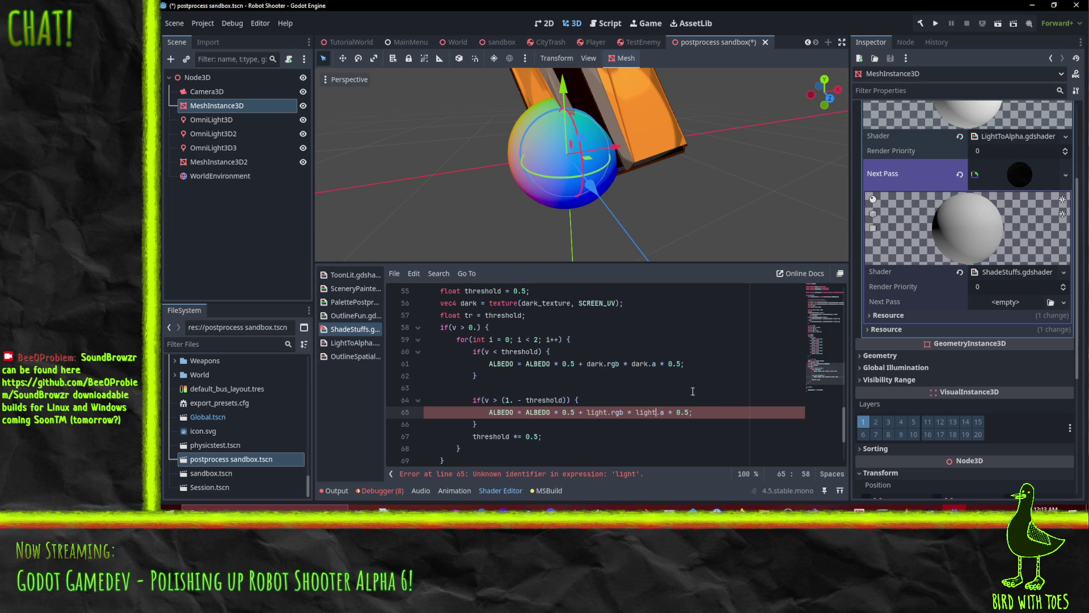
click(587, 413)
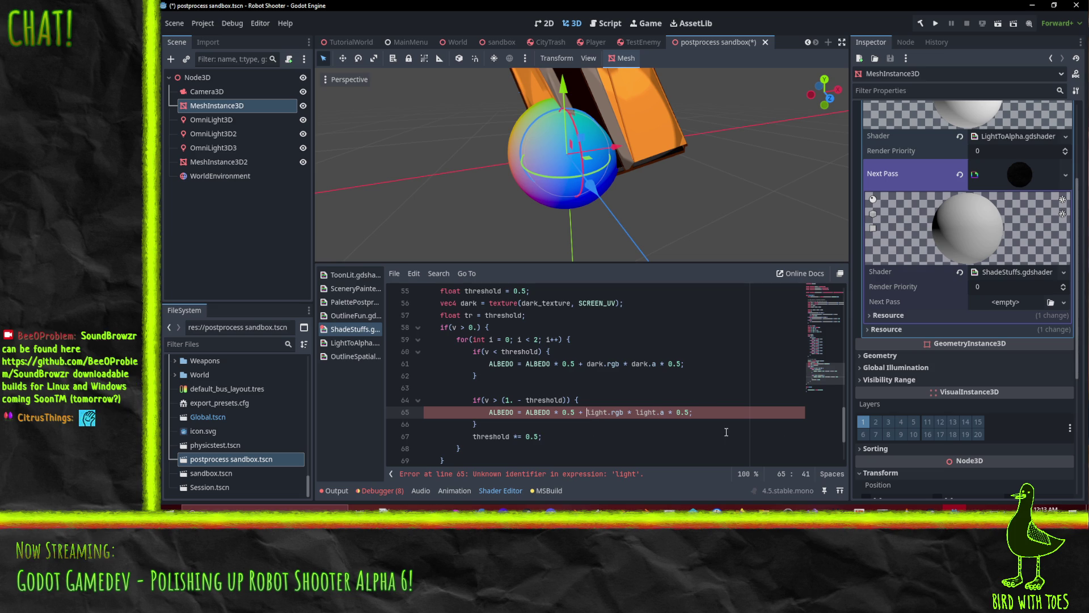
text((light.rgb)
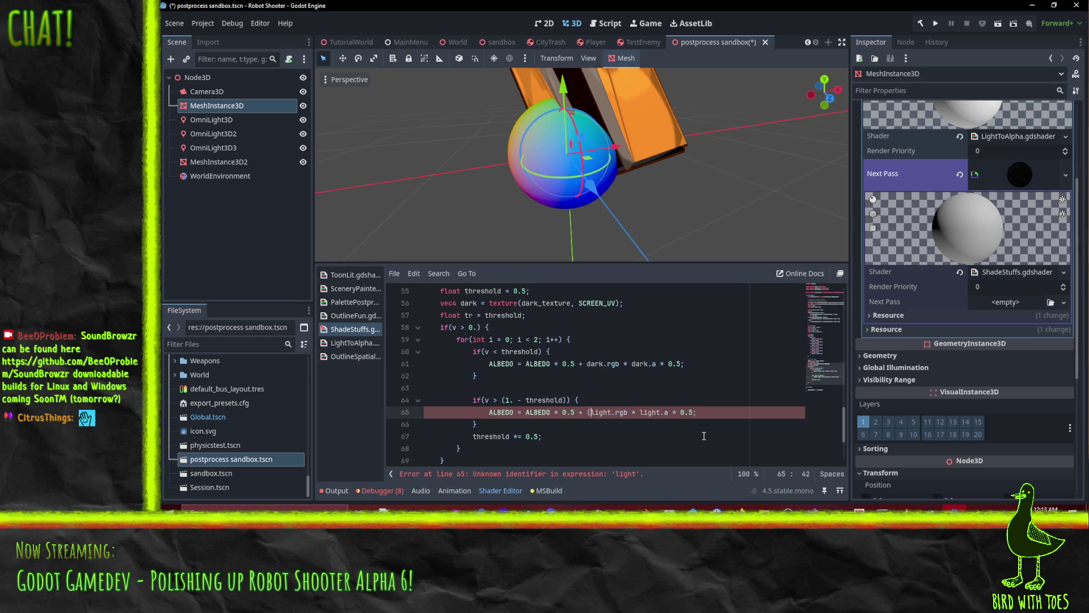
text( * color))
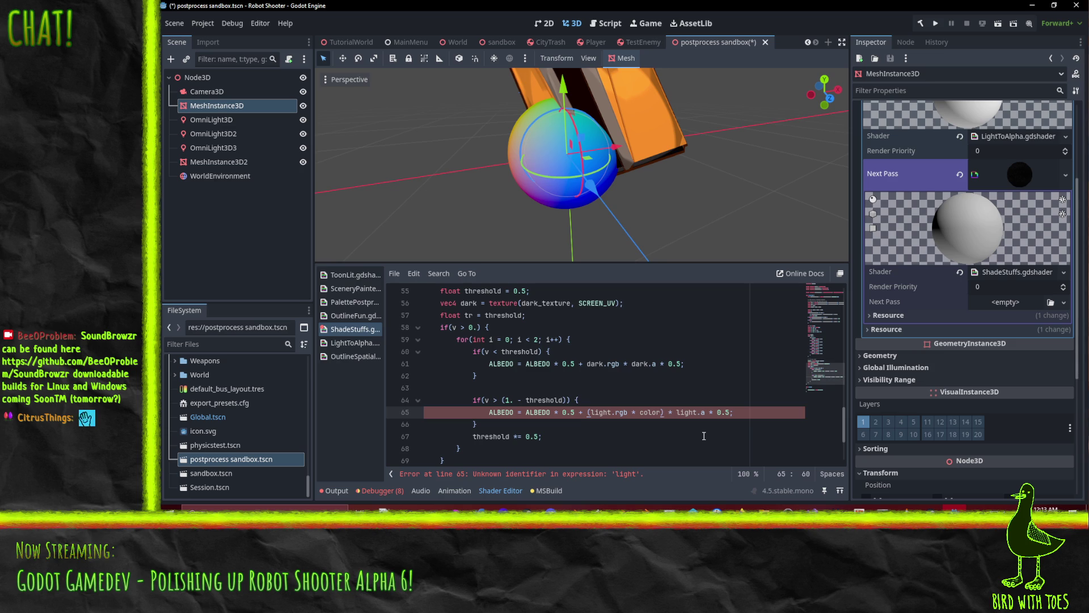
key(Up)
key(Down)
click(712, 412)
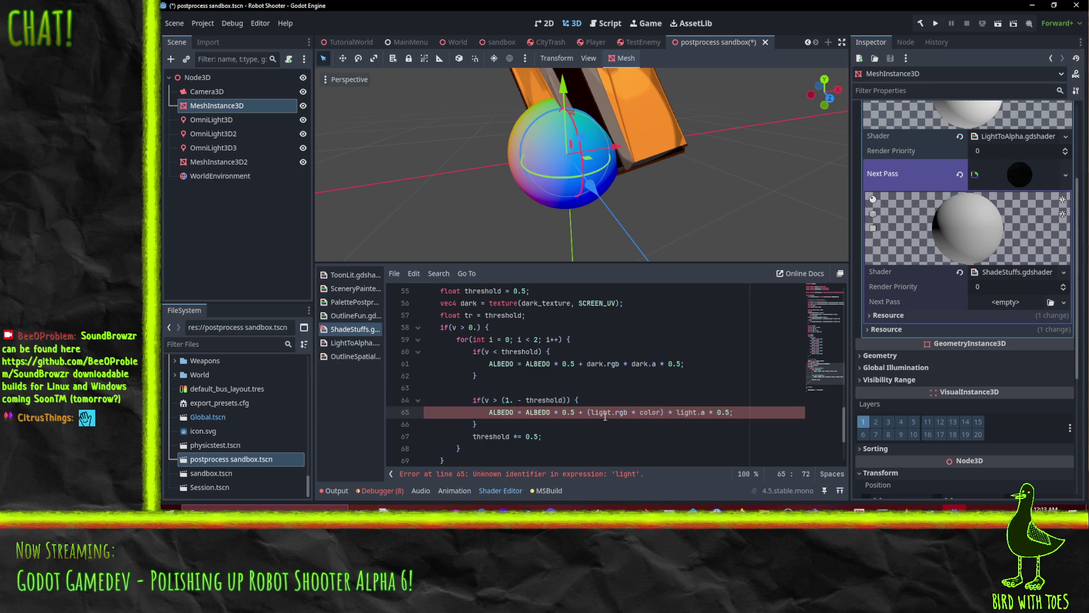
scroll(597, 416, up, 2)
click(504, 375)
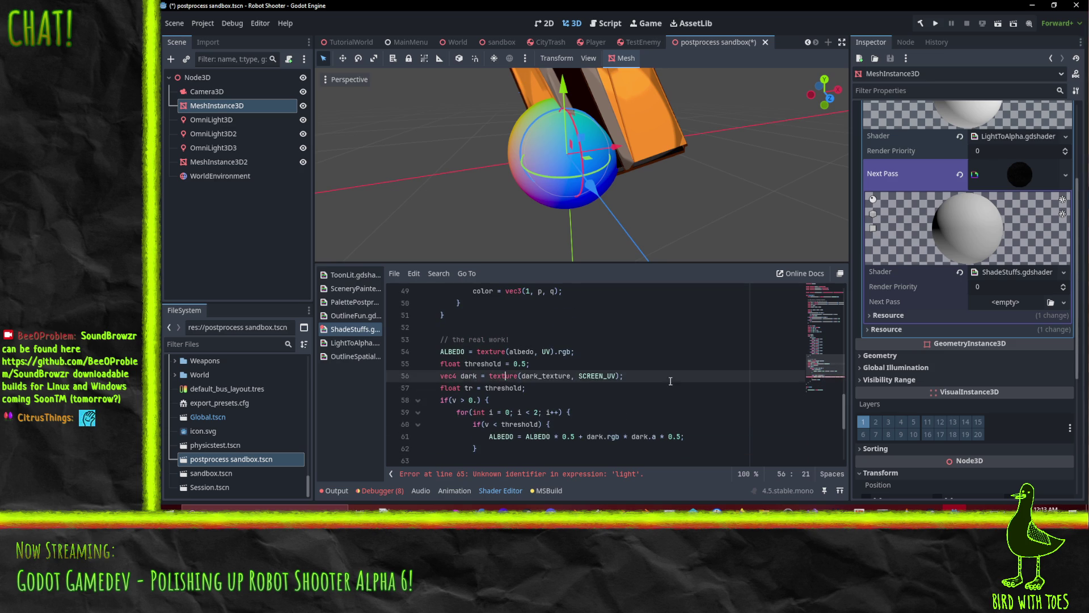
Duplicate the dark sample line as vec4 light = texture(light_texture, SCREEN_UV).
key(Home)
key(ctrl+shift+d)
key(ctrl+Right)
key(ctrl+Right)
key(ctrl+shift+Left)
text(light)
key(ctrl+Right)
key(ctrl+Right)
key(ctrl+Right)
key(Right)
key(Right)
key(Right)
key(ctrl+BackSpace)
text(light)
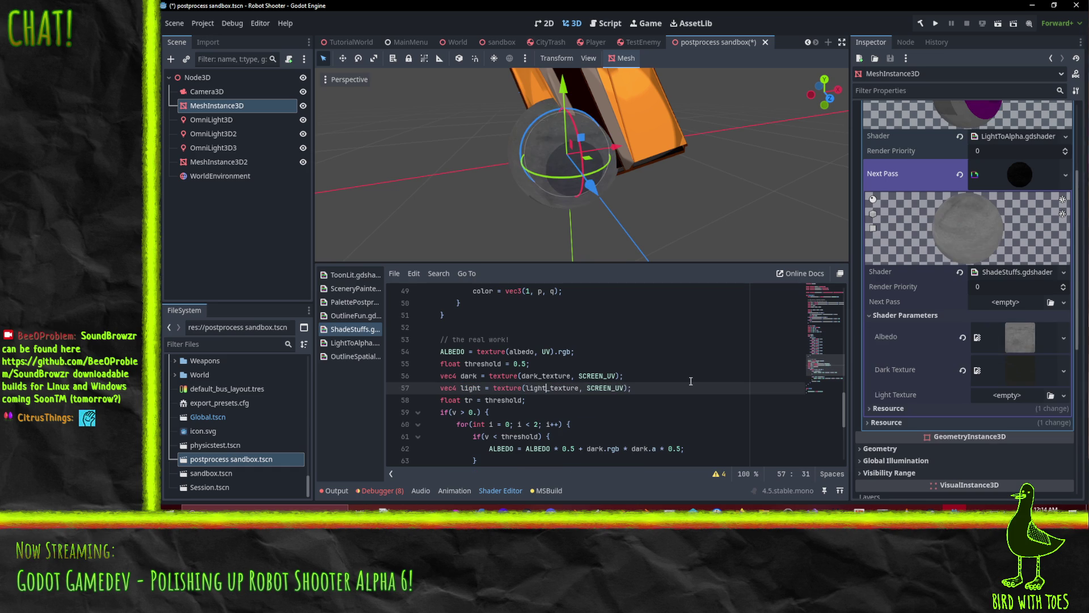
click(691, 380)
Save the scene and quick-load HiTint.png into the material's Light Texture.
key(ctrl+s)
key(Down)
key(Down)
key(Down)
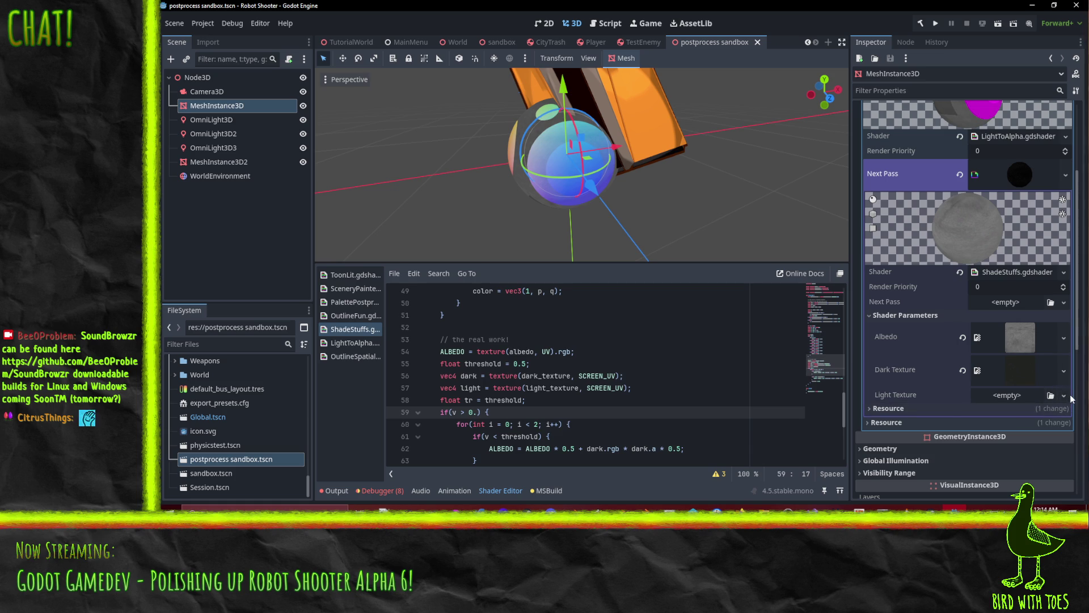
click(1066, 395)
click(986, 482)
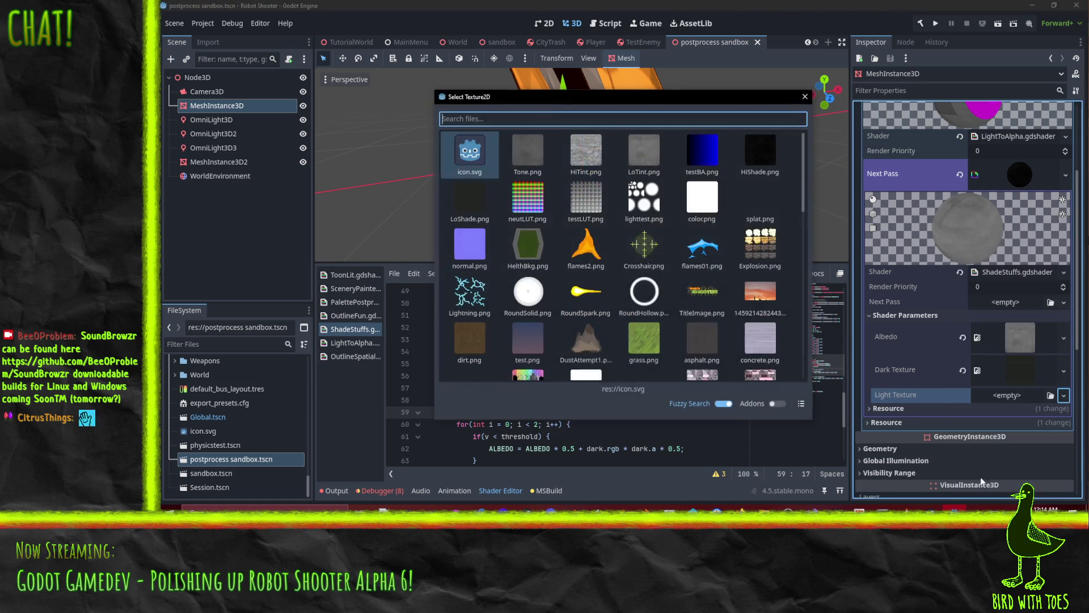
double_click(586, 150)
Orbit around the lightened sphere and move to the blank line between the dark and light checks.
mouse_move(531, 152)
mouse_down()
mouse_move(590, 109)
mouse_move(578, 246)
mouse_move(549, 209)
mouse_move(424, 199)
mouse_move(396, 258)
mouse_move(571, 236)
mouse_move(679, 174)
mouse_move(600, 175)
mouse_move(670, 152)
mouse_move(558, 204)
mouse_up()
scroll(585, 166, up, 3)
scroll(669, 151, down, 3)
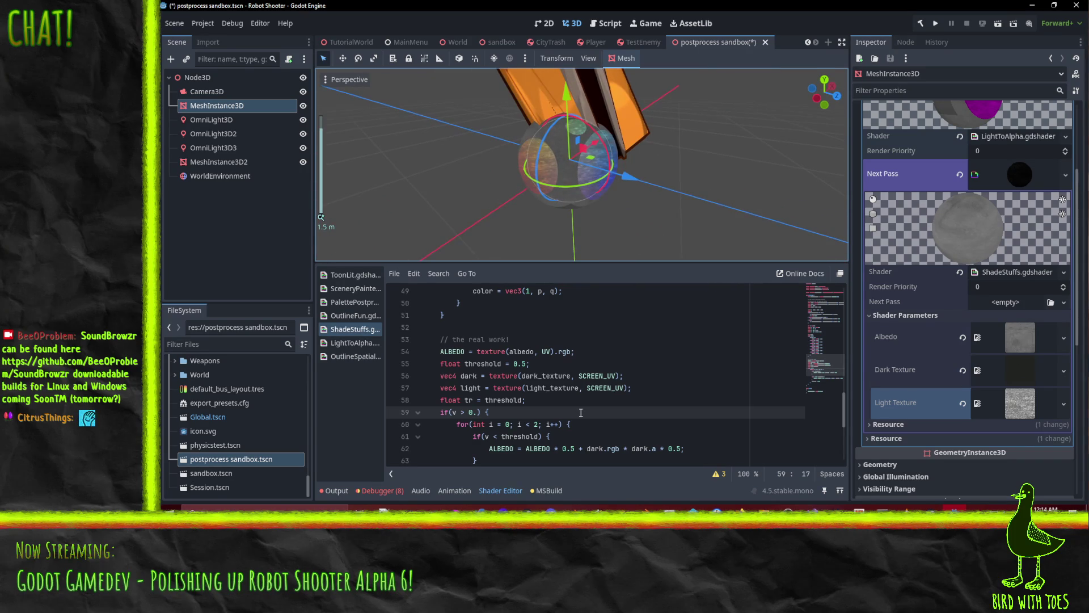
scroll(581, 412, down, 5)
scroll(596, 391, up, 2)
click(605, 376)
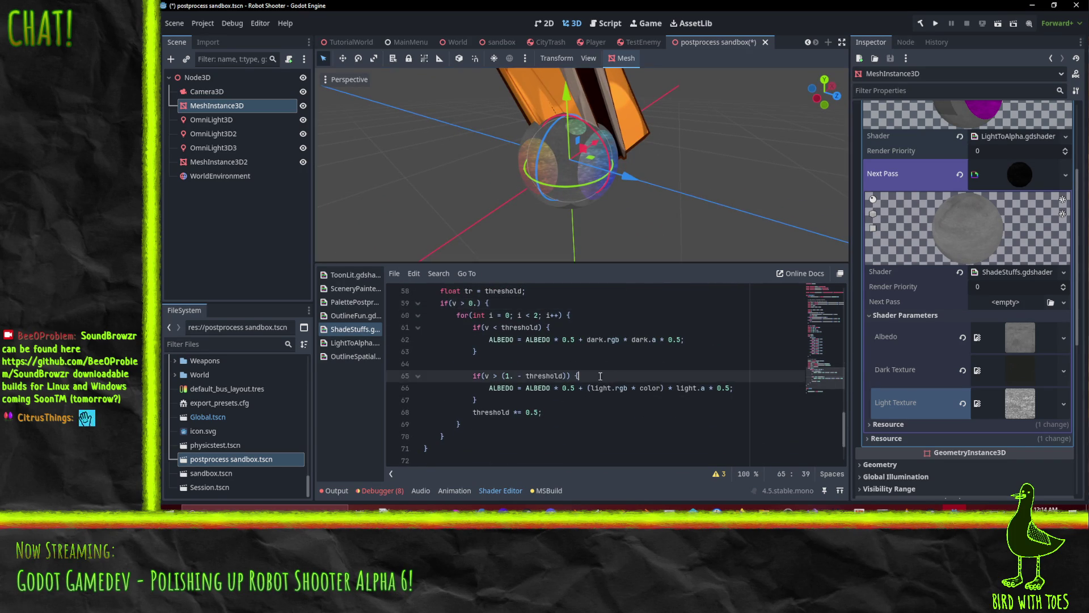
scroll(605, 377, up, 1)
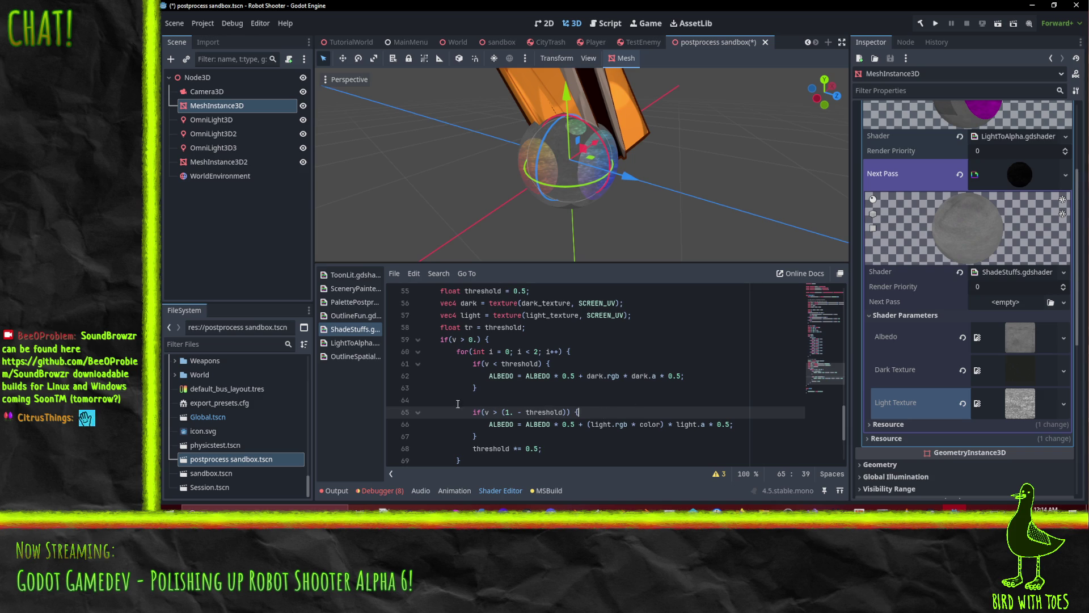
scroll(496, 394, down, 1)
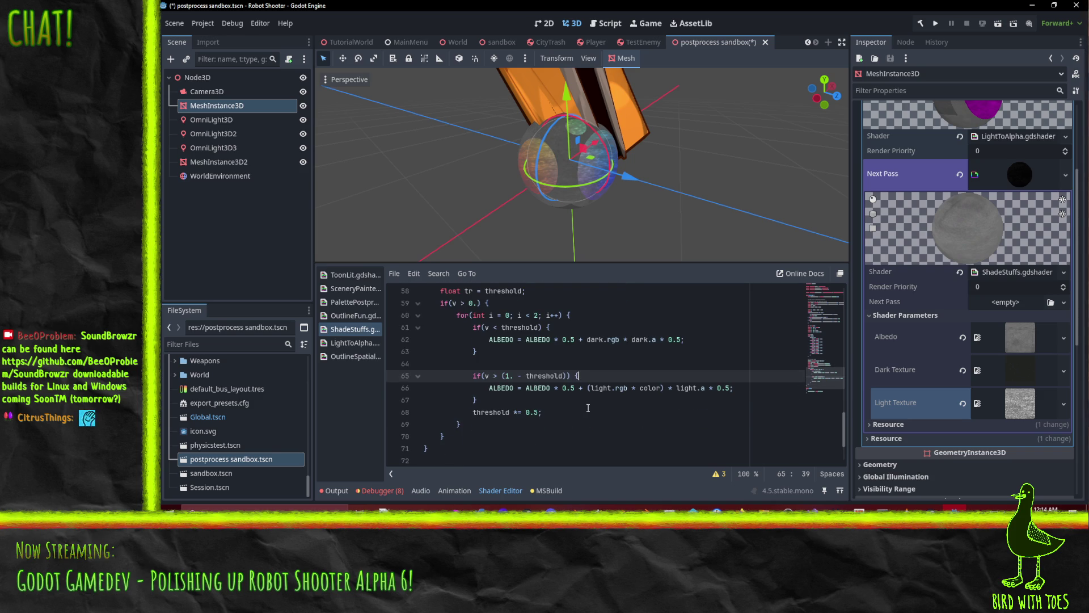
click(665, 359)
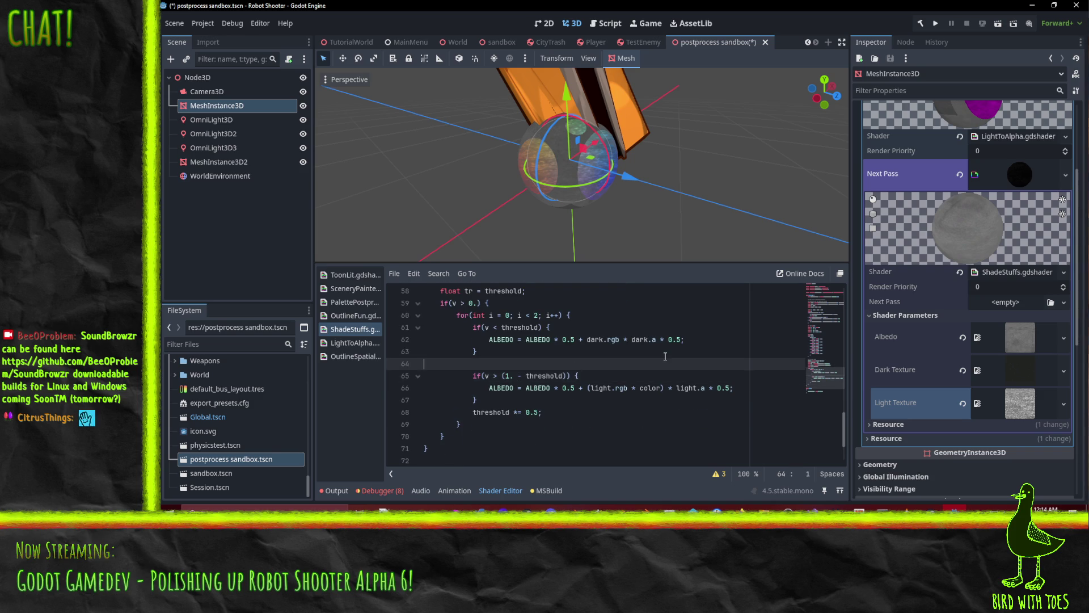
Cut the light check block out and open blank lines after the first loop.
key(Delete)
key(shift+Down)
key(shift+Down)
key(shift+Down)
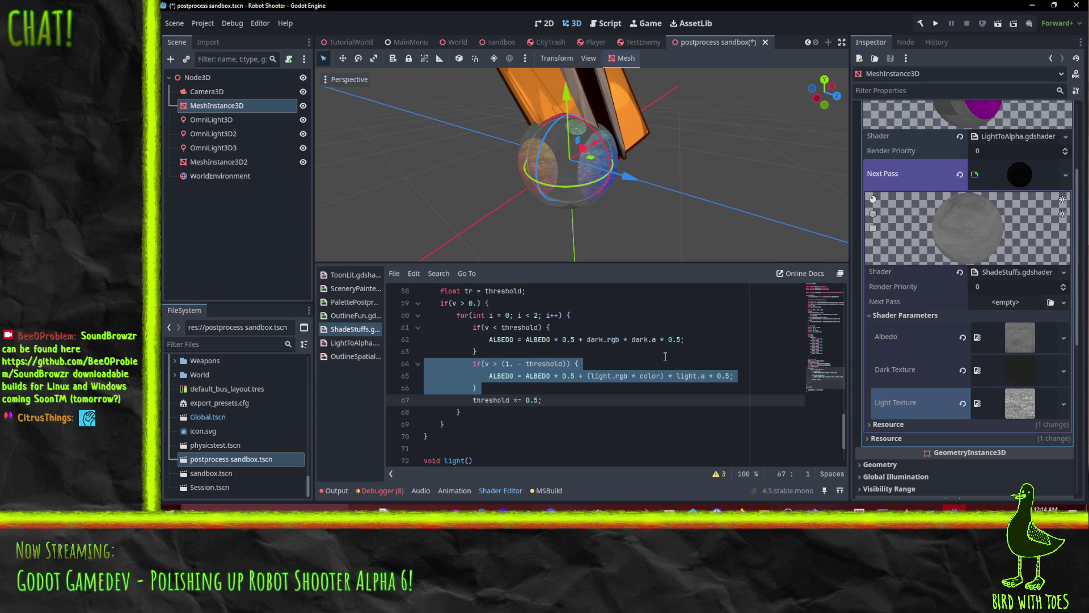
key(Delete)
key(Down)
key(Down)
key(Down)
key(Up)
key(Up)
key(Up)
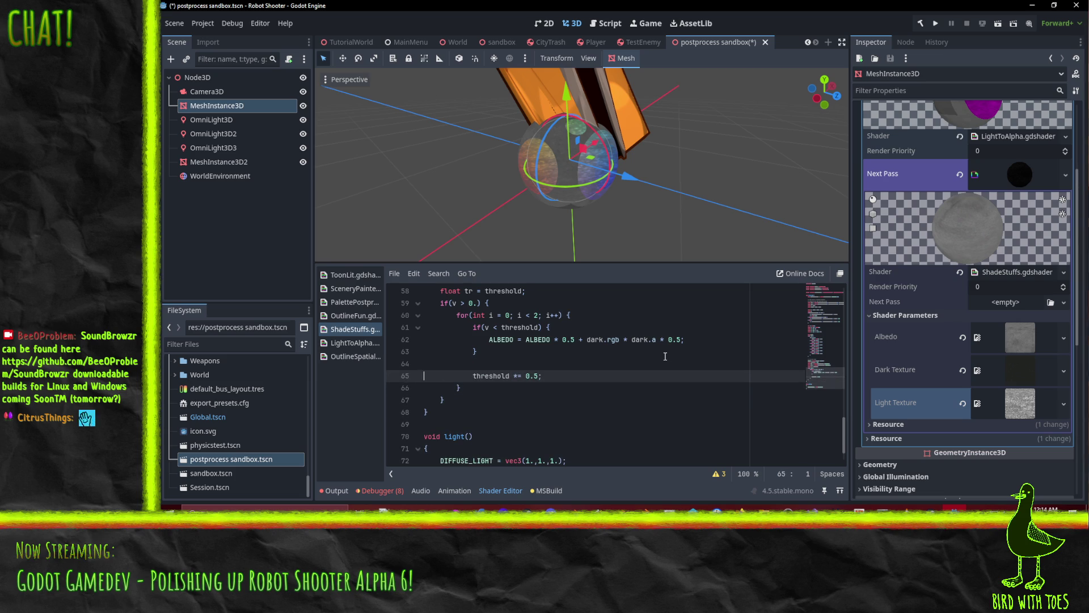
key(Down)
key(Down)
key(Down)
key(Return)
key(Up)
key(Return)
Start a second loop, for(int i = 0; i < 2; i++), with an if(v > condition.
text(if(v > )
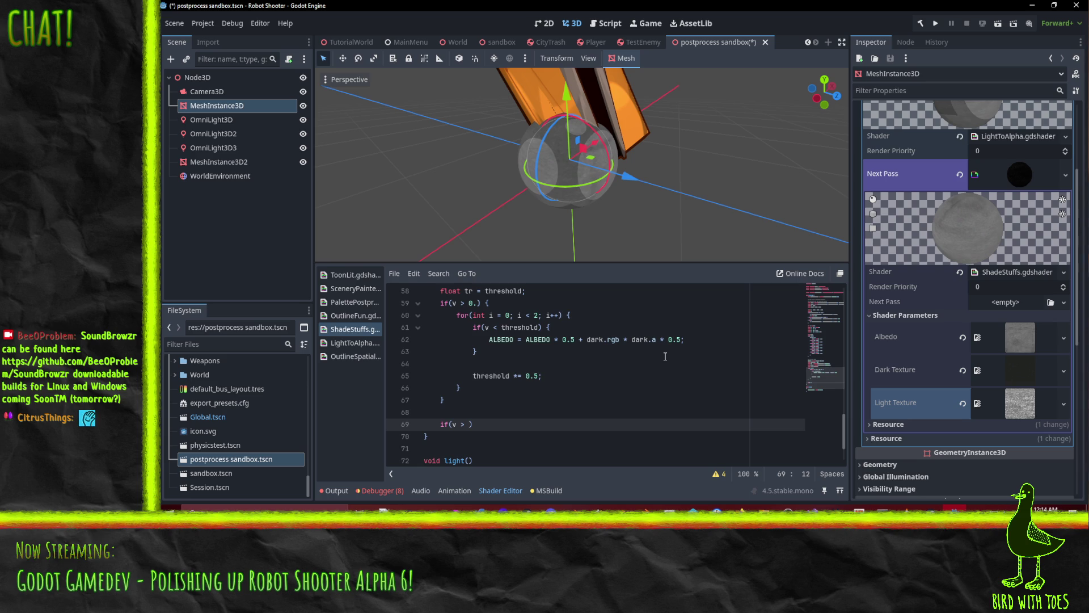
text(0.)
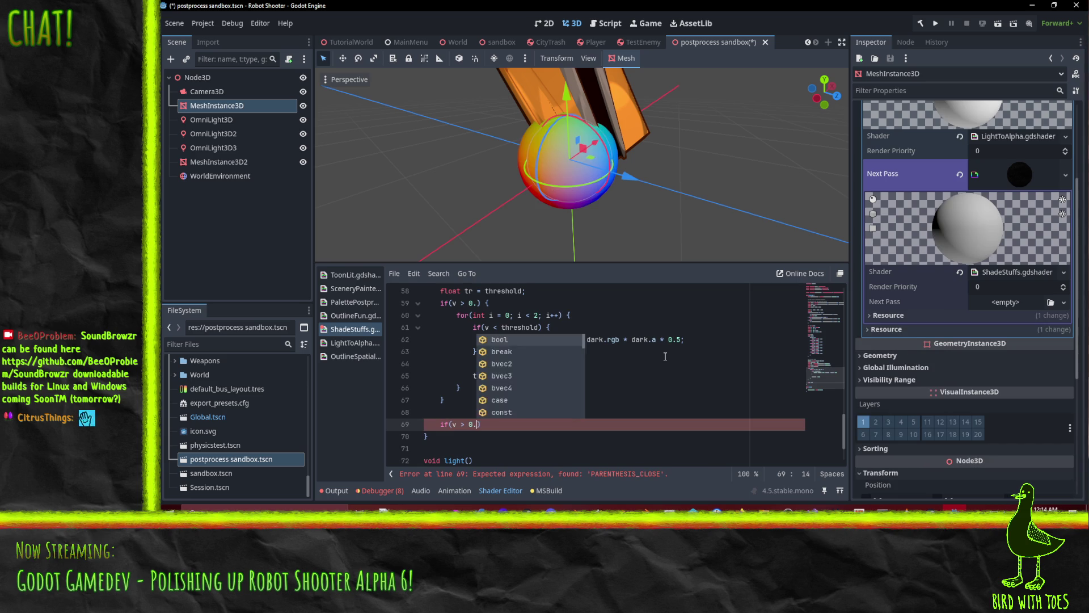
key(ctrl+z)
key(ctrl+z)
key(ctrl+z)
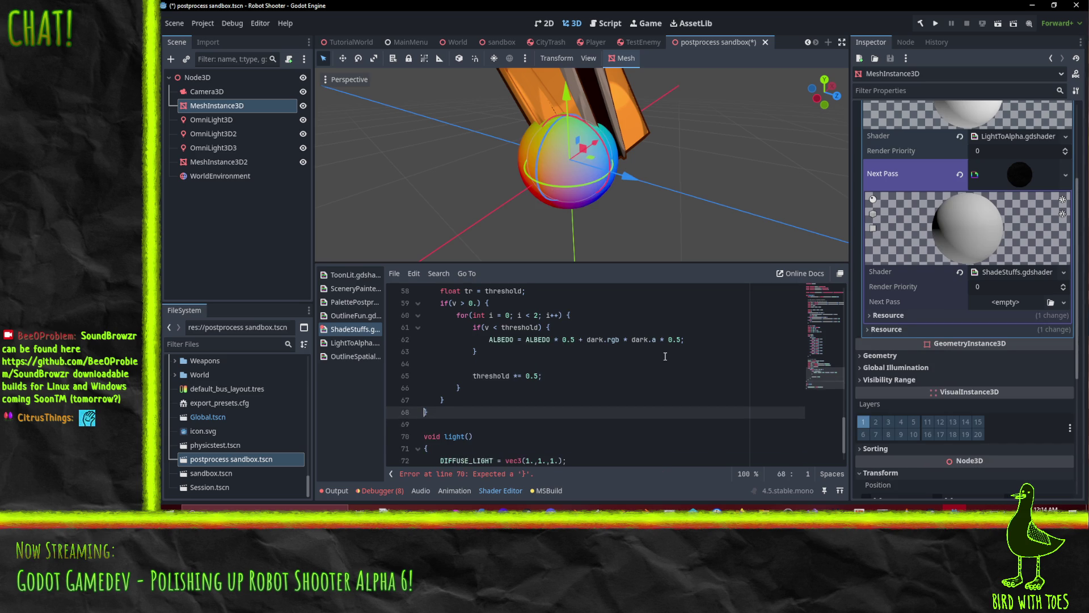
key(End)
key(Return)
key(Return)
text(for(int )
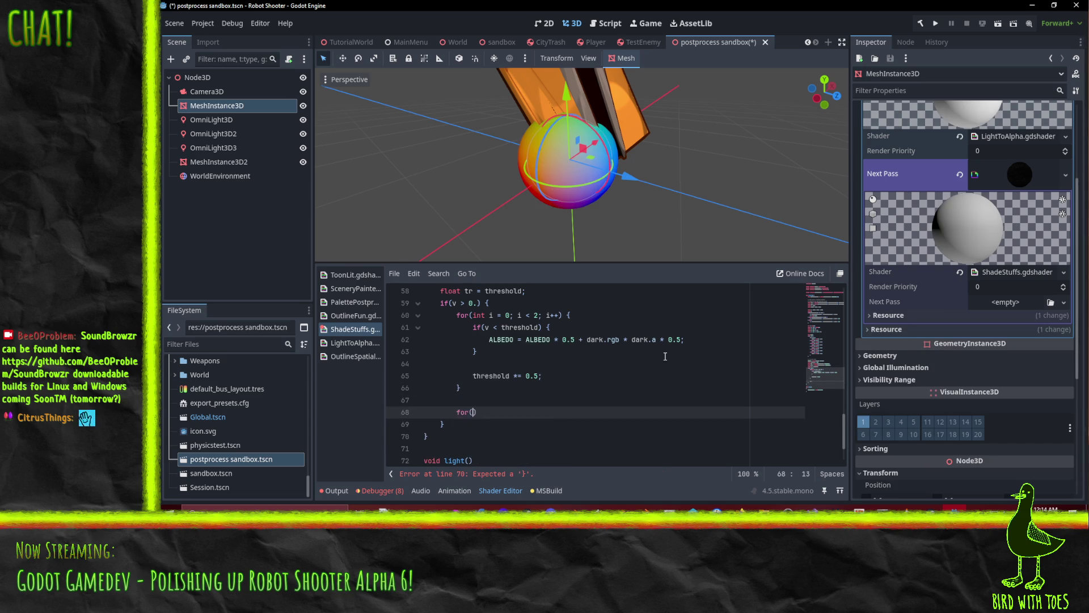
text(i = 0; )
text(i < 2)
text(; i++) )
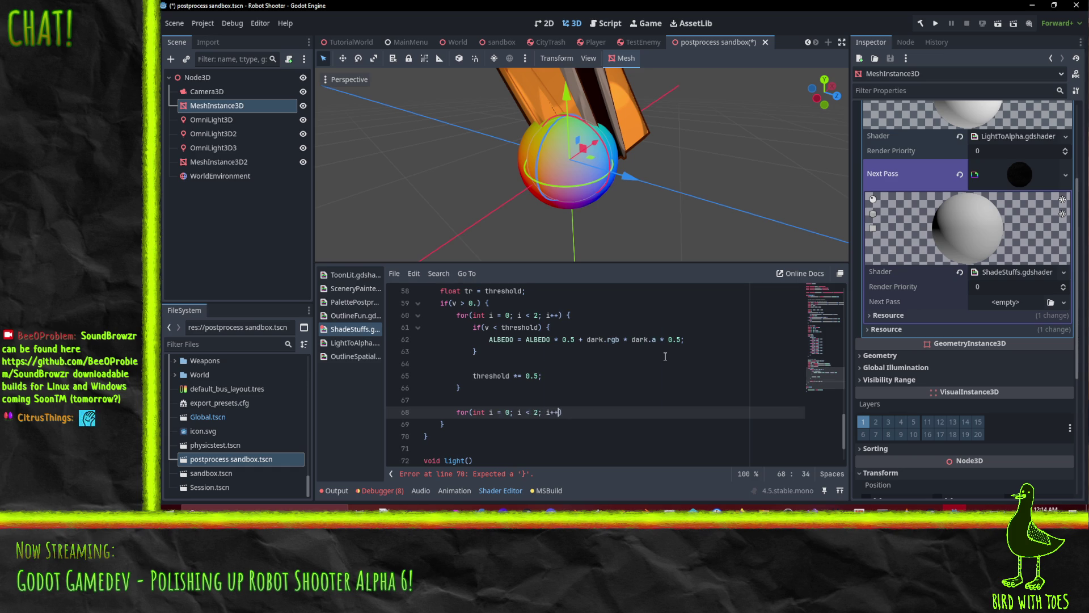
text({)
key(Return)
text(if(v >)
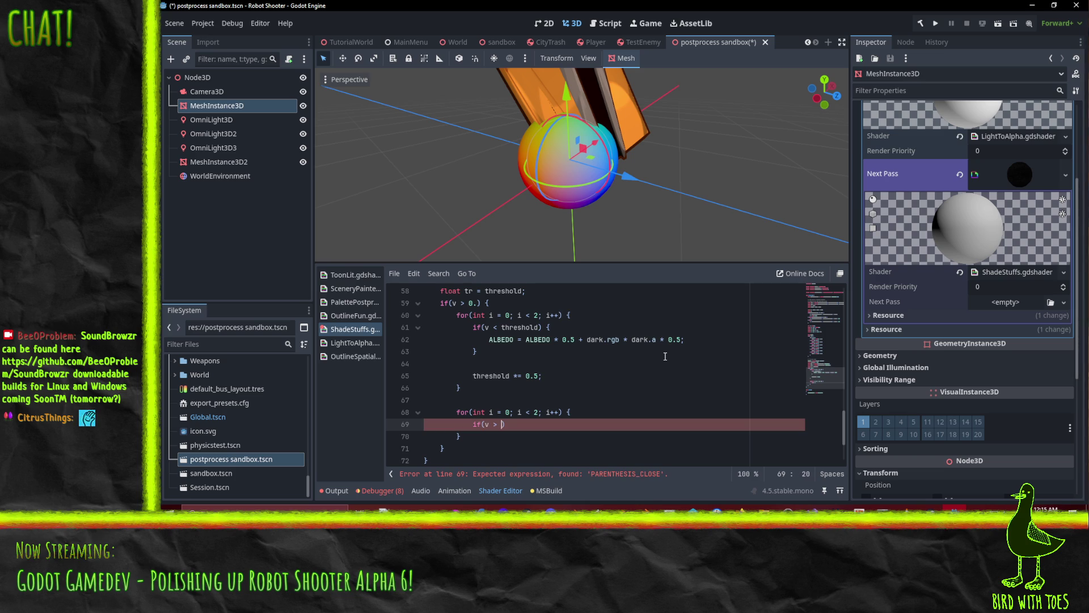
key(Up)
key(Up)
key(Return)
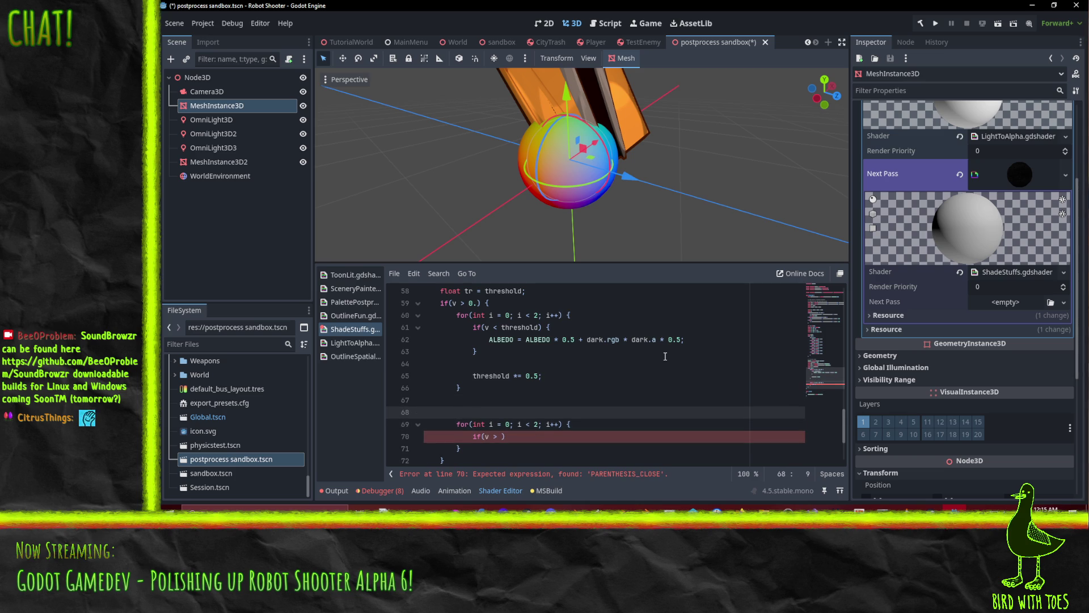
Replace threshold with tr in both dark-texture loop conditions.
double_click(511, 329)
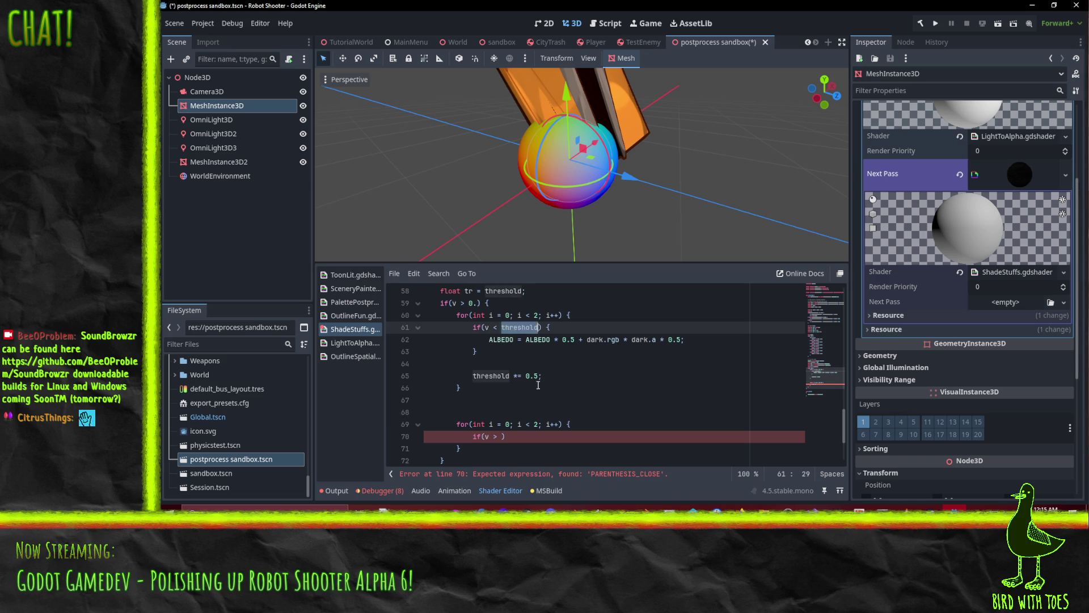
text(tr)
double_click(491, 376)
text(tr)
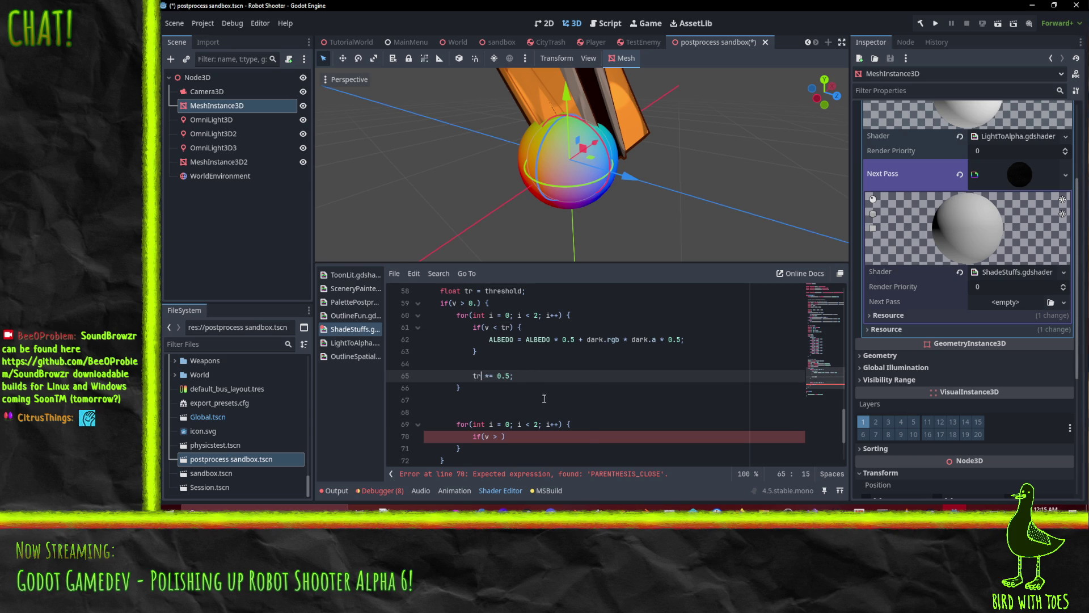
click(510, 352)
click(533, 413)
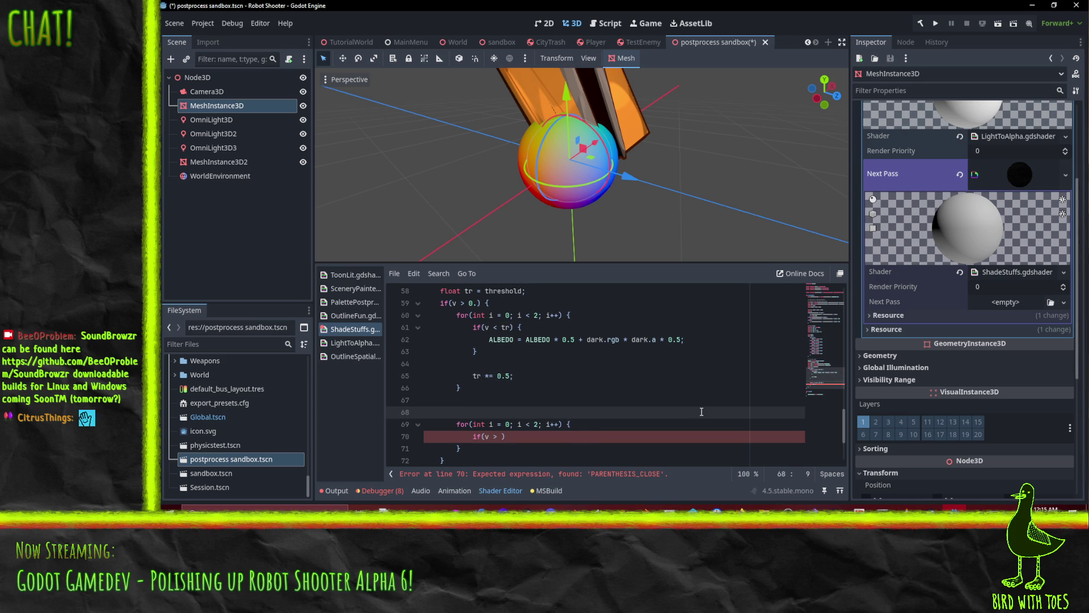
key(Up)
key(Up)
key(Up)
key(Down)
key(Down)
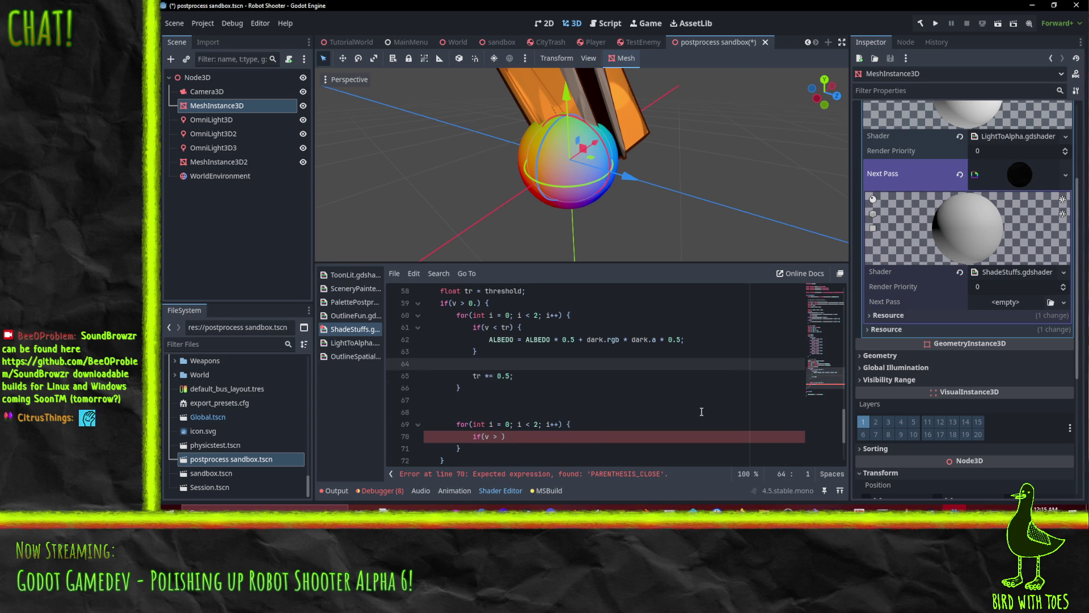
Paste the light-texture condition block into the second loop.
key(Up)
key(Up)
text(if(v > (1. - threshold)) {                 ALBEDO = ALBEDO * 0.5 + (light.rgb * color) * light.a * 0.5;             })
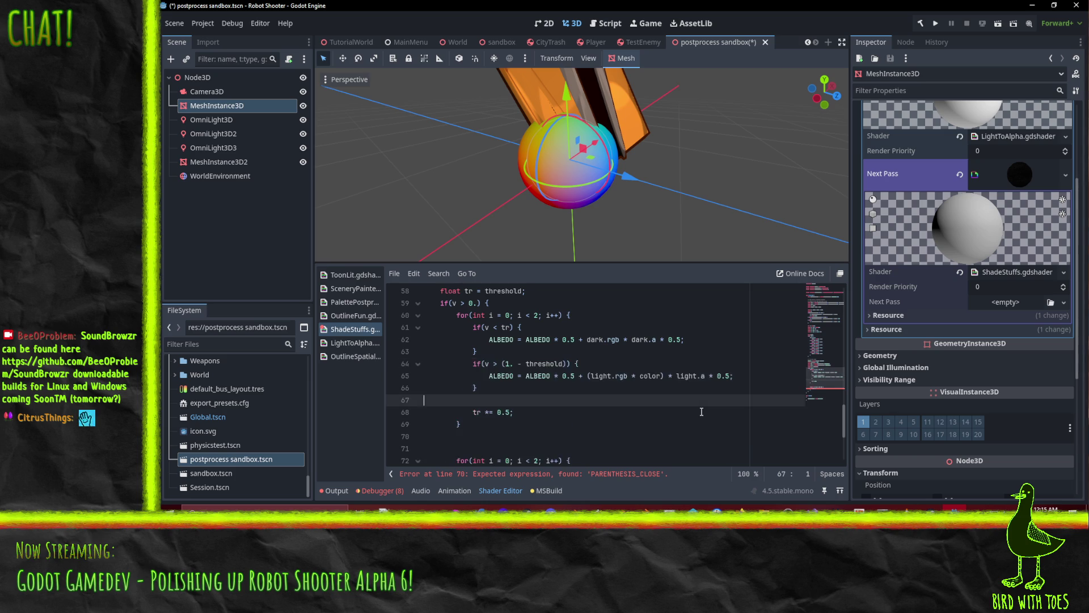
key(ctrl+z)
key(Down)
key(Down)
key(Down)
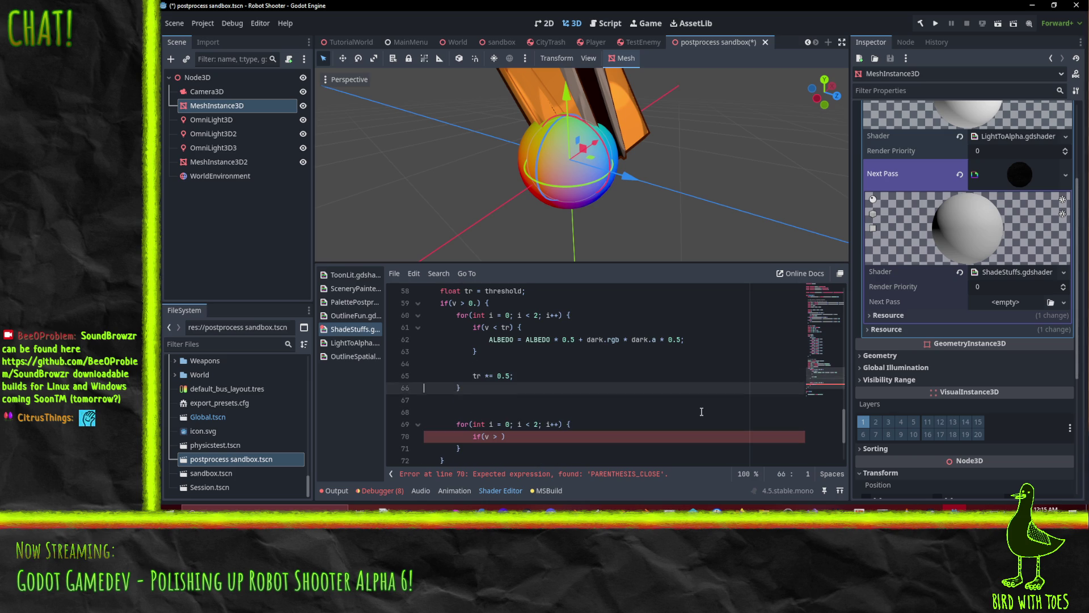
key(ctrl+z)
key(Up)
key(Up)
key(Up)
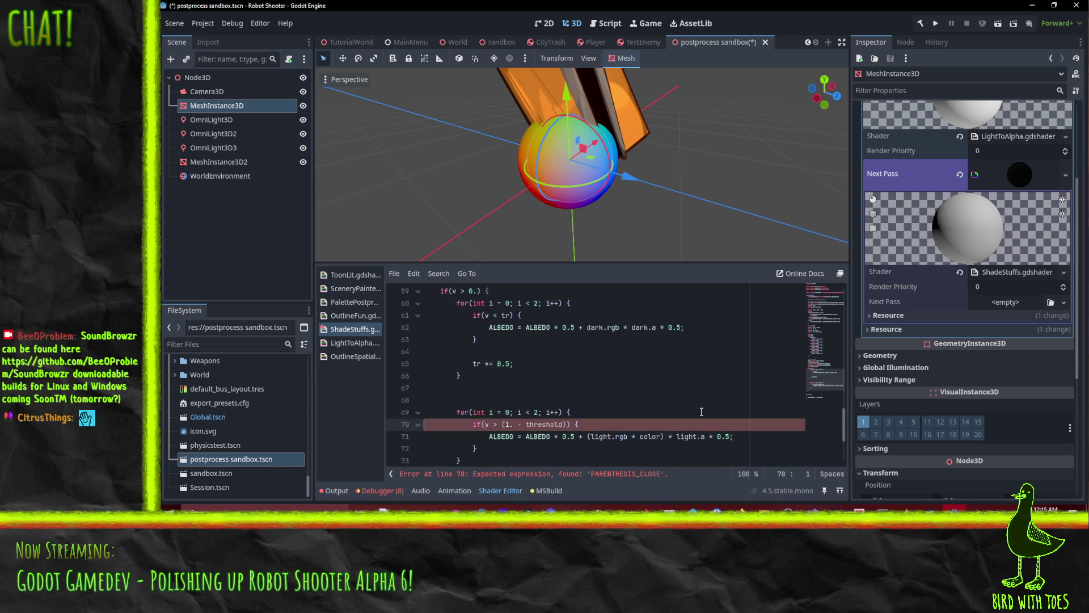
scroll(658, 409, up, 2)
scroll(512, 345, down, 1)
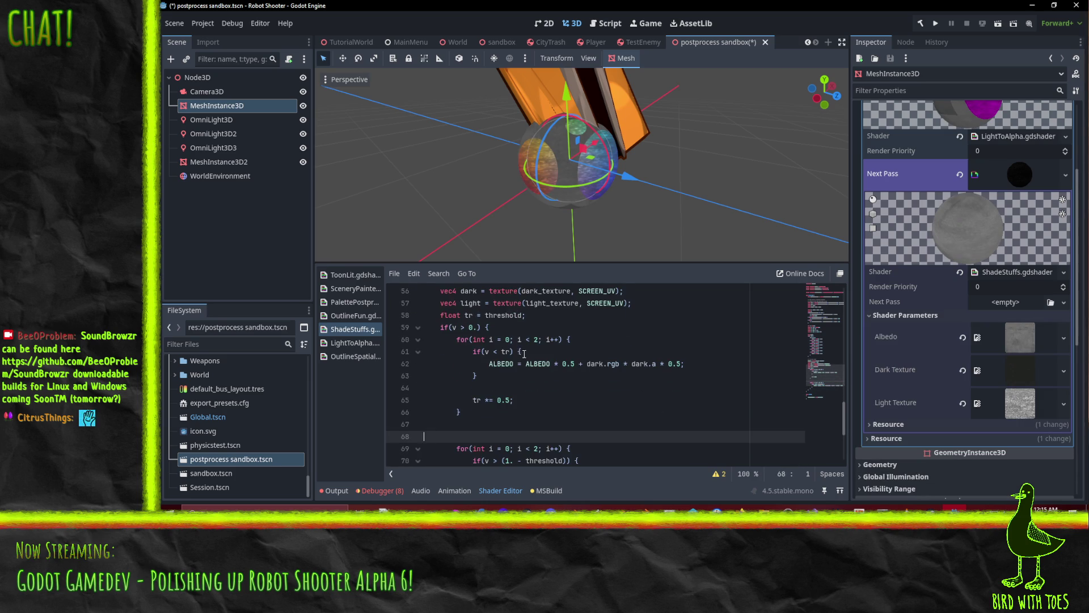
Move the tr declaration inside the if(v > 0.) block.
double_click(498, 316)
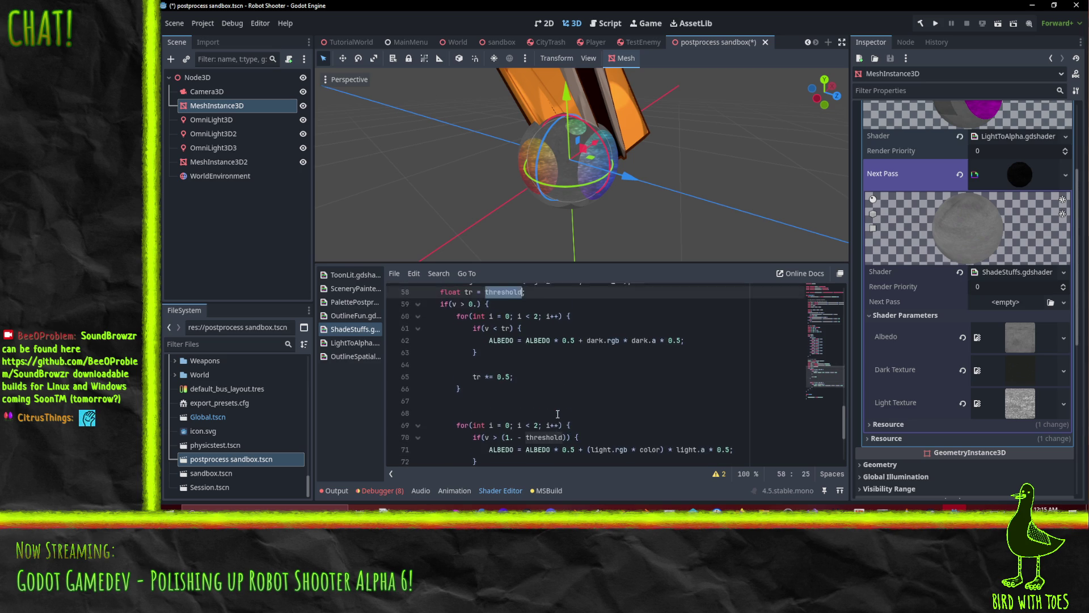
click(453, 316)
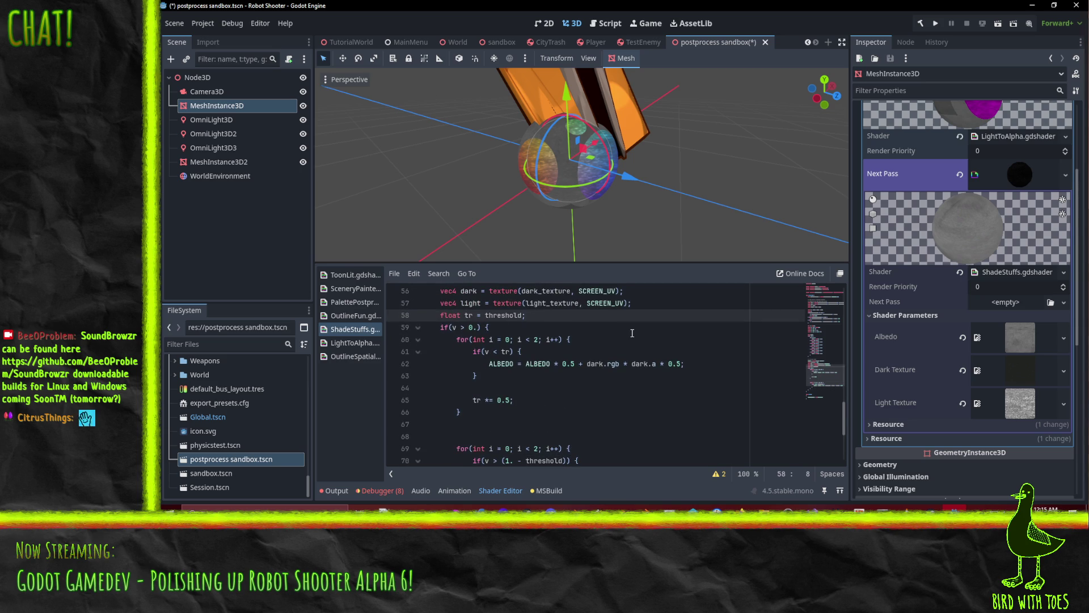
key(ctrl+shift+k)
key(Down)
text(float tr = threshold;)
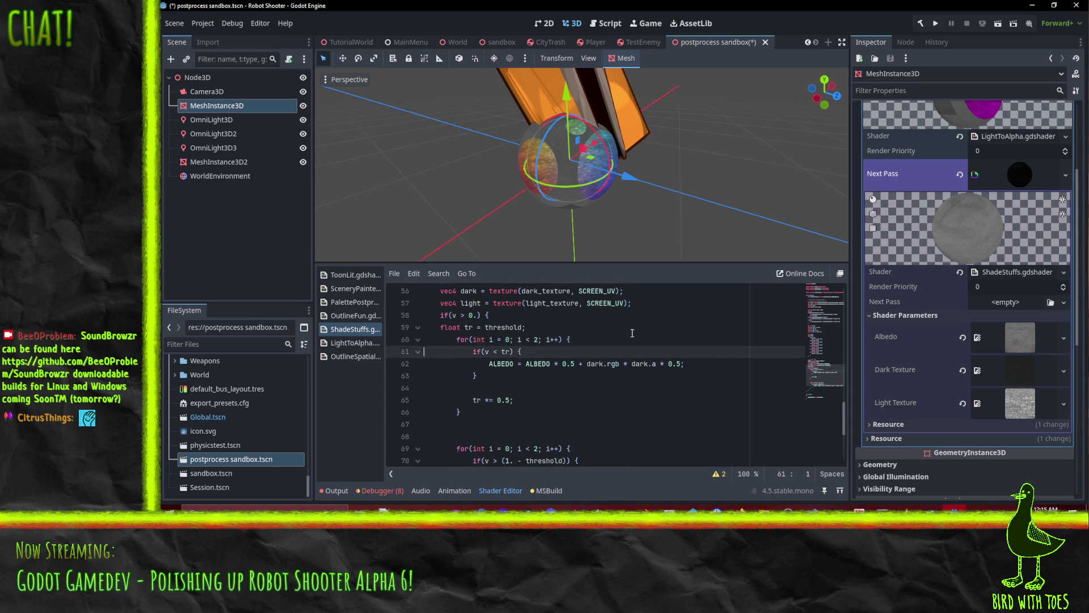
key(Down)
key(Down)
key(Down)
key(Down)
key(Down)
key(Down)
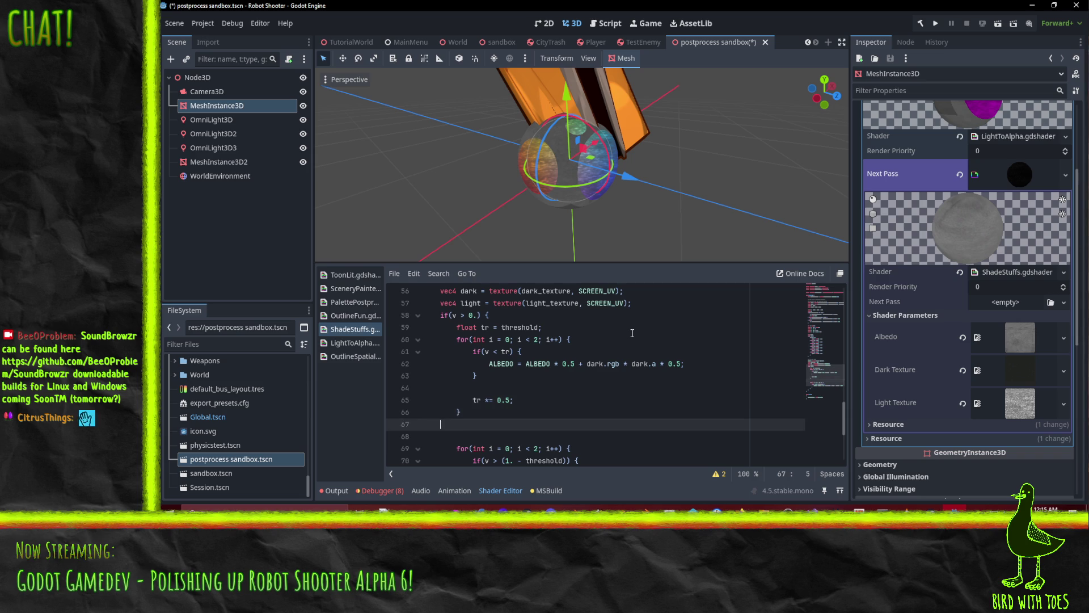
Add an indented tr = threshold reset before the second loop.
key(Up)
key(ctrl+v)
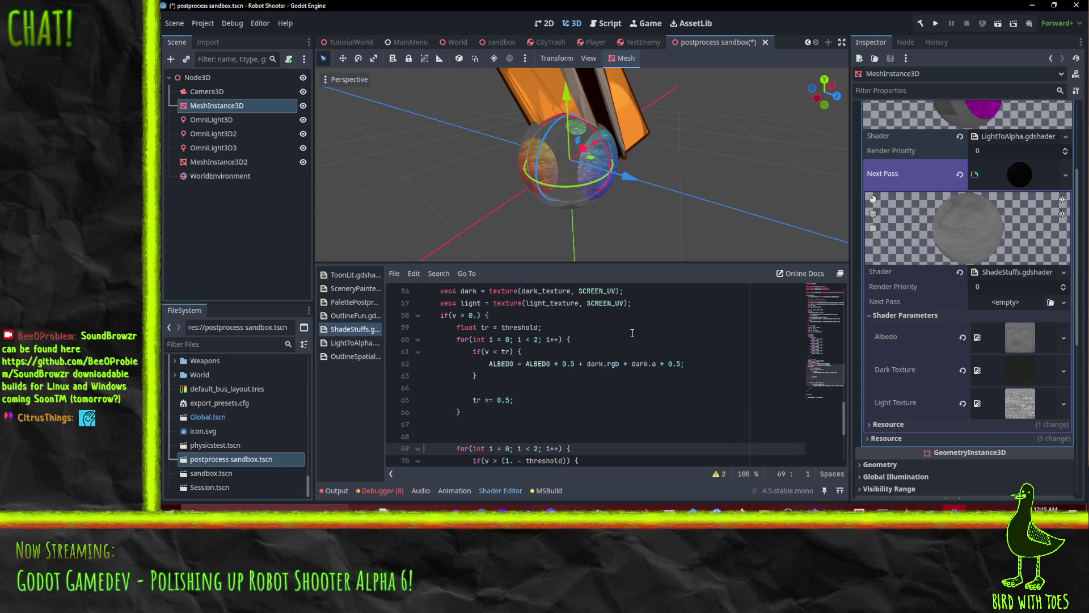
key(Up)
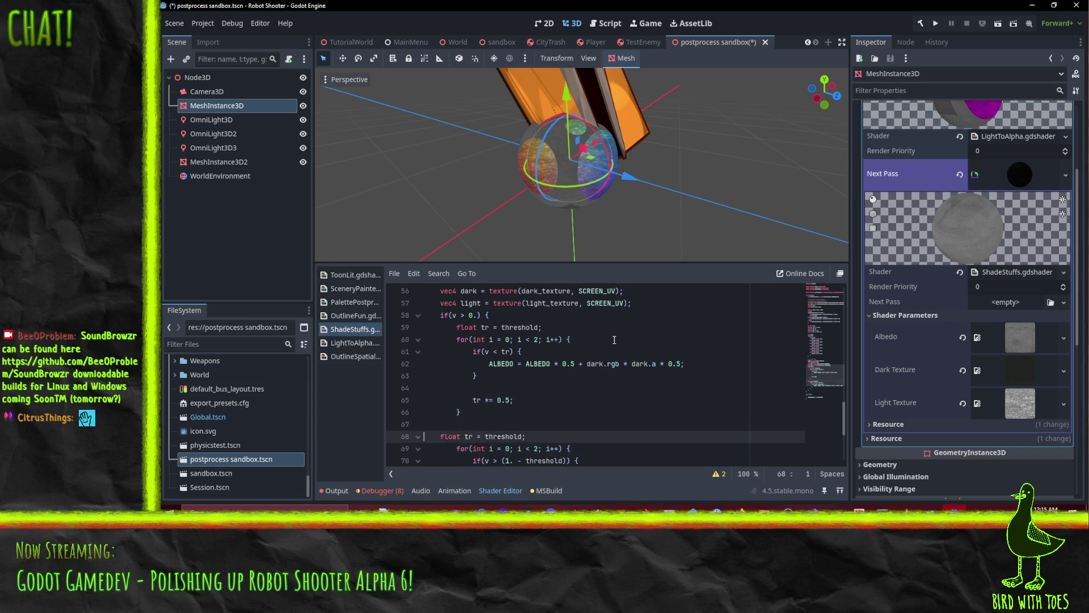
key(Tab)
key(Tab)
key(Delete)
key(Delete)
key(Delete)
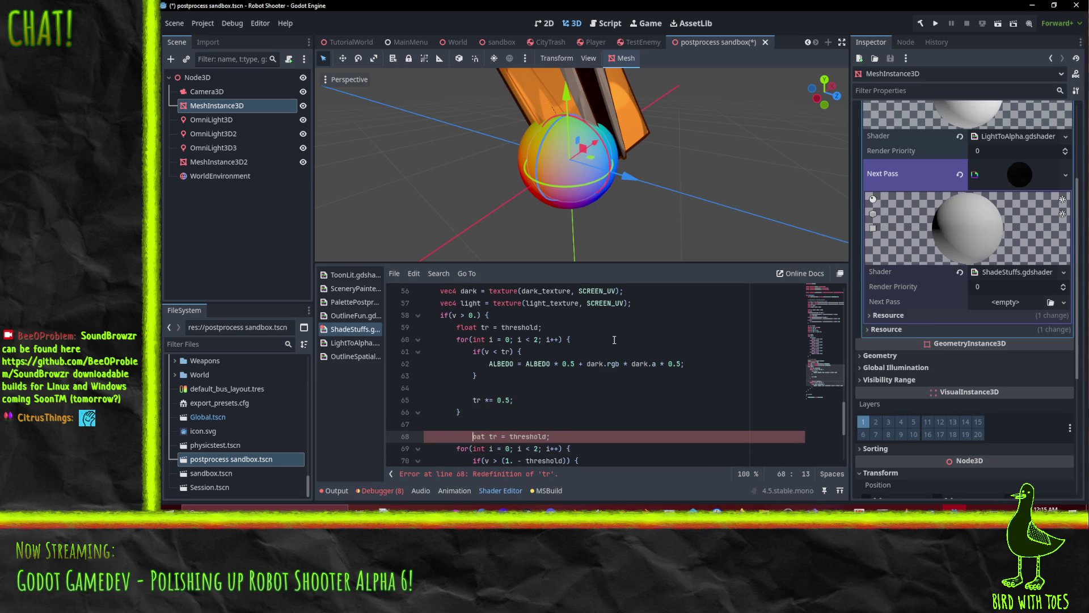
key(shift+Tab)
key(shift+Tab)
key(Tab)
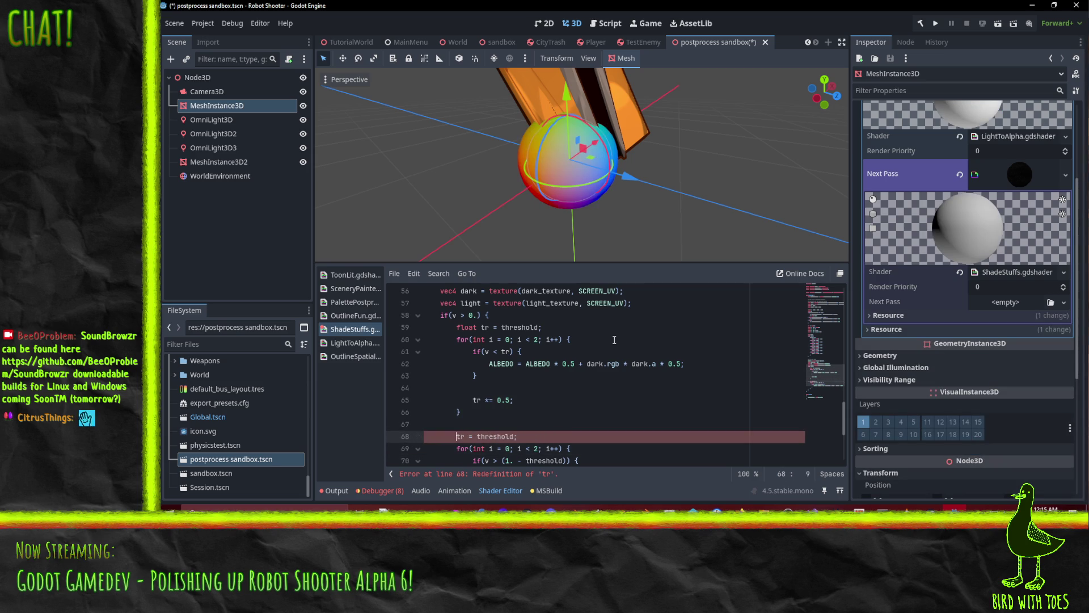
scroll(607, 352, down, 2)
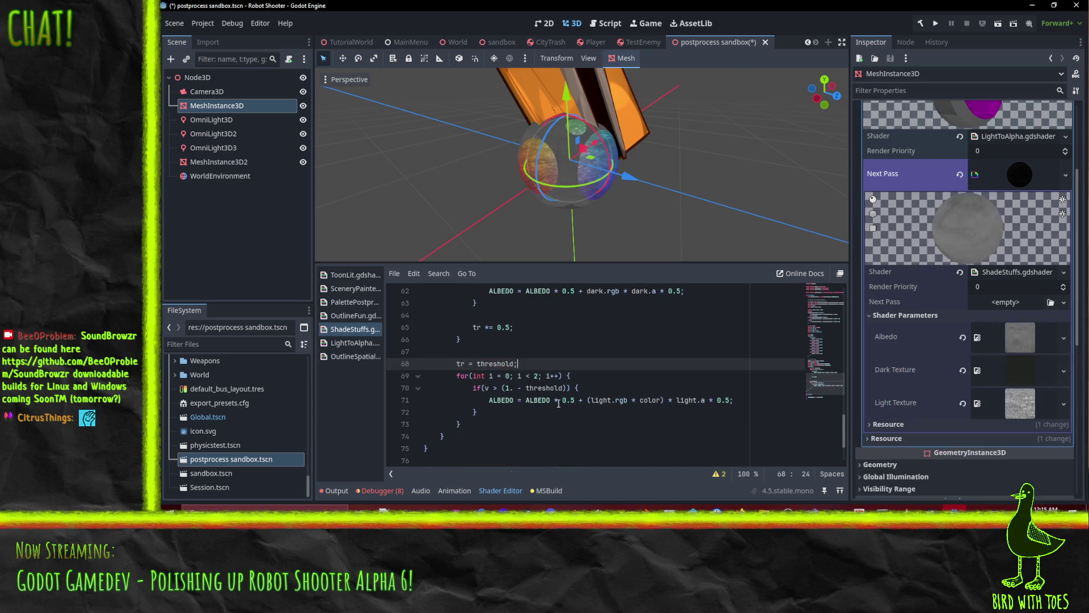
click(506, 400)
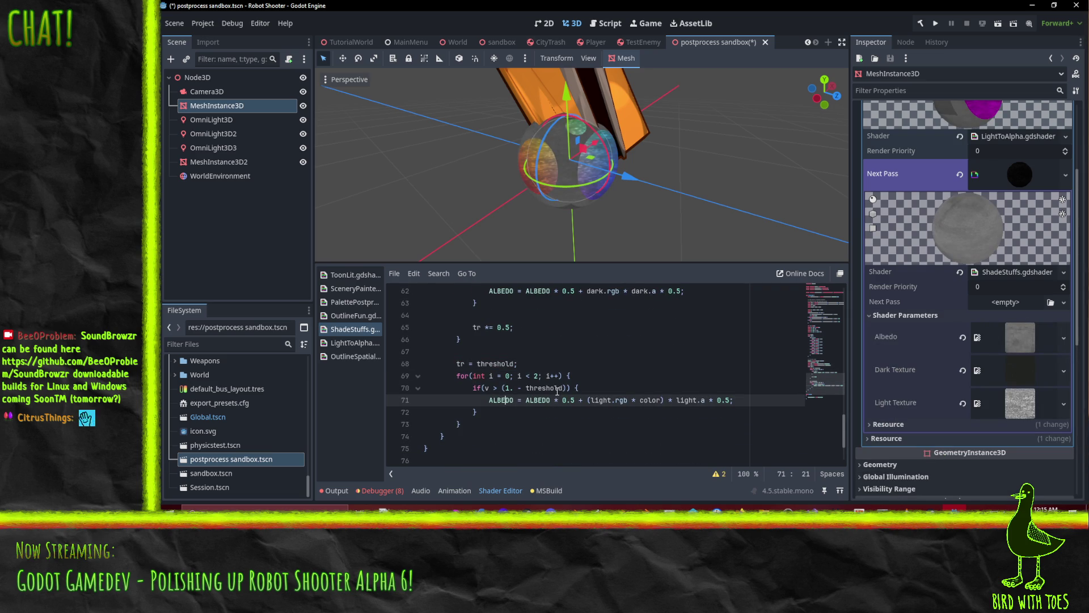
Change the reset line to tr = 0.25 for the light loop.
double_click(484, 364)
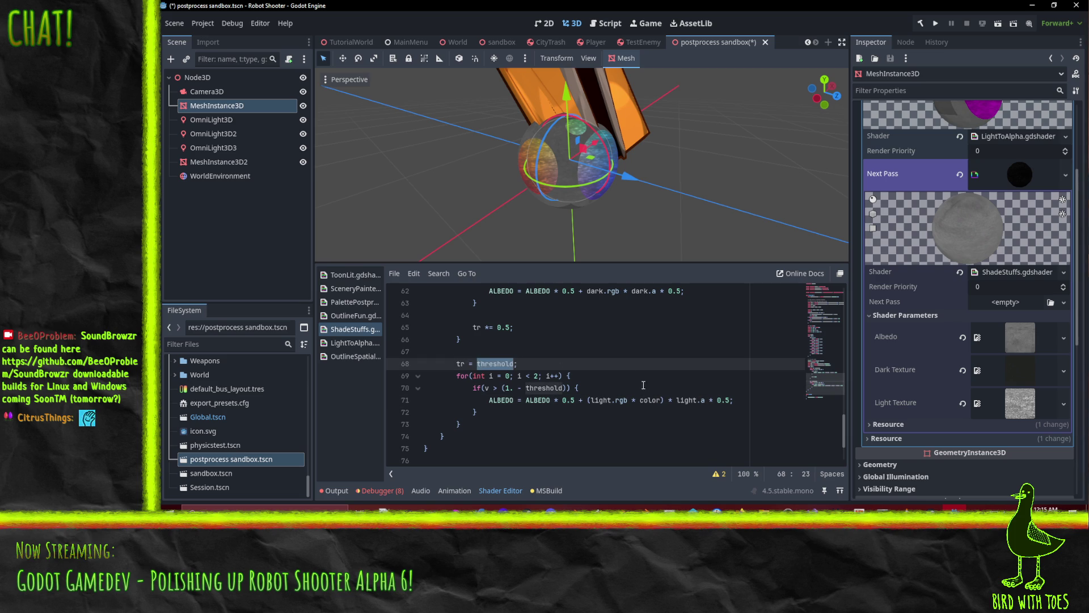
scroll(582, 418, up, 1)
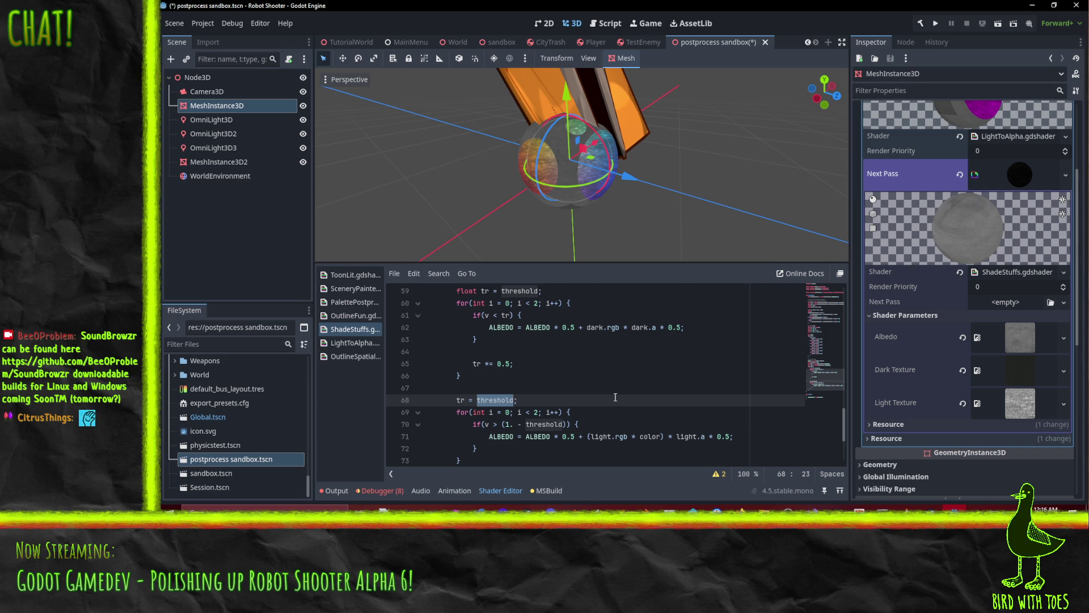
text(0.25;)
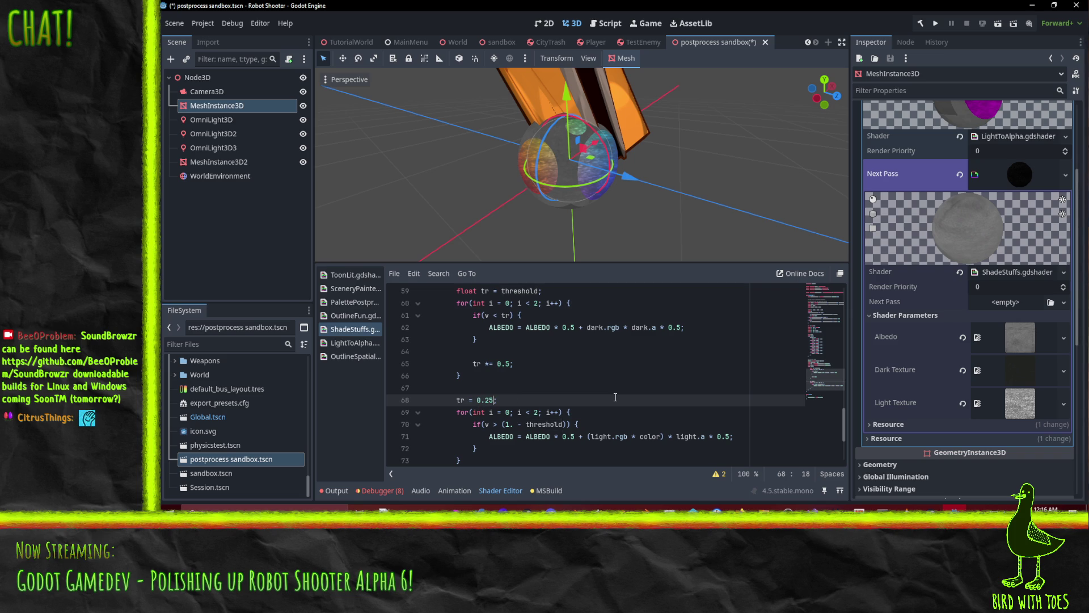
Copy the tr *= 0.5 halving line into the end of the second loop.
key(Down)
key(Down)
key(Up)
key(Up)
key(Up)
key(Down)
key(Down)
key(Down)
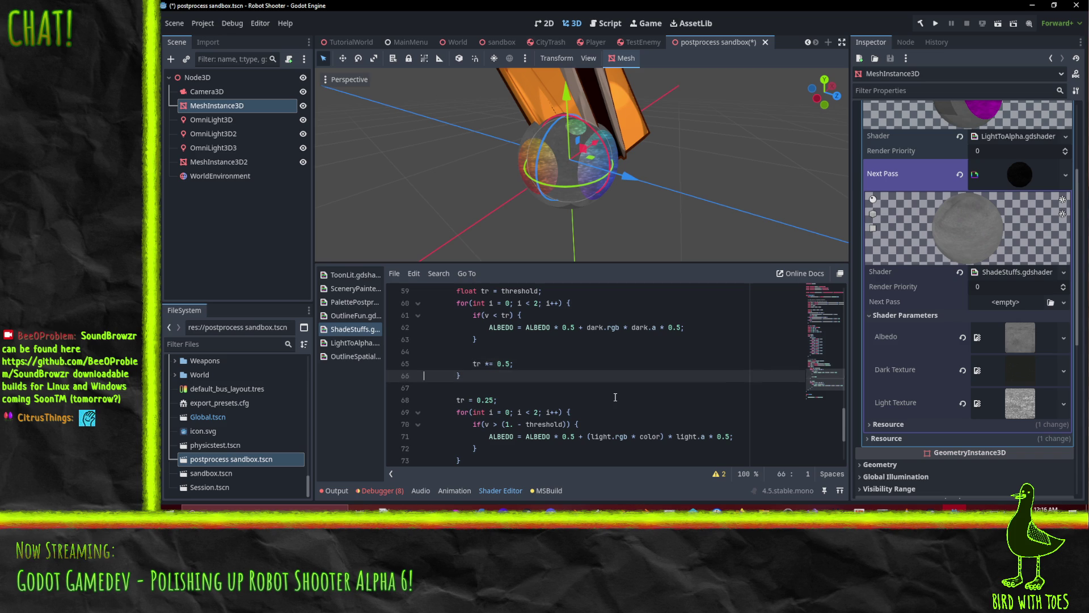
text(tr *= 0.5;)
key(ctrl+z)
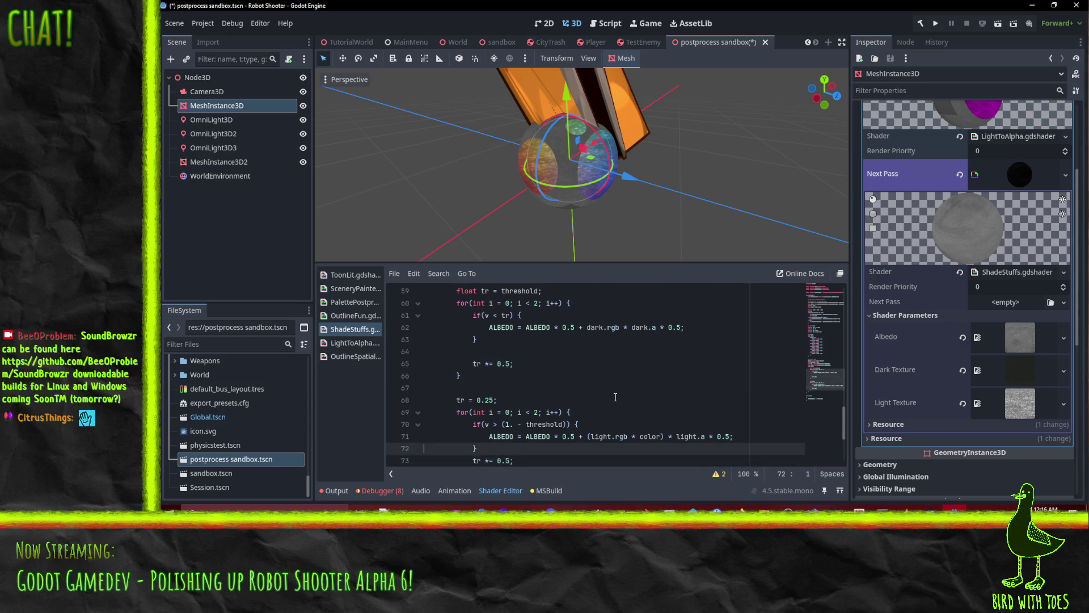
click(604, 379)
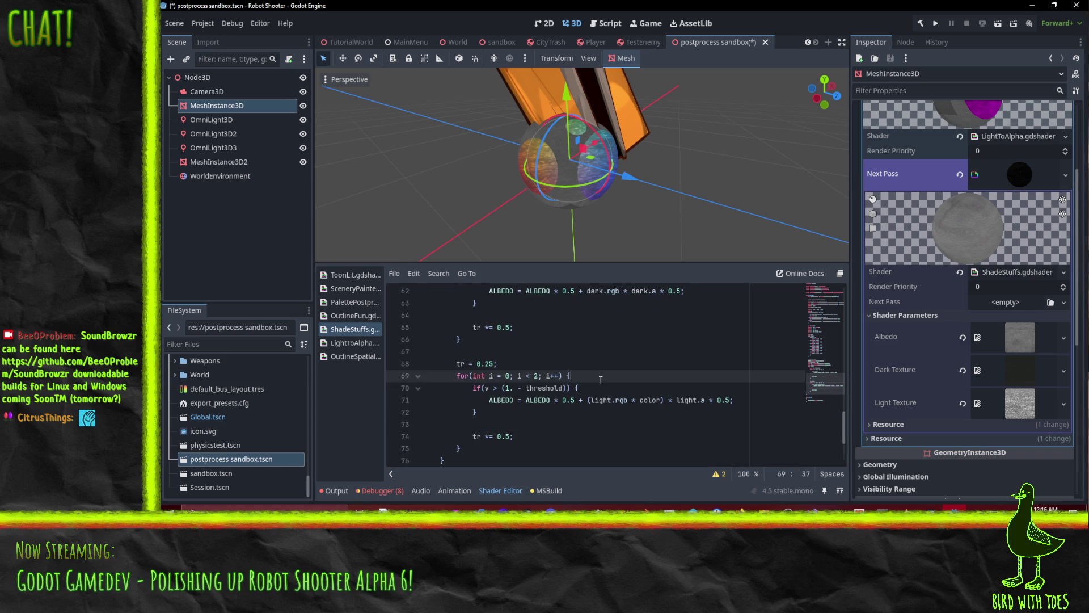
click(511, 423)
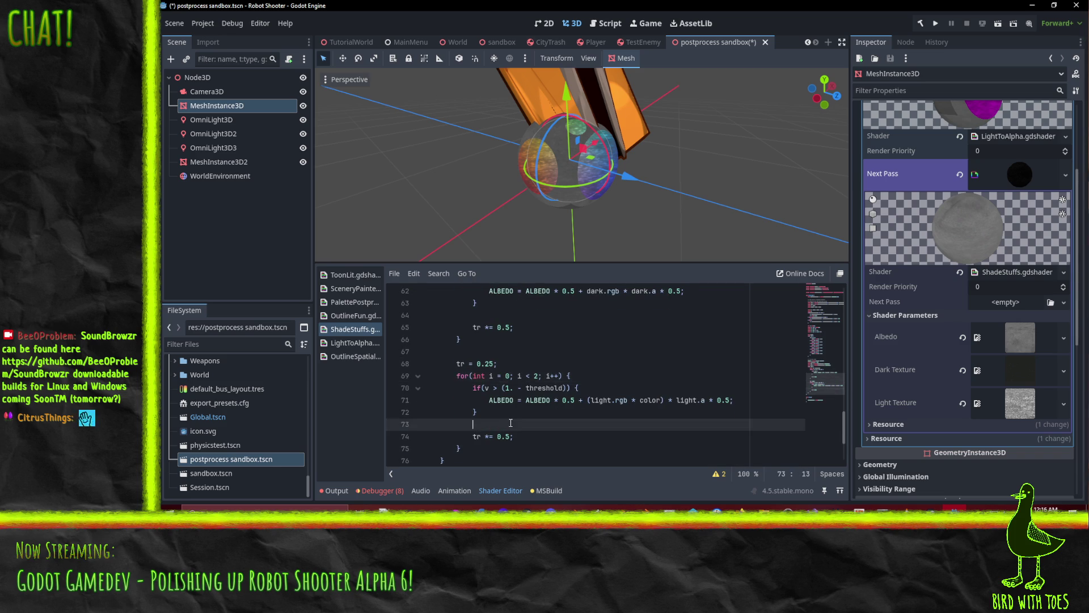
key(KP_1)
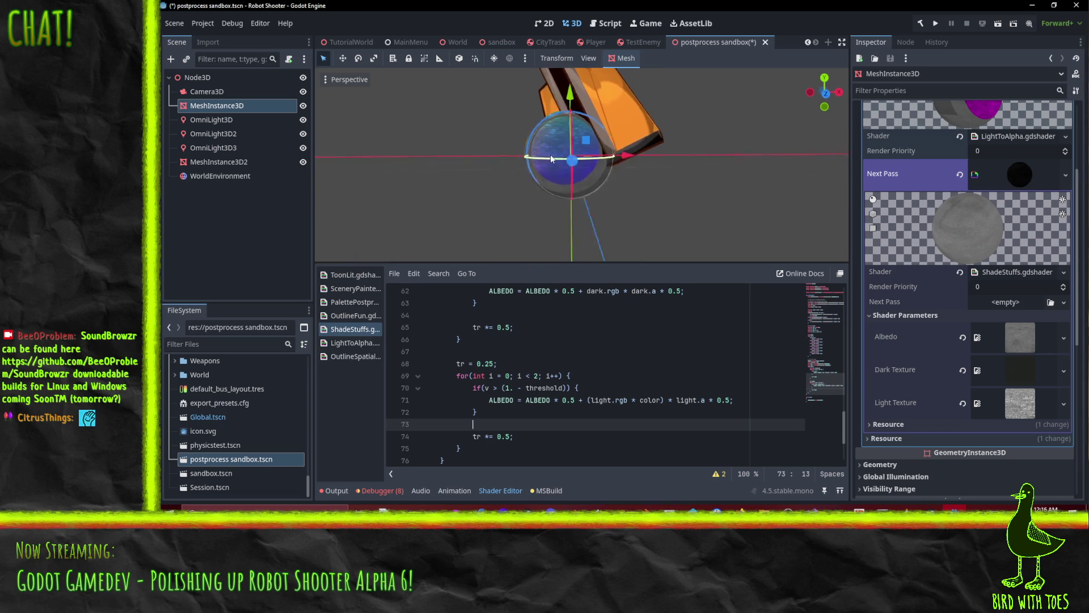
Delete the '(' and ' * color)' around light.rgb, leaving light.rgb * light.a * 0.5.
scroll(546, 160, up, 3)
mouse_move(547, 164)
mouse_down()
mouse_move(676, 206)
mouse_move(621, 222)
mouse_move(627, 244)
mouse_up()
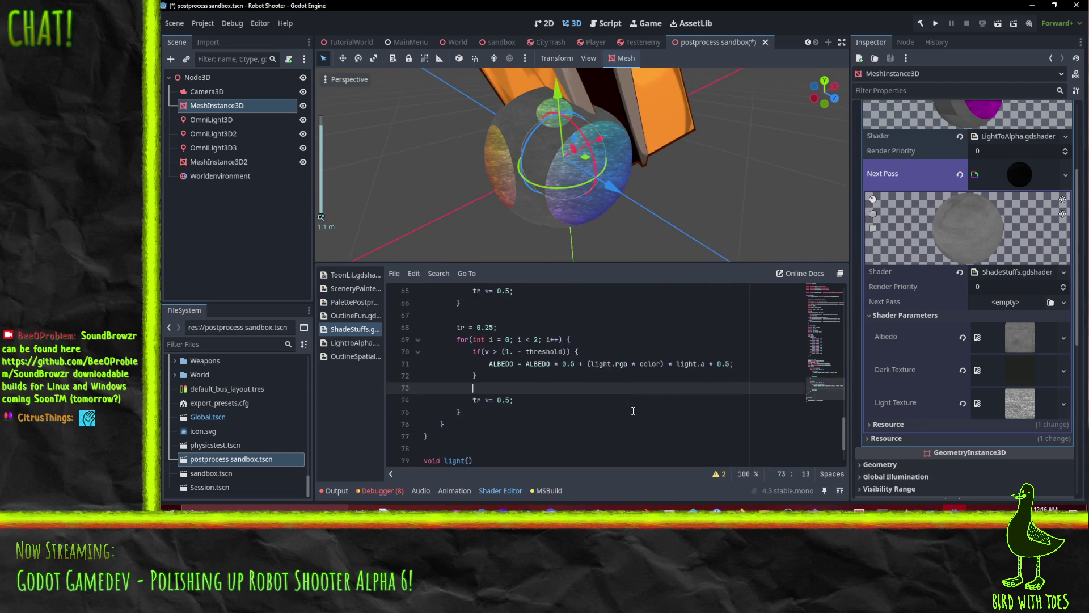
click(587, 400)
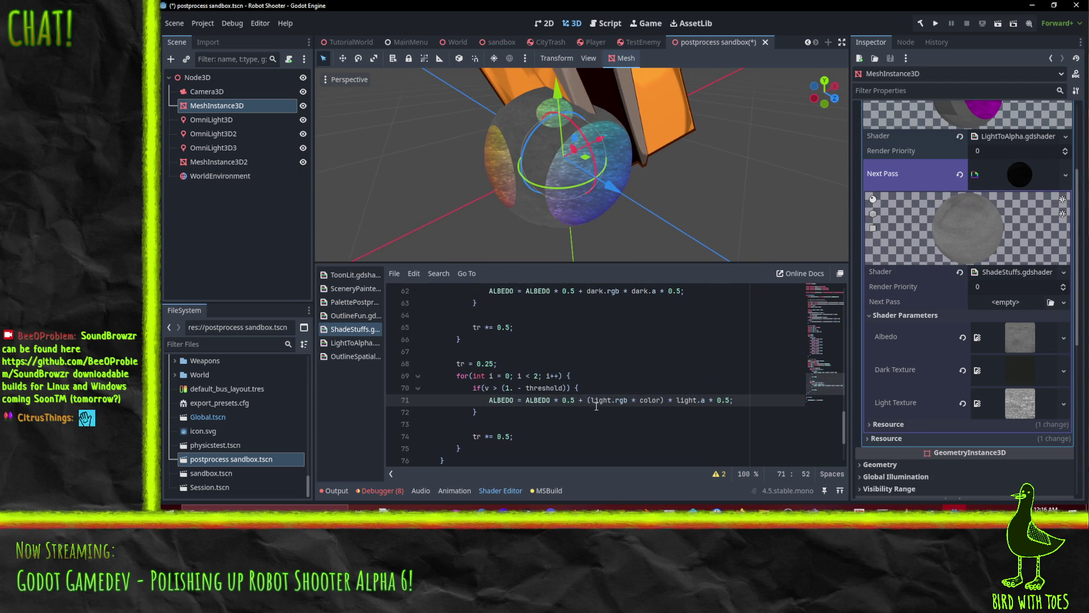
key(Delete)
key(Right)
key(Right)
key(Right)
key(shift+Right)
key(shift+Right)
key(shift+Right)
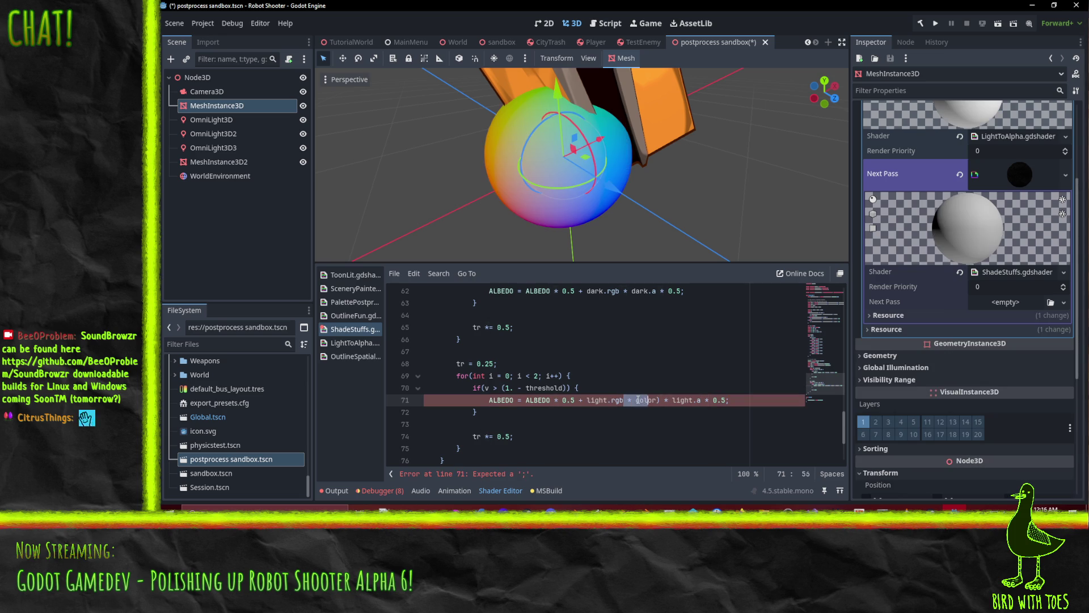
key(Delete)
Orbit the retextured sphere to inspect the result and review line 71's expression.
scroll(638, 400, up, 4)
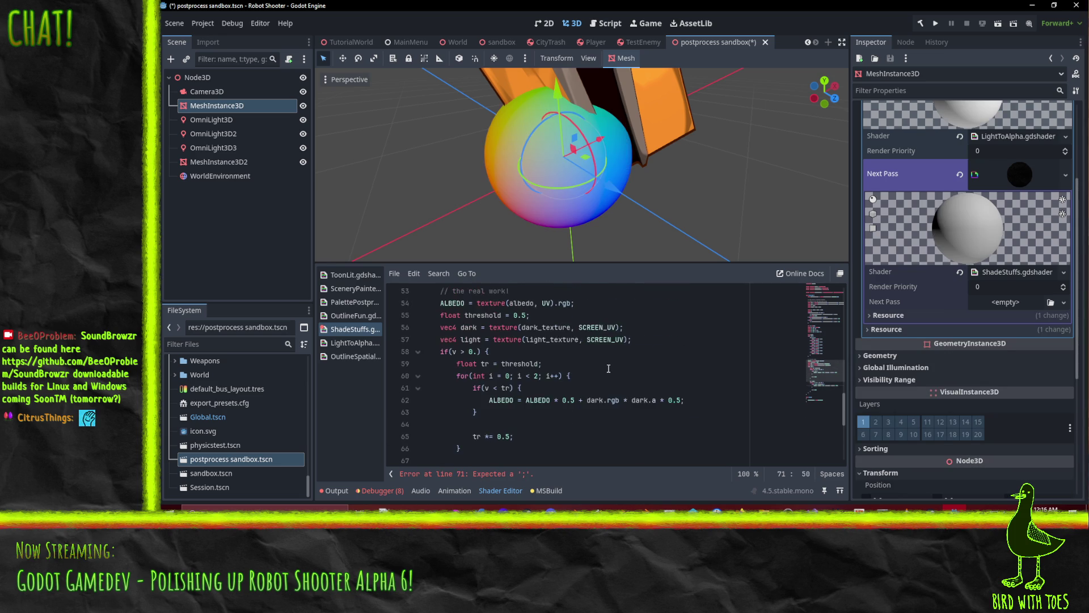
click(603, 393)
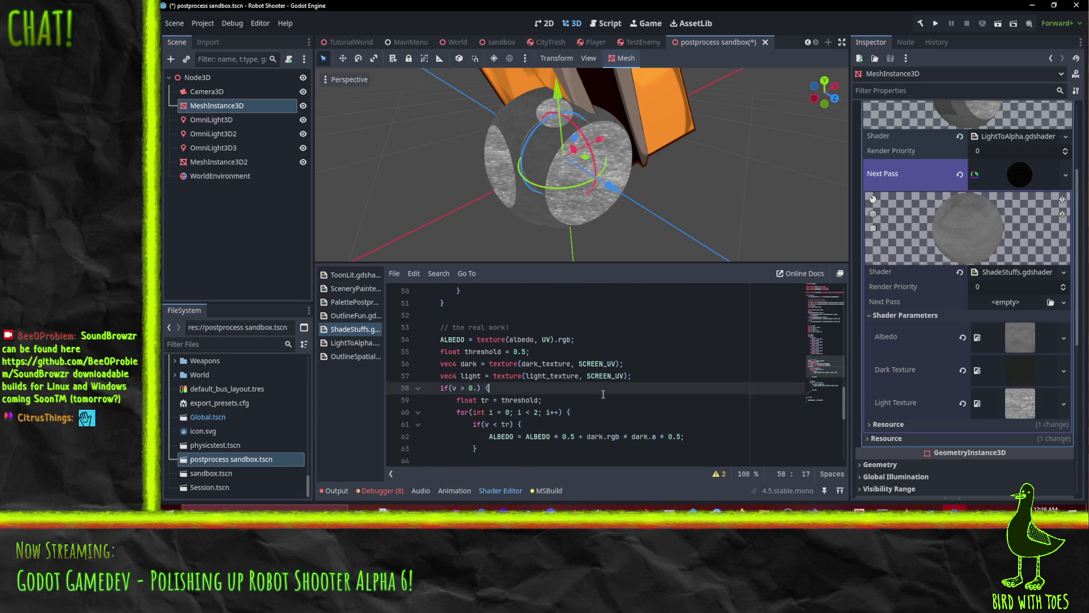
drag(572, 256, 540, 169)
scroll(573, 404, down, 4)
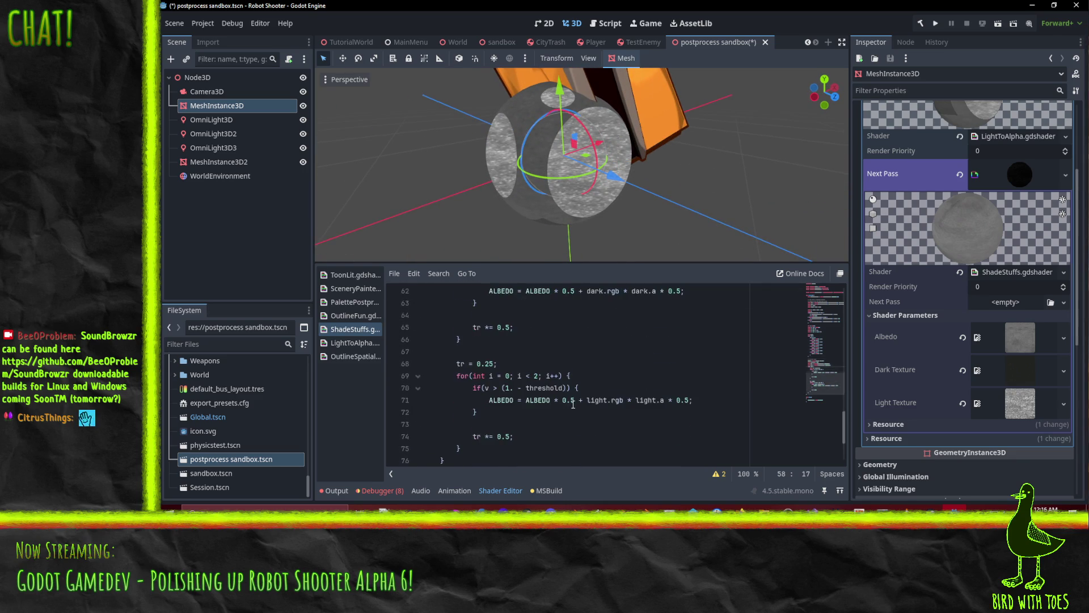
click(622, 395)
click(694, 395)
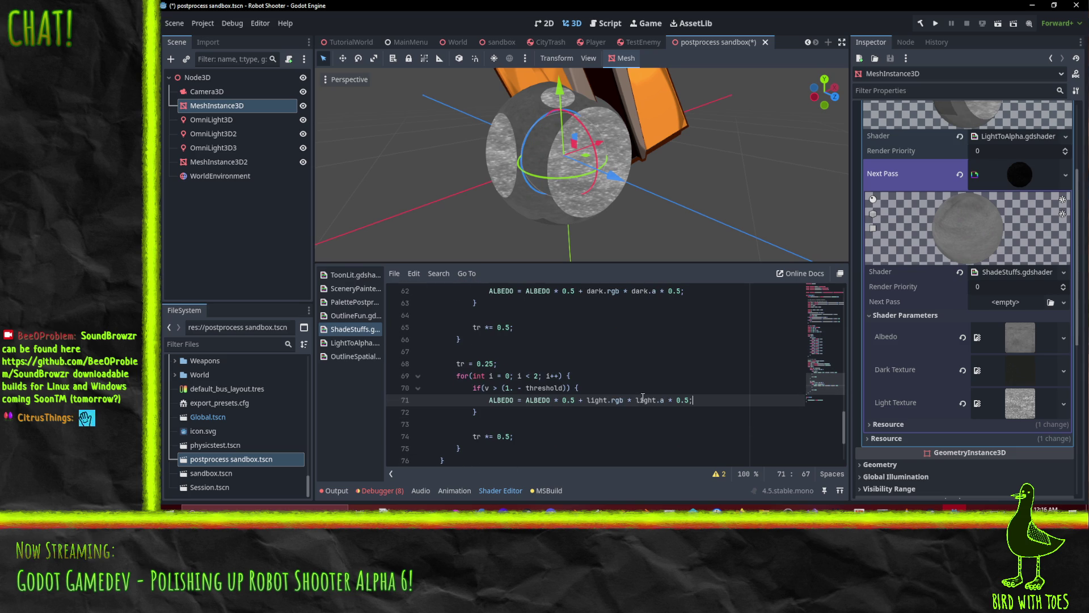
mouse_move(568, 181)
mouse_down()
mouse_move(533, 193)
mouse_move(522, 227)
mouse_up()
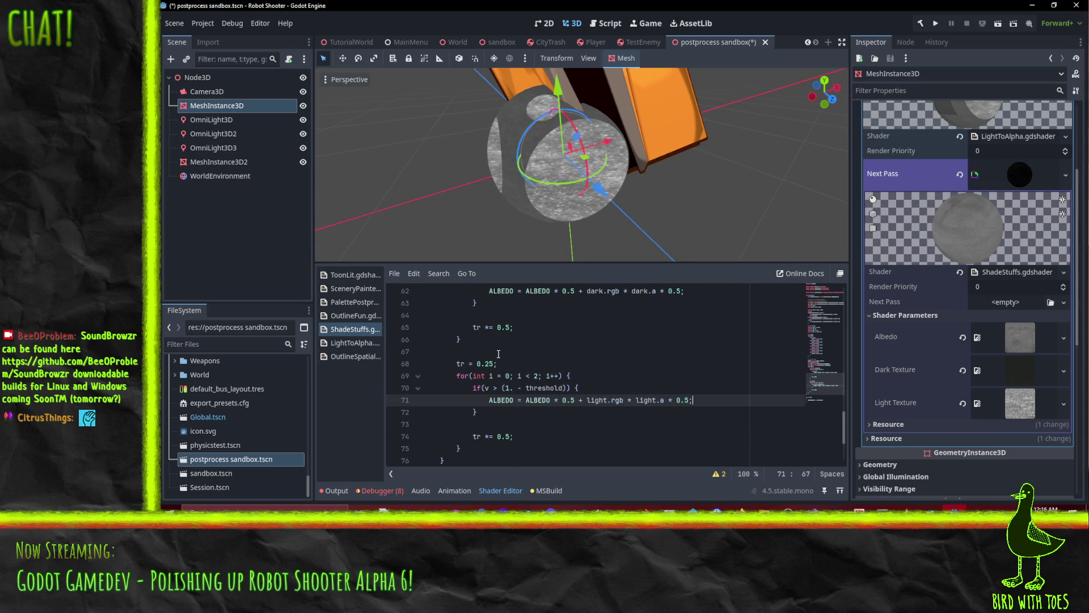
click(486, 390)
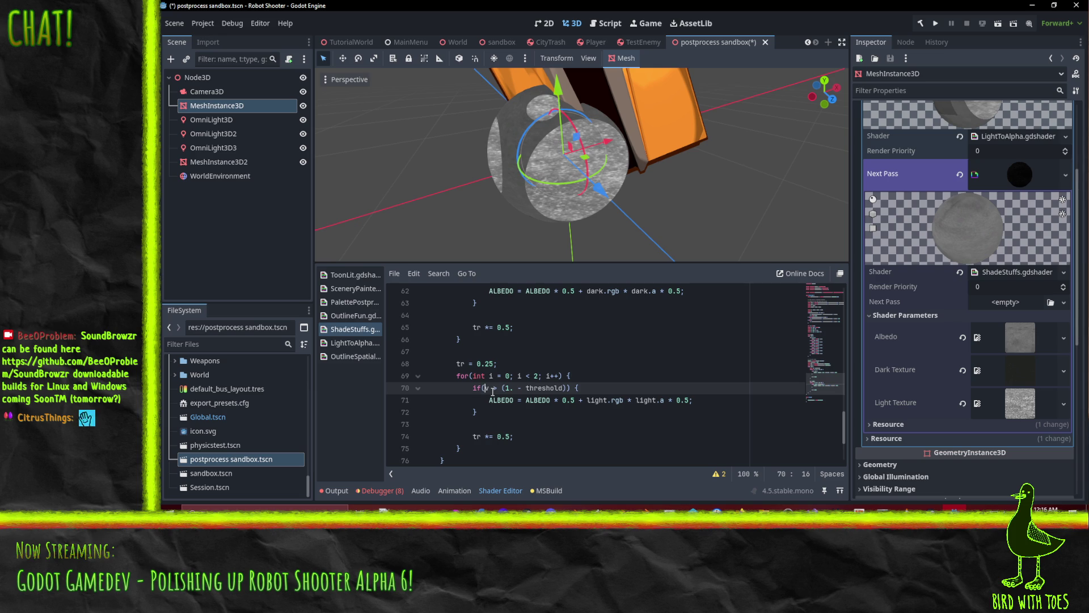
mouse_move(553, 216)
mouse_down()
mouse_move(560, 187)
mouse_move(613, 174)
mouse_move(536, 191)
mouse_move(629, 197)
mouse_move(573, 210)
mouse_move(609, 161)
mouse_move(574, 196)
mouse_move(567, 238)
mouse_up()
scroll(555, 226, up, 3)
scroll(601, 195, down, 2)
scroll(609, 161, up, 1)
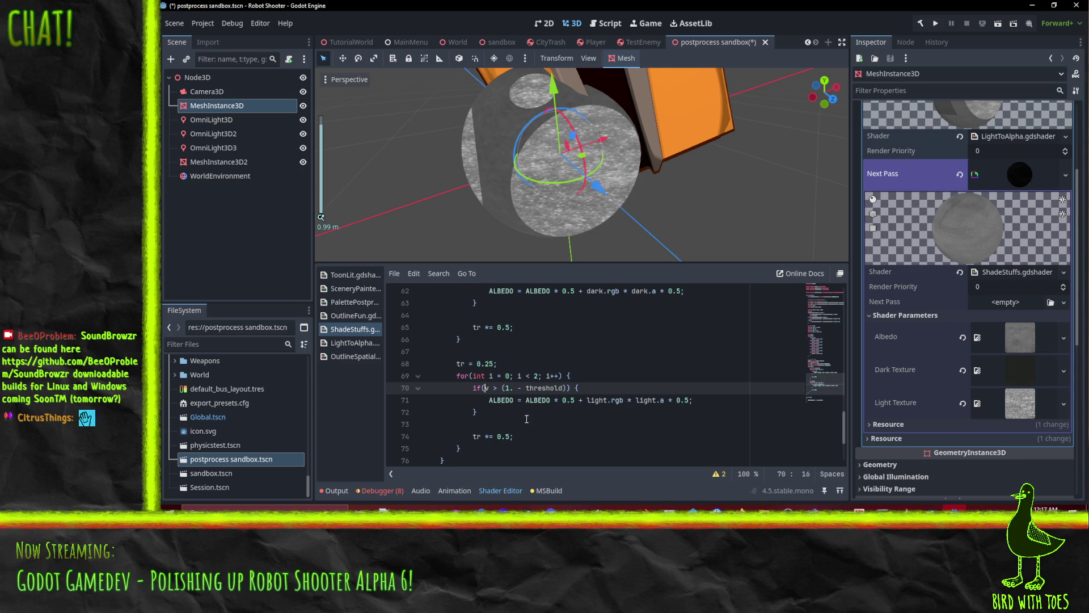
drag(526, 400, 691, 402)
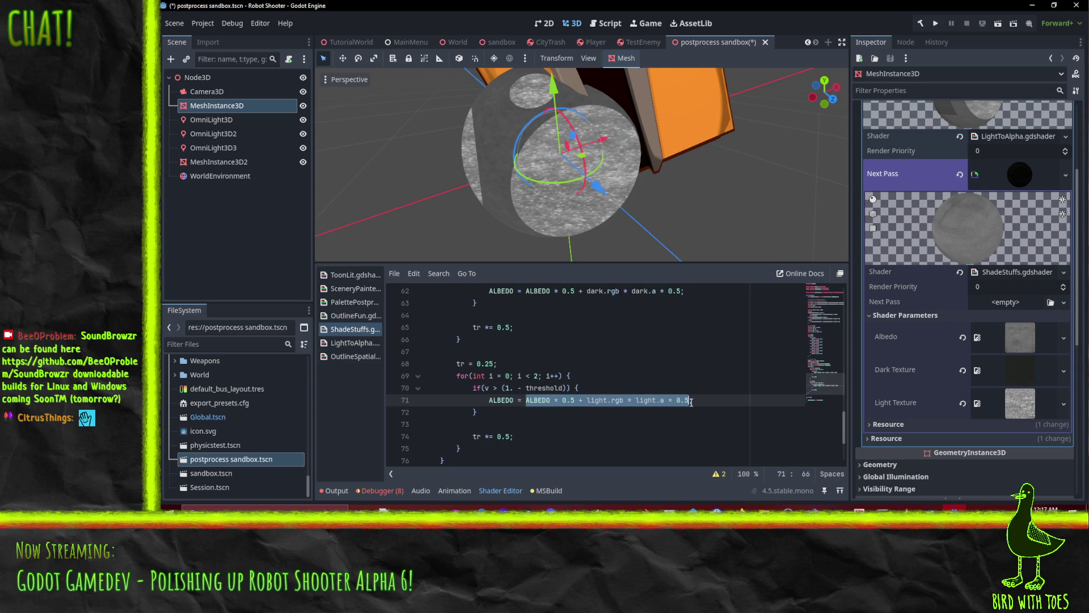
click(509, 430)
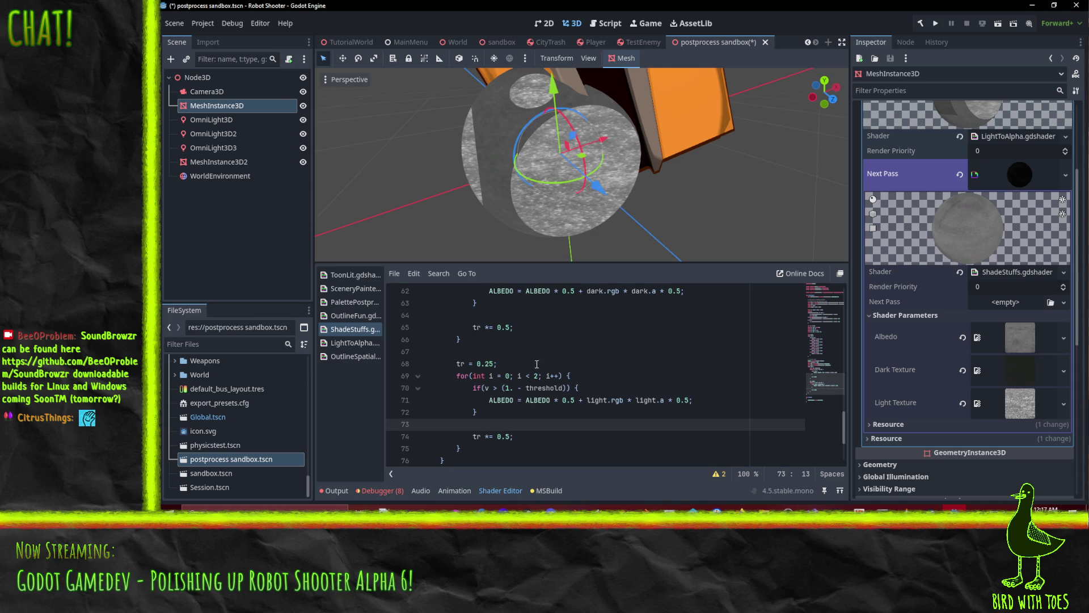
Test the light loop with 0 passes, then restore the loop count to 2.
drag(534, 377, 538, 377)
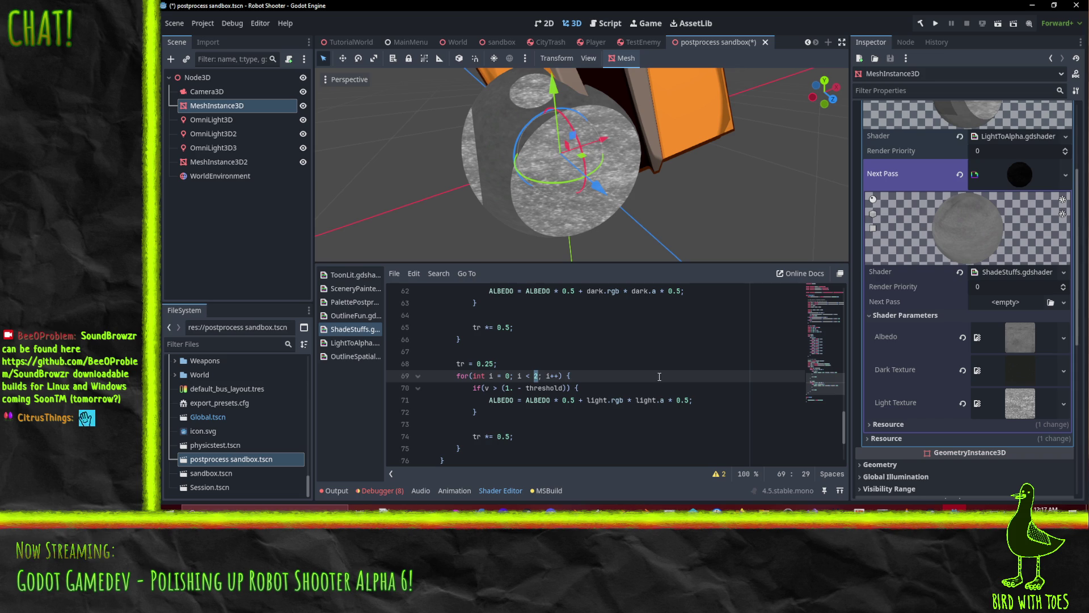
text(1)
click(640, 386)
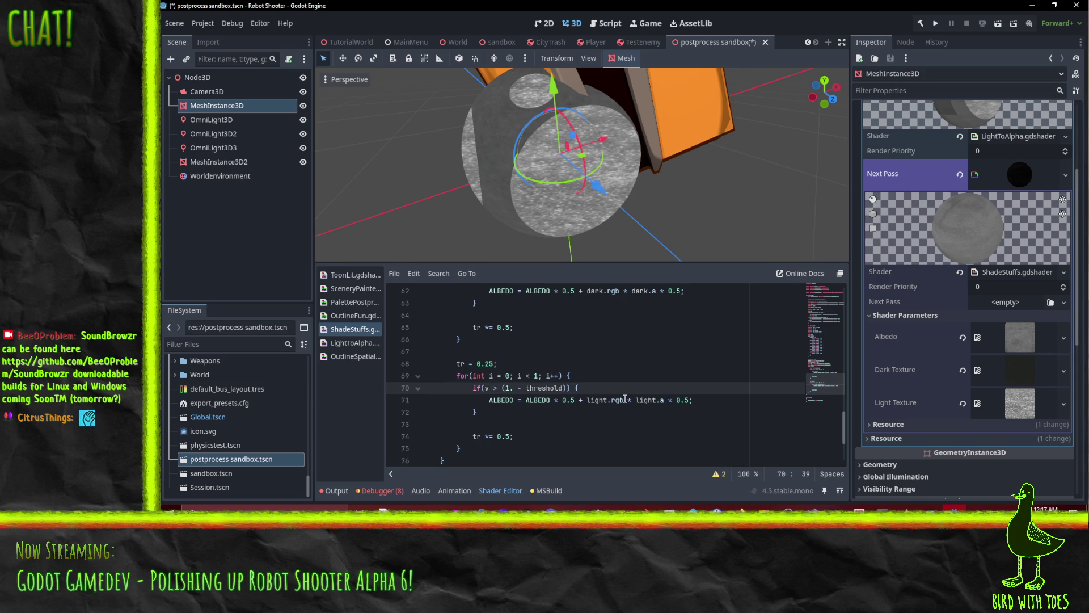
double_click(536, 376)
text(0)
click(638, 388)
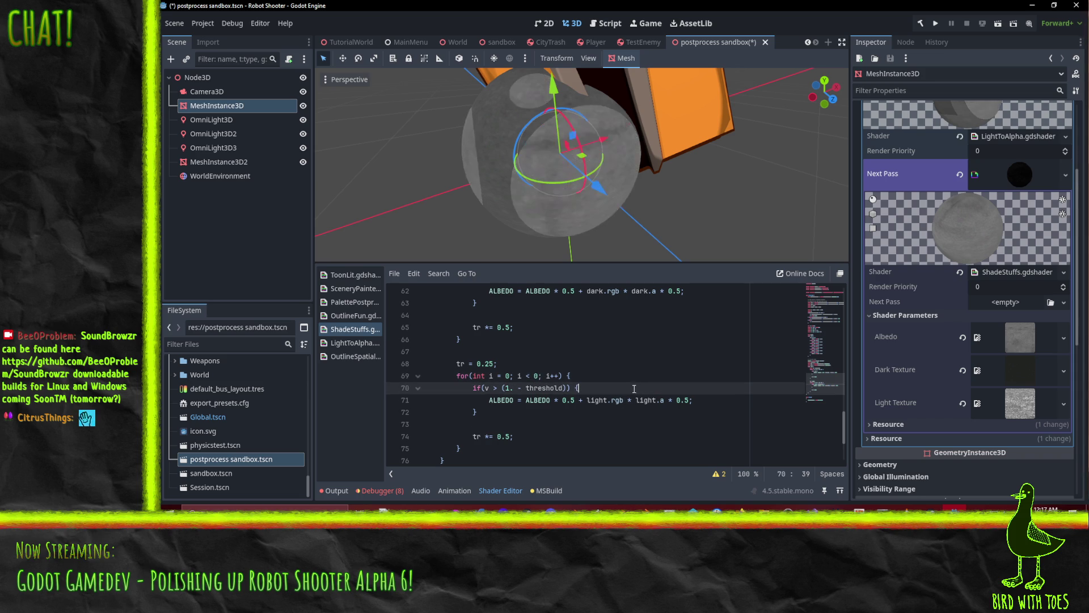
click(538, 375)
mouse_move(590, 244)
mouse_down()
mouse_move(547, 212)
mouse_move(561, 188)
mouse_move(553, 222)
mouse_up()
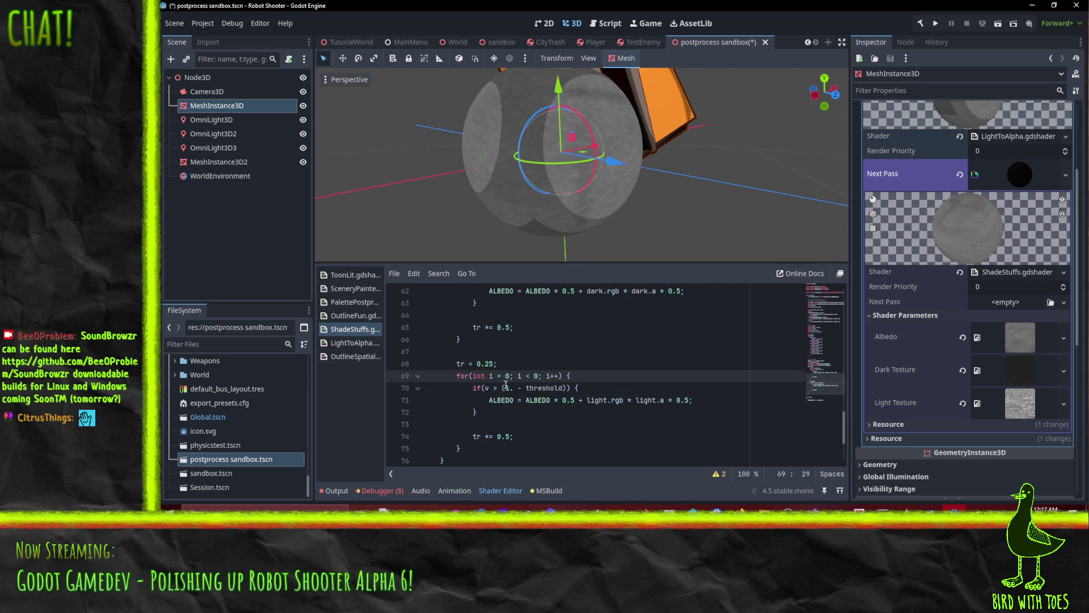
click(528, 376)
key(Right)
key(Delete)
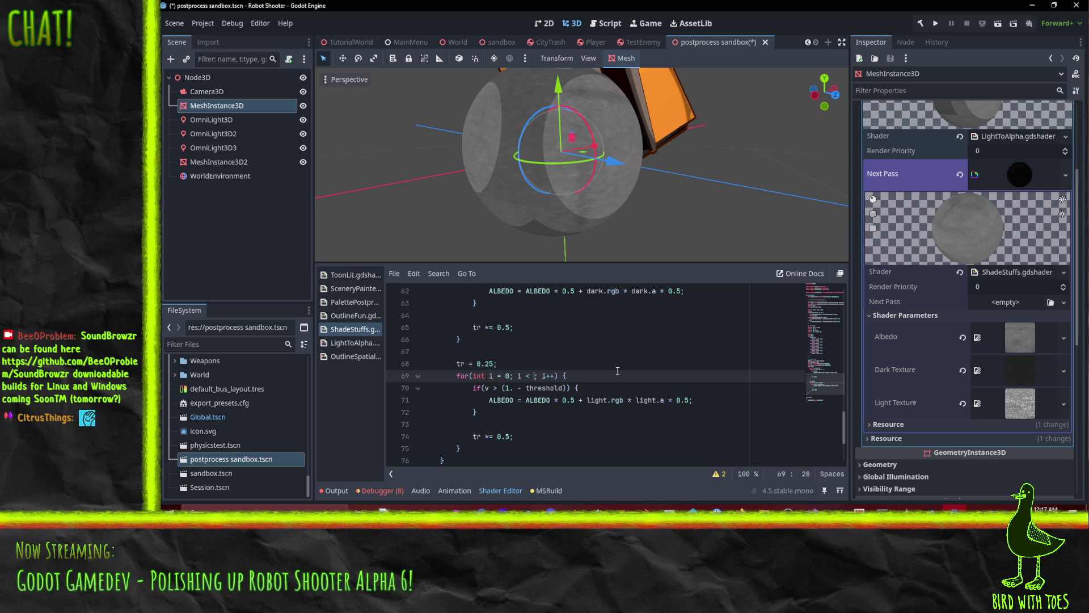
text(2)
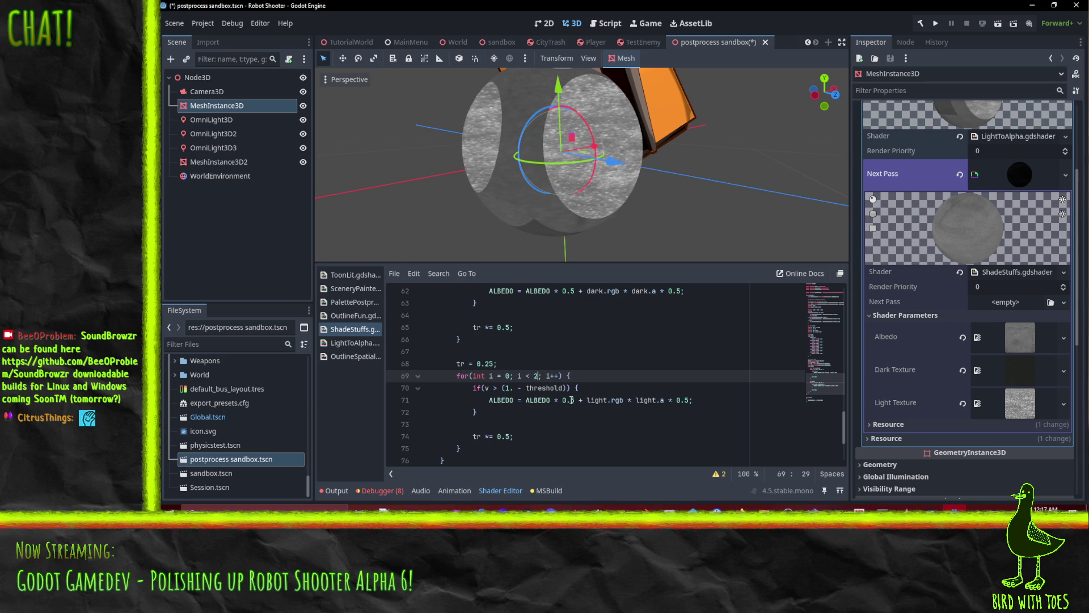
Try a fixed 0.75 cutoff in the light condition, then revert to (1. - threshold).
click(485, 389)
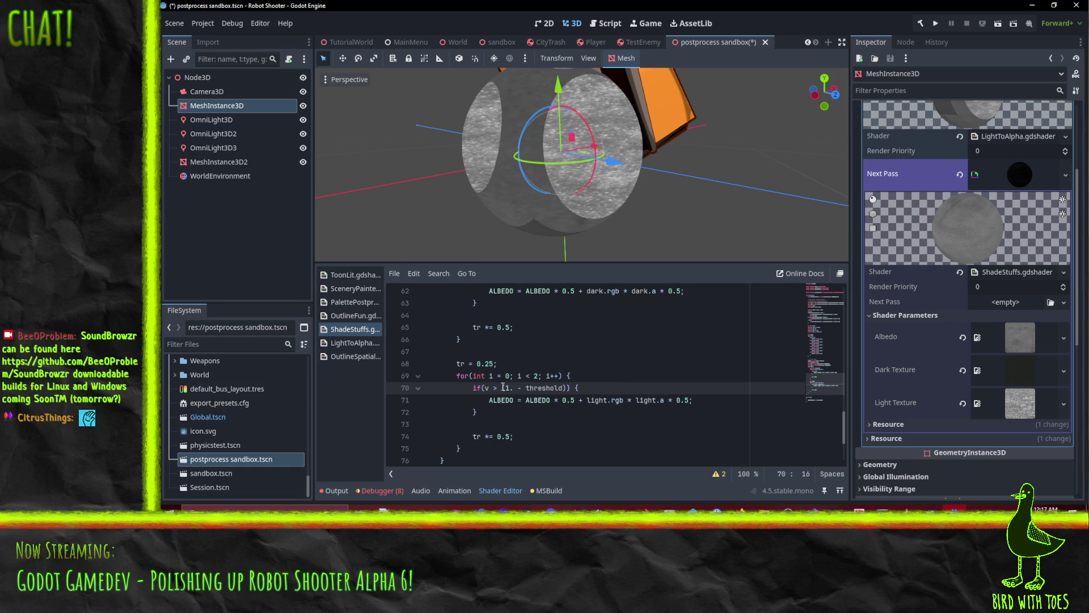
drag(502, 388, 567, 387)
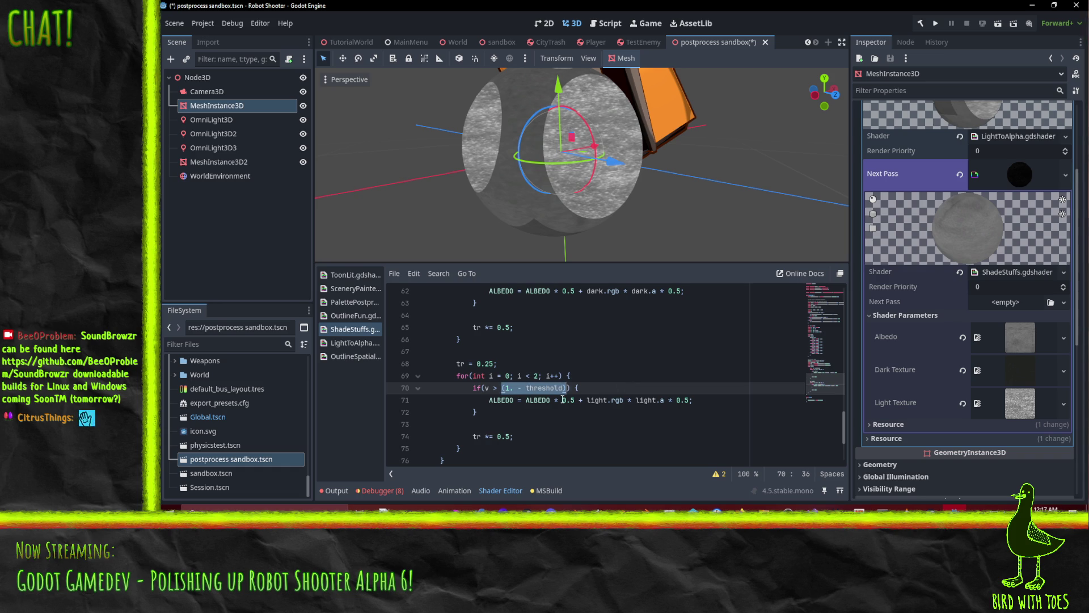
text(0.75)
key(Down)
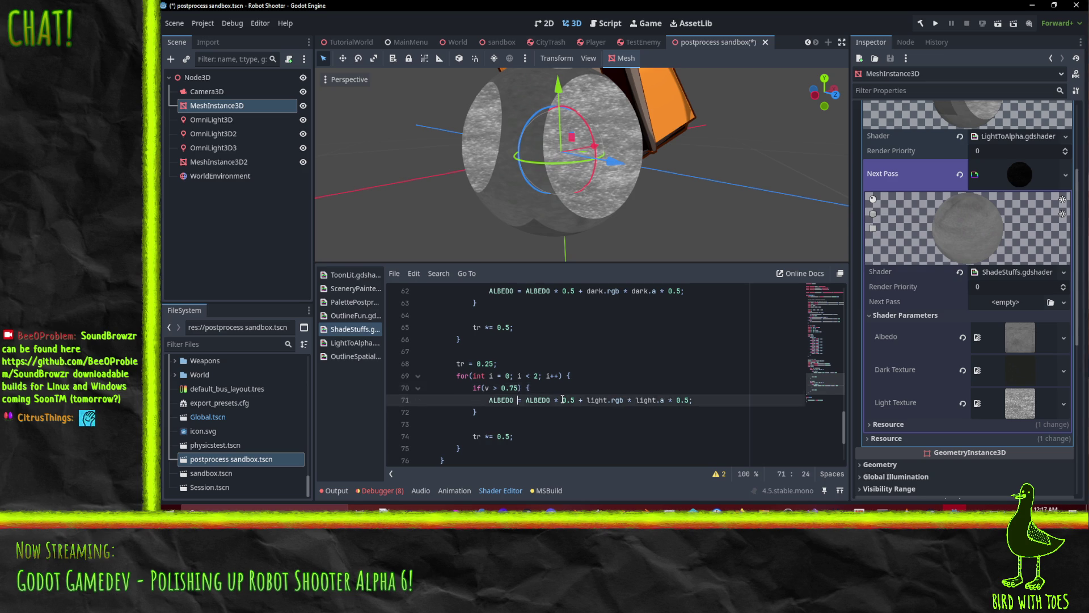
key(Down)
key(Down)
key(Up)
key(Up)
key(Up)
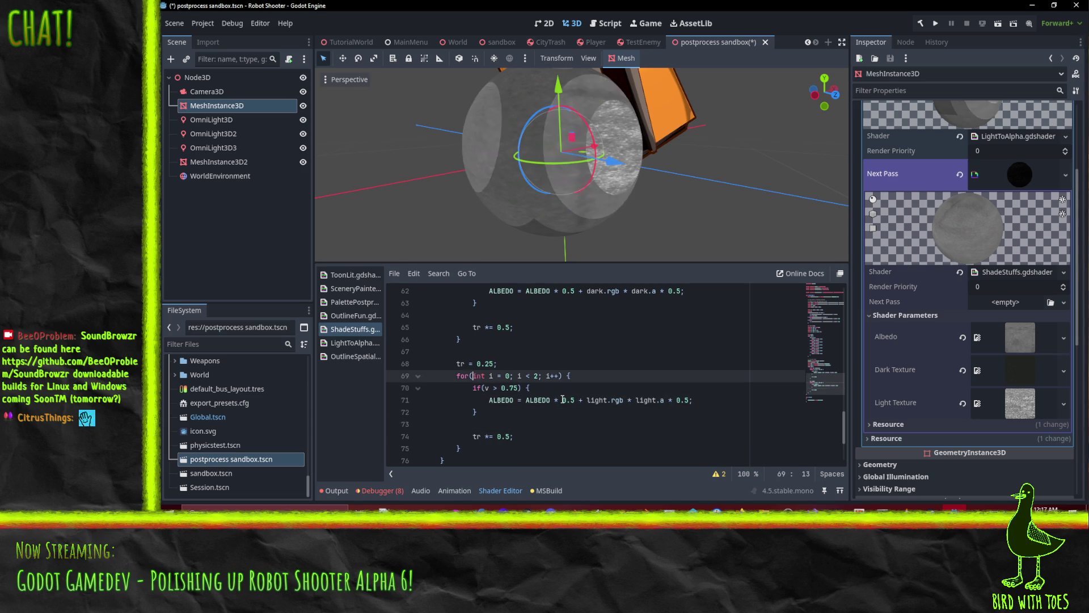
key(shift+Down)
key(shift+Down)
key(BackSpace)
key(ctrl+z)
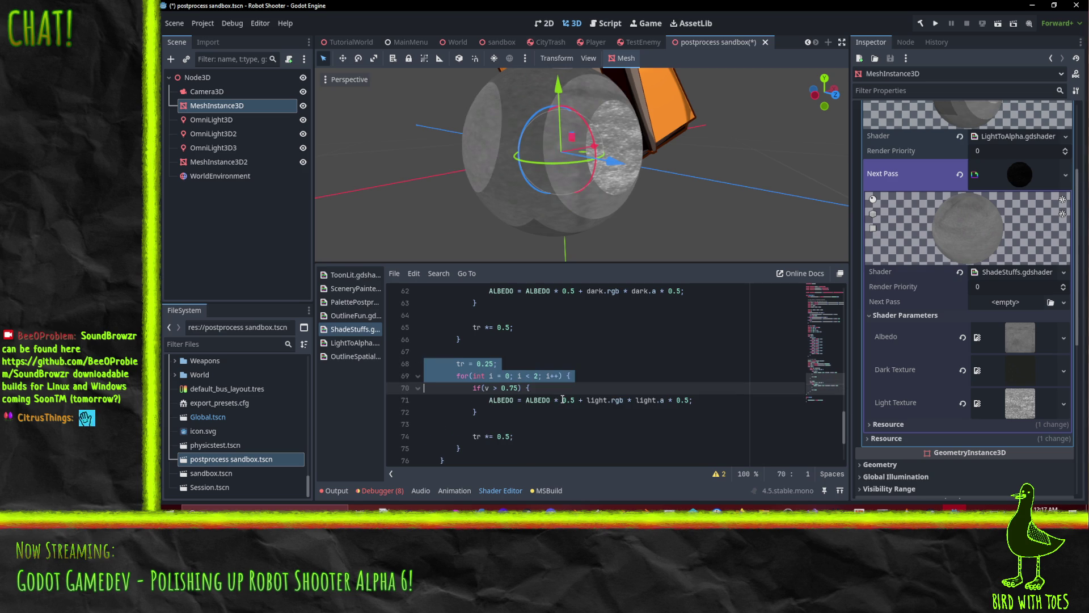
key(ctrl+z)
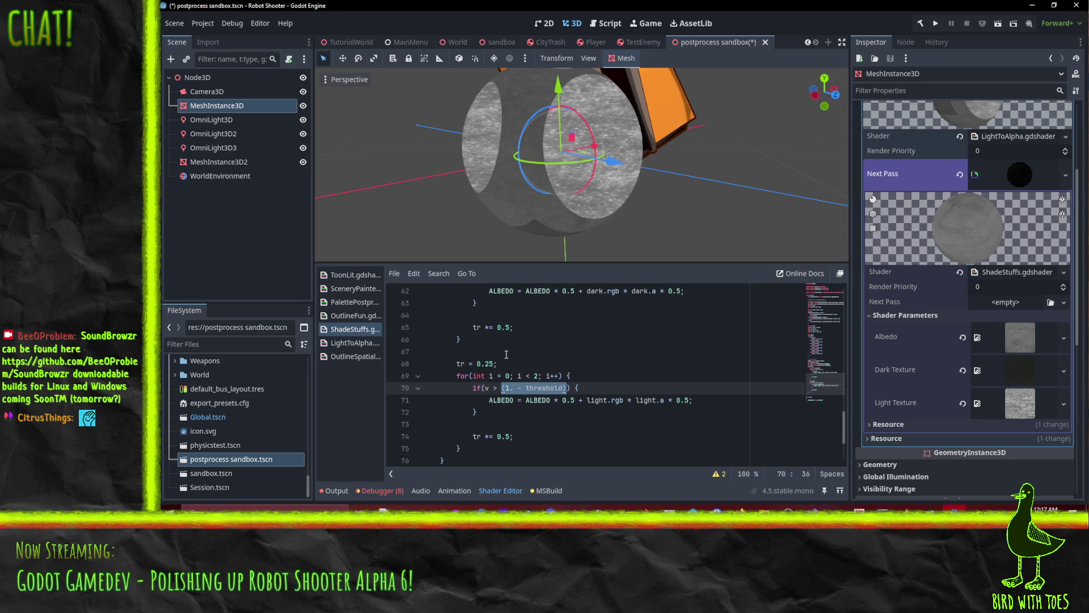
Paste tr over threshold on line 70 so it checks v > (1. - tr).
double_click(460, 363)
key(ctrl+c)
double_click(544, 388)
key(ctrl+v)
click(511, 363)
click(593, 371)
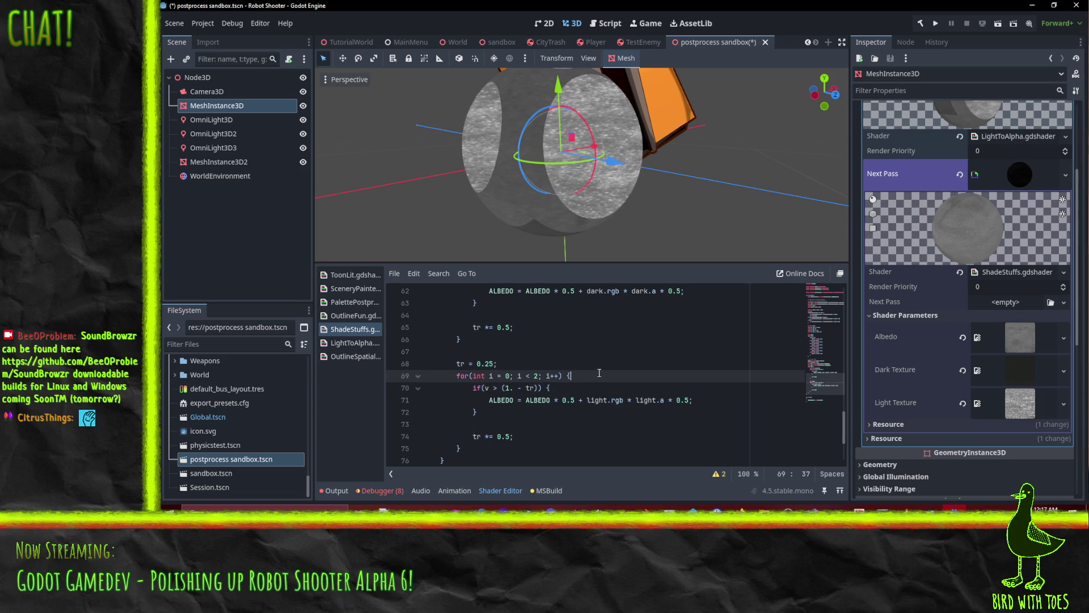
scroll(599, 375, up, 3)
scroll(601, 380, down, 2)
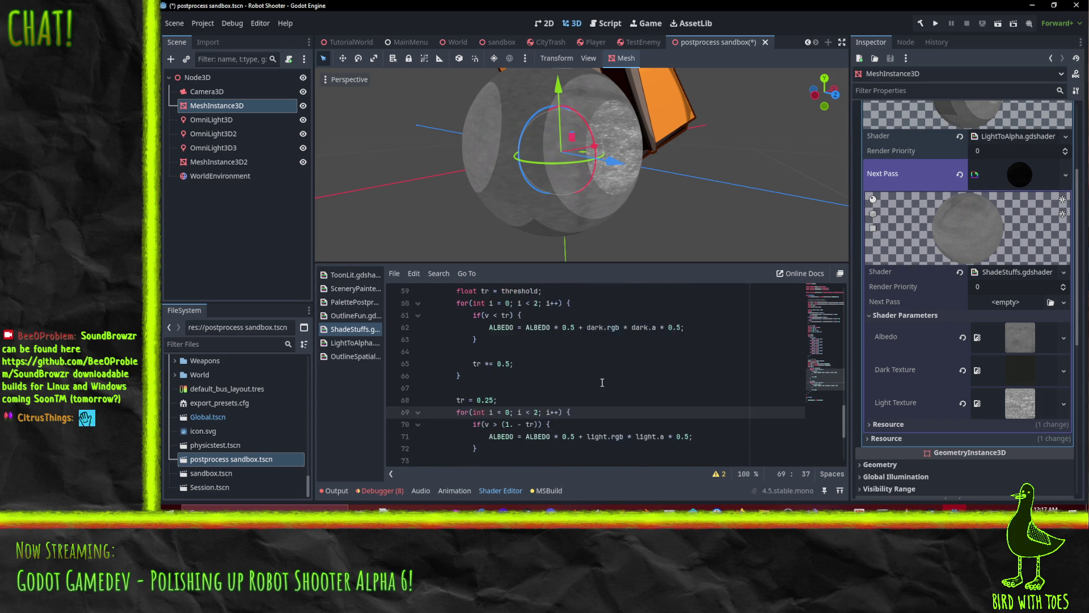
Append * light.r after tr in the light loop's condition on line 70.
scroll(533, 178, up, 3)
scroll(591, 175, up, 3)
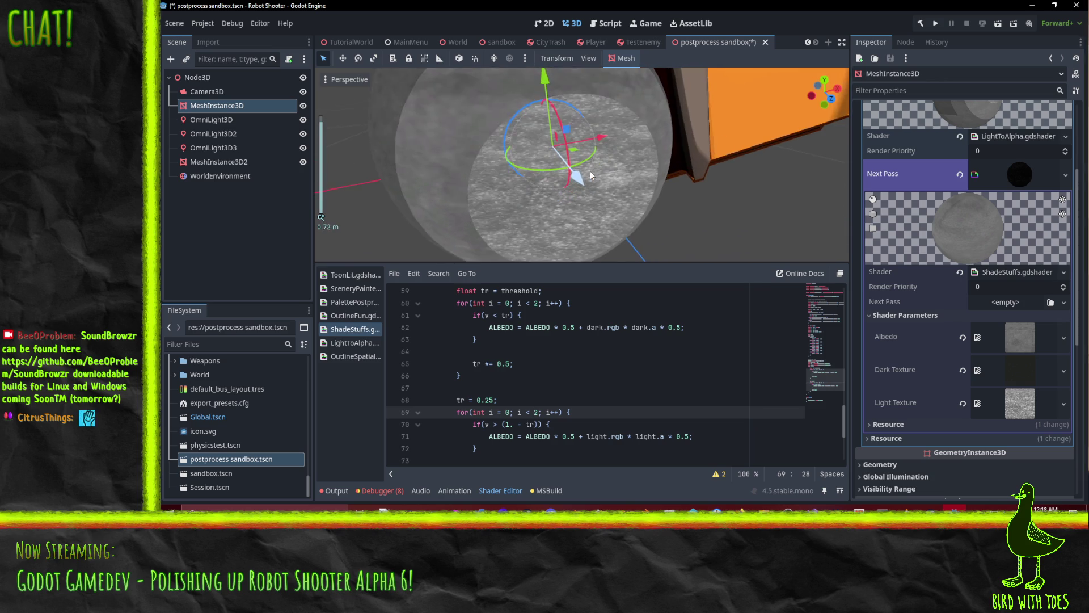
mouse_move(590, 175)
mouse_down()
mouse_move(619, 190)
mouse_move(664, 172)
mouse_move(602, 213)
mouse_move(523, 213)
mouse_move(476, 185)
mouse_move(523, 174)
mouse_move(606, 188)
mouse_move(628, 210)
mouse_up()
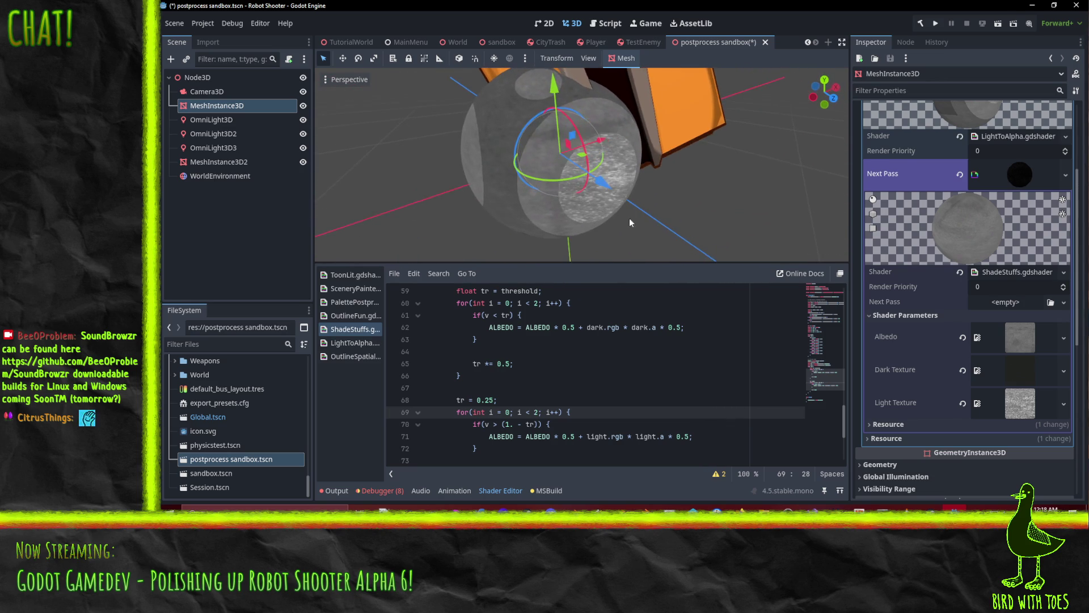
scroll(568, 409, down, 1)
scroll(591, 403, up, 1)
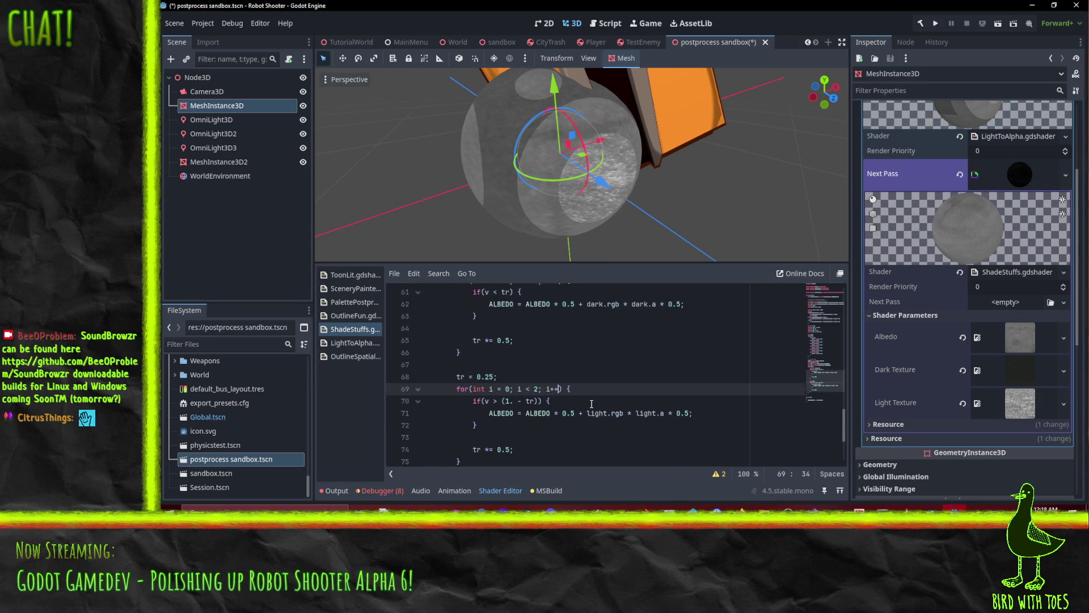
scroll(567, 397, down, 1)
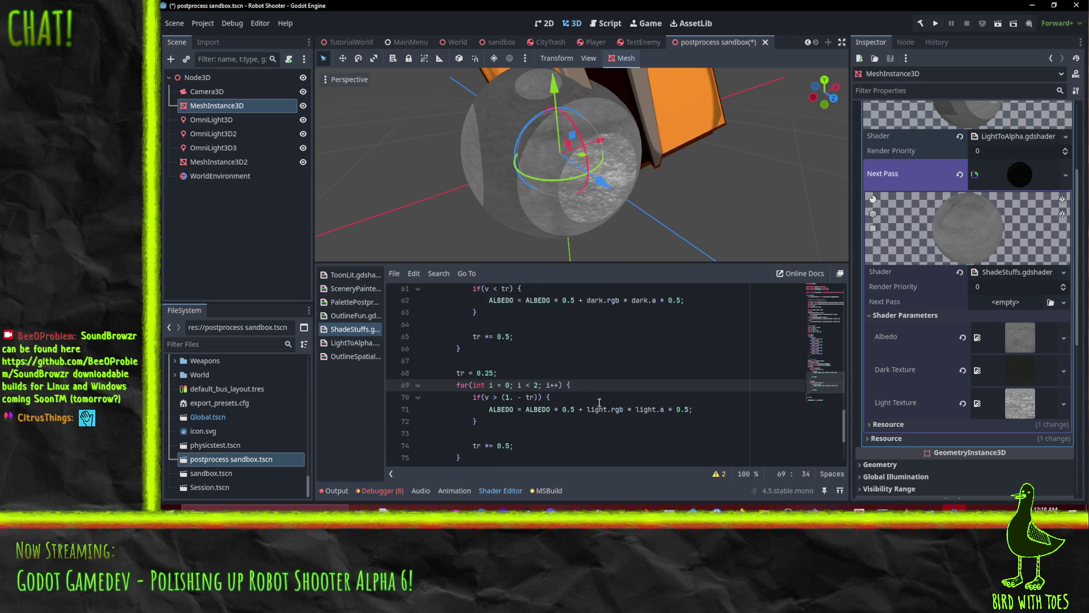
click(534, 387)
text(&)
key(BackSpace)
key(BackSpace)
text(* )
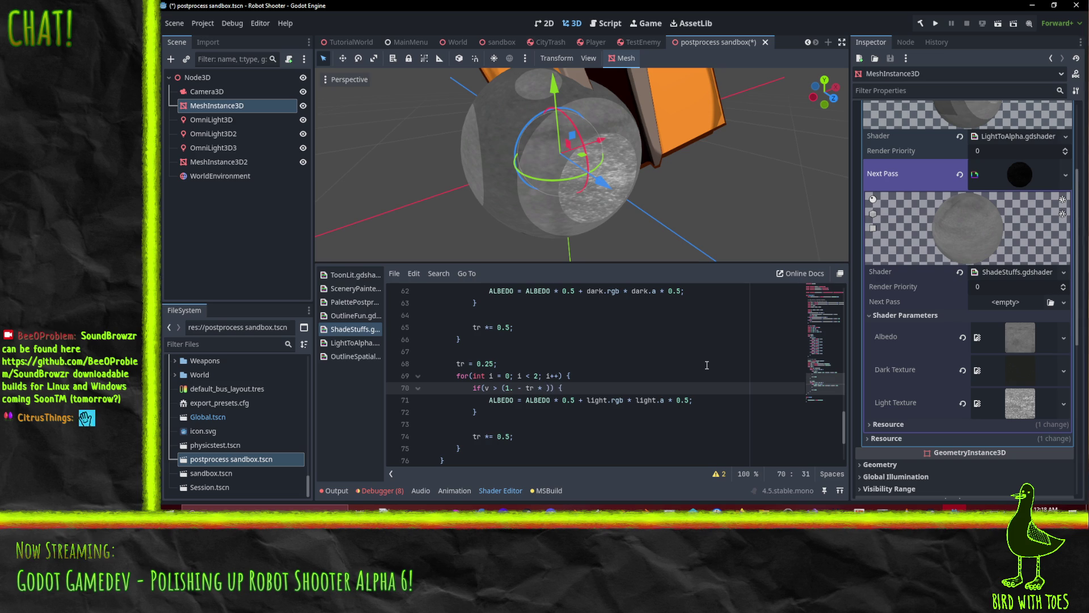
text(light.r)
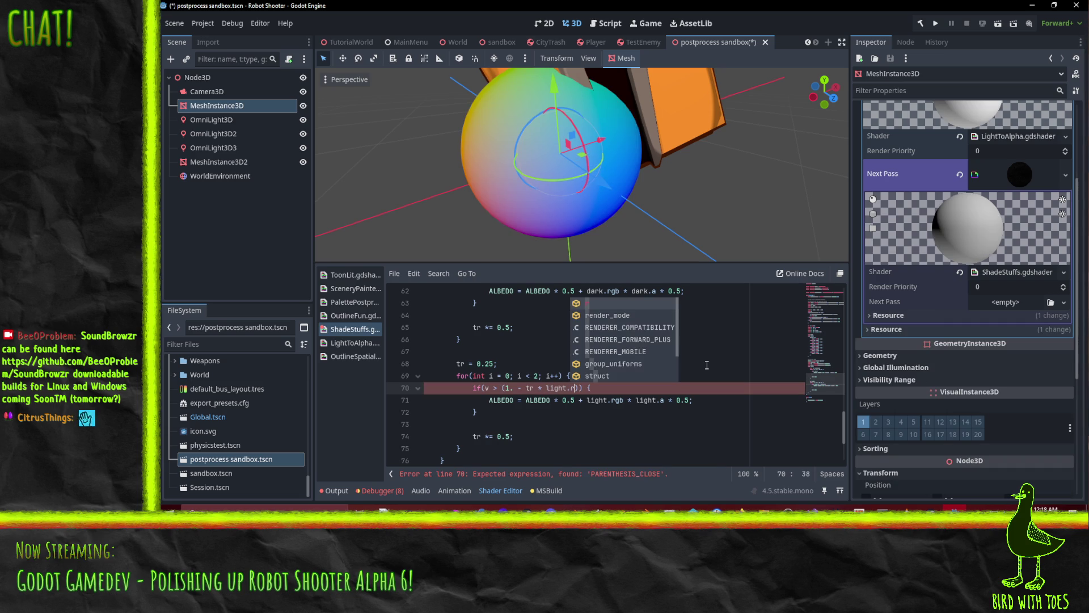
mouse_move(560, 149)
mouse_down()
mouse_move(465, 108)
mouse_move(539, 133)
mouse_up()
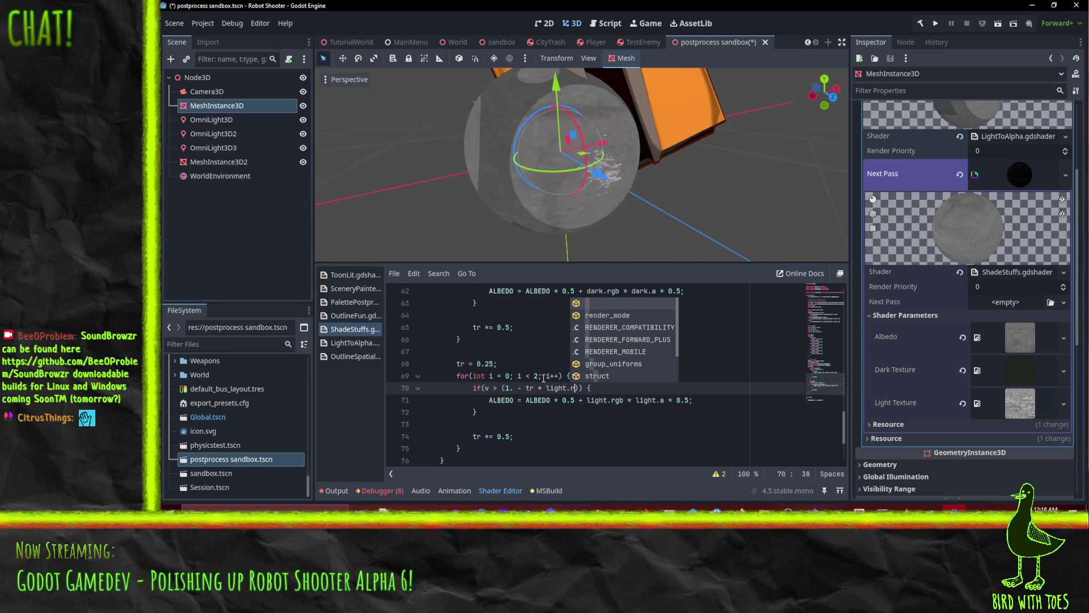
click(530, 375)
scroll(572, 394, up, 3)
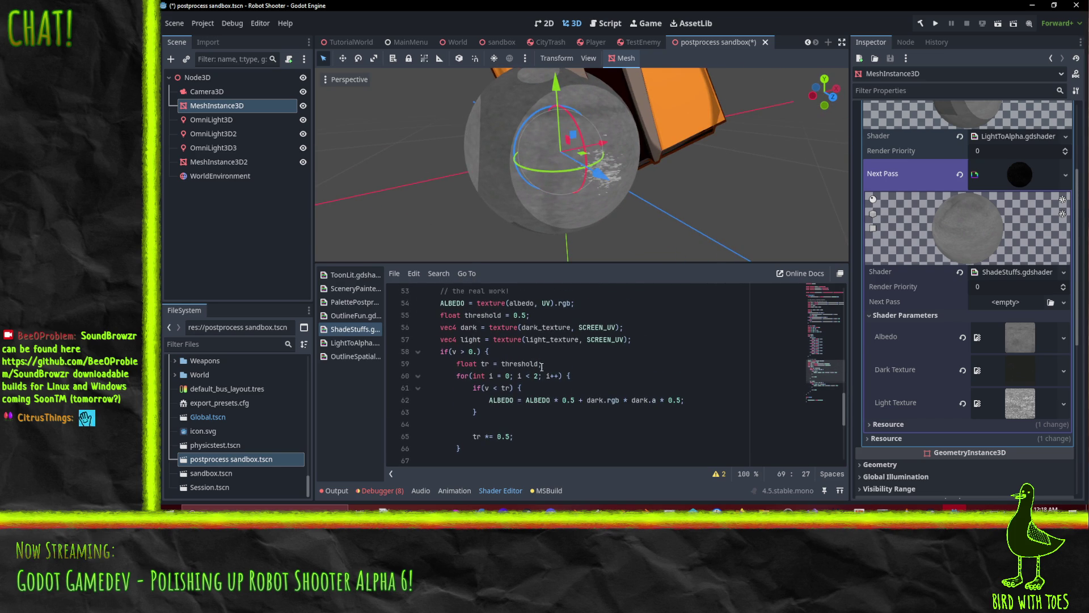
scroll(533, 361, down, 3)
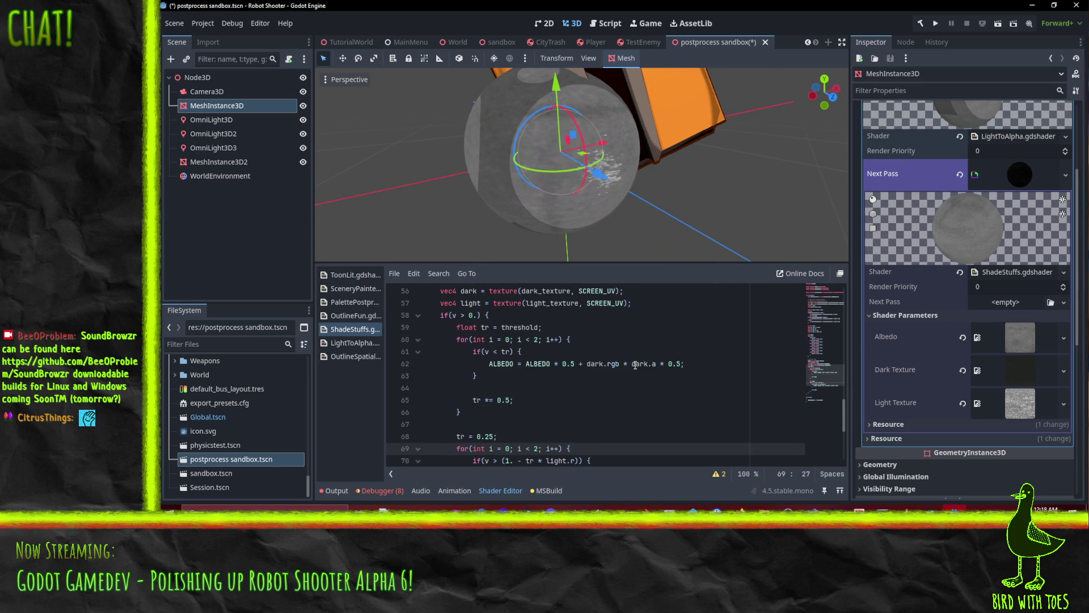
scroll(533, 416, down, 3)
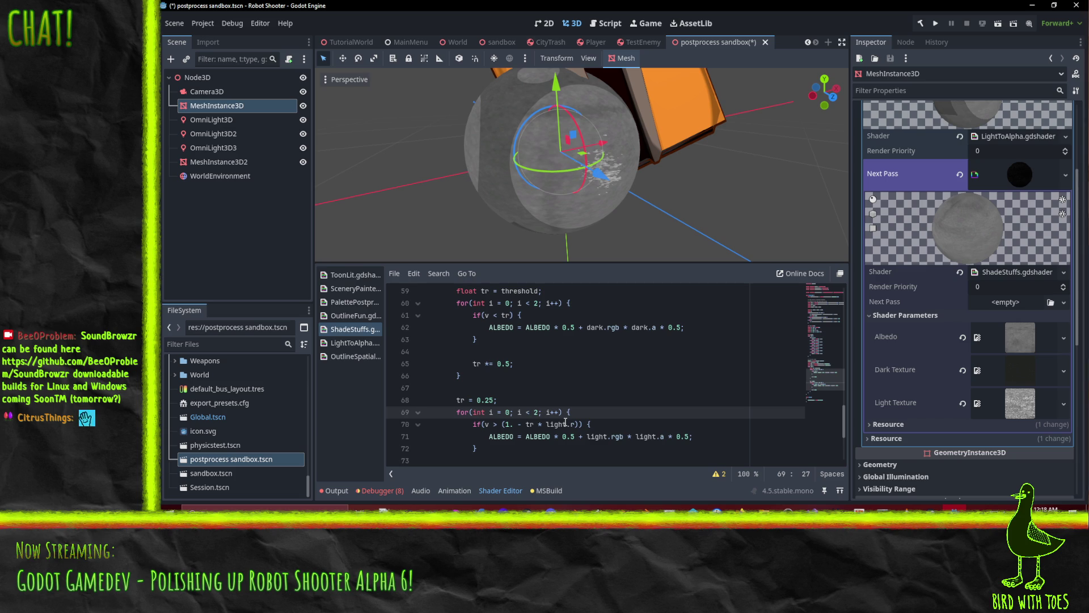
Move the light.r multiplier from the condition to line 68, giving tr = 0.25 * light.r.
click(536, 425)
key(shift+ctrl+Right)
key(shift+ctrl+Right)
key(shift+ctrl+Right)
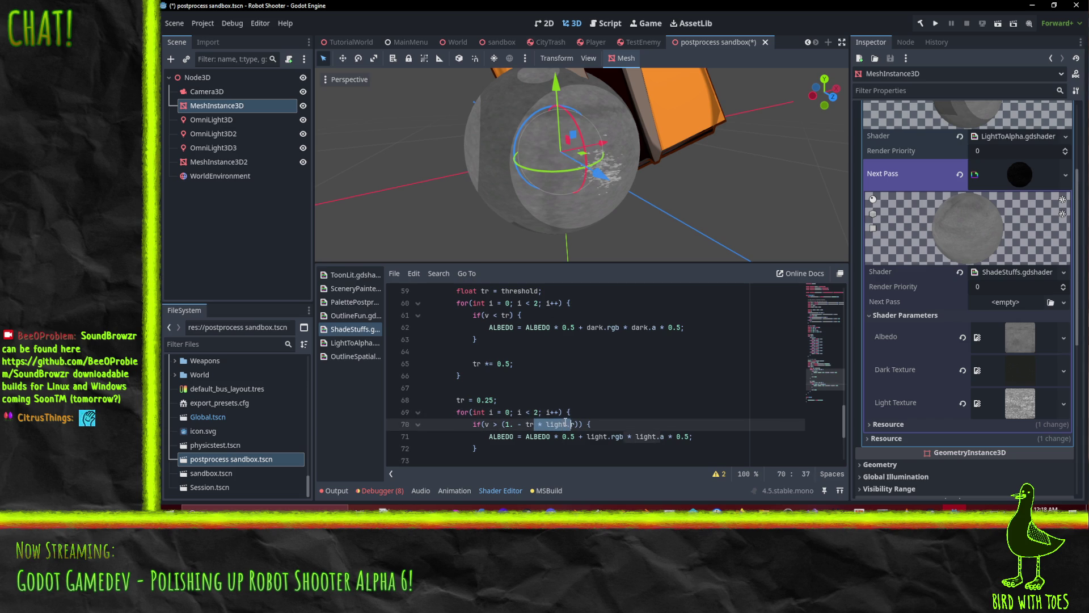
key(BackSpace)
key(BackSpace)
key(Up)
key(Up)
key(Left)
key(ctrl+v)
scroll(570, 396, up, 1)
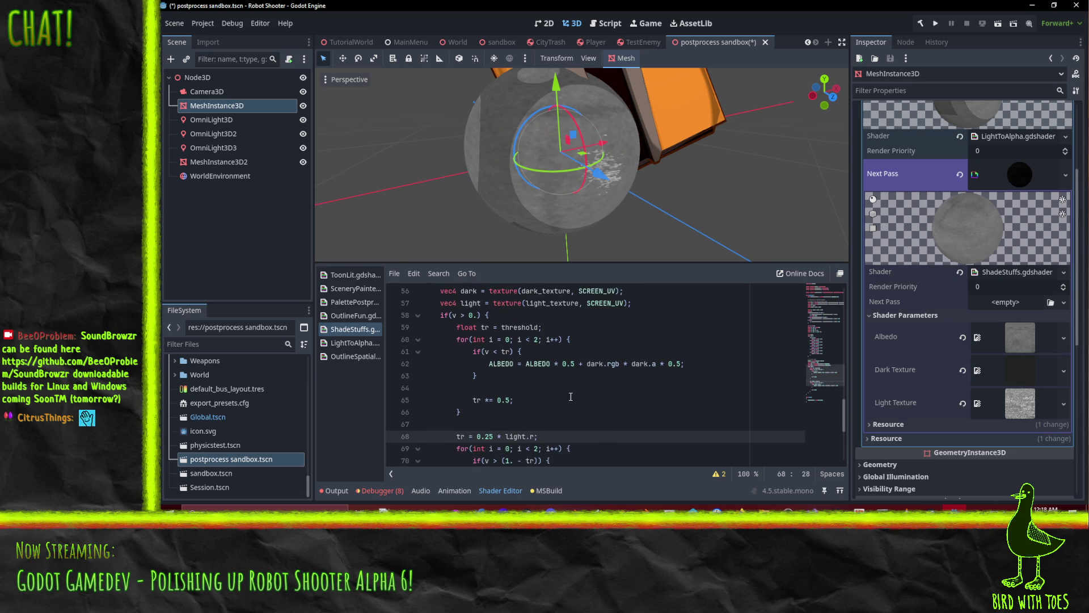
text(;)
Multiply the dark loop's starting threshold on line 59 by dark.r.
click(543, 327)
text(* dark.r)
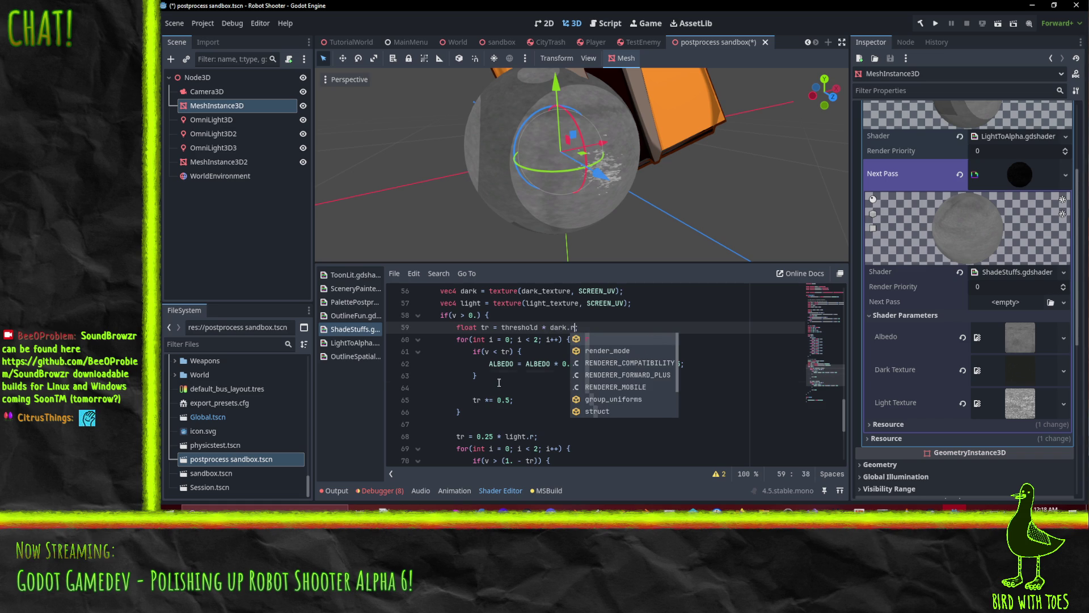
click(478, 375)
click(522, 351)
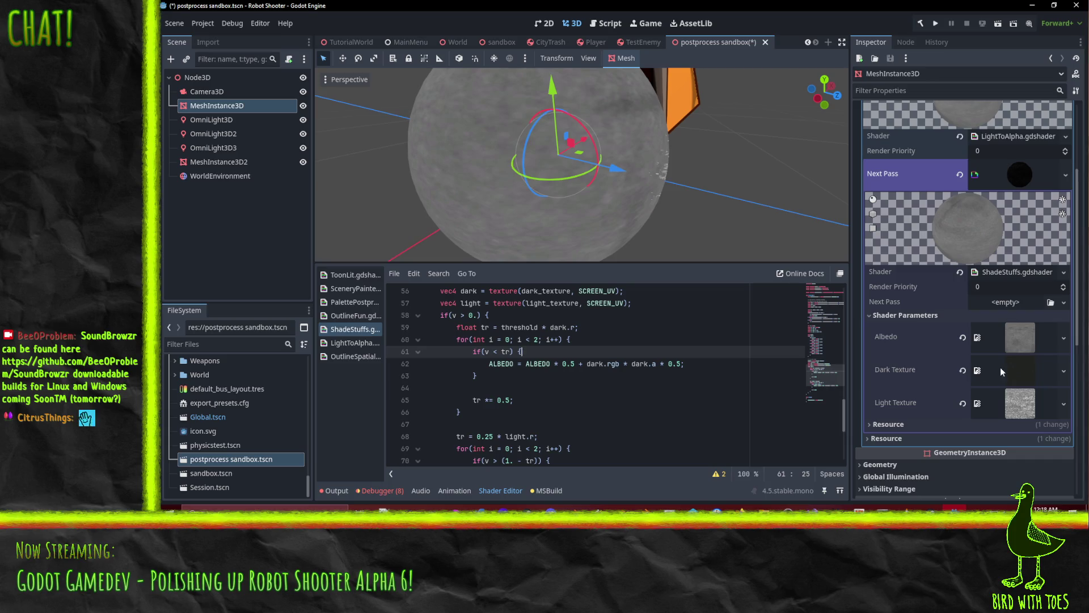
scroll(654, 179, down, 4)
scroll(624, 193, up, 4)
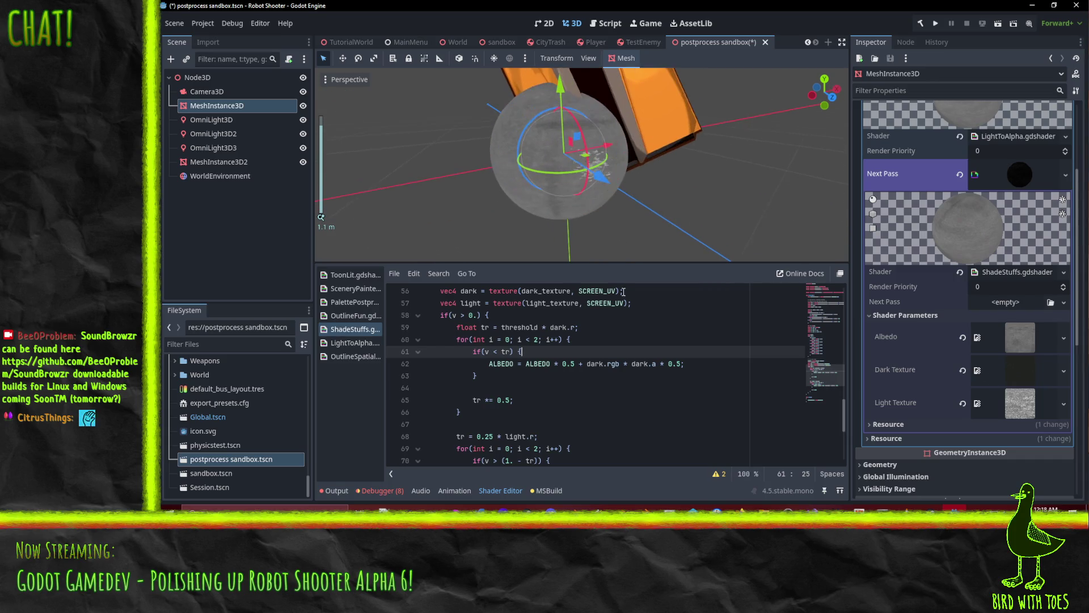
click(560, 327)
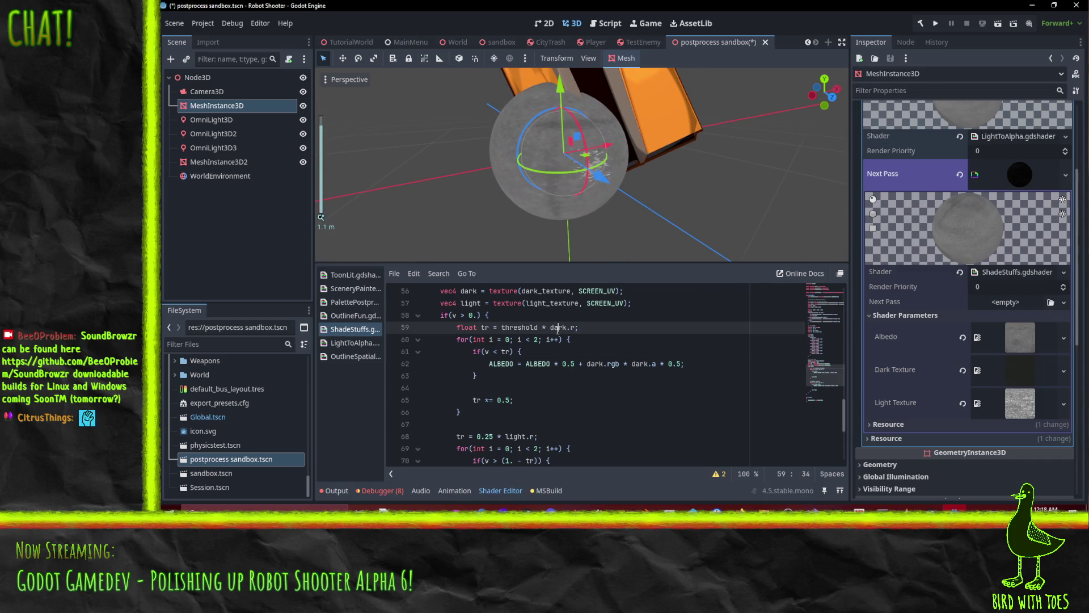
click(1064, 372)
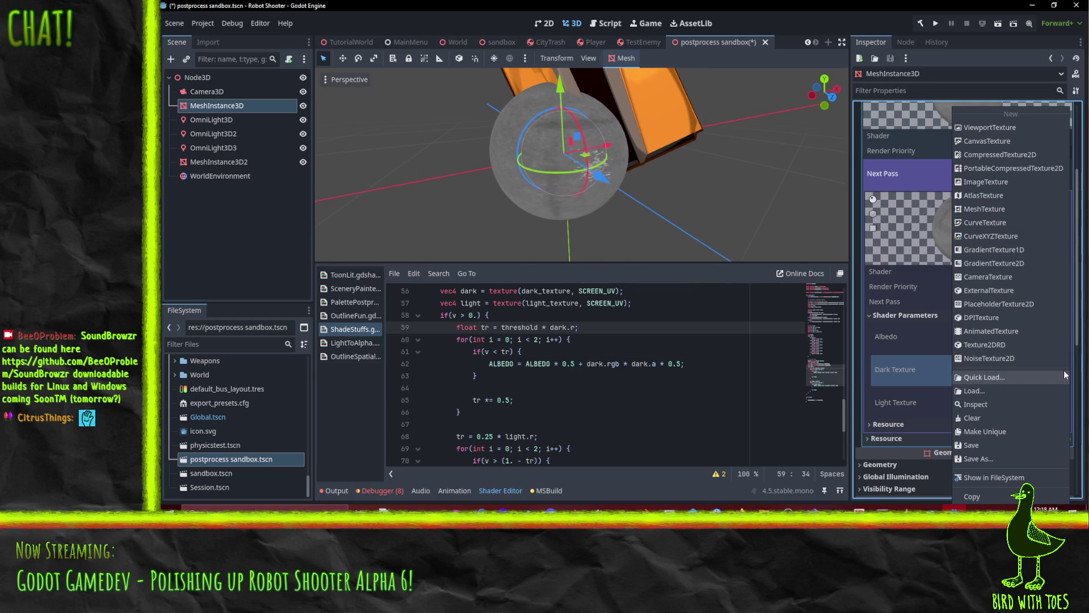
click(910, 368)
Rewrite line 59 as threshold * (1. - dark.r), adding the decimal point to fix the int/float error.
click(550, 327)
text((1 -)
key(Right)
key(Right)
key(Right)
text())
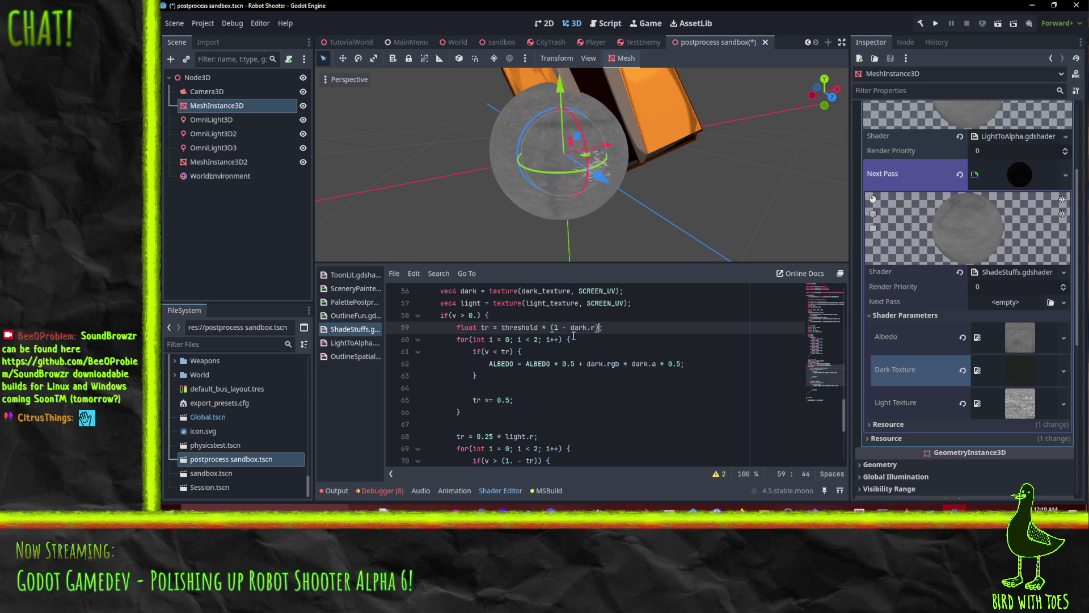
click(574, 351)
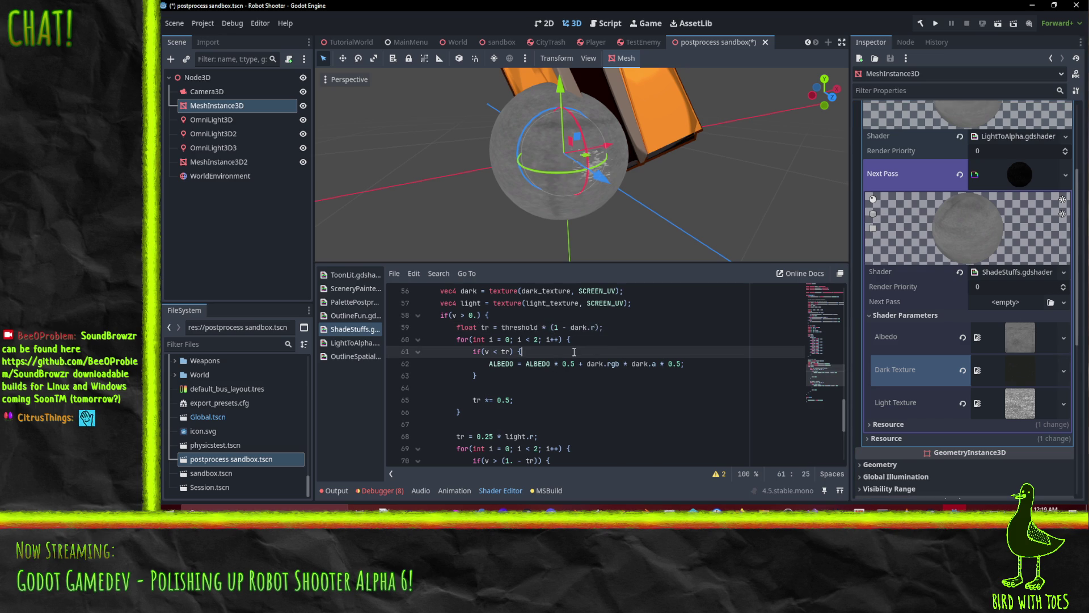
click(559, 327)
text(.)
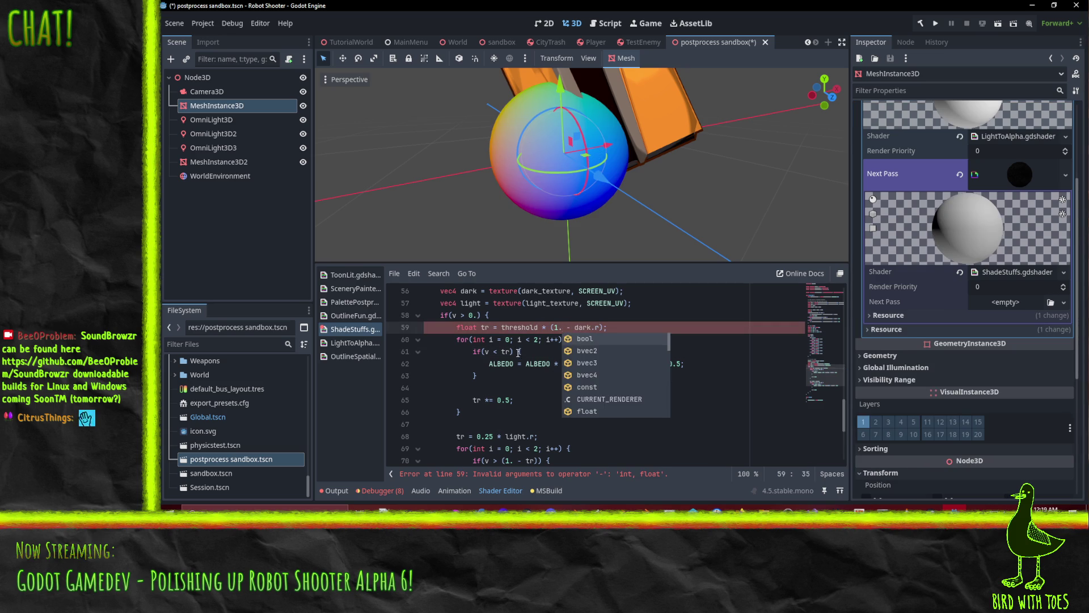
click(515, 352)
Orbit the sphere to inspect the shading, then return to the end of the v > 0. block.
mouse_move(655, 254)
mouse_down()
mouse_move(532, 160)
mouse_move(583, 169)
mouse_move(648, 157)
mouse_move(667, 87)
mouse_move(664, 245)
mouse_move(567, 204)
mouse_move(405, 233)
mouse_move(430, 148)
mouse_move(491, 193)
mouse_move(645, 211)
mouse_move(672, 113)
mouse_move(703, 96)
mouse_move(598, 170)
mouse_up()
scroll(583, 169, up, 3)
scroll(645, 211, up, 2)
scroll(645, 211, down, 3)
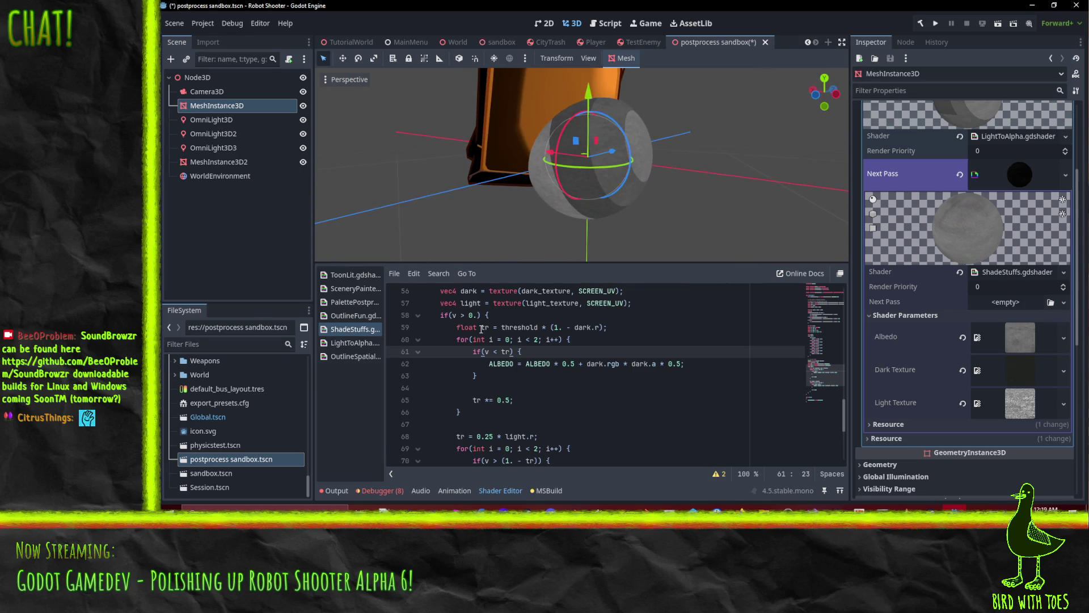
click(482, 328)
scroll(533, 332, down, 1)
scroll(533, 331, up, 1)
click(463, 316)
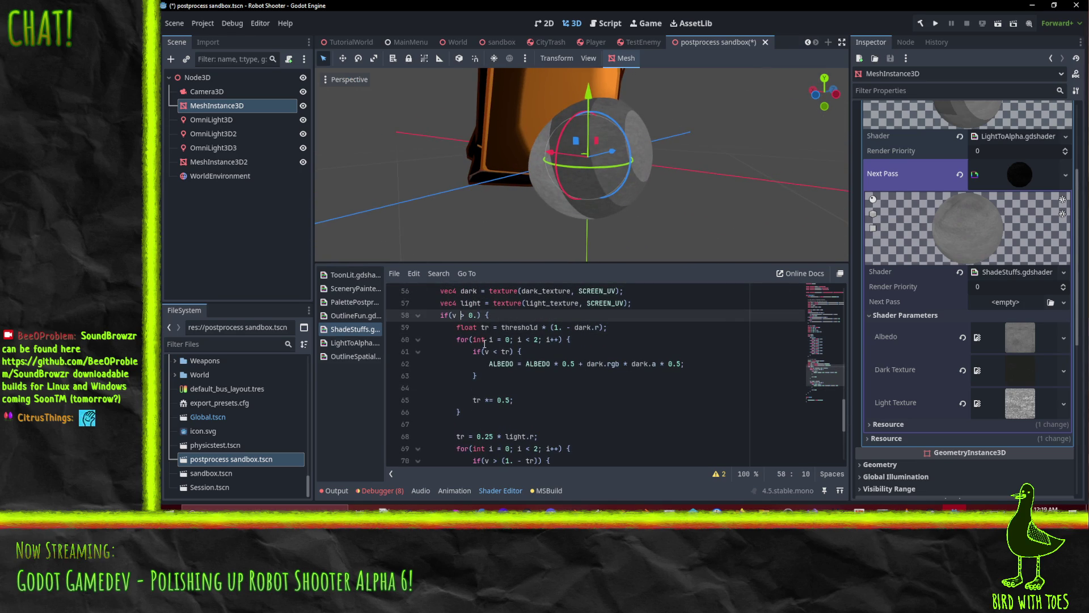
scroll(508, 290, down, 2)
click(505, 383)
key(Down)
key(Down)
key(Down)
Add an else branch after the v > 0. block setting ALBEDO = vec3(0,0,0).
scroll(525, 381, up, 1)
key(Return)
text(AL)
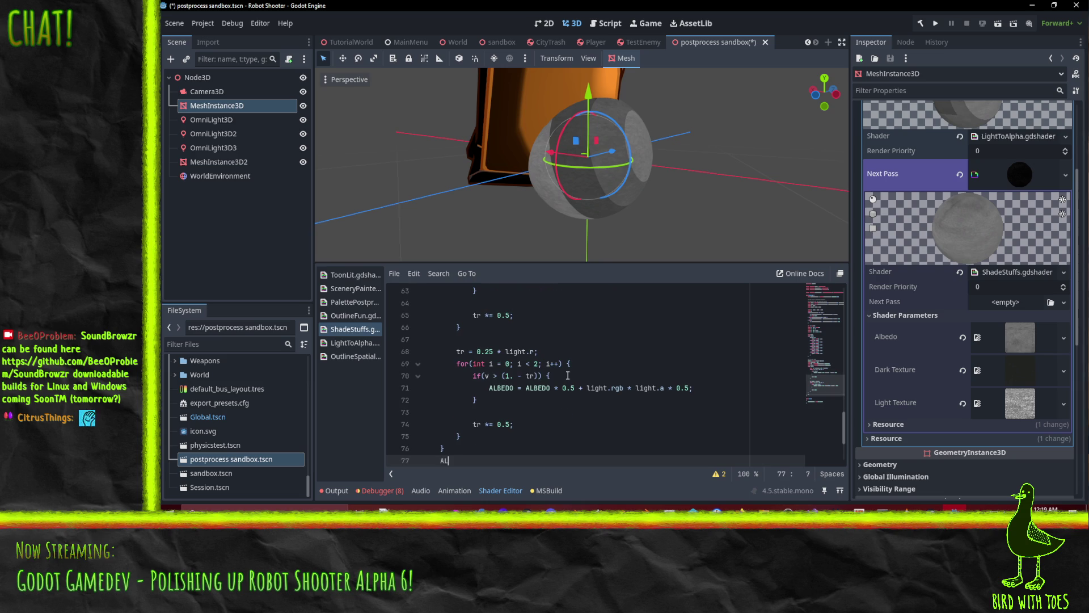
key(BackSpace)
key(BackSpace)
key(BackSpace)
text(else)
key(Return)
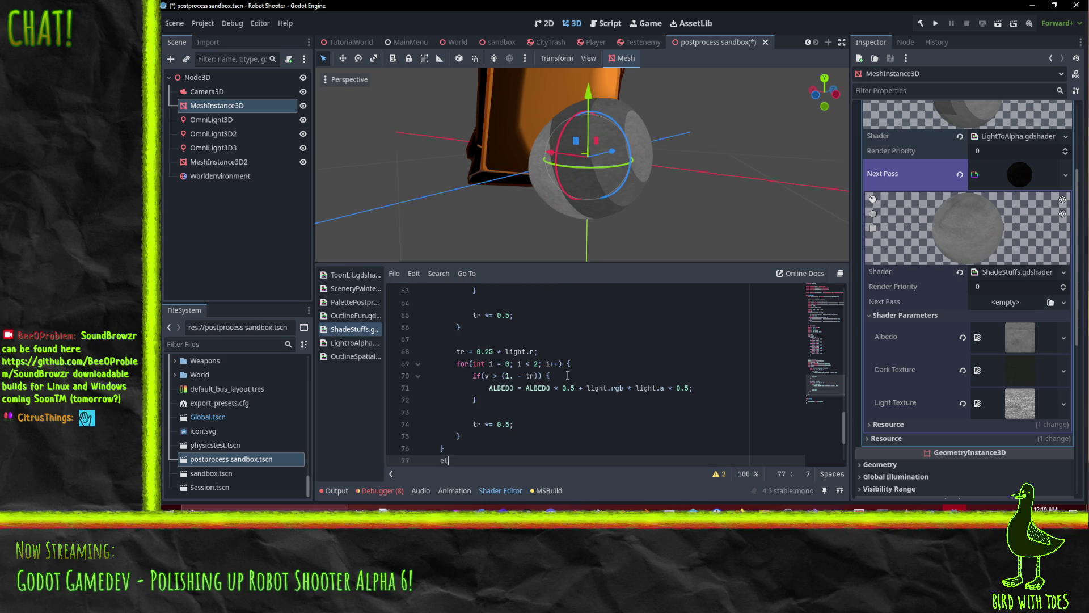
text({)
key(Return)
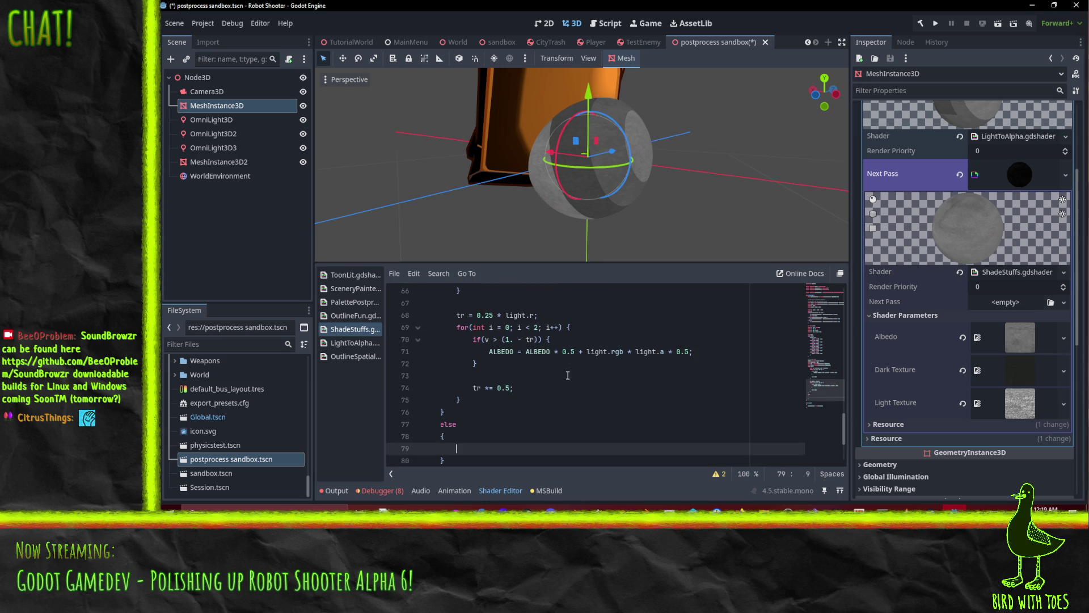
text(ALBEDO = )
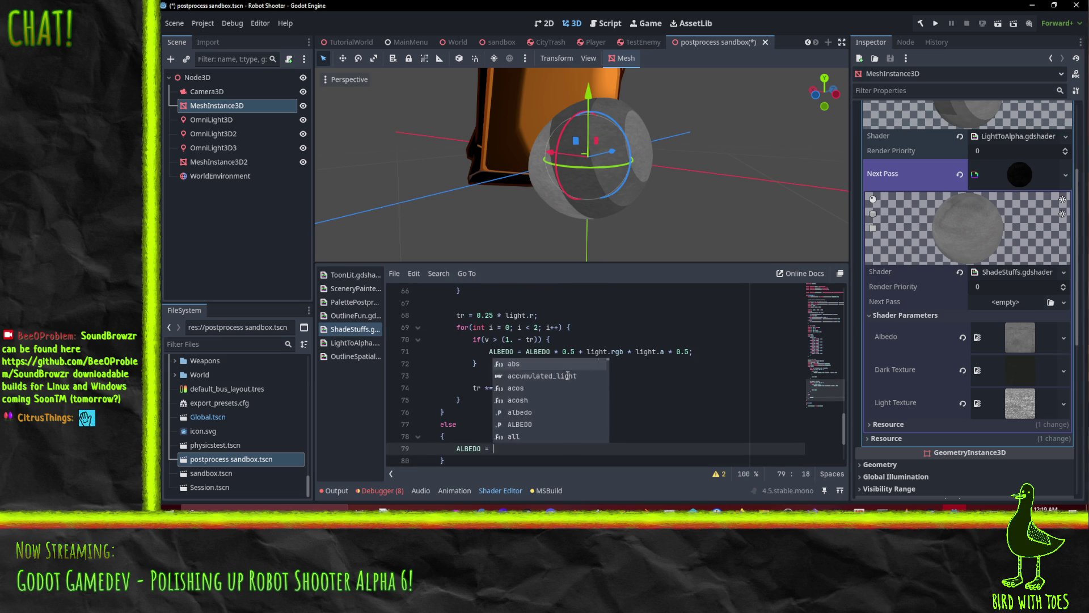
text(03(0,0,0);)
key(Up)
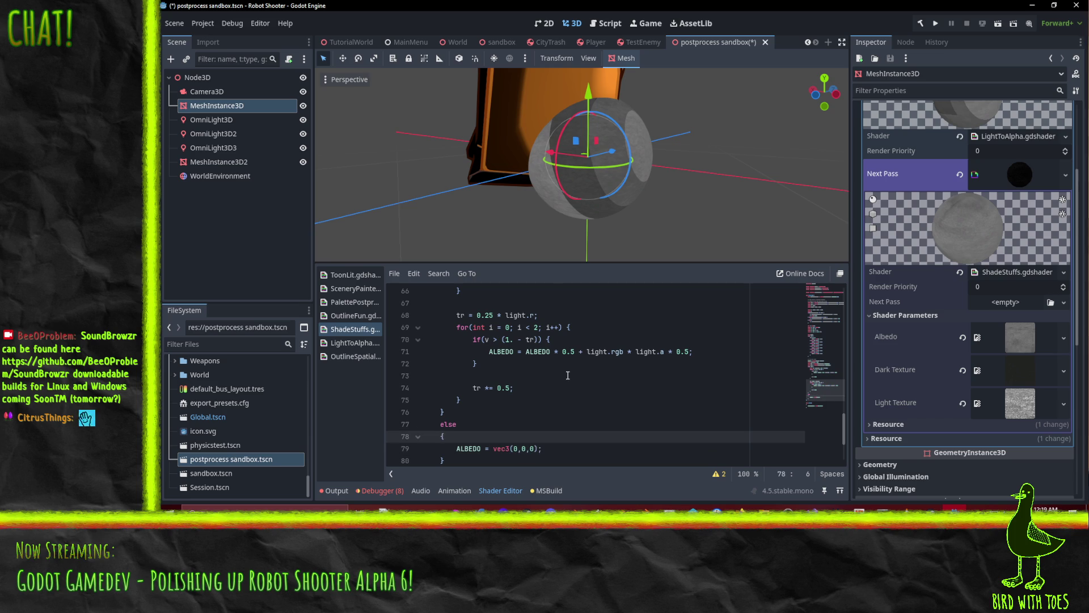
Orbit and zoom around the sphere to confirm its unlit side renders black.
click(659, 199)
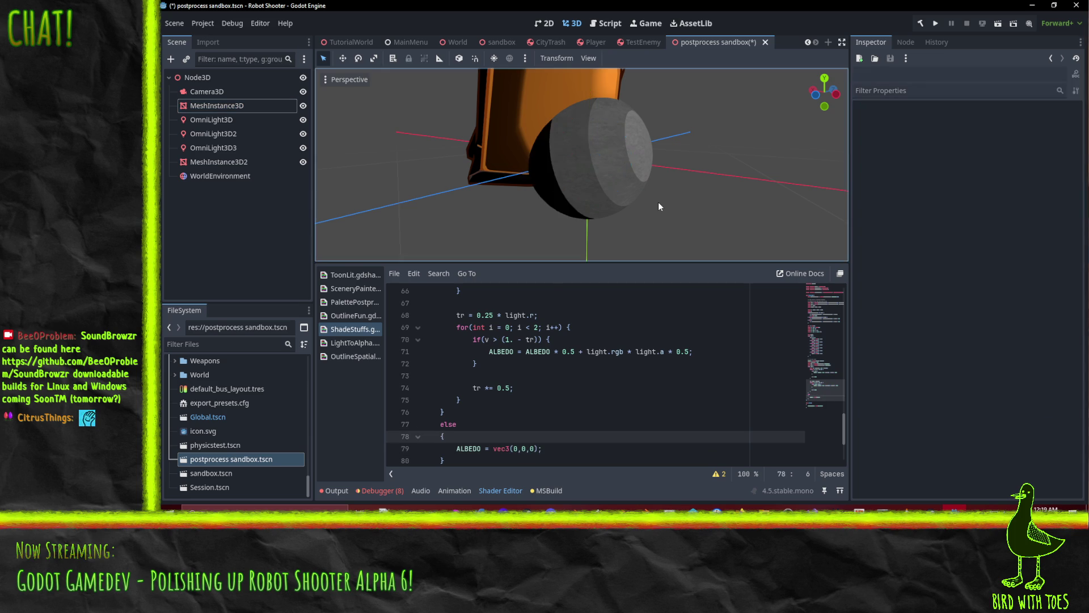
scroll(656, 201, up, 3)
mouse_move(652, 199)
mouse_down()
mouse_move(564, 233)
mouse_move(450, 190)
mouse_move(565, 162)
mouse_move(536, 152)
mouse_move(591, 198)
mouse_move(569, 193)
mouse_move(616, 147)
mouse_move(593, 141)
mouse_move(580, 165)
mouse_move(607, 182)
mouse_move(564, 152)
mouse_move(598, 155)
mouse_up()
scroll(590, 170, up, 2)
scroll(593, 141, up, 2)
scroll(594, 145, up, 1)
scroll(588, 170, down, 4)
scroll(598, 155, up, 1)
scroll(597, 336, up, 3)
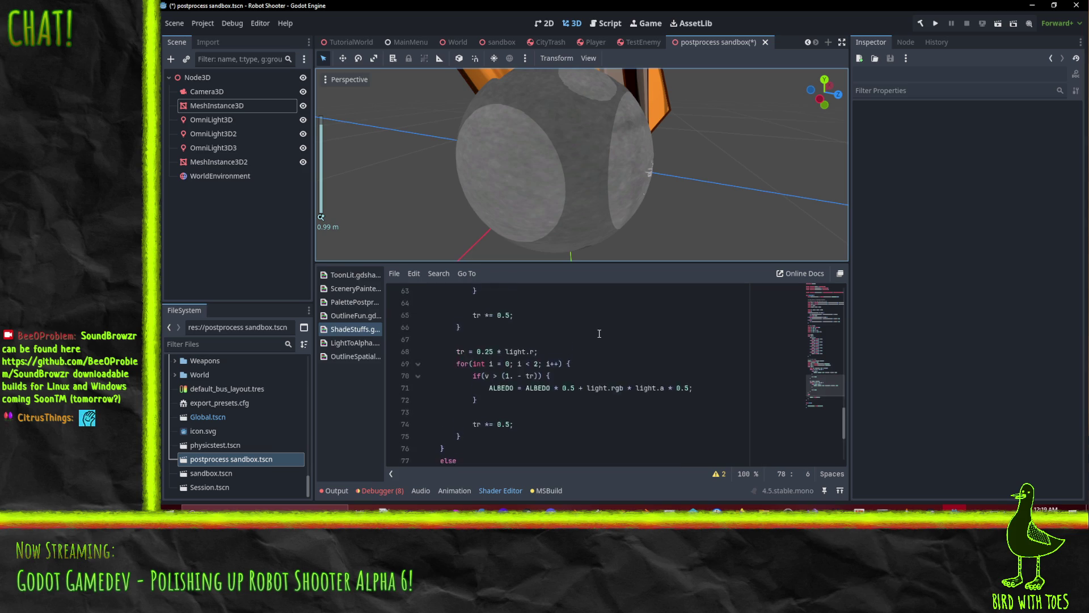
scroll(597, 336, up, 1)
click(609, 366)
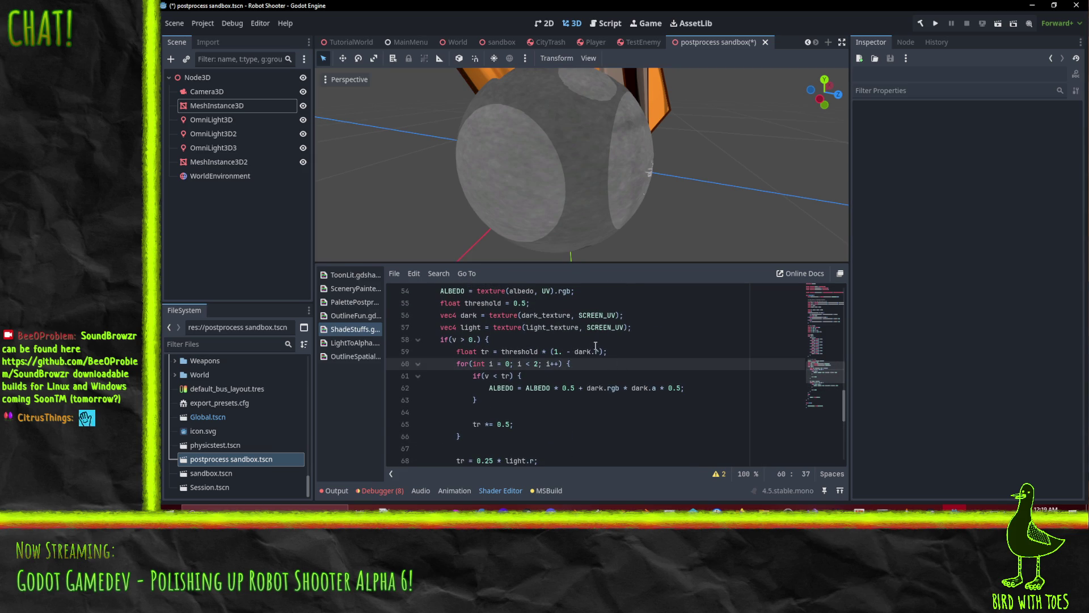
Scale the dark term so line 59 reads threshold * (1. - dark.r * 5.) and inspect the sphere.
click(601, 351)
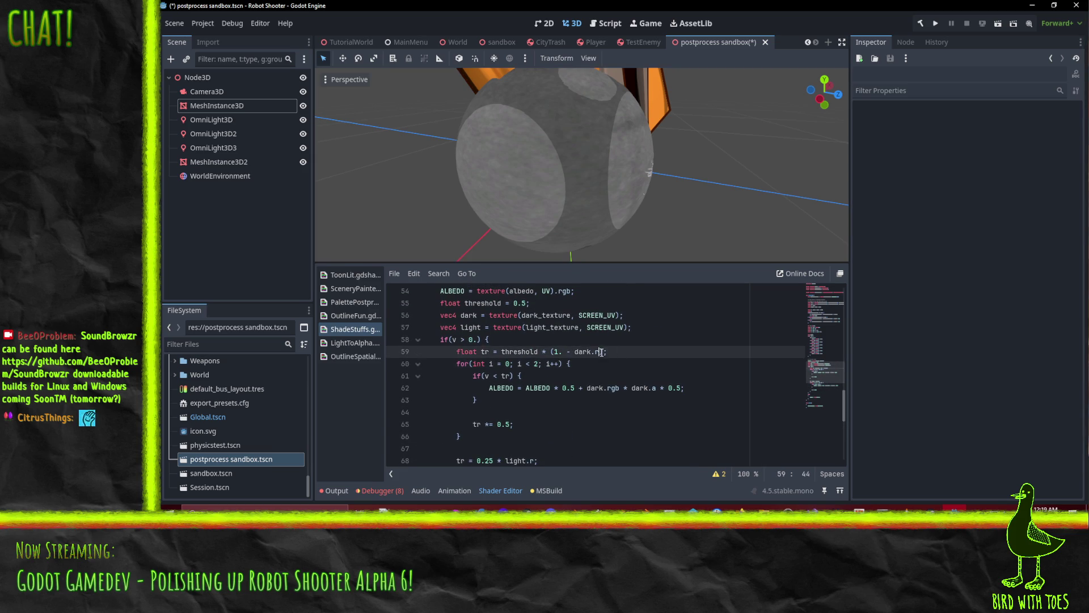
text(* 5)
text(.)
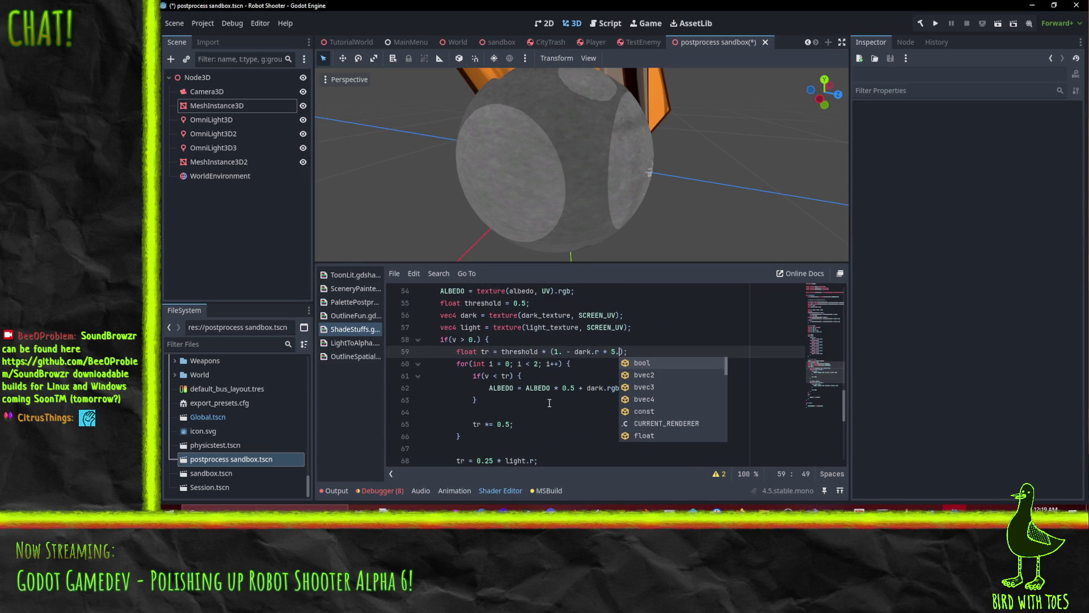
click(571, 365)
mouse_move(567, 143)
mouse_down()
mouse_move(612, 161)
mouse_move(611, 178)
mouse_move(522, 140)
mouse_move(504, 121)
mouse_move(503, 82)
mouse_move(525, 146)
mouse_move(632, 197)
mouse_move(669, 229)
mouse_move(628, 234)
mouse_move(563, 216)
mouse_move(617, 218)
mouse_move(584, 192)
mouse_up()
scroll(582, 192, up, 2)
scroll(582, 191, up, 4)
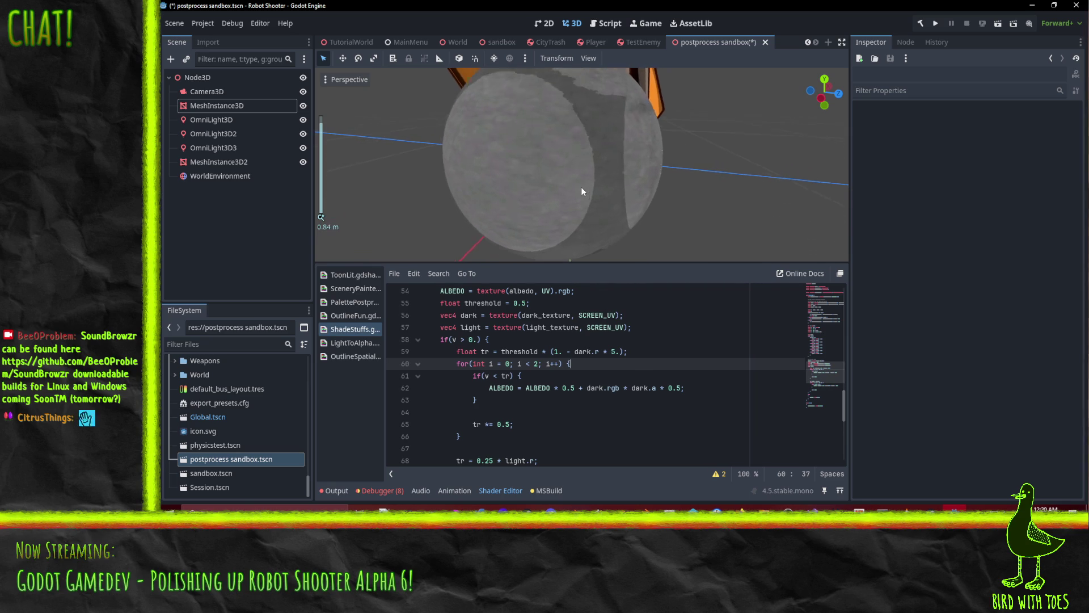
scroll(581, 186, down, 3)
mouse_move(581, 186)
mouse_down()
mouse_move(512, 176)
mouse_move(538, 190)
mouse_move(546, 217)
mouse_move(502, 213)
mouse_move(548, 226)
mouse_up()
scroll(548, 404, down, 3)
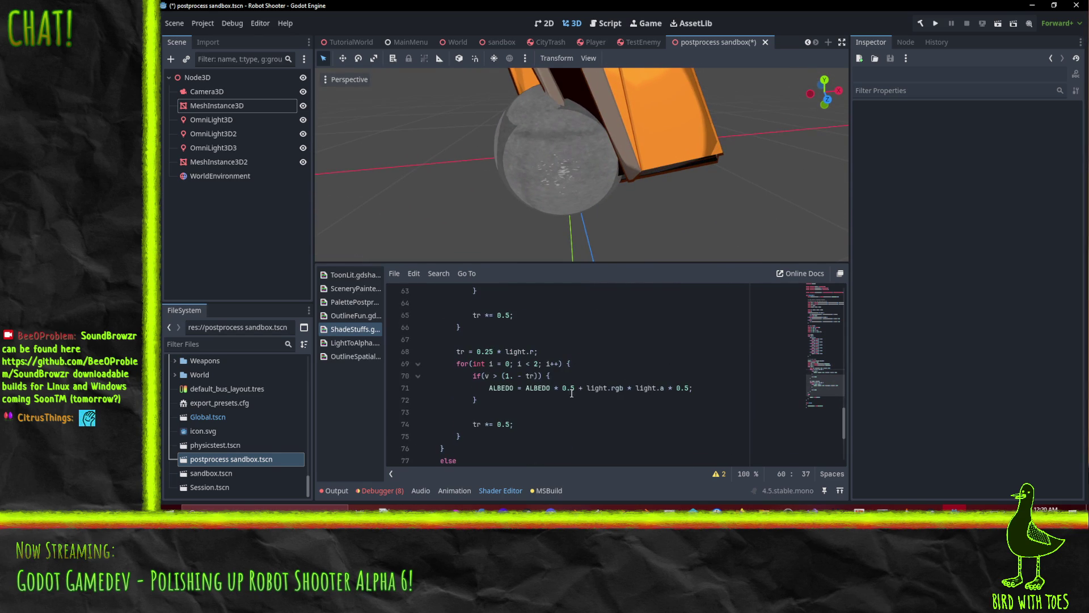
Raise the light loop's starting threshold from 0.25 to 0.5 * light.r and compare the bands.
click(621, 352)
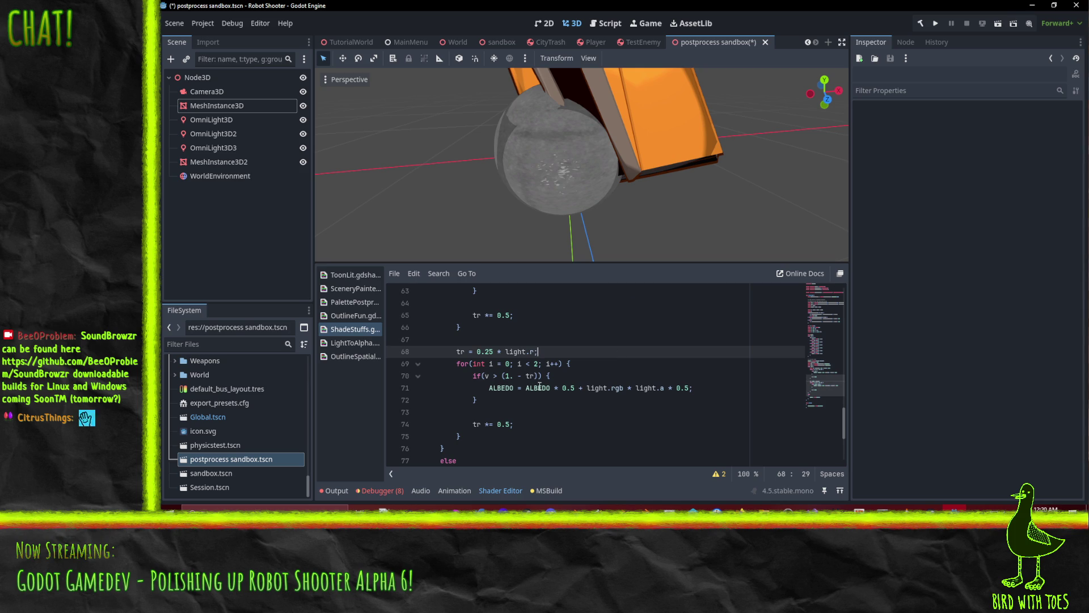
key(Delete)
key(Up)
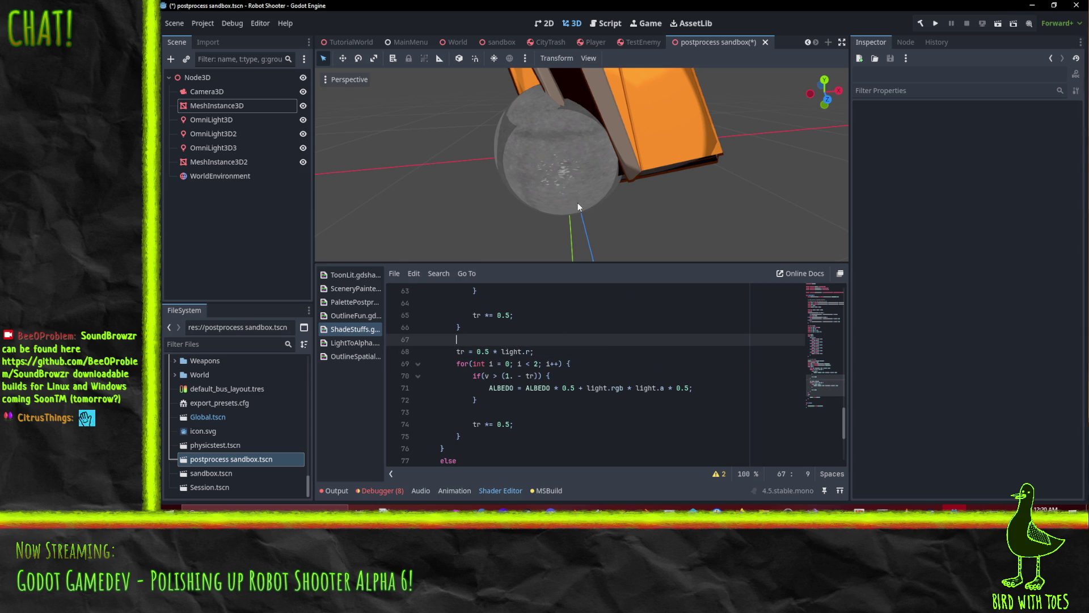
mouse_move(534, 196)
mouse_down()
mouse_move(594, 168)
mouse_move(602, 190)
mouse_move(633, 193)
mouse_move(560, 203)
mouse_move(581, 219)
mouse_move(635, 173)
mouse_move(609, 185)
mouse_move(544, 178)
mouse_move(596, 145)
mouse_move(530, 186)
mouse_move(596, 165)
mouse_move(564, 189)
mouse_move(631, 174)
mouse_move(640, 147)
mouse_move(624, 187)
mouse_up()
scroll(633, 192, up, 3)
scroll(610, 186, down, 3)
scroll(529, 186, up, 3)
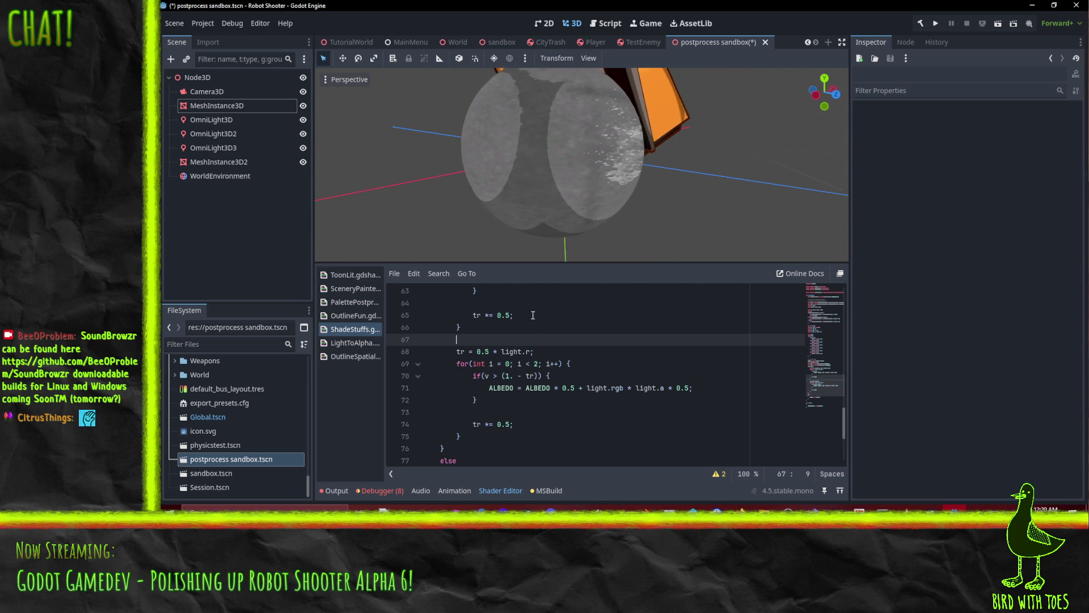
scroll(535, 326, up, 3)
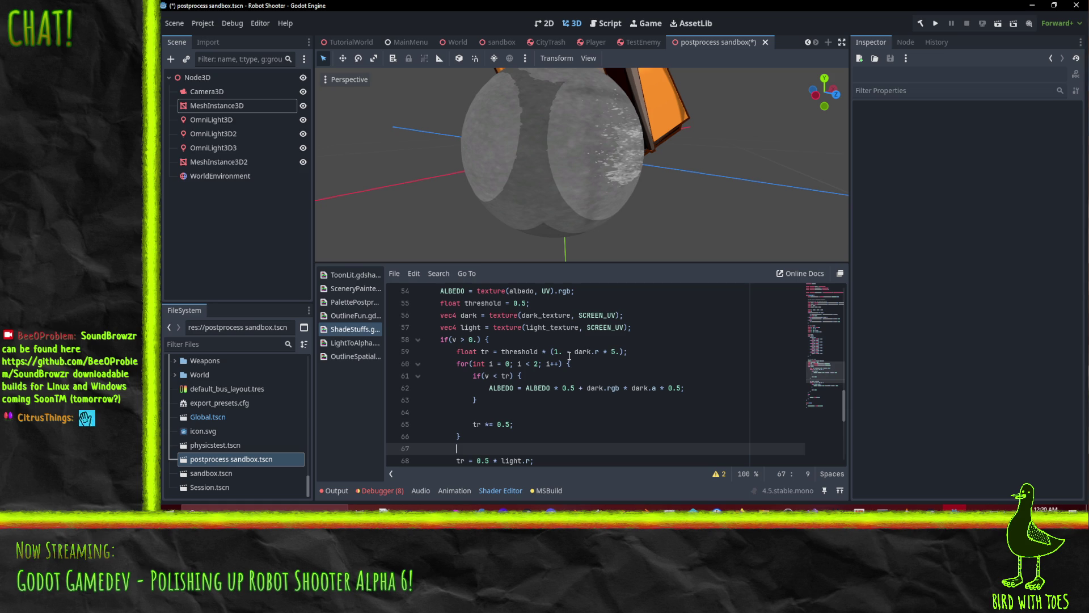
Replace dark.r * 5. with dark.a and remove the (1. - ) wrapper, leaving threshold * dark.a.
click(595, 351)
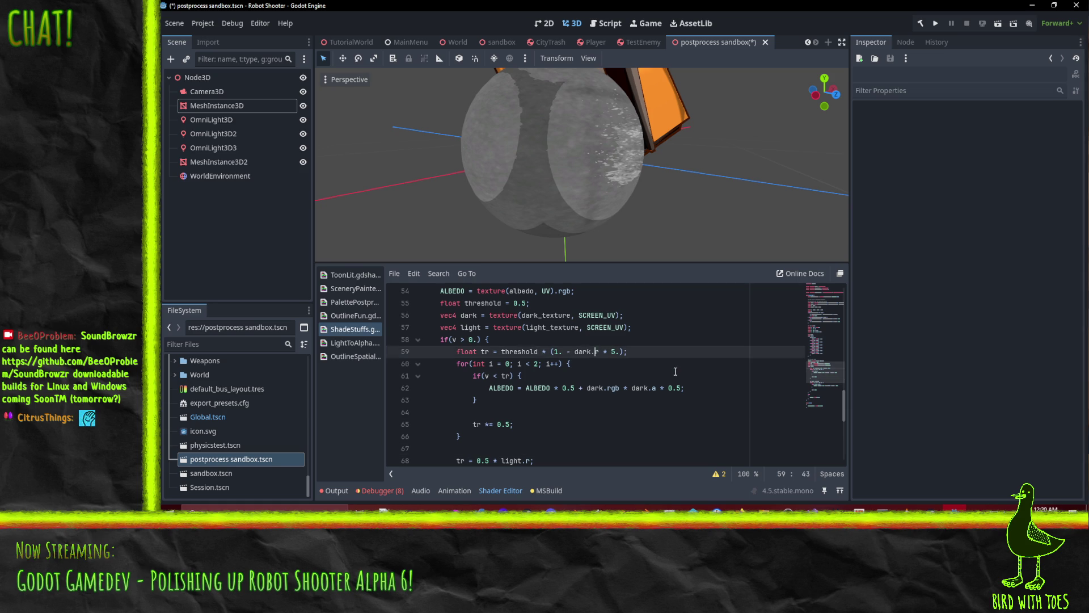
key(Delete)
key(Delete)
key(Delete)
text(a)
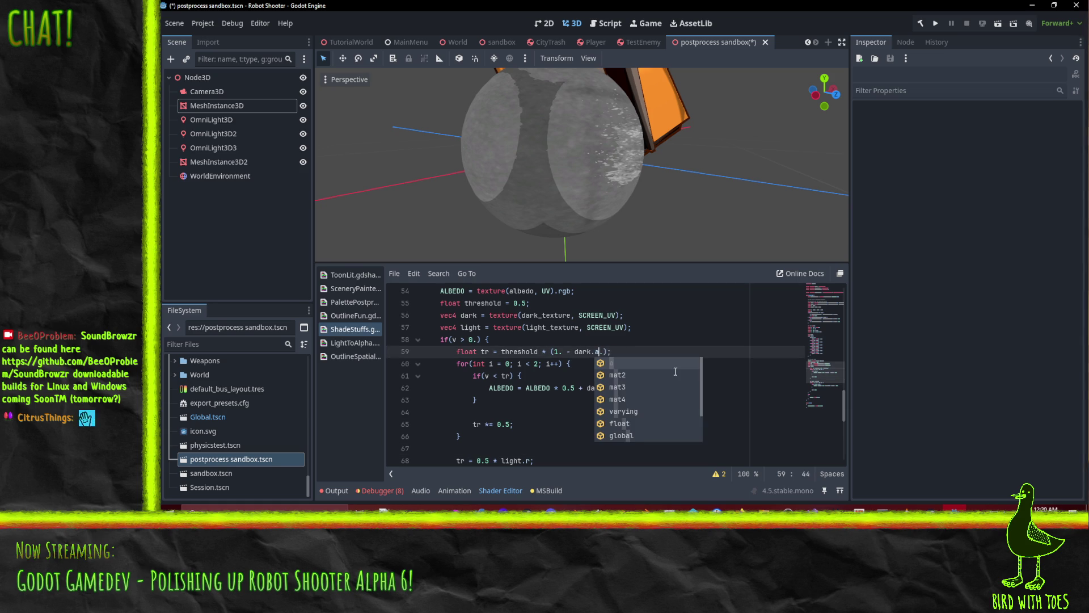
key(Left)
key(Left)
key(Left)
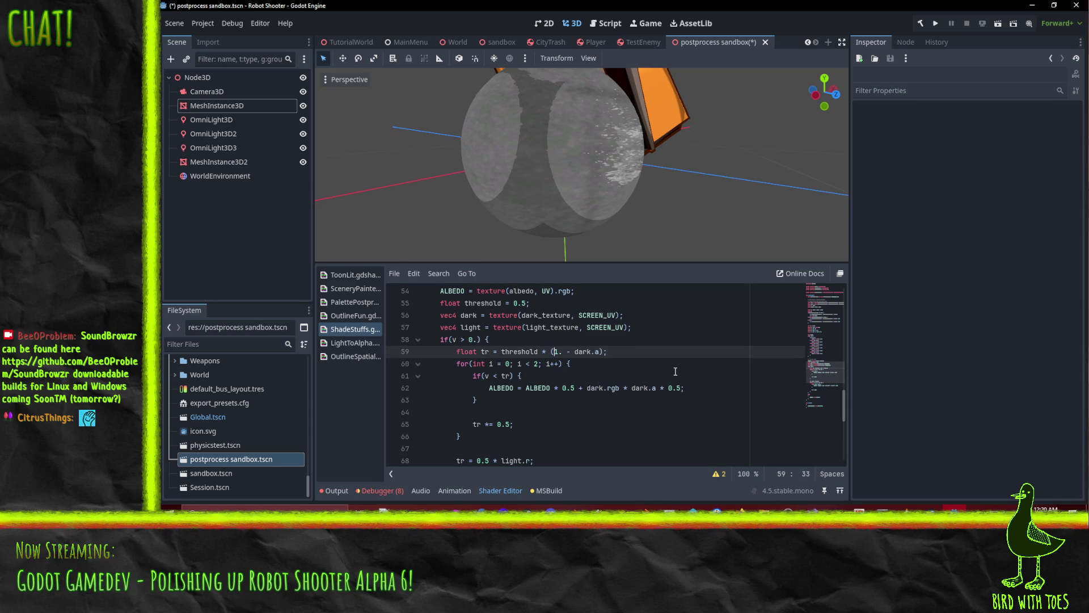
key(BackSpace)
key(Delete)
key(Delete)
key(Delete)
key(Right)
key(Right)
key(Right)
key(Delete)
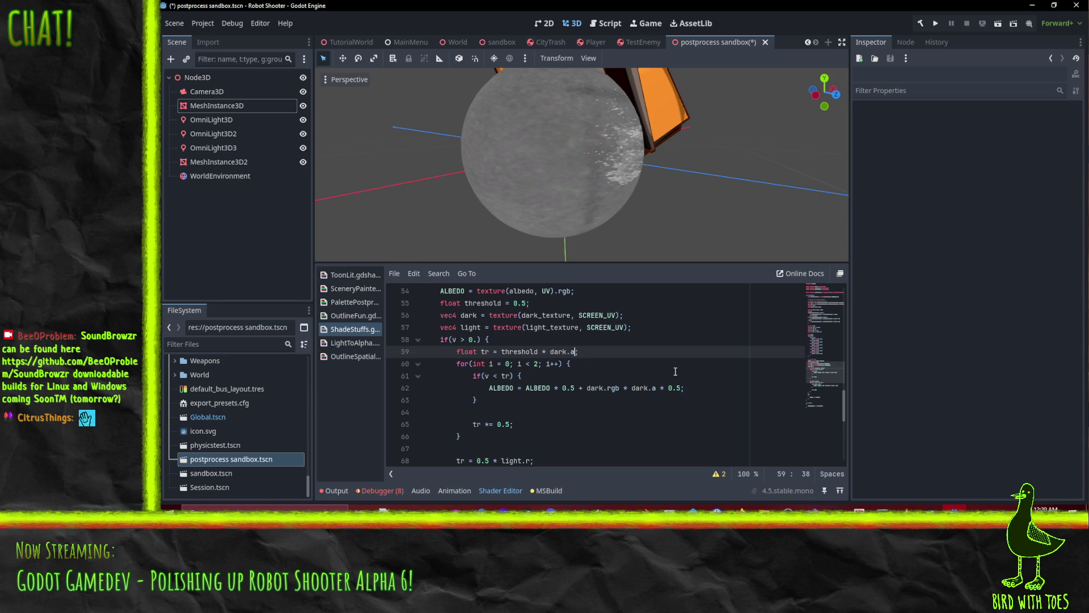
key(Up)
click(617, 384)
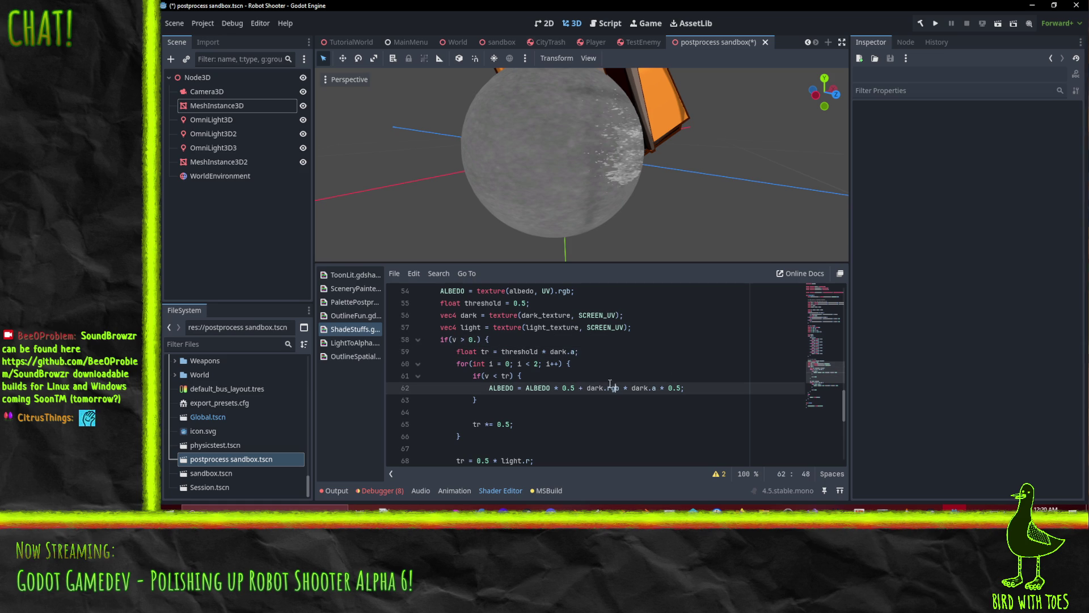
key(Up)
key(Up)
mouse_move(516, 165)
mouse_down()
mouse_move(572, 208)
mouse_move(508, 199)
mouse_move(567, 255)
mouse_up()
Move the vec4 dark texture sample line inside the first for loop and indent it.
mouse_move(631, 189)
mouse_down()
mouse_move(515, 141)
mouse_move(580, 165)
mouse_move(550, 186)
mouse_move(614, 221)
mouse_move(593, 236)
mouse_move(573, 202)
mouse_move(602, 237)
mouse_move(604, 142)
mouse_move(560, 96)
mouse_move(417, 97)
mouse_move(468, 128)
mouse_move(518, 195)
mouse_move(607, 199)
mouse_move(600, 183)
mouse_move(536, 154)
mouse_move(545, 181)
mouse_up()
scroll(577, 369, up, 1)
scroll(577, 369, down, 1)
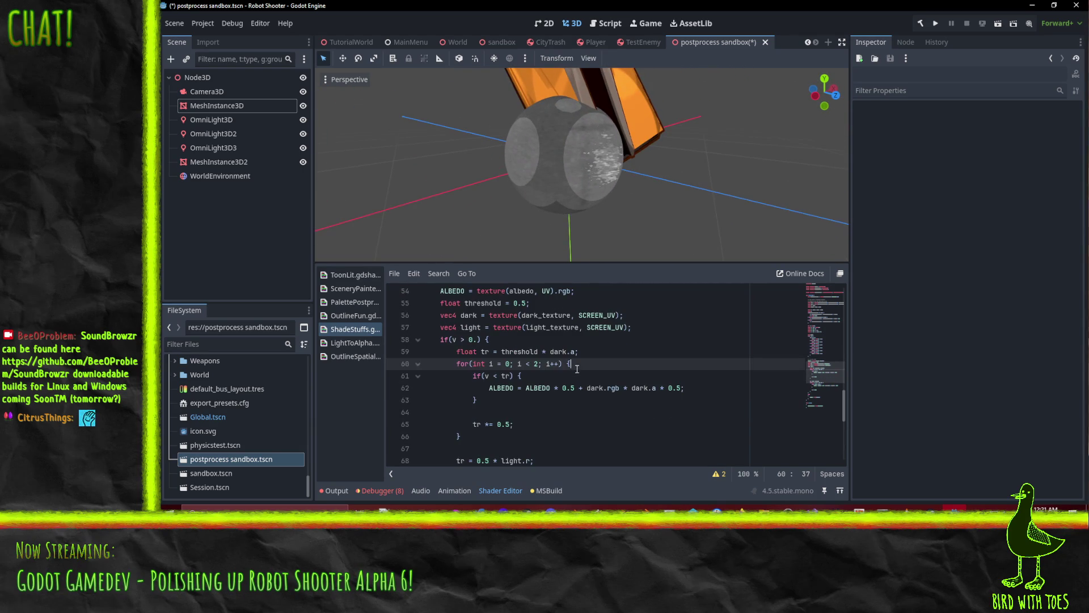
click(543, 388)
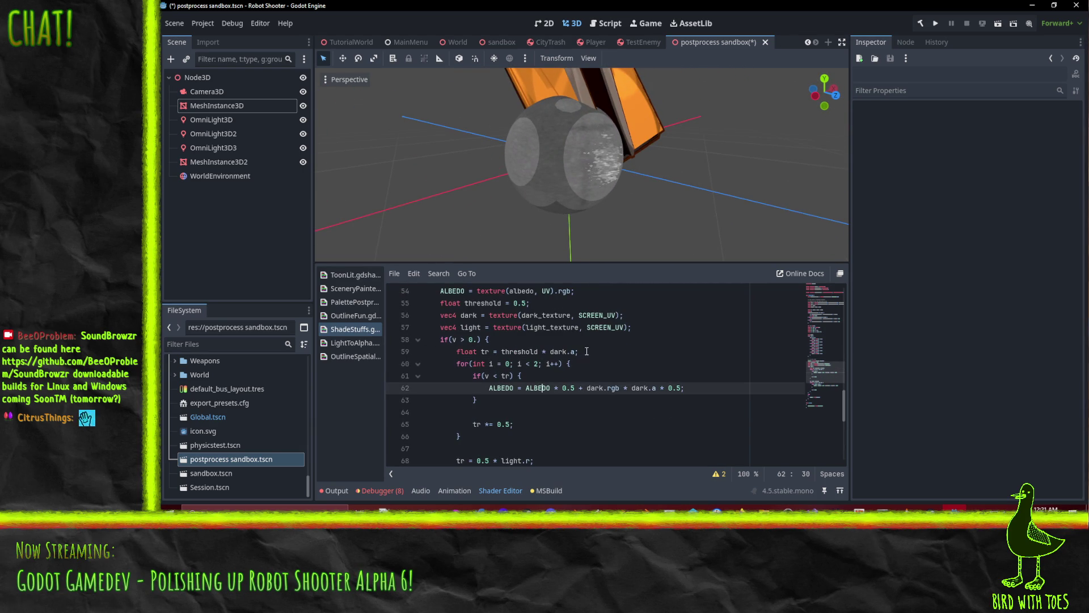
click(641, 337)
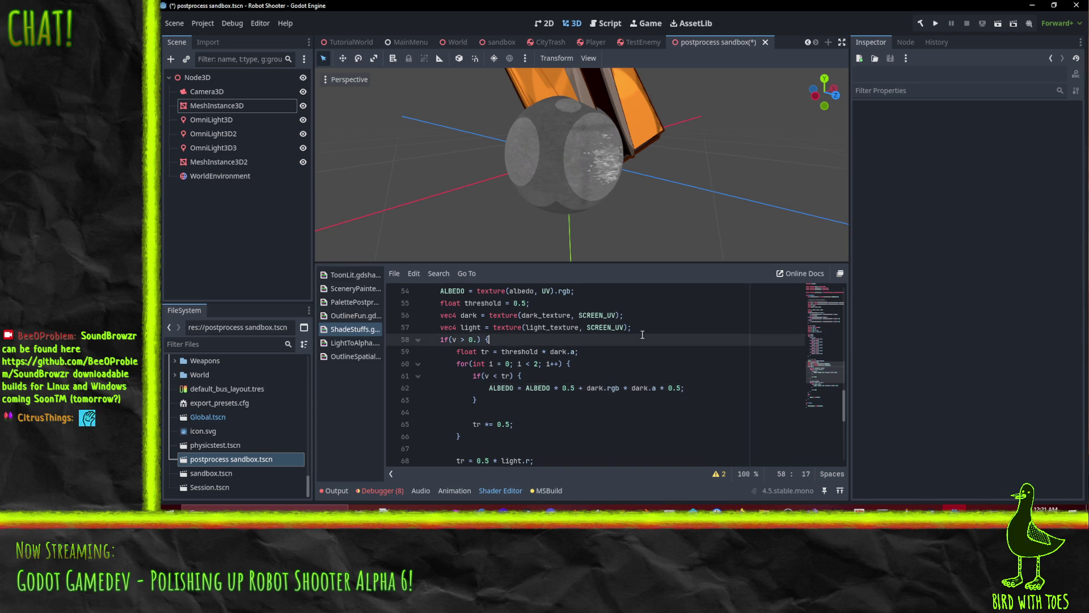
click(637, 330)
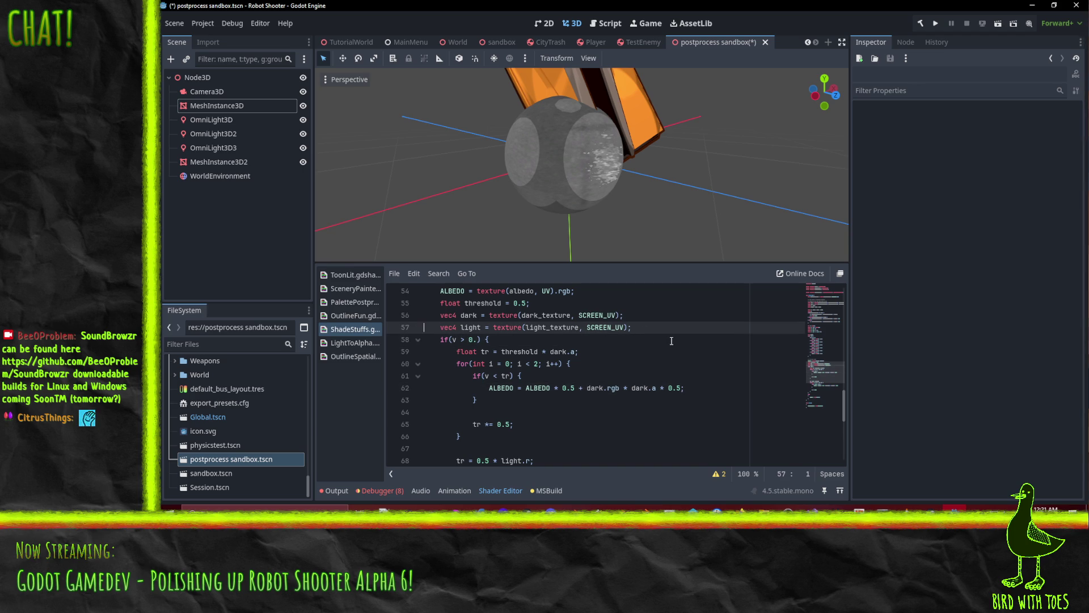
key(Up)
key(ctrl+shift+k)
key(Down)
key(Down)
key(Down)
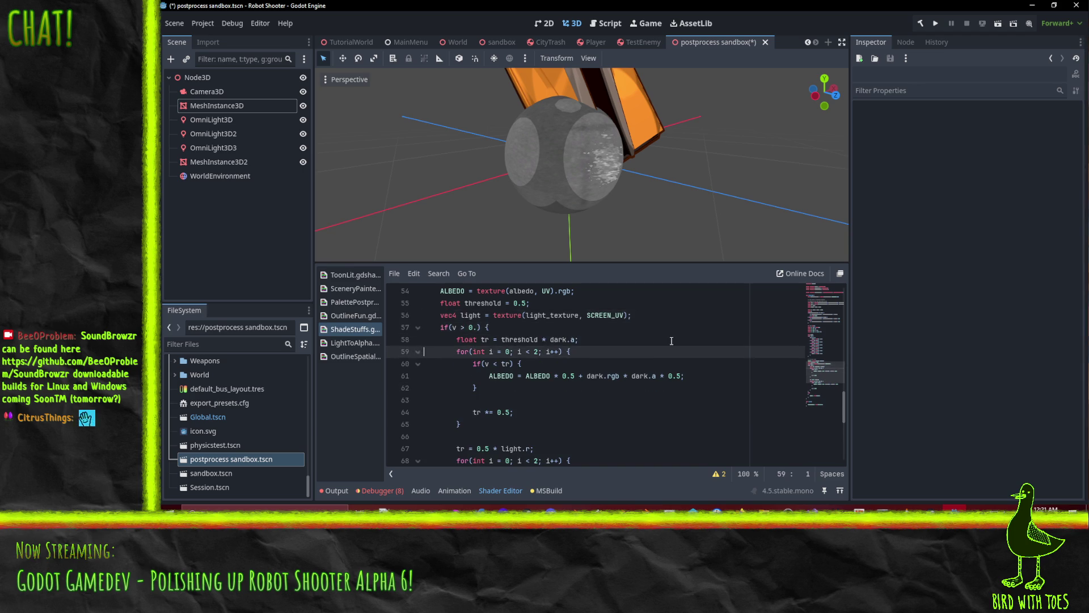
text(vec4 dark = texture(dark_texture, SCREEN_UV);)
key(Up)
key(Tab)
Move * dark.a from the starting threshold into the if condition and begin adding + offset to SCREEN_UV.
key(Up)
key(Up)
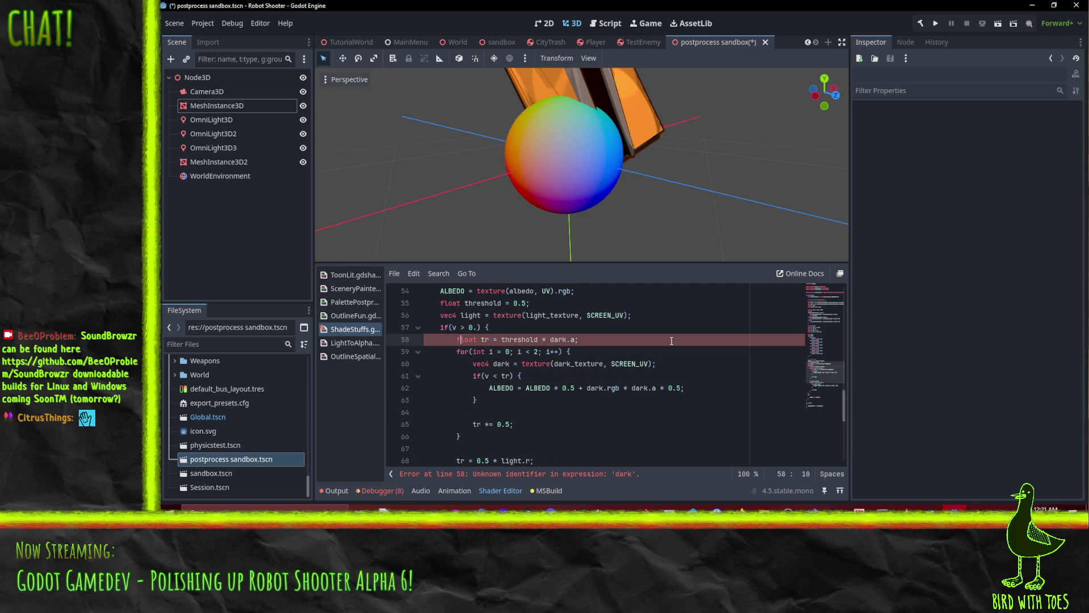
key(shift+Right)
key(shift+Right)
key(shift+Right)
key(Delete)
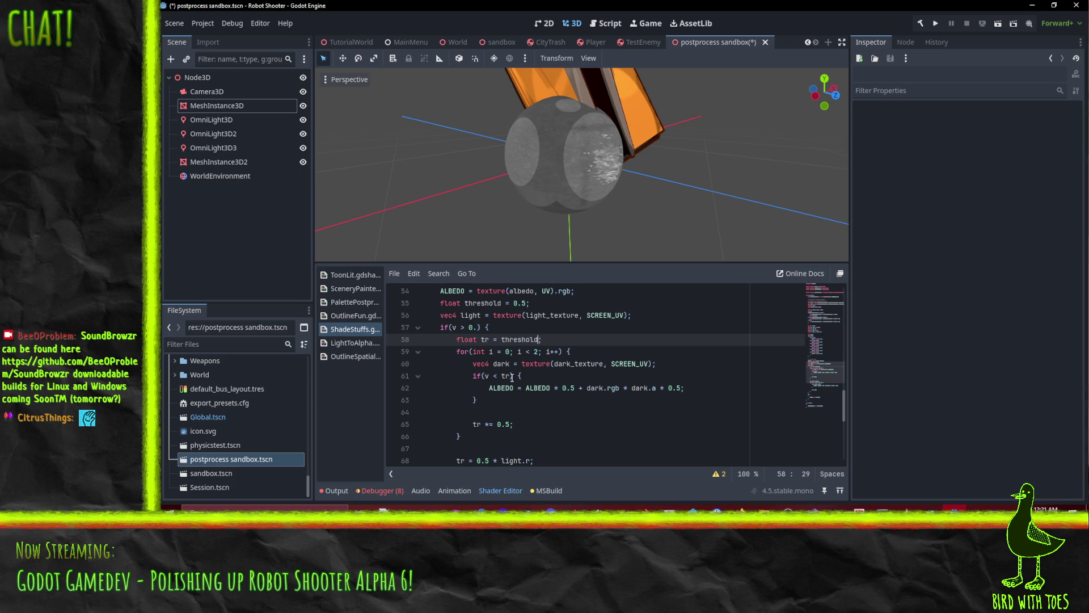
click(512, 378)
text(* dark.a)
click(663, 365)
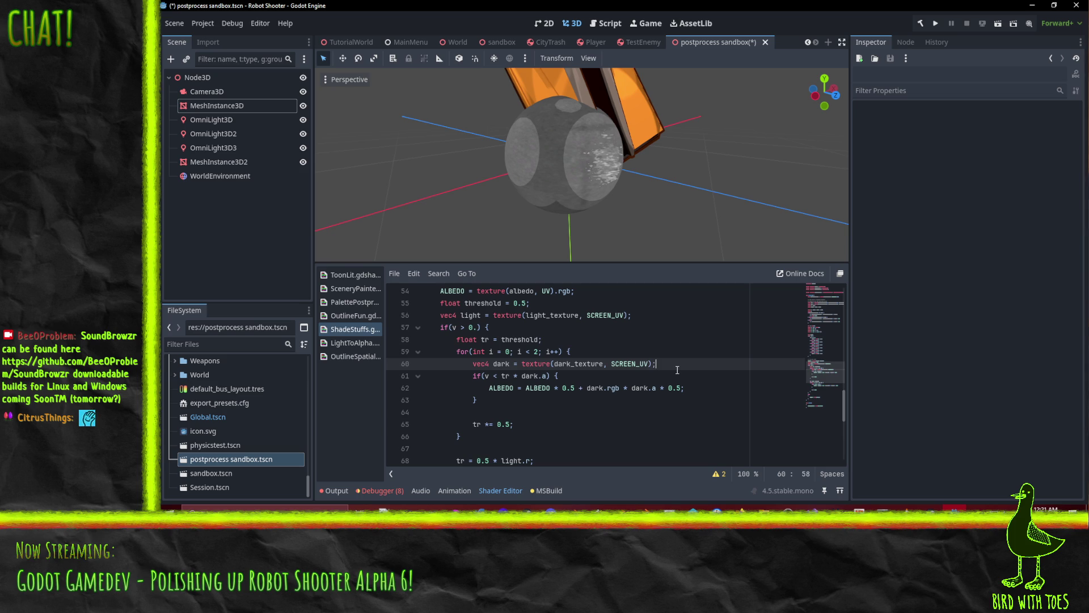
text(+ )
text(off)
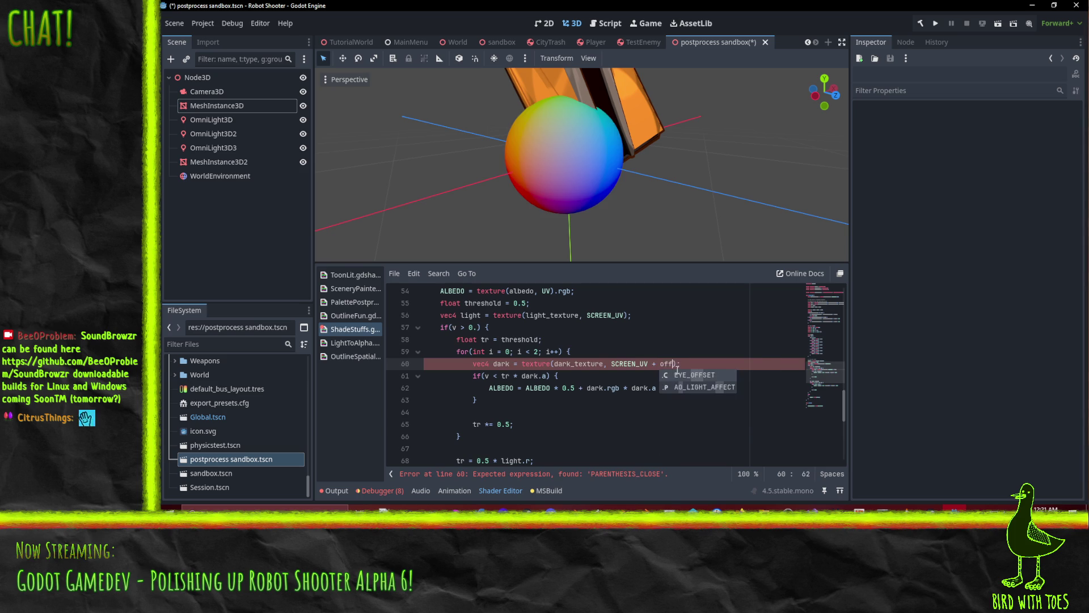
text(set)
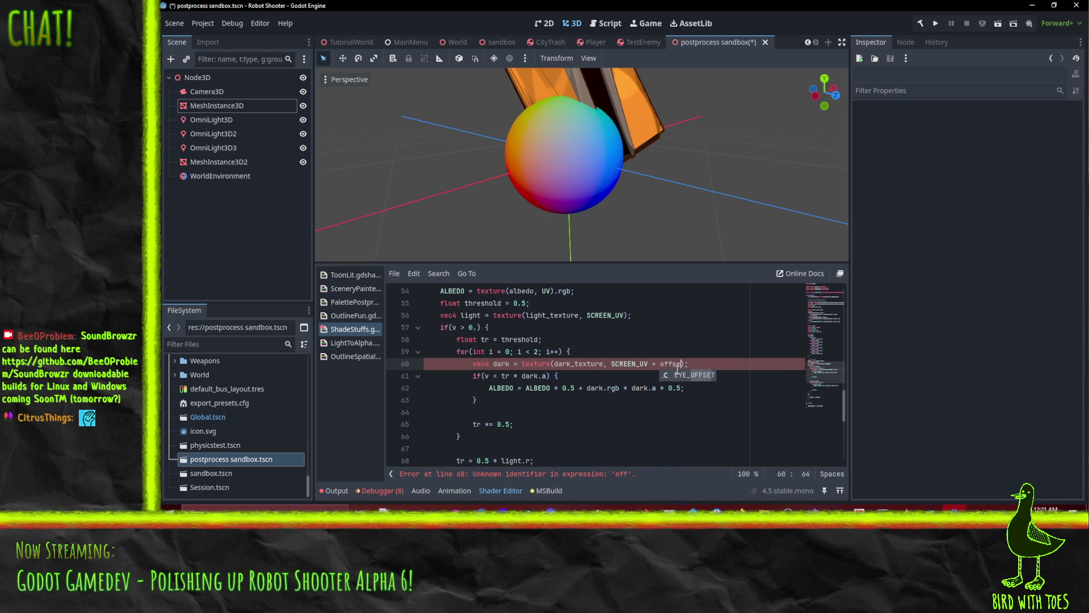
Declare vec2 offset = vec2(float(i) / 2., float(i) / 2.); at the top of the dark loop.
key(Escape)
key(Up)
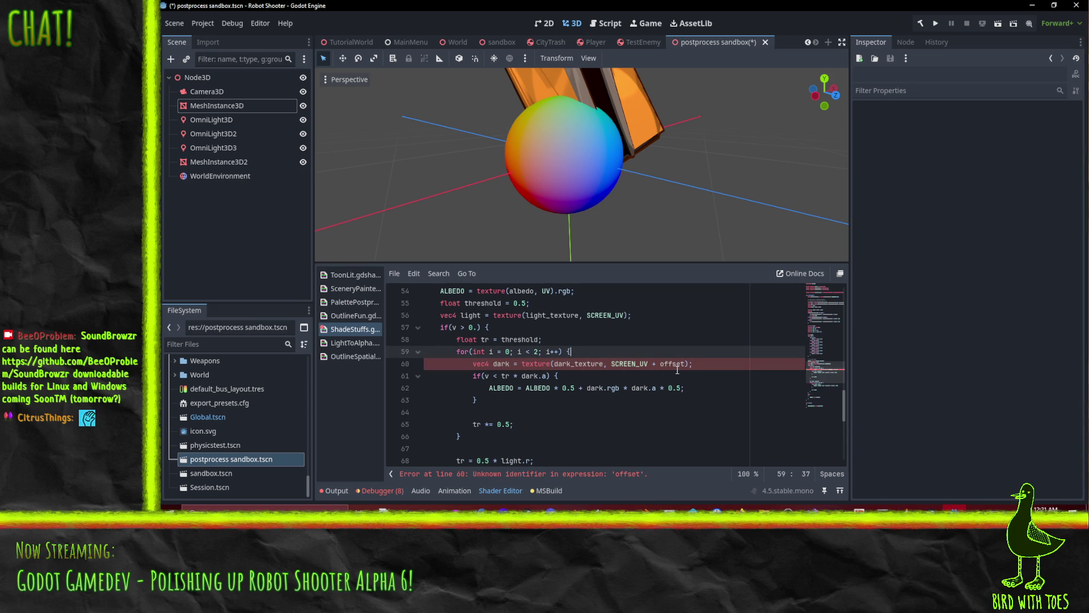
key(Return)
text(vec2 offset = vec2()
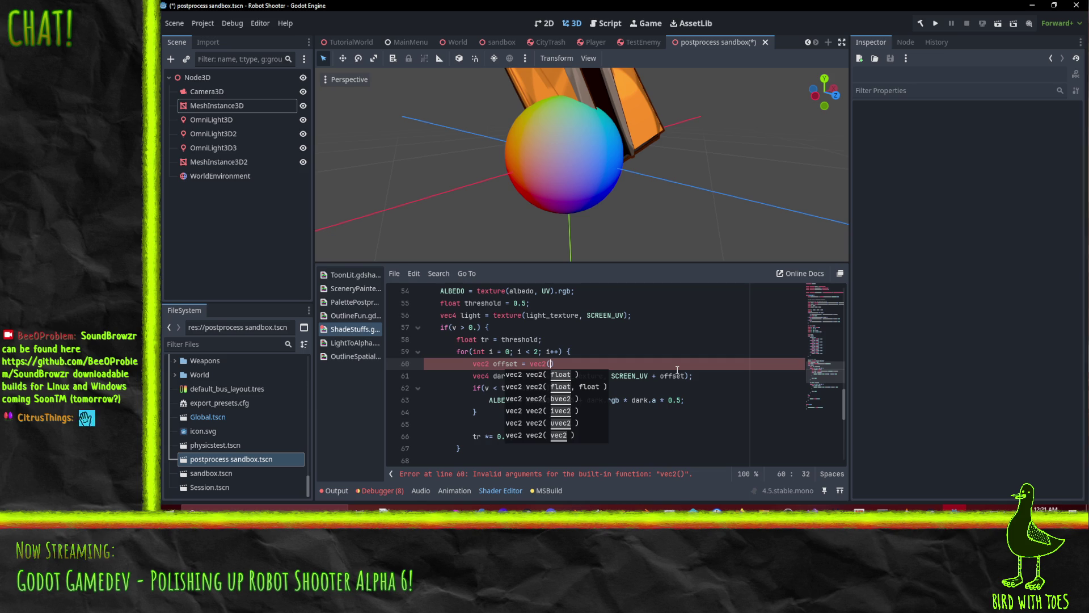
text(/ 2.)
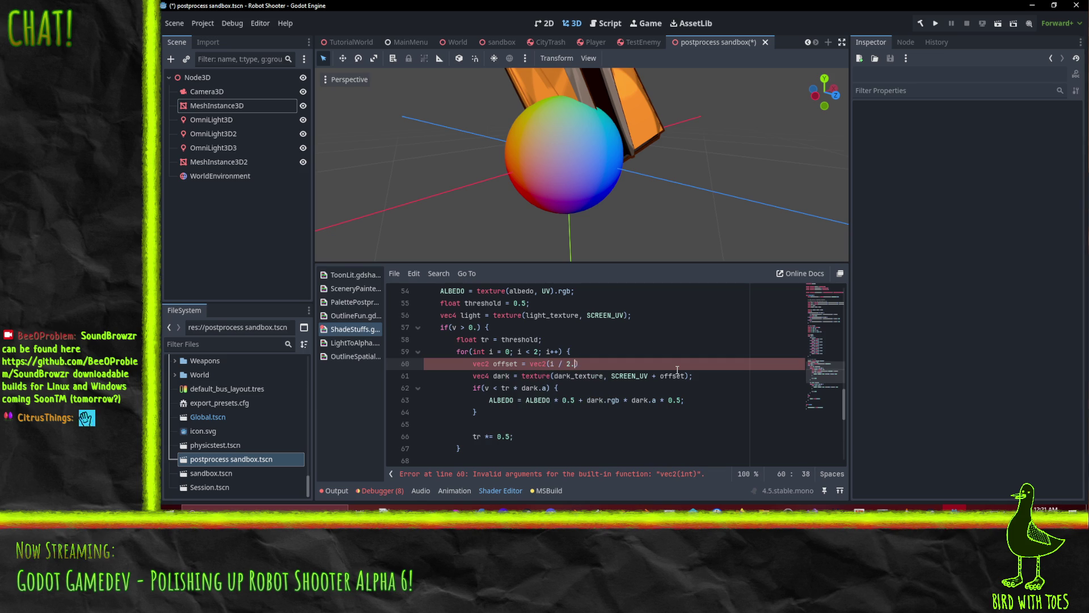
key(Left)
key(Left)
key(Left)
text(float(i) / 2.)
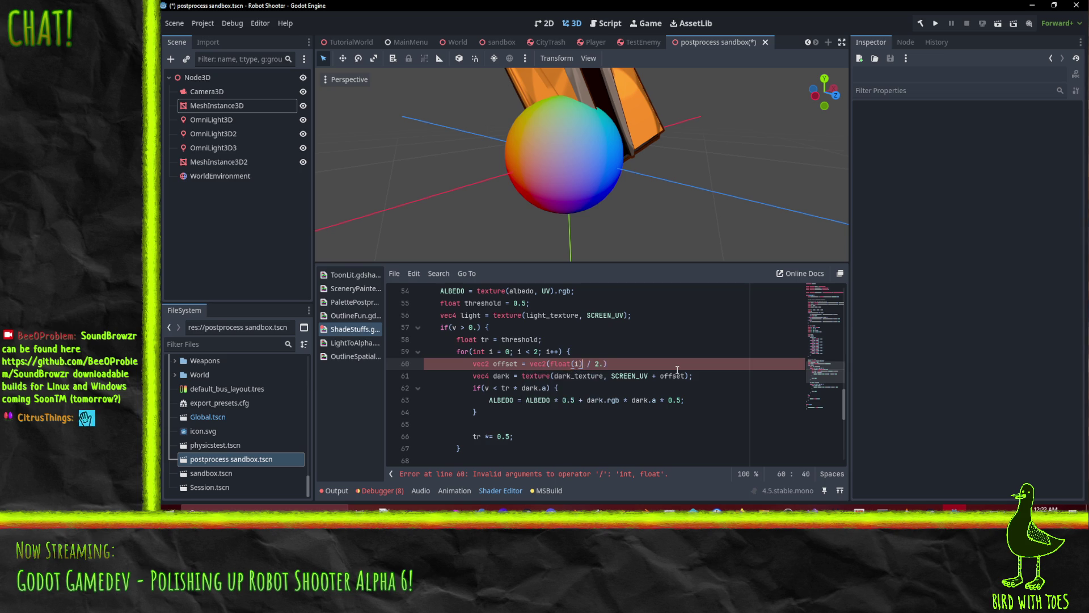
text(,)
key(Left)
key(Left)
key(Left)
key(Right)
key(Right)
key(Right)
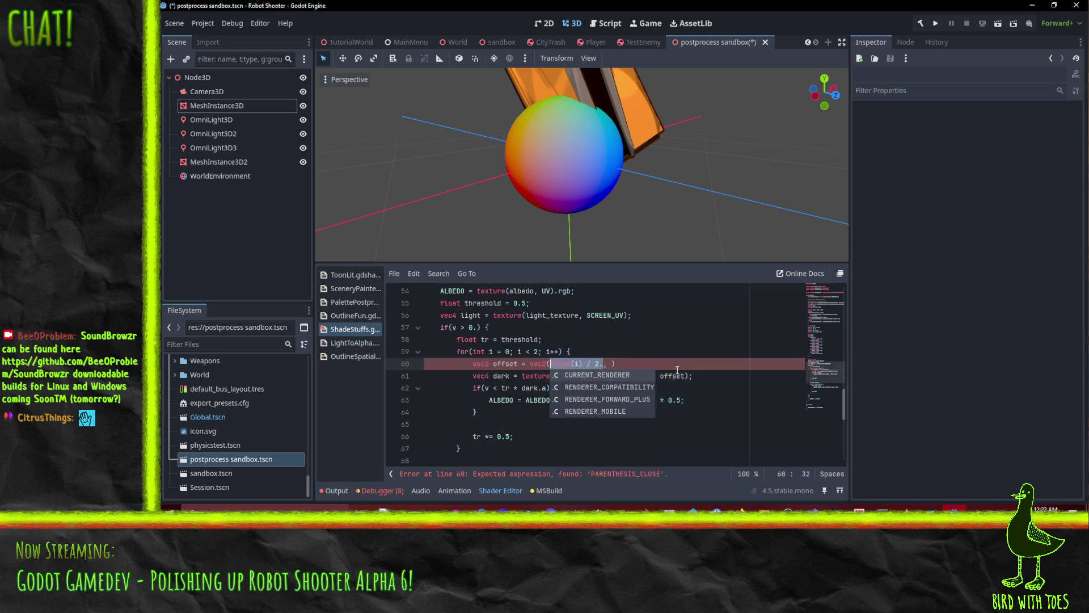
text(float(i) / 2.))
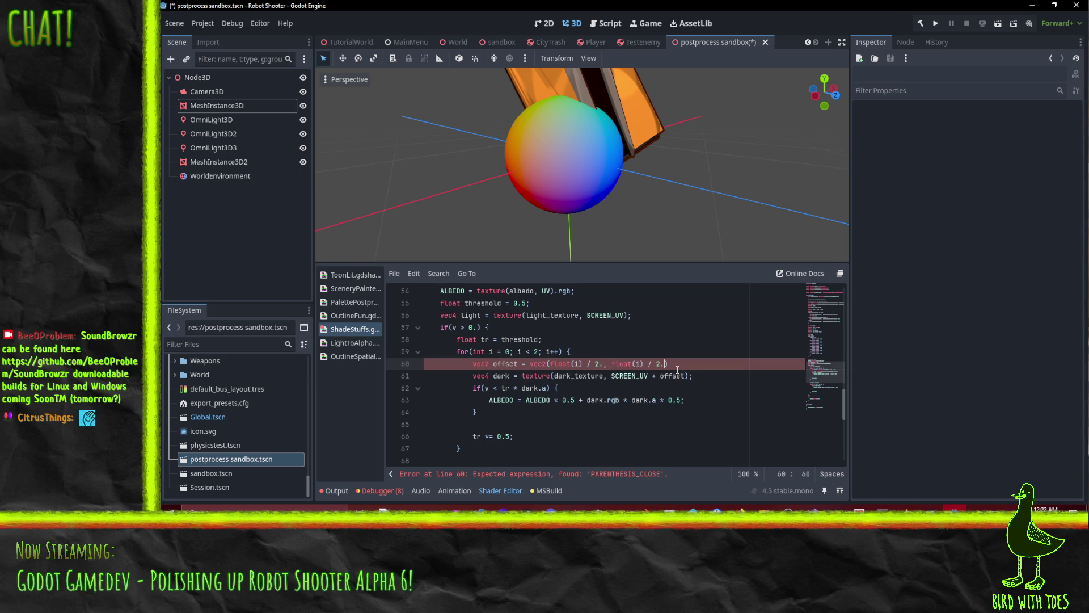
text(;)
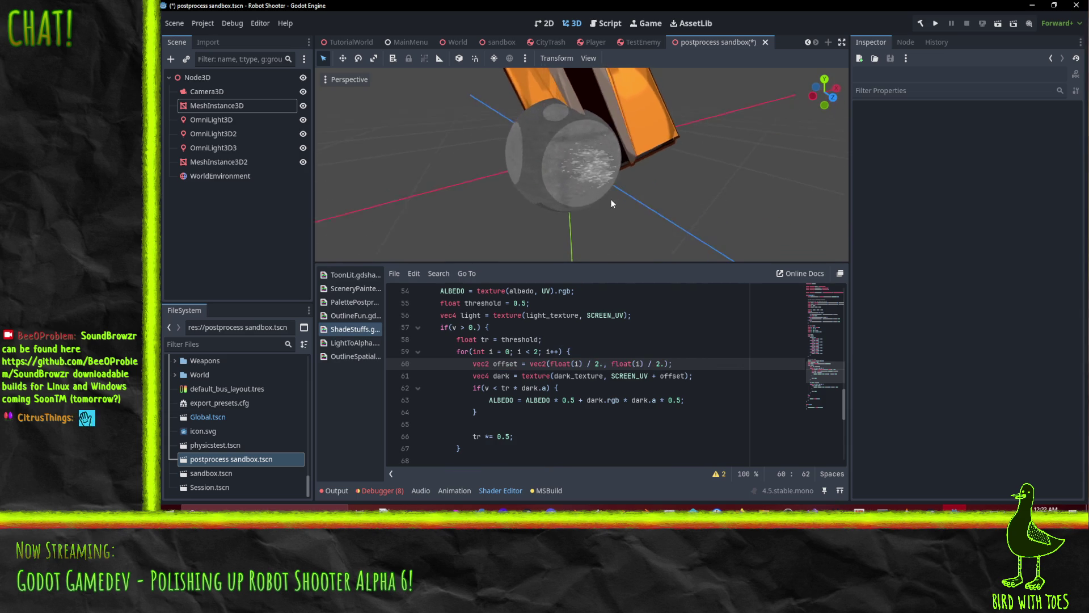
Orbit the viewport to view the textured sphere, then return to the start of the offset line.
scroll(615, 200, up, 4)
scroll(621, 202, down, 3)
mouse_move(622, 202)
mouse_down()
mouse_move(539, 135)
mouse_move(591, 175)
mouse_move(591, 441)
mouse_up()
click(540, 352)
scroll(567, 358, down, 3)
scroll(614, 364, up, 3)
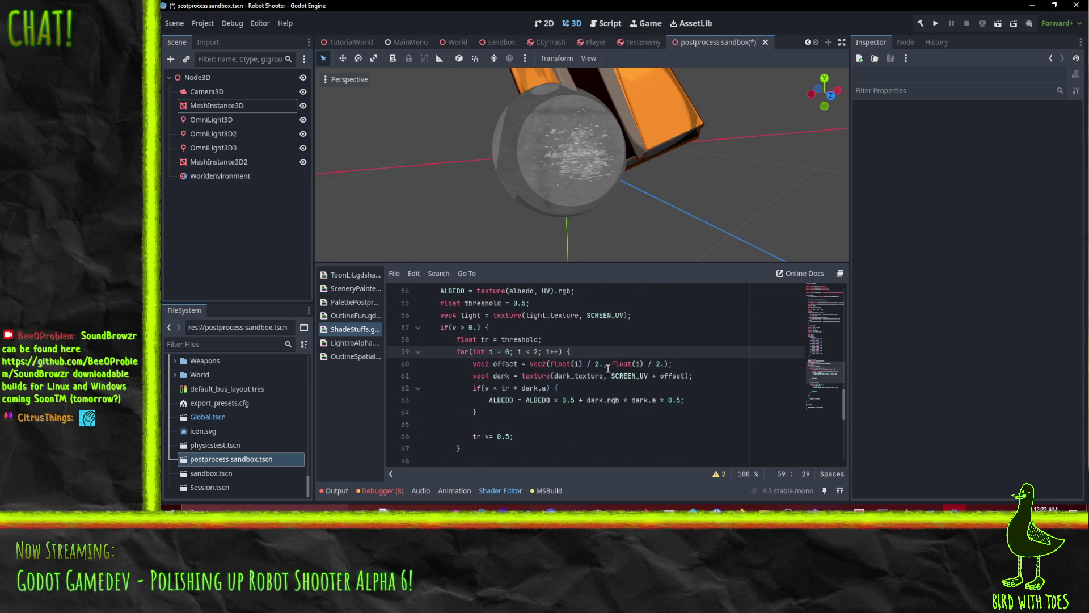
click(598, 364)
key(Home)
key(Home)
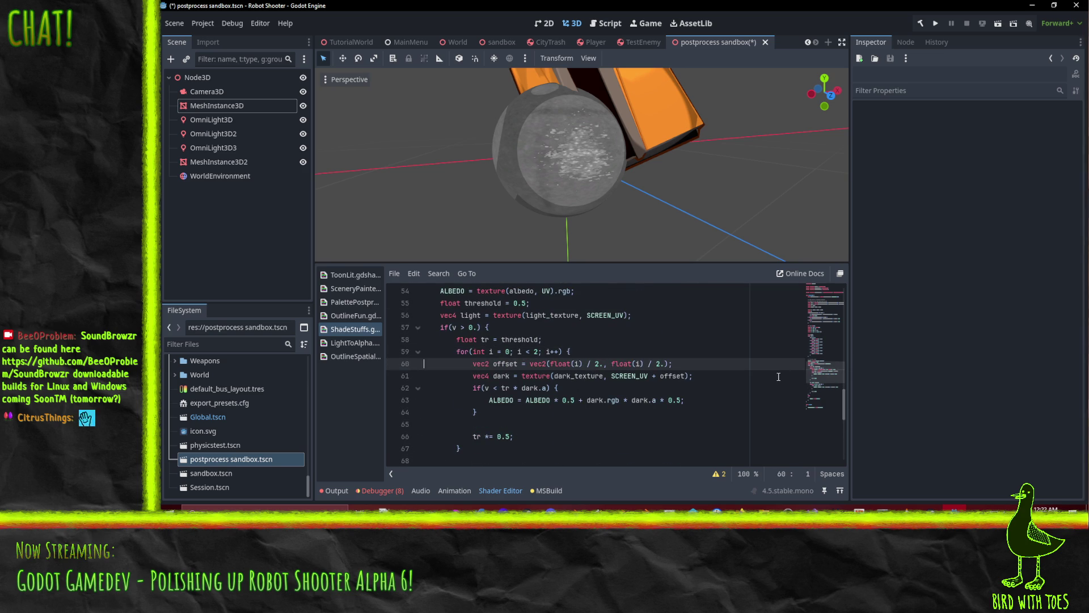
Move the light texture sample line into the second loop and indent it.
key(shift+Down)
key(shift+Down)
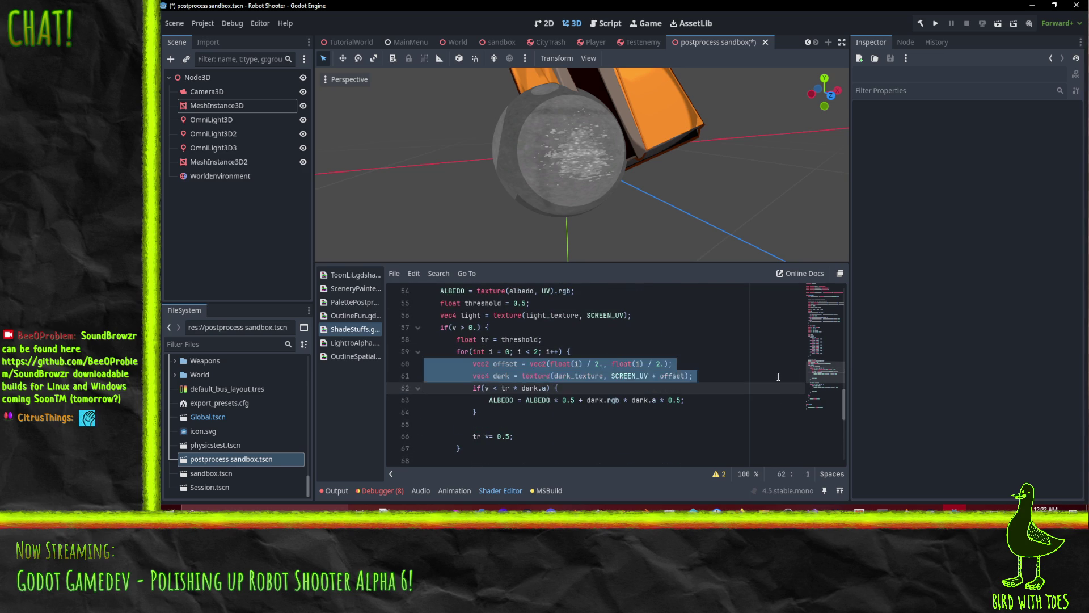
key(Up)
key(Up)
key(Up)
key(Up)
key(Up)
key(Up)
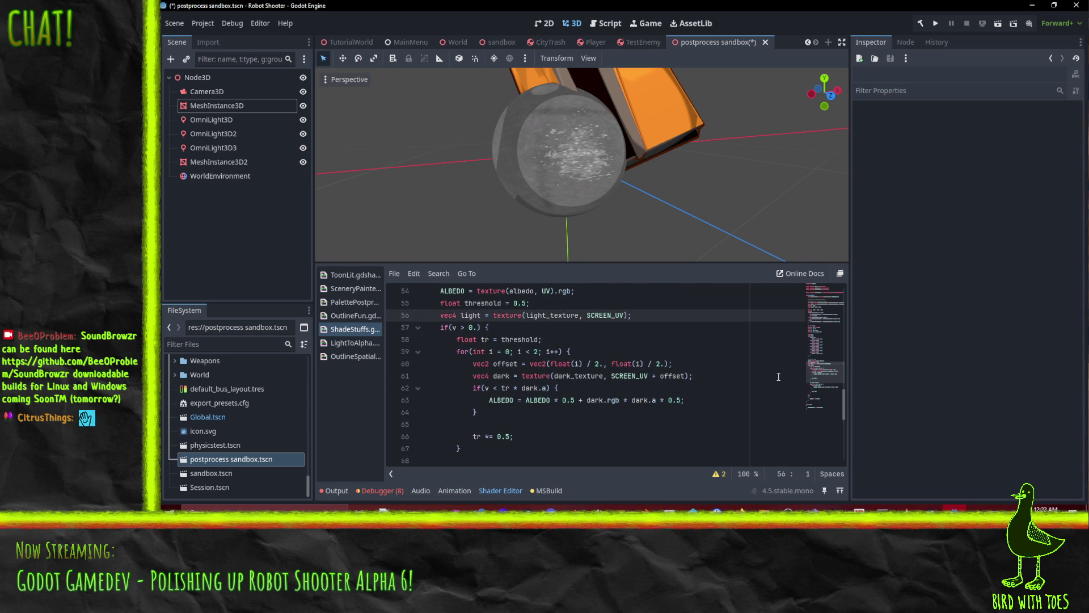
key(ctrl+x)
key(Down)
key(Down)
key(Down)
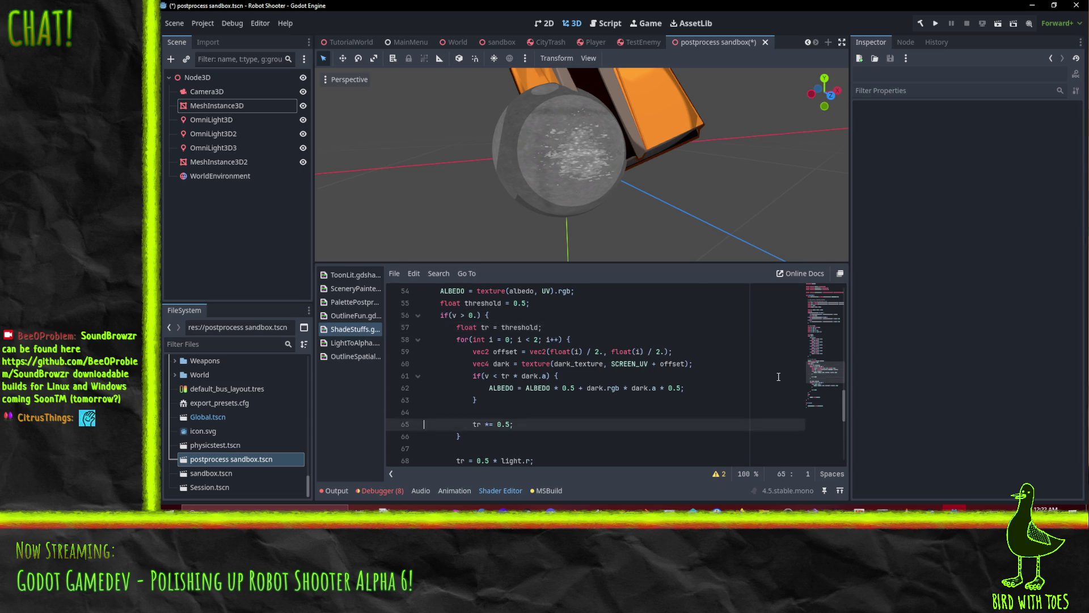
key(Up)
key(Up)
key(Up)
key(Up)
key(Down)
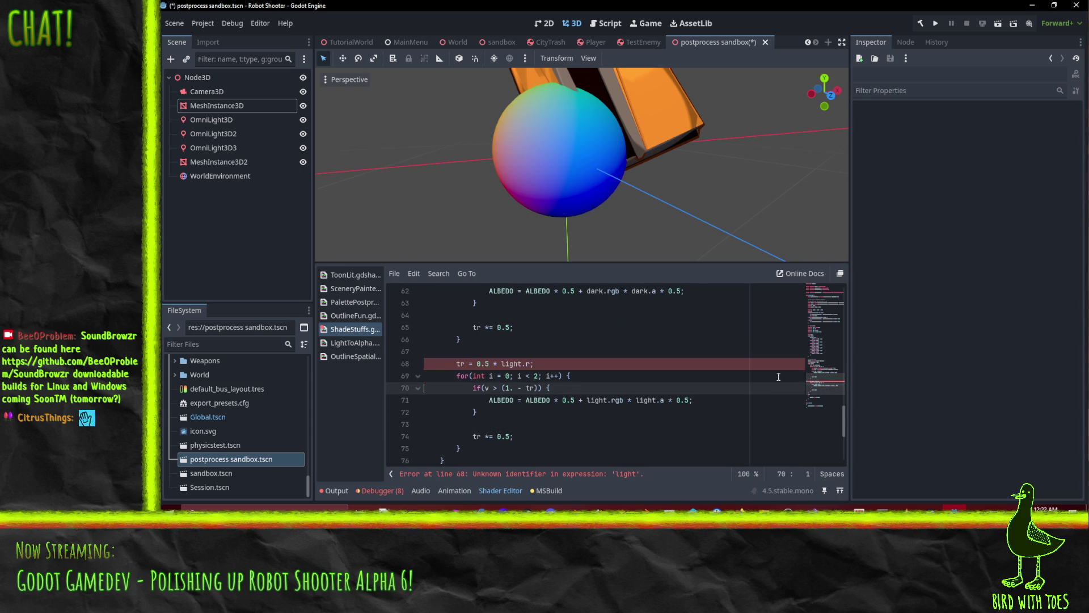
key(ctrl+v)
key(Up)
key(Tab)
key(Tab)
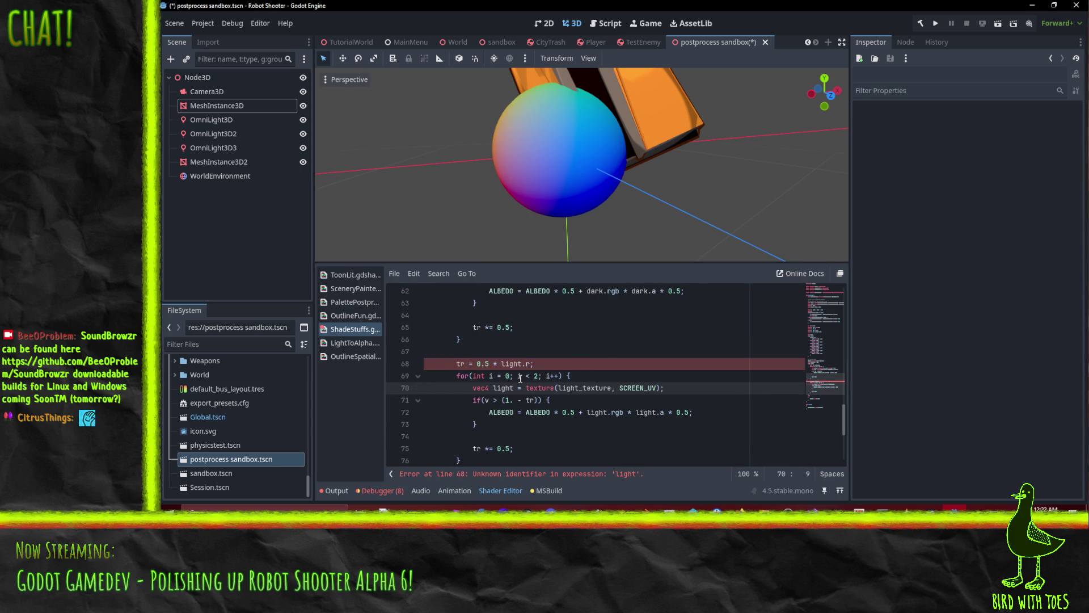
Fix the broken light comparison on line 71 to use 'tr * light.r'.
click(490, 363)
key(Delete)
key(Delete)
key(Delete)
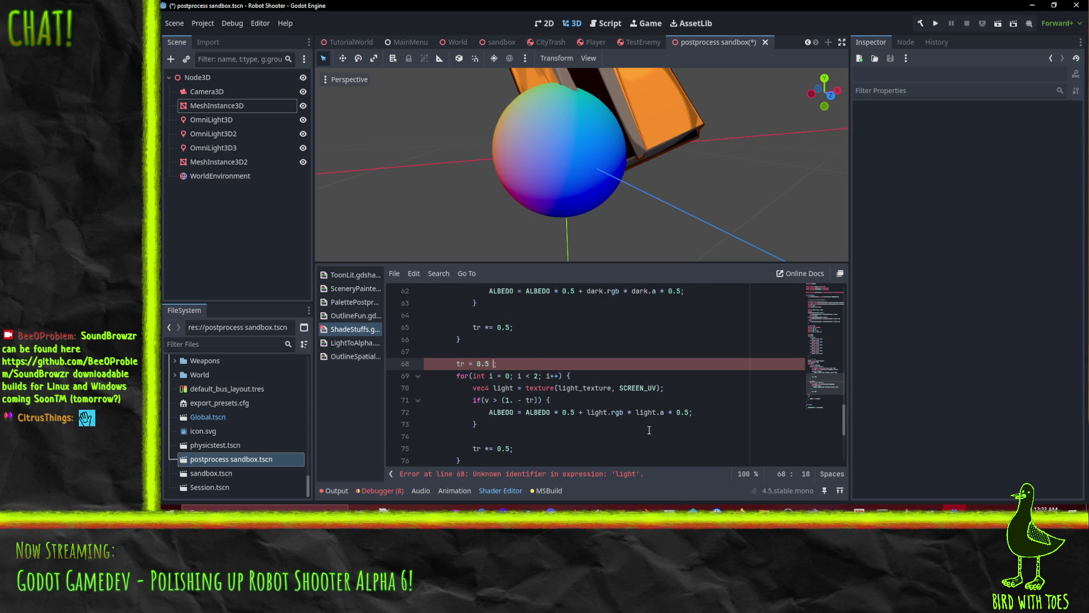
click(536, 400)
key(ctrl+v)
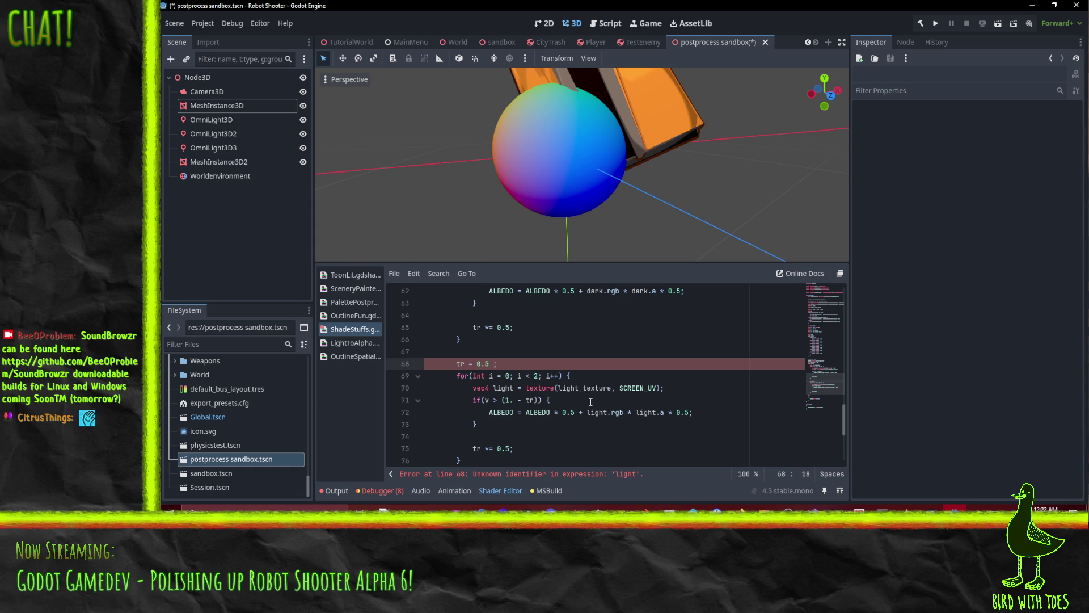
Copy the 'vec2 offset' line into the light loop and sample light_texture at SCREEN_UV + offset.
click(557, 388)
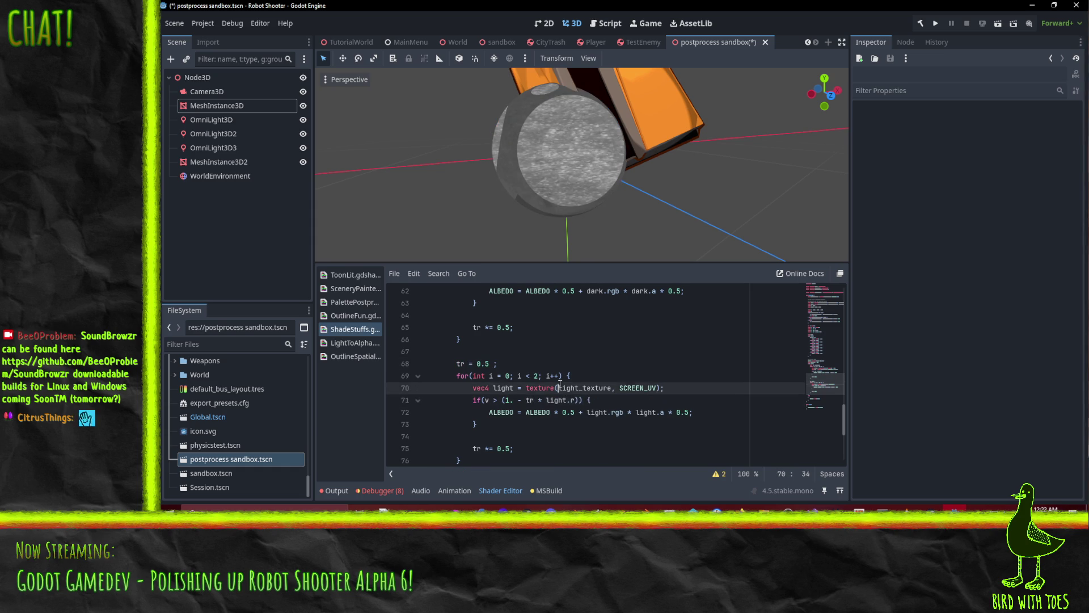
click(562, 359)
scroll(562, 359, up, 2)
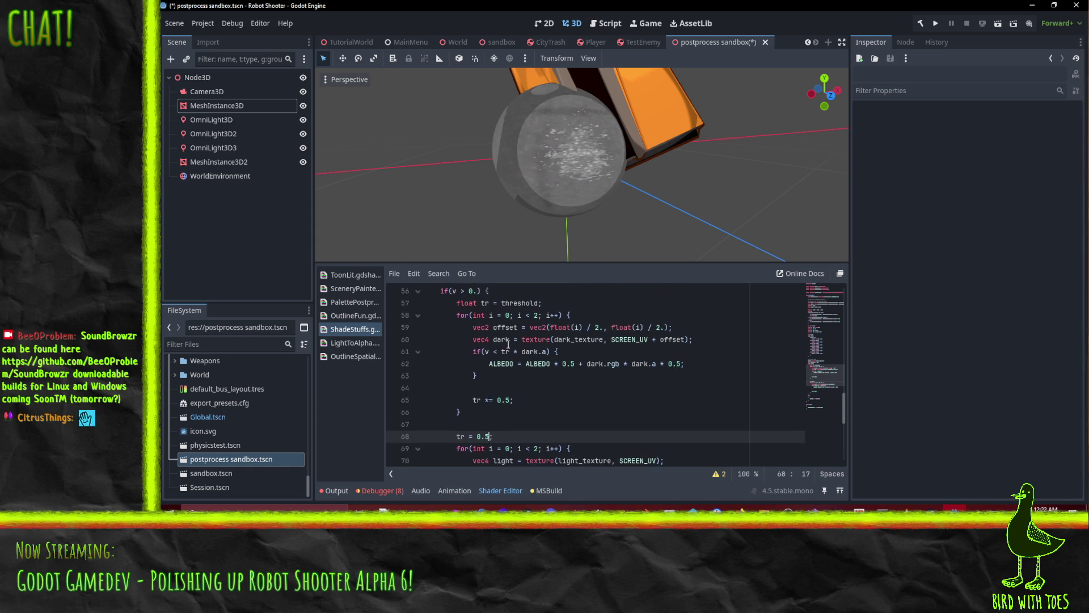
click(588, 340)
key(Home)
key(Home)
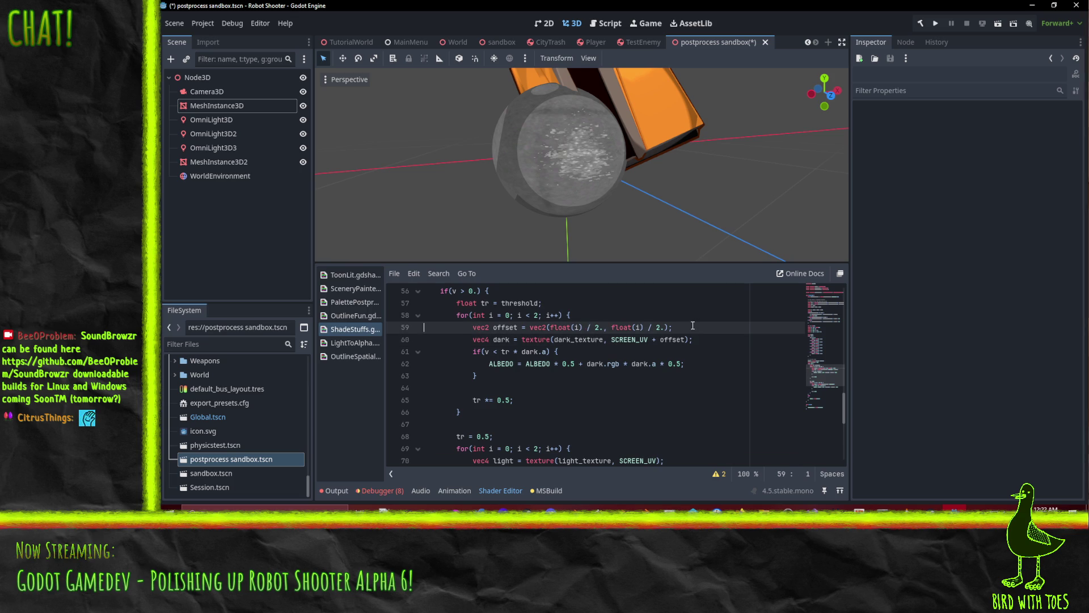
key(Down)
key(Down)
key(Down)
key(ctrl+v)
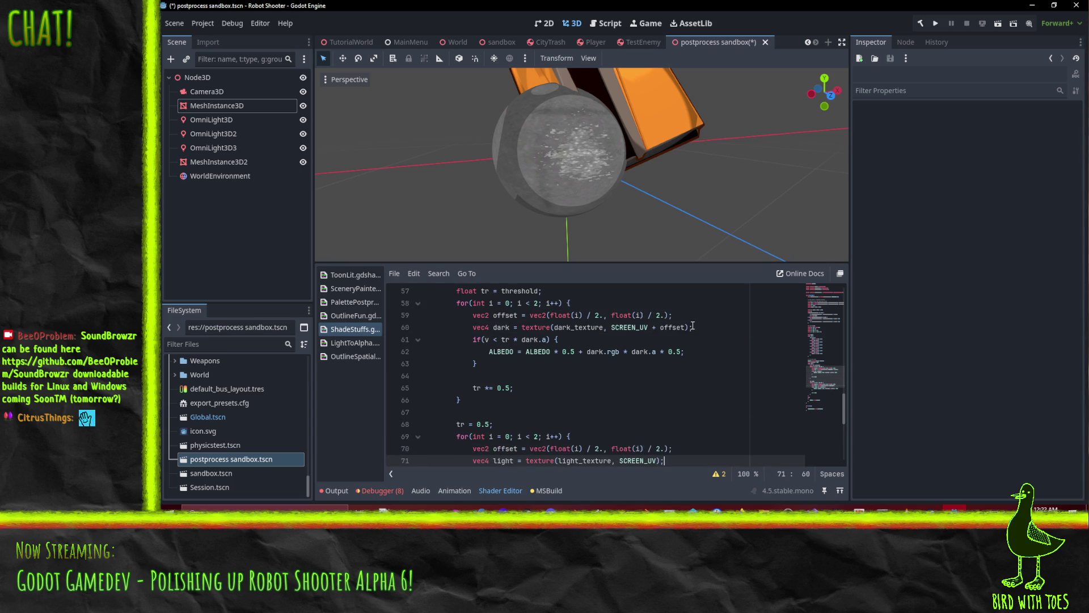
text(+ offset)
click(607, 405)
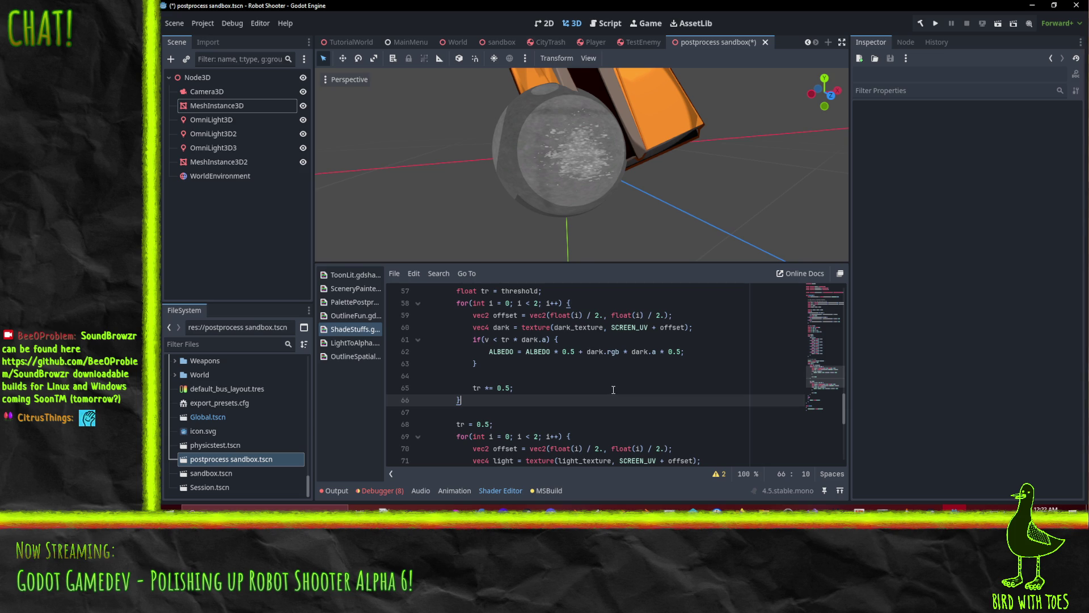
mouse_move(621, 138)
mouse_down()
mouse_move(584, 158)
mouse_move(608, 204)
mouse_move(644, 131)
mouse_move(622, 137)
mouse_move(628, 150)
mouse_move(611, 163)
mouse_move(548, 163)
mouse_move(605, 144)
mouse_move(541, 127)
mouse_move(491, 141)
mouse_move(553, 186)
mouse_move(523, 186)
mouse_move(564, 200)
mouse_up()
scroll(605, 144, down, 2)
scroll(613, 392, down, 2)
click(673, 388)
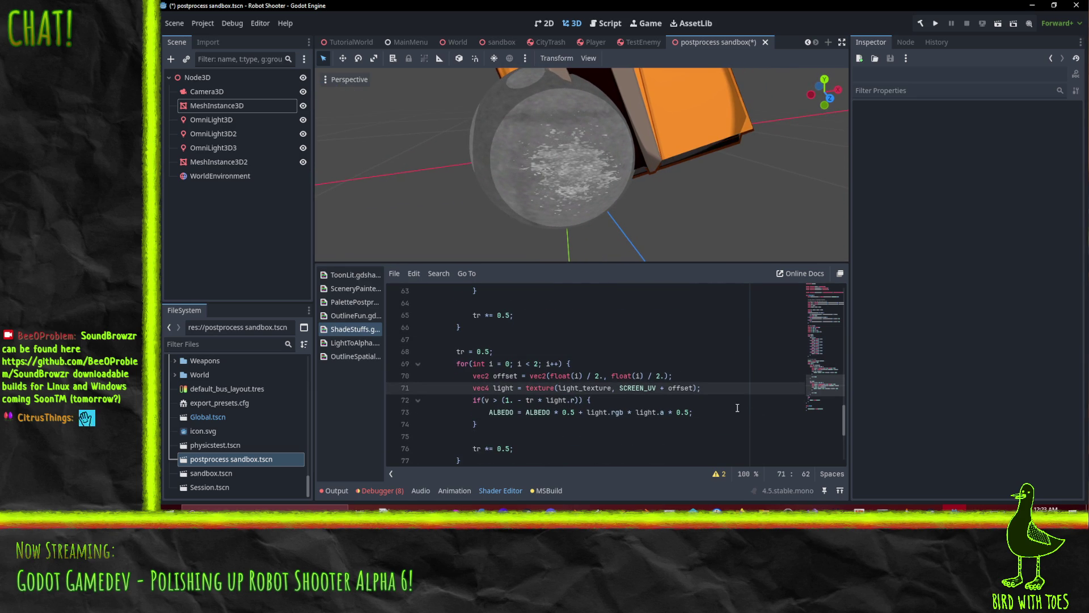
mouse_move(610, 193)
mouse_down()
mouse_move(662, 137)
mouse_move(686, 140)
mouse_move(666, 157)
mouse_move(692, 182)
mouse_move(640, 186)
mouse_move(618, 169)
mouse_move(642, 172)
mouse_move(559, 188)
mouse_move(490, 179)
mouse_up()
scroll(618, 169, down, 10)
mouse_move(491, 113)
mouse_down()
mouse_move(522, 73)
mouse_move(613, 150)
mouse_move(560, 106)
mouse_move(584, 101)
mouse_move(588, 152)
mouse_move(620, 205)
mouse_move(588, 236)
mouse_move(598, 206)
mouse_move(547, 98)
mouse_move(570, 148)
mouse_move(566, 238)
mouse_up()
scroll(611, 153, up, 5)
scroll(610, 151, up, 3)
scroll(562, 350, up, 1)
scroll(563, 349, up, 3)
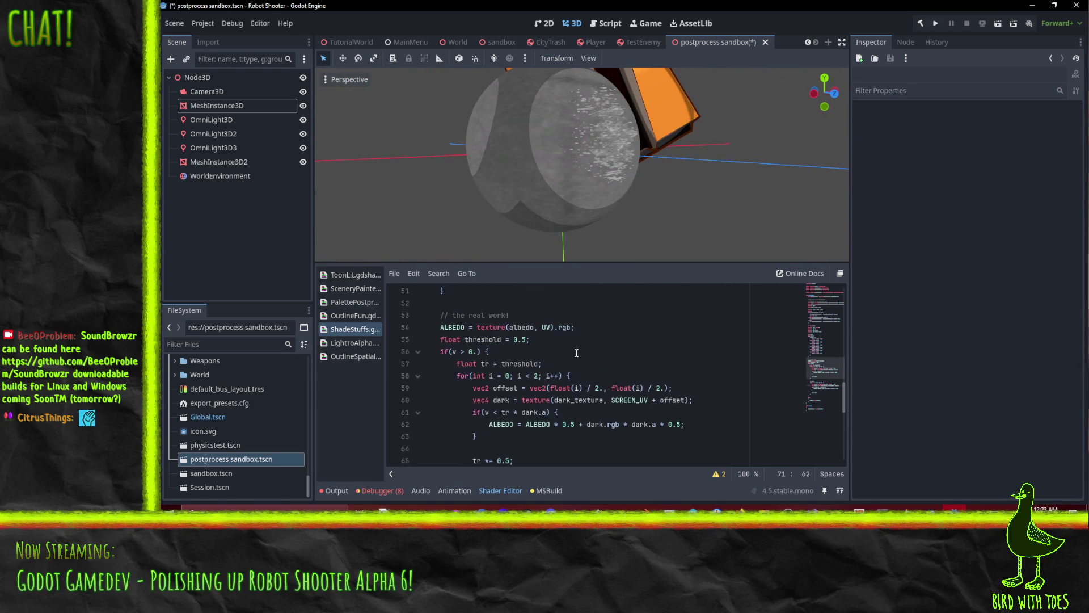
Try a dark-loop starting threshold of 0.75 instead of 0.5.
click(522, 338)
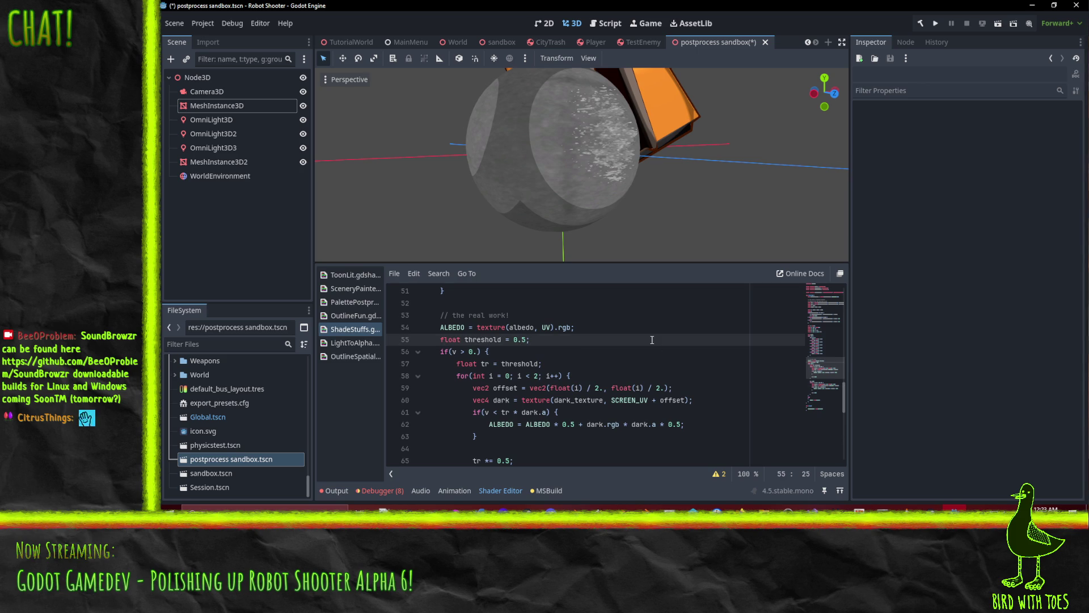
text(7)
key(Up)
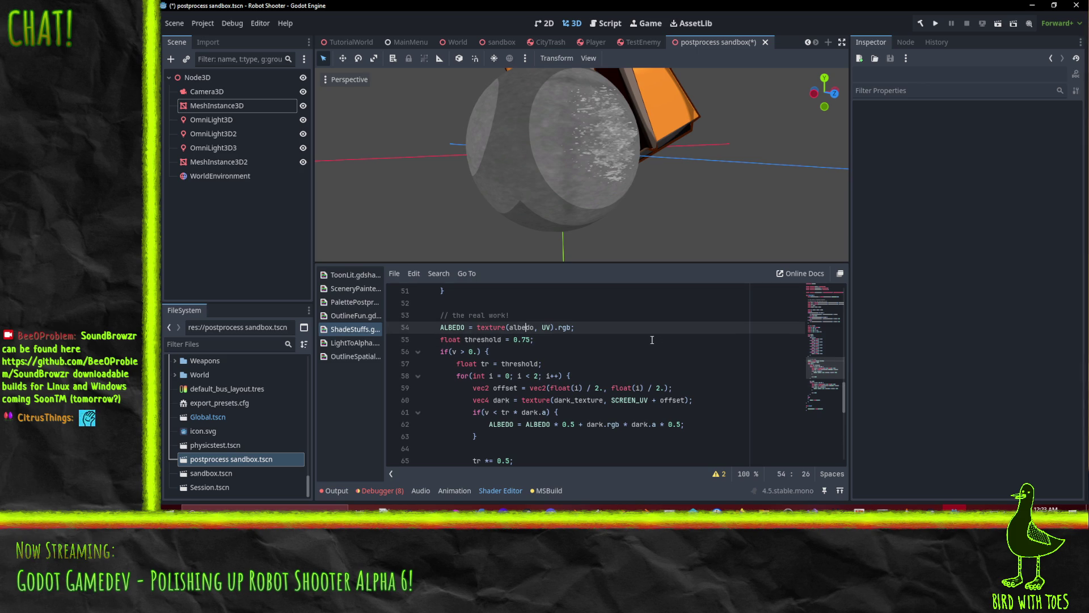
key(Down)
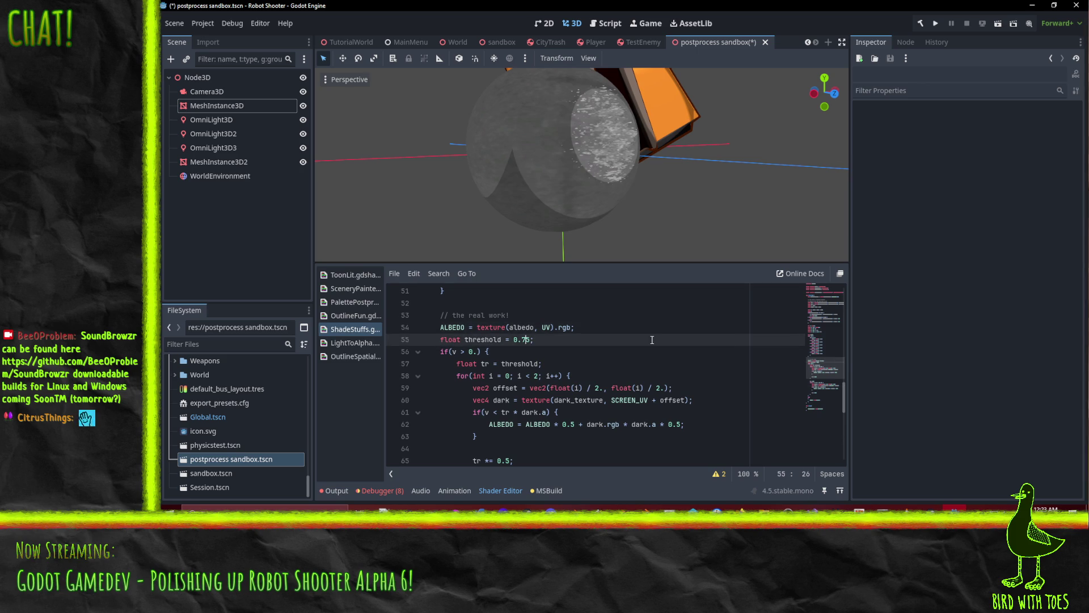
Raise the dark loop's pass limit from 2 to 4 and check the sphere.
click(533, 375)
key(Delete)
text(4)
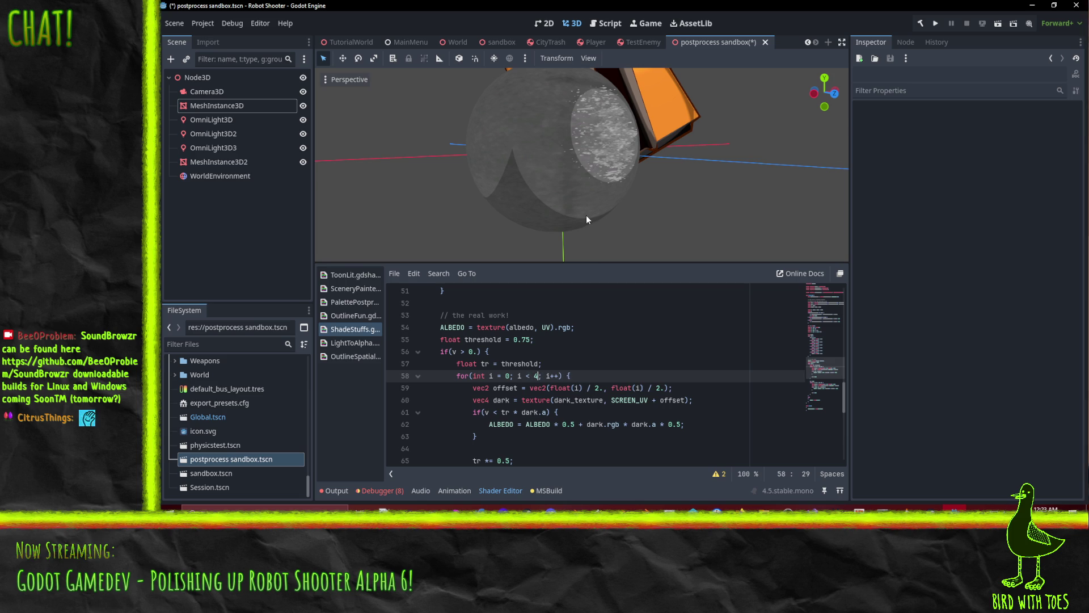
mouse_move(586, 216)
mouse_down()
mouse_move(550, 178)
mouse_move(592, 113)
mouse_move(548, 199)
mouse_up()
scroll(553, 391, up, 1)
scroll(551, 397, down, 2)
Test dark step multipliers of 0.3 and then 0.75, comparing the shading.
click(507, 424)
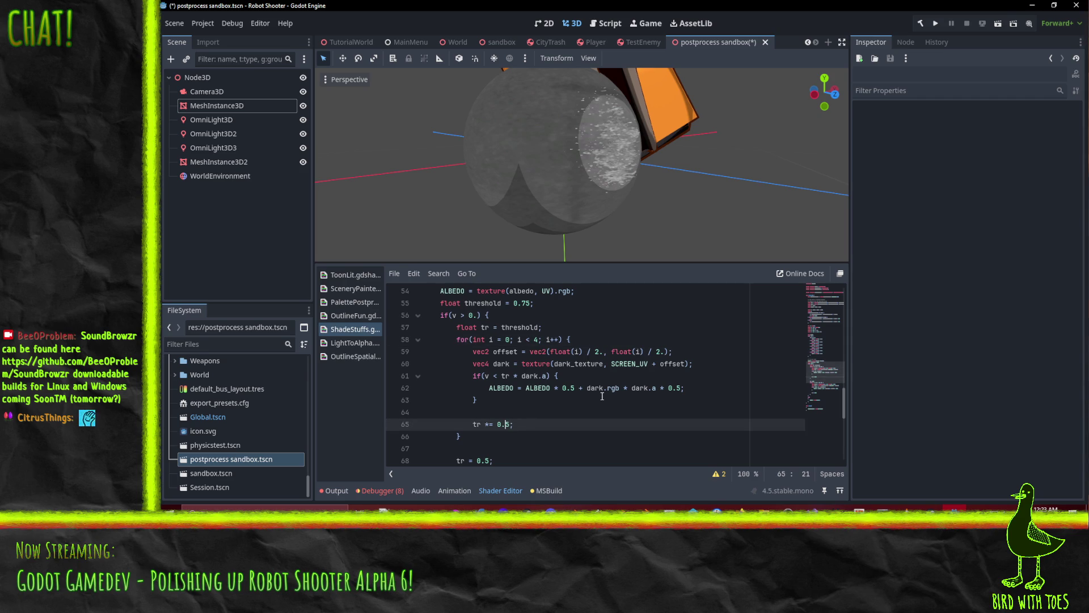
key(BackSpace)
text(3)
key(Up)
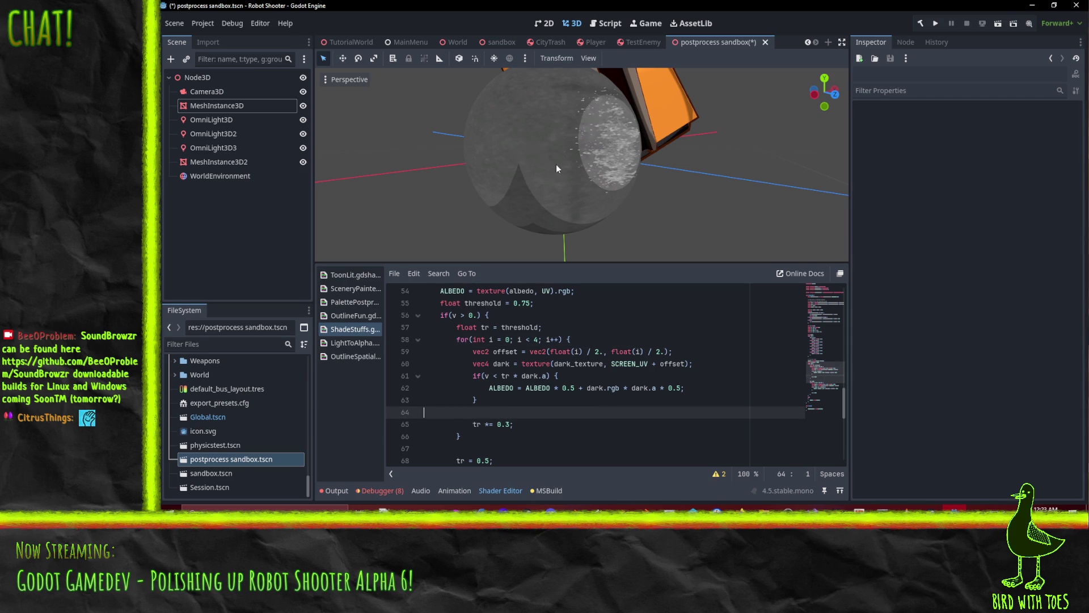
click(506, 424)
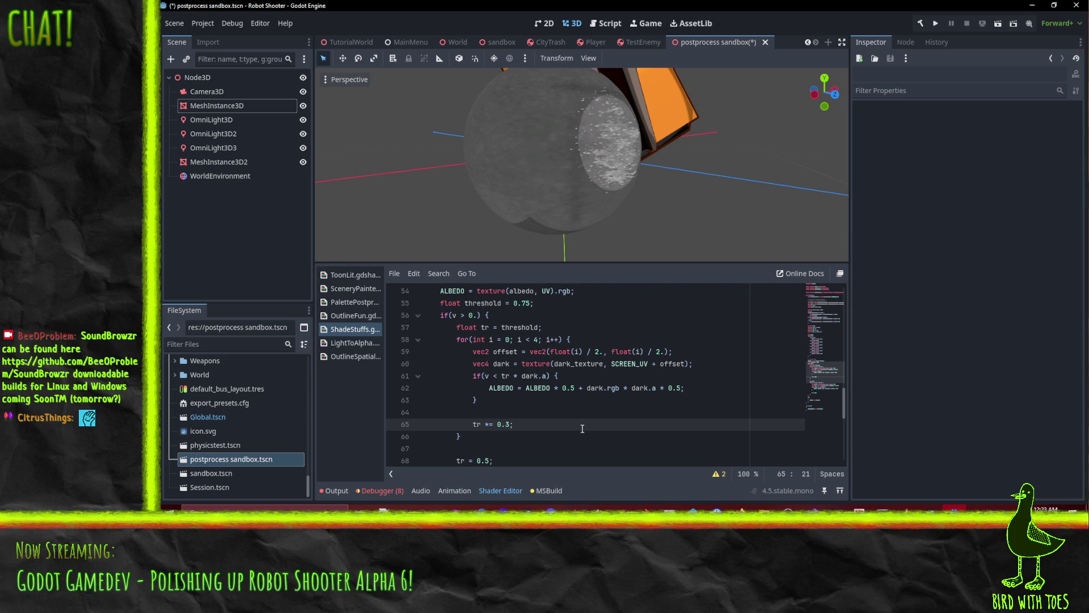
text(75)
key(Up)
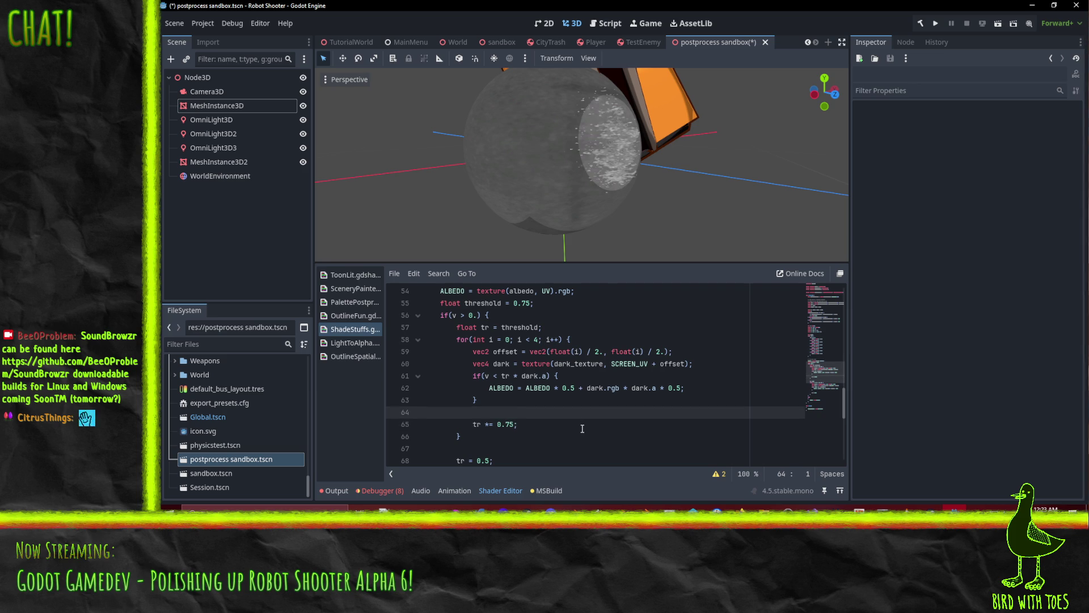
mouse_move(601, 226)
mouse_down()
mouse_move(577, 192)
mouse_move(542, 77)
mouse_move(491, 70)
mouse_move(464, 158)
mouse_move(487, 205)
mouse_move(604, 237)
mouse_move(593, 190)
mouse_move(485, 164)
mouse_move(611, 126)
mouse_move(627, 176)
mouse_up()
scroll(604, 237, up, 2)
scroll(604, 237, down, 3)
scroll(625, 176, up, 3)
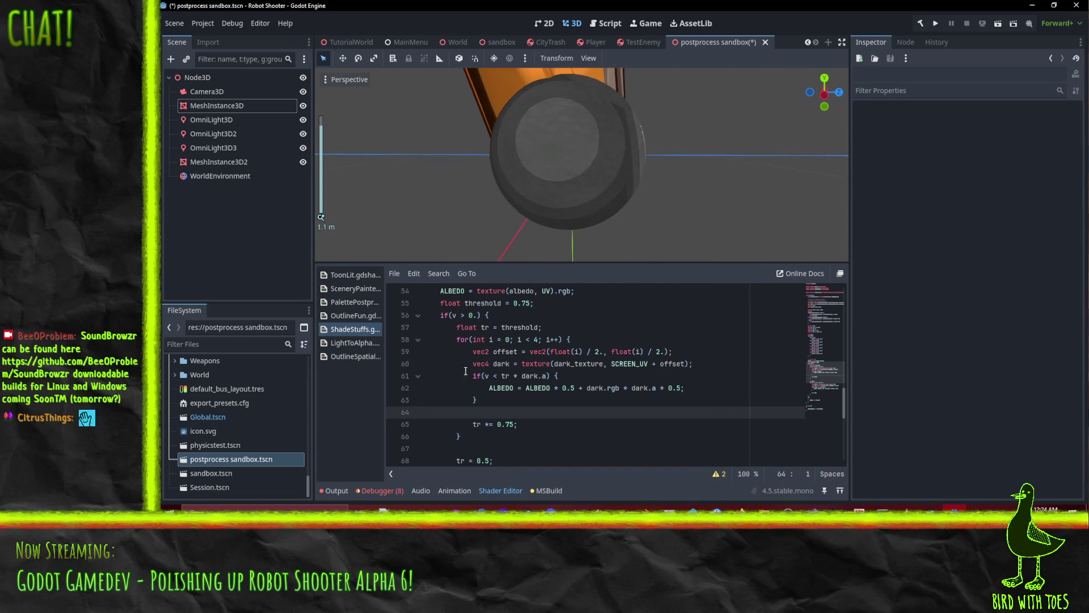
Restore the dark step multiplier to 0.5.
click(518, 425)
key(BackSpace)
key(BackSpace)
text(5)
key(Up)
key(Up)
key(Up)
scroll(585, 346, up, 1)
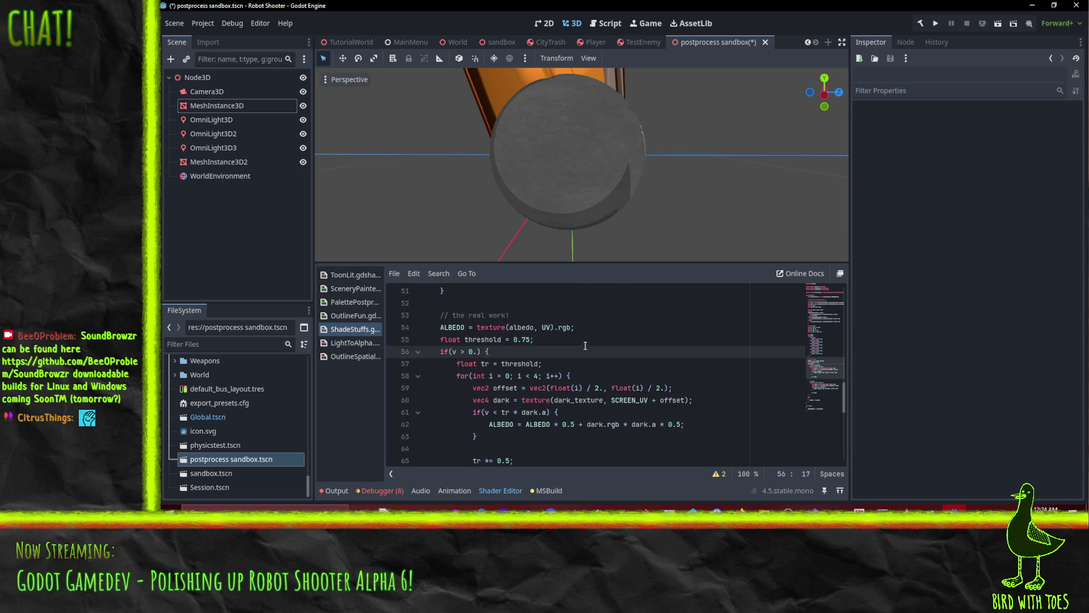
mouse_move(640, 158)
mouse_down()
mouse_move(511, 191)
mouse_move(522, 202)
mouse_up()
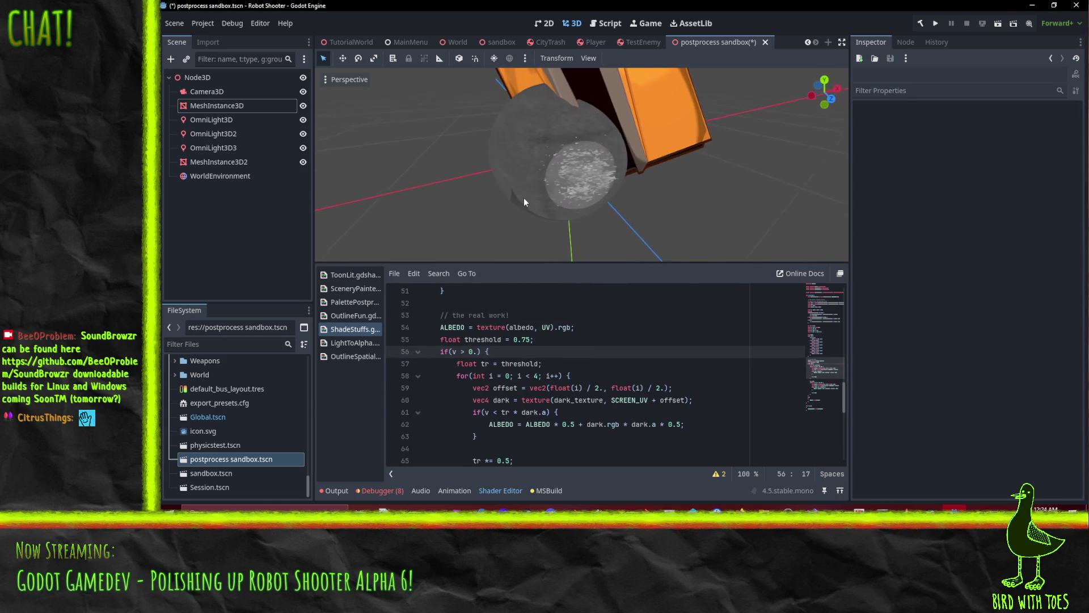
Revert the dark-loop starting threshold from 0.75 back to 0.5.
click(527, 339)
key(BackSpace)
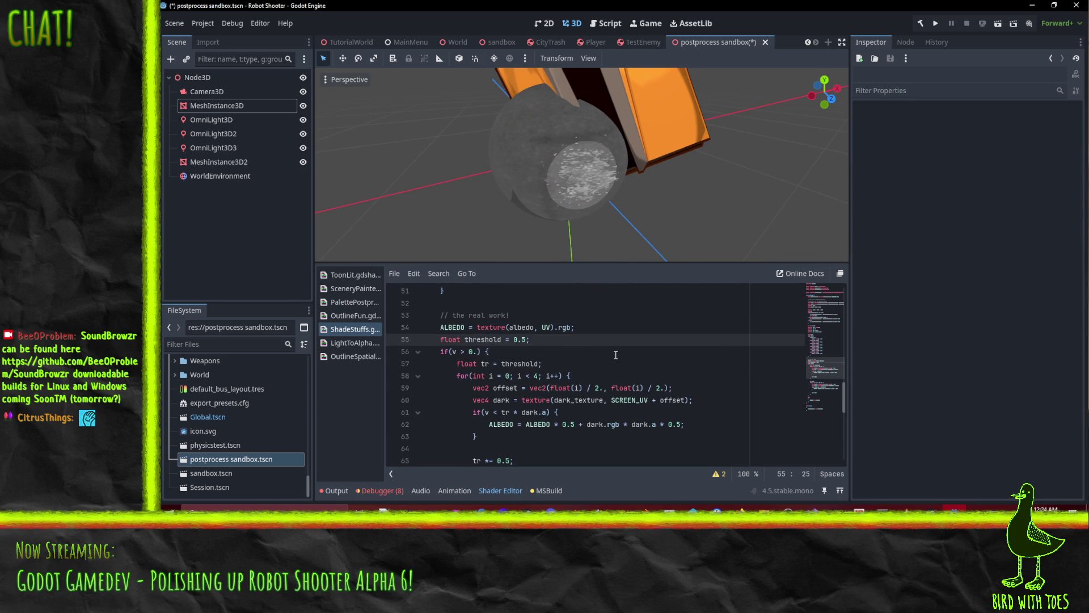
click(616, 355)
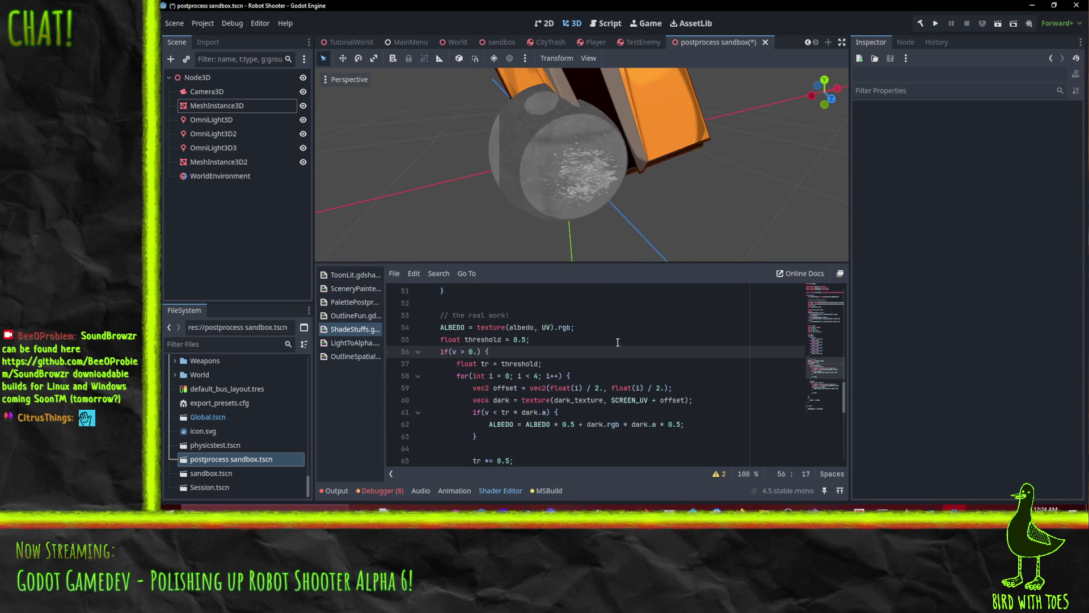
mouse_move(523, 148)
mouse_down()
mouse_move(441, 250)
mouse_move(421, 231)
mouse_move(510, 72)
mouse_up()
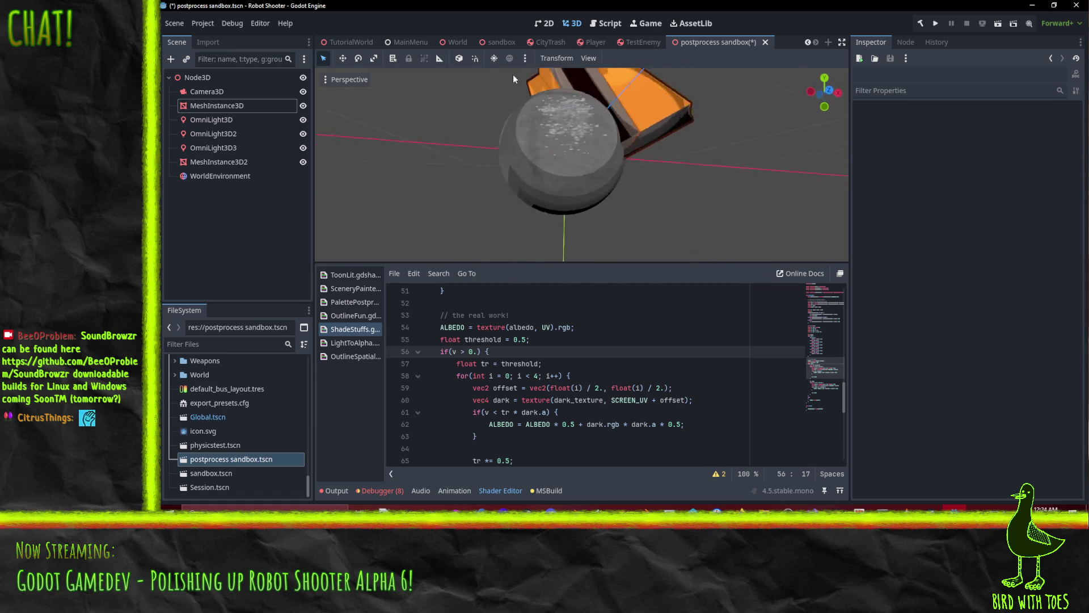
Change the light loop's starting value on line 68 from 'tr = 0.5;' to 'tr = 0.75;'.
scroll(554, 233, down, 2)
scroll(555, 237, down, 2)
scroll(558, 399, down, 4)
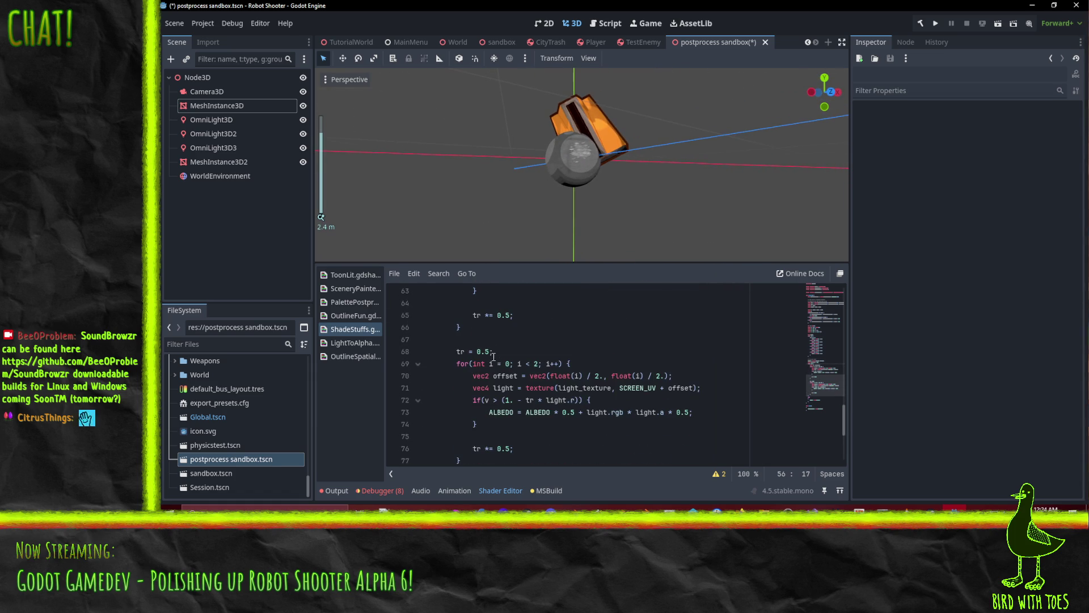
click(486, 352)
text(7)
click(570, 339)
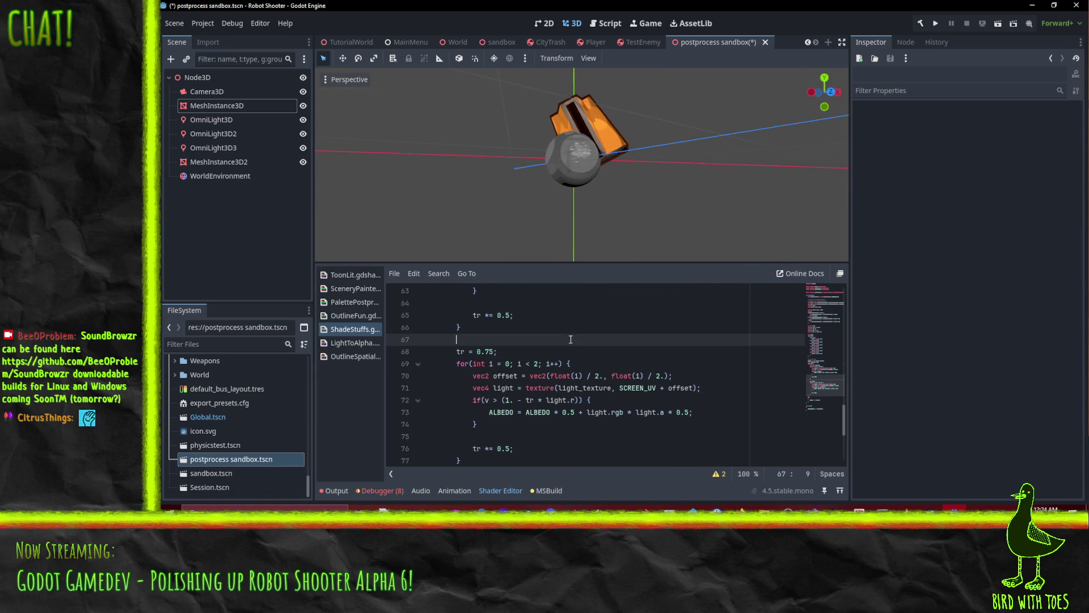
Orbit the sphere and review the light loop lines to check the new light bands.
scroll(560, 151, up, 4)
scroll(527, 322, up, 1)
scroll(528, 343, up, 3)
scroll(528, 348, down, 3)
click(517, 399)
drag(536, 132, 577, 193)
click(499, 388)
scroll(501, 394, down, 2)
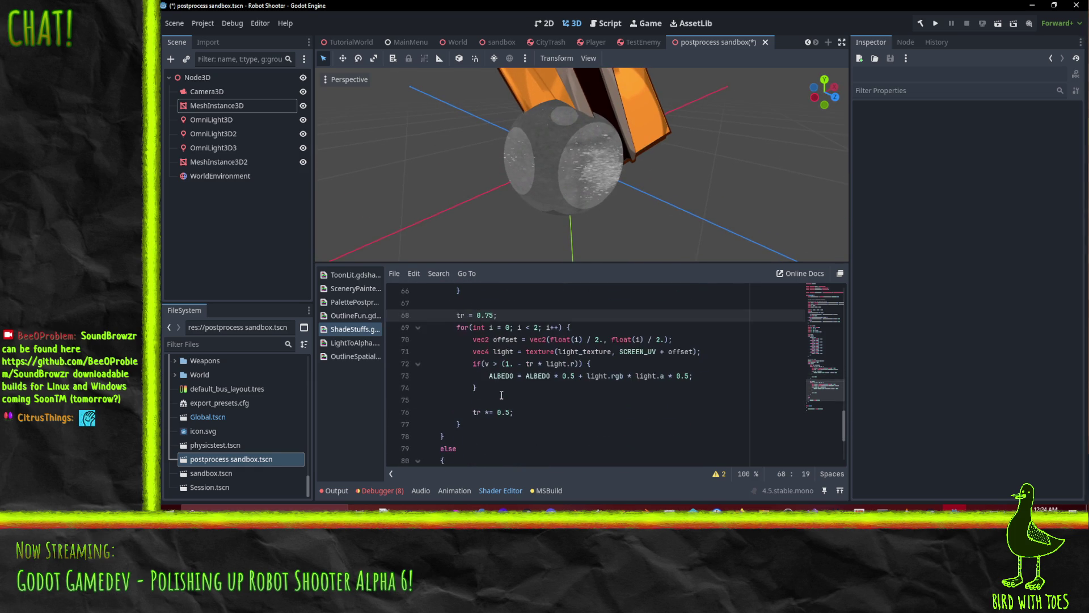
scroll(502, 395, up, 1)
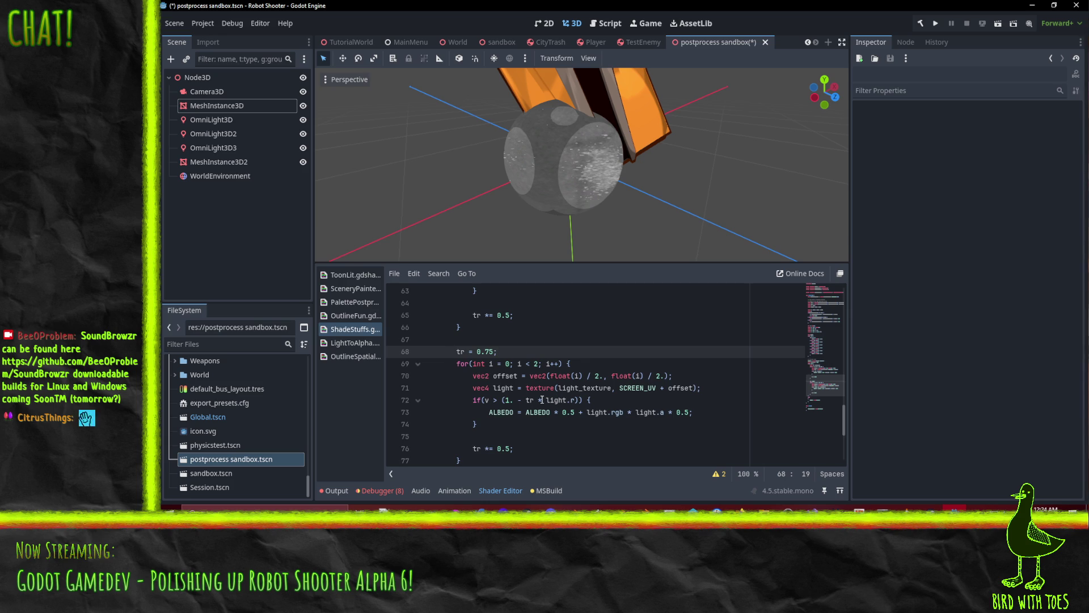
click(541, 400)
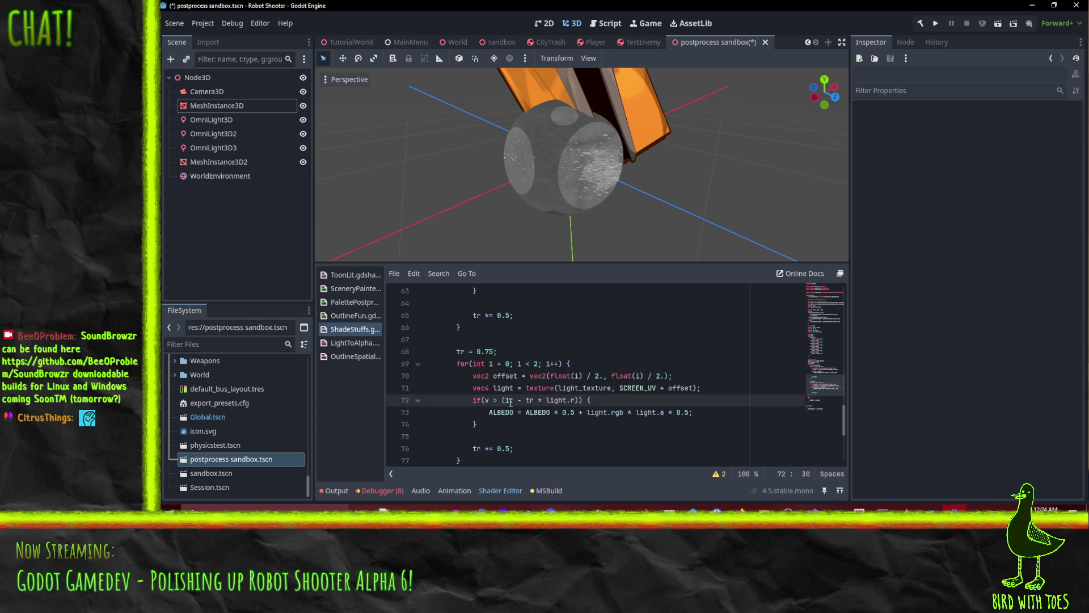
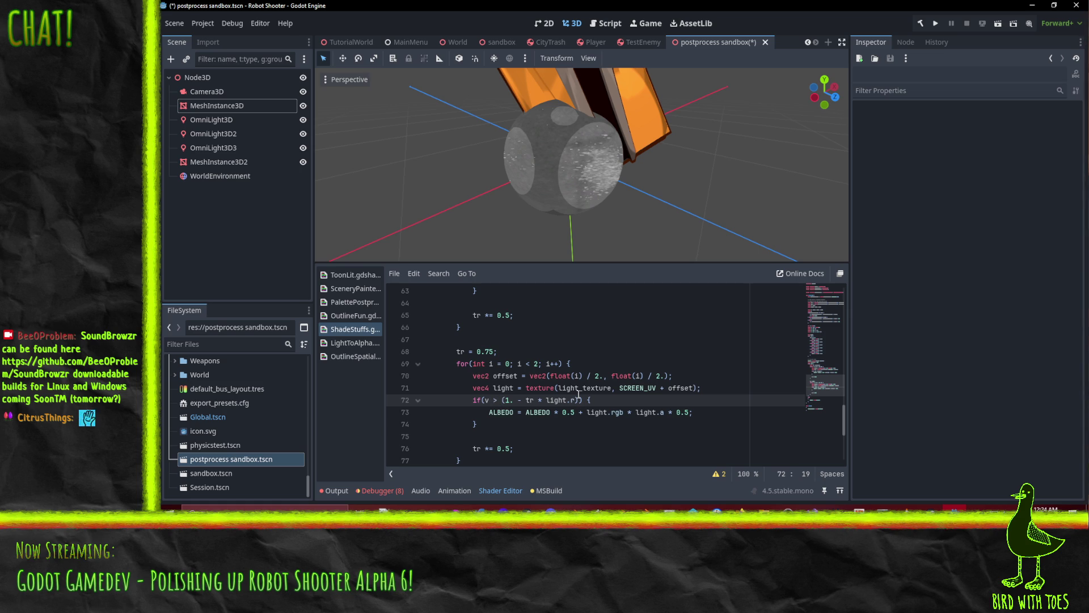
Change the line 68 threshold from 'tr = 0.75;' to 'tr = 1. - 0.75;'.
key(Up)
key(Up)
key(Up)
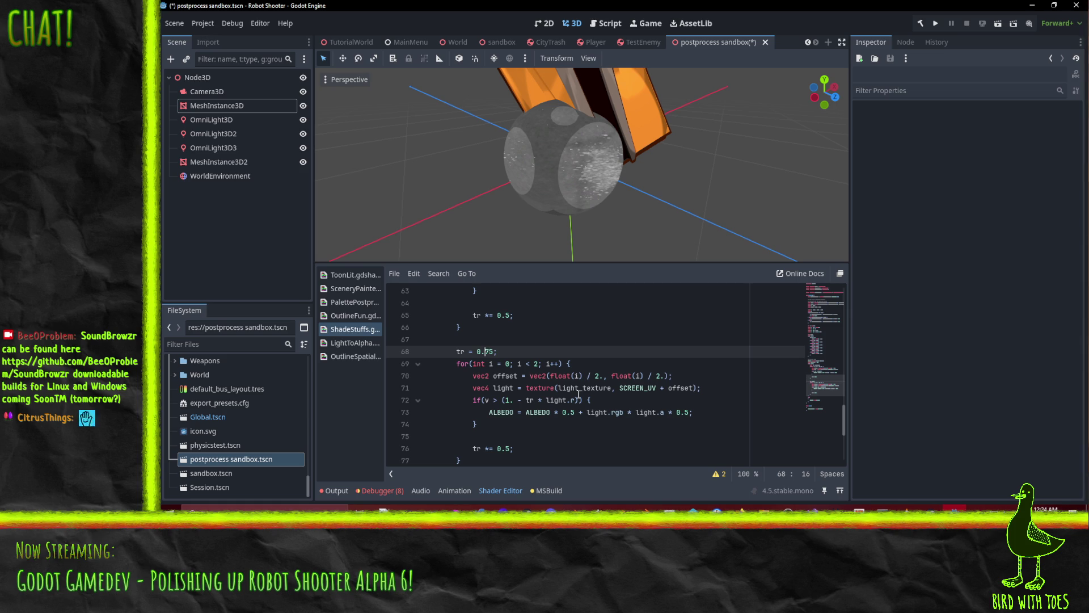
text(1. -)
key(Down)
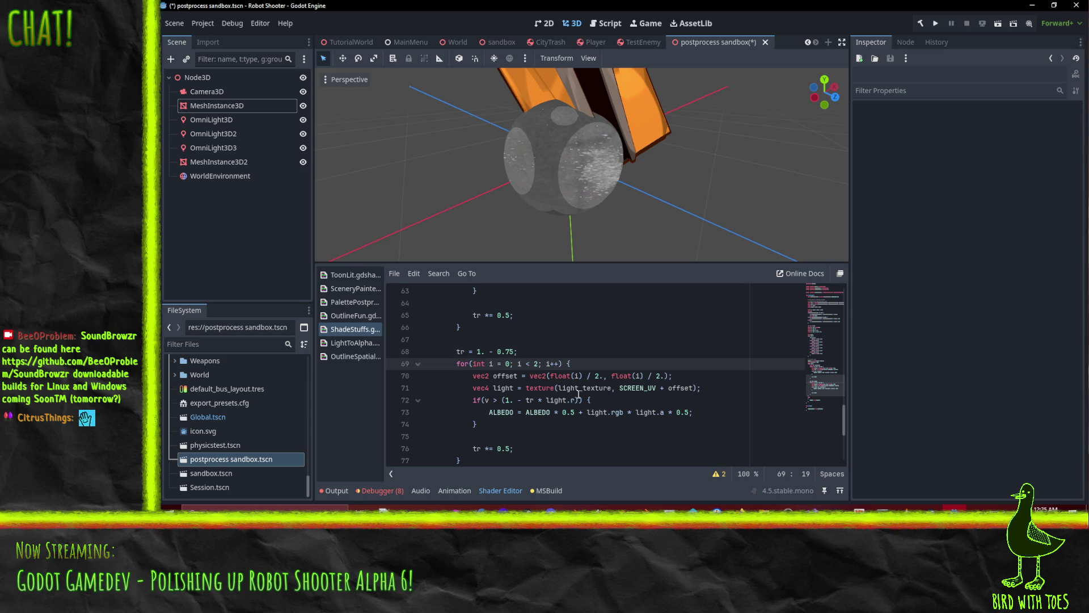
key(Up)
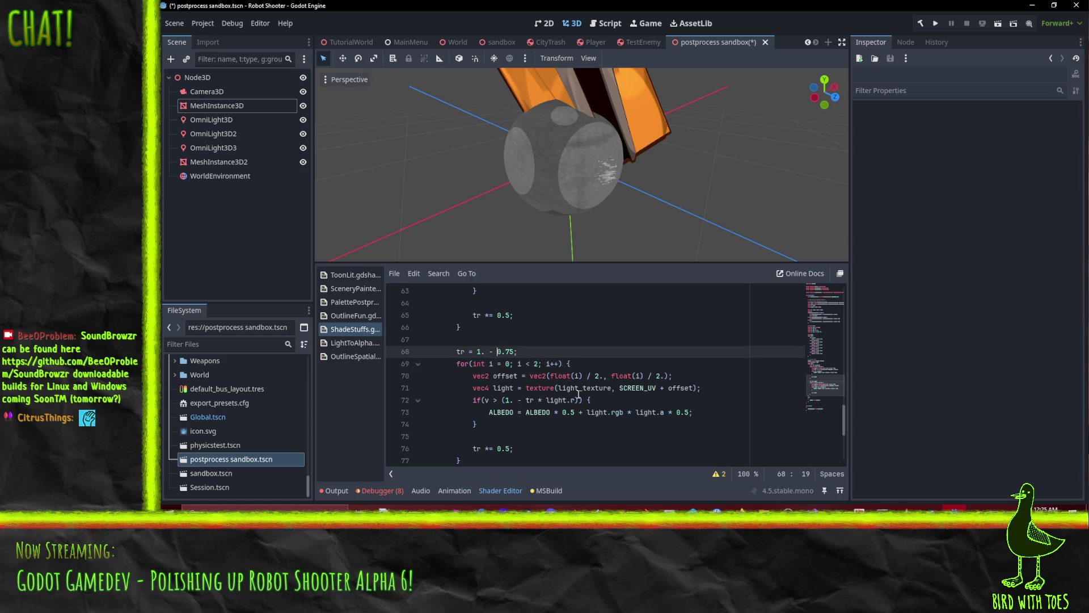
click(503, 352)
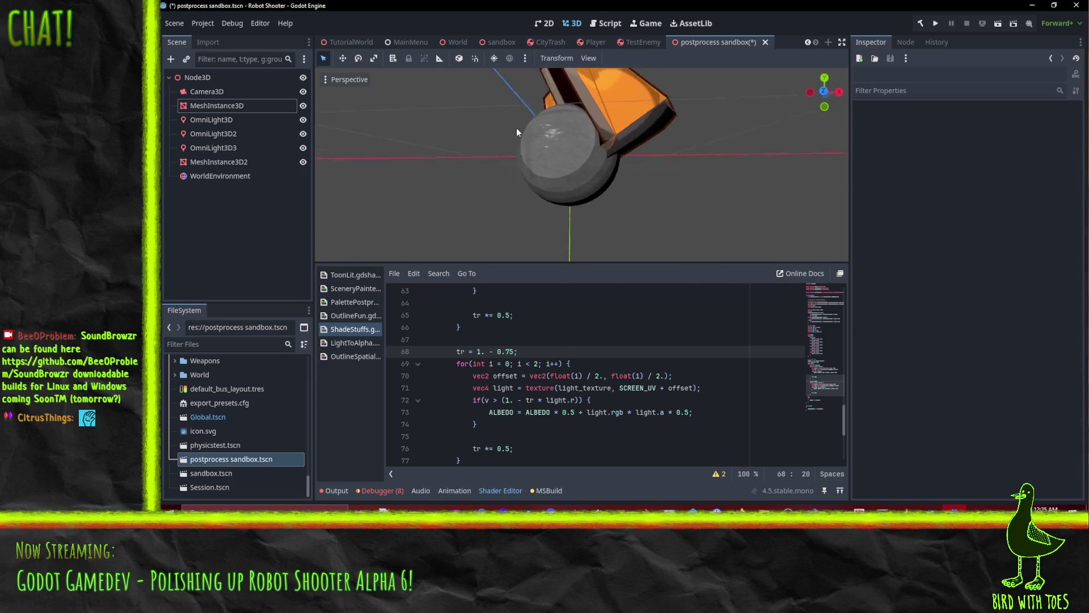
Orbit the viewport to inspect the speckled sphere.
scroll(598, 181, up, 2)
scroll(597, 181, up, 3)
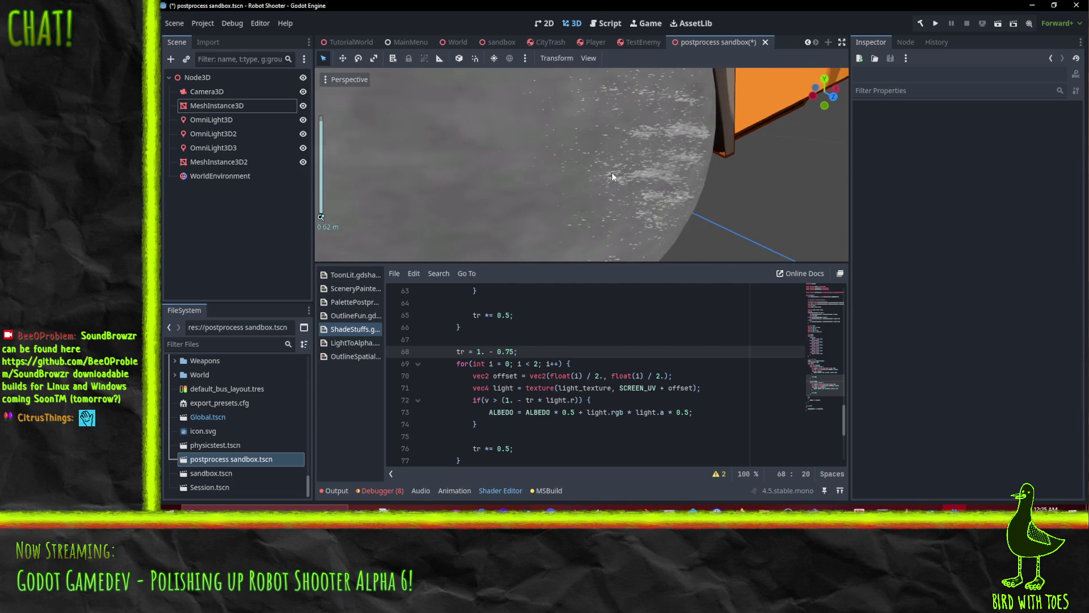
mouse_move(612, 172)
mouse_down()
mouse_move(529, 164)
mouse_move(571, 155)
mouse_move(604, 185)
mouse_up()
scroll(606, 185, down, 1)
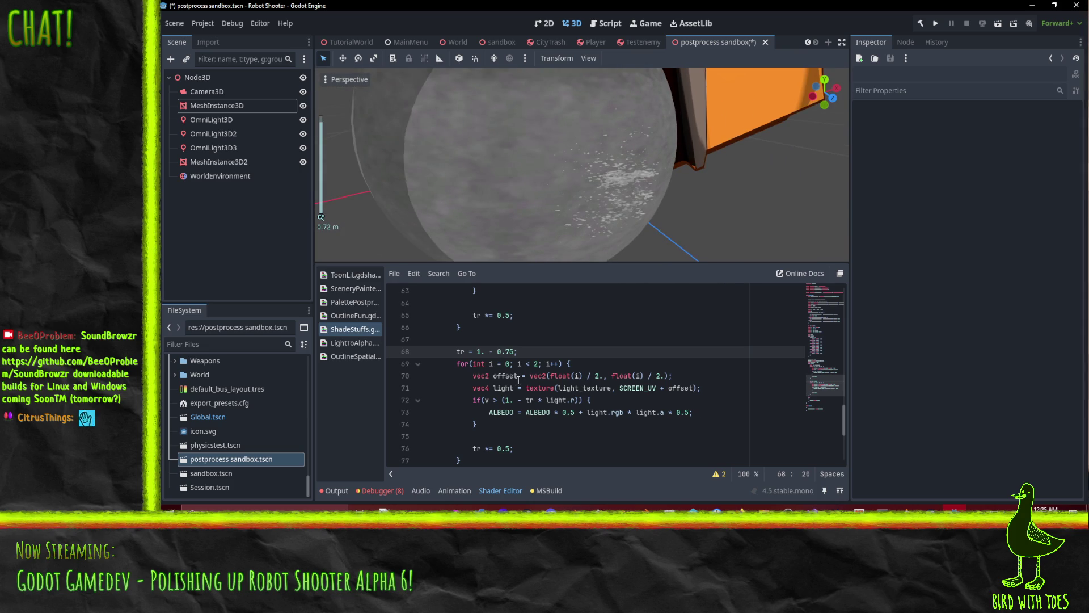
click(659, 388)
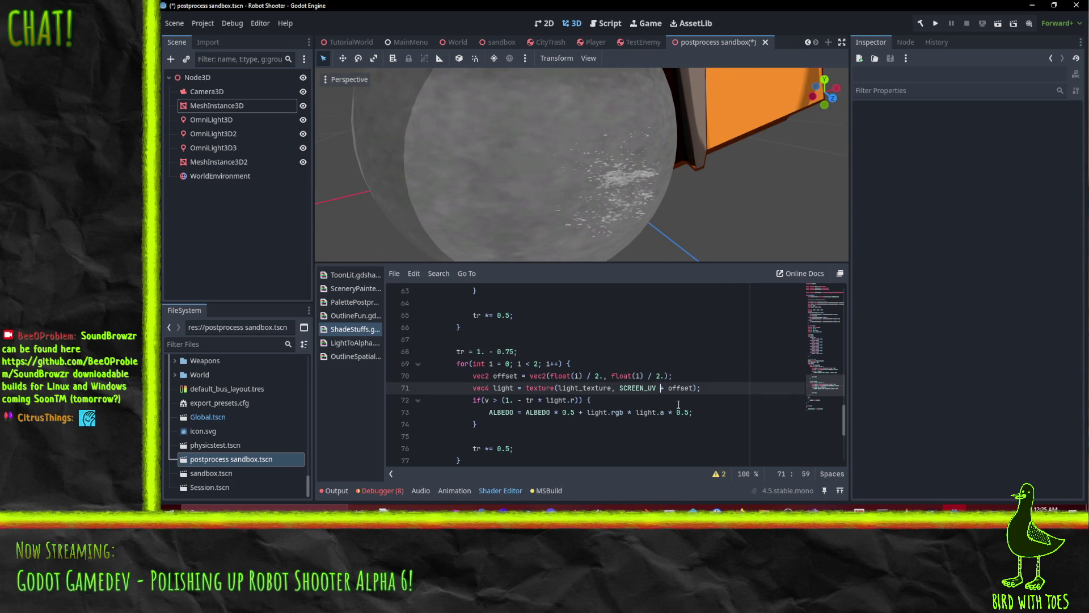
Scale the light-texture lookup to SCREEN_UV*2., then change the factor to 0.5.
text(*2)
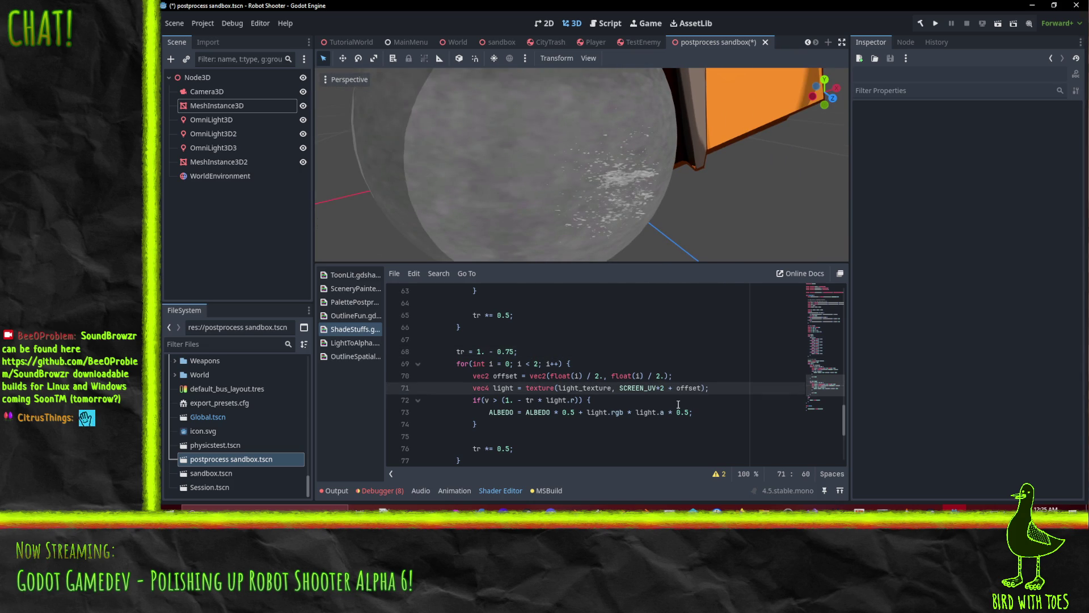
text(.)
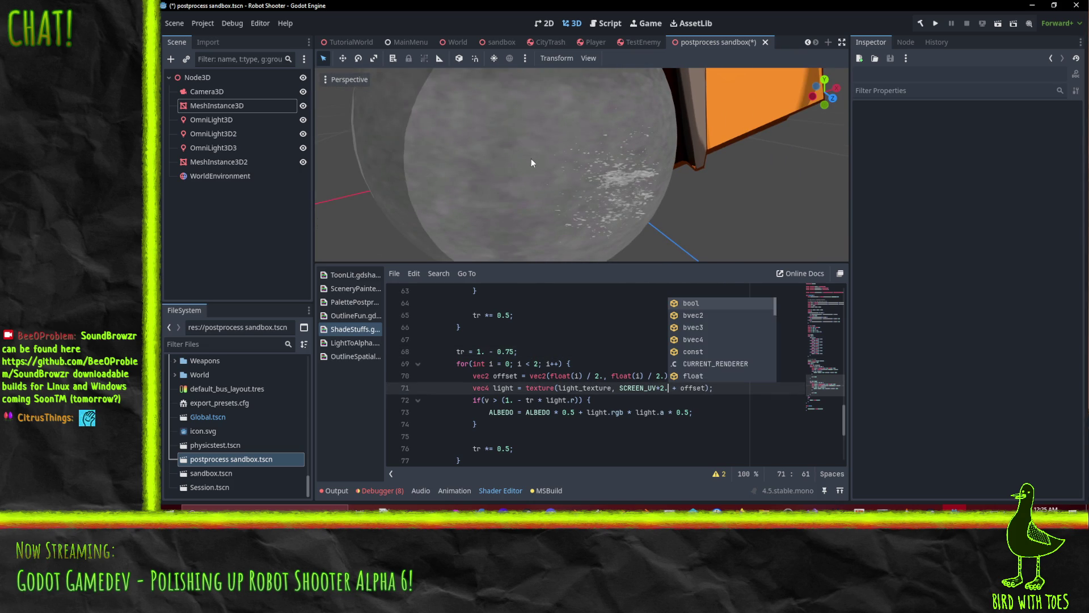
scroll(578, 235, down, 5)
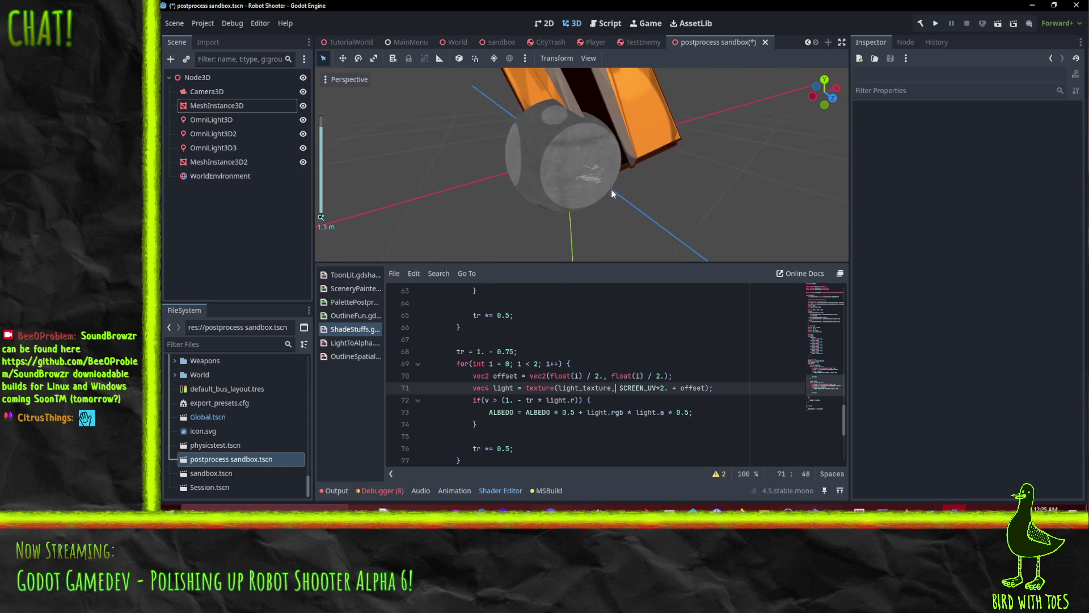
scroll(580, 161, up, 8)
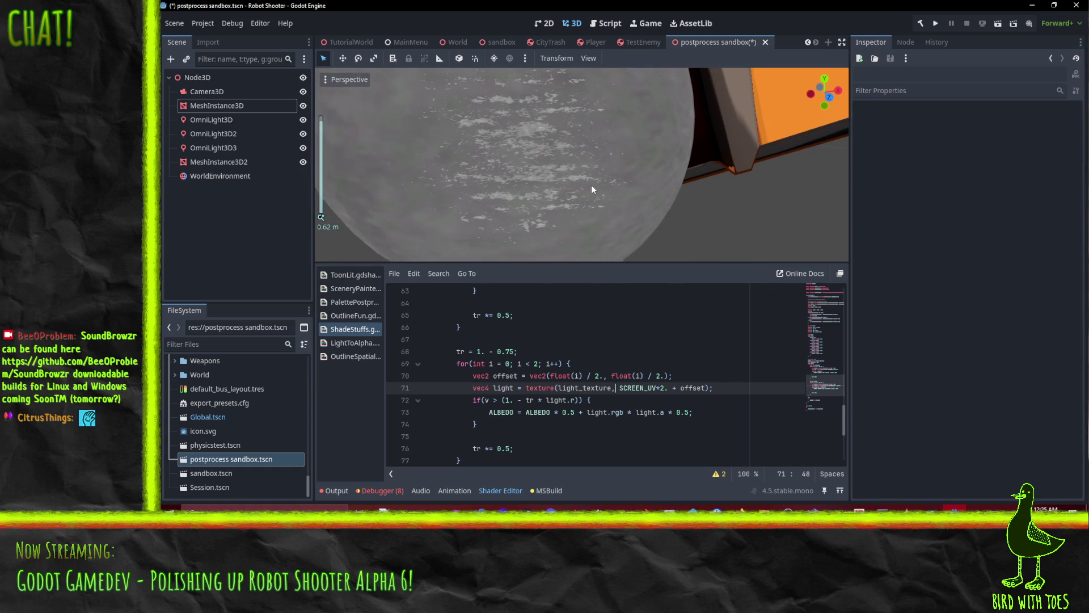
key(End)
key(Delete)
key(Delete)
text(0.5)
key(Up)
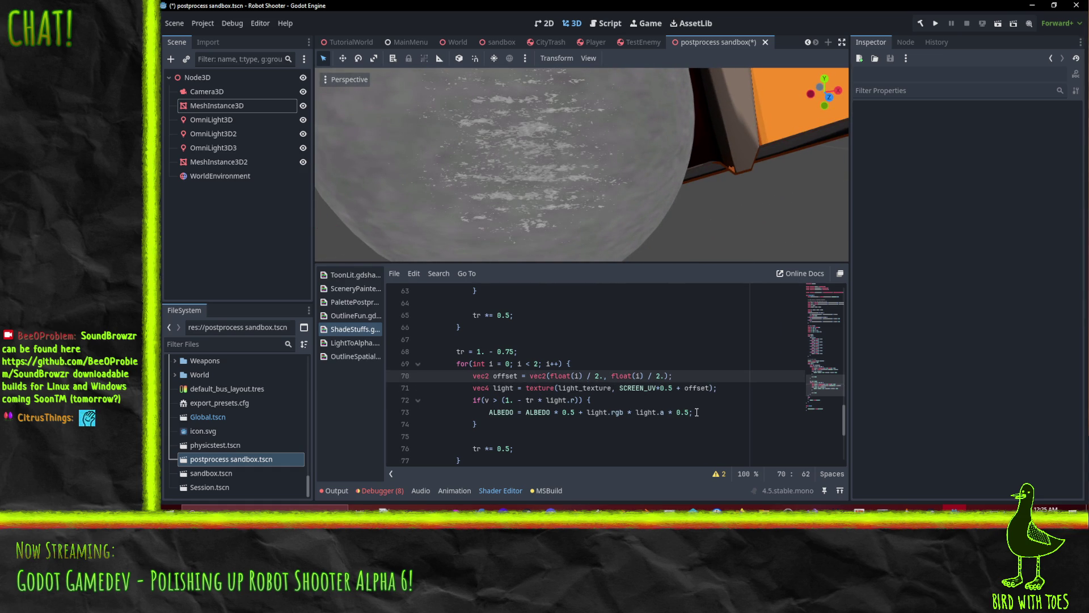
Remove the *0.5 multiplier so the lookup uses plain SCREEN_UV, and save the shader.
scroll(612, 191, down, 2)
mouse_move(612, 193)
mouse_down()
mouse_move(531, 206)
mouse_move(566, 213)
mouse_move(543, 197)
mouse_up()
scroll(548, 207, down, 3)
scroll(542, 198, up, 4)
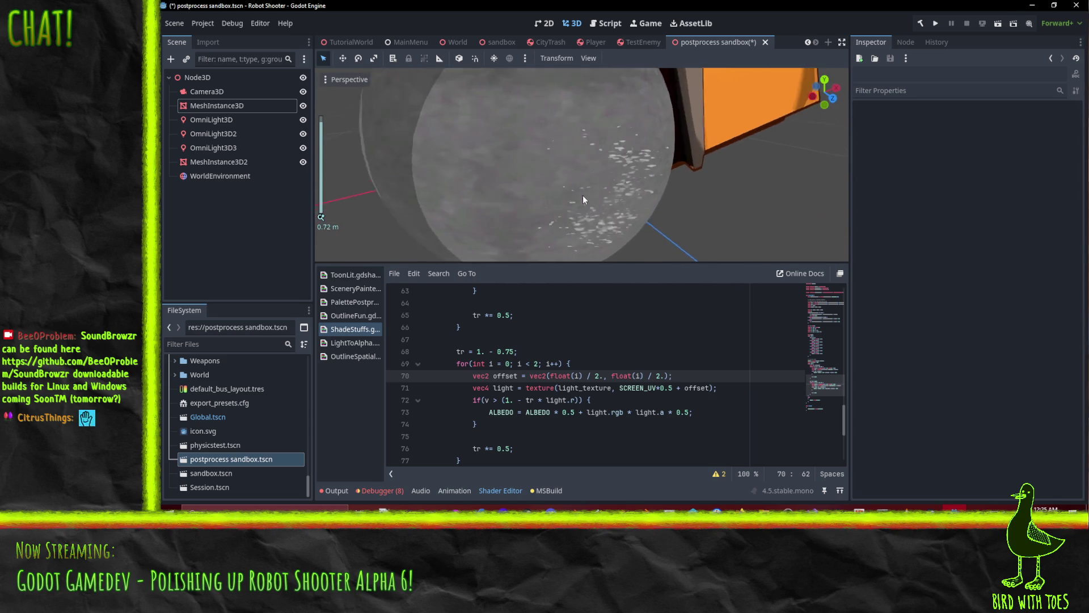
drag(656, 388, 675, 388)
key(BackSpace)
key(ctrl+s)
scroll(554, 203, down, 2)
mouse_move(553, 202)
mouse_down()
mouse_move(529, 167)
mouse_move(601, 175)
mouse_move(512, 165)
mouse_move(570, 184)
mouse_move(549, 154)
mouse_up()
Quick Load Explosion.png into the sphere material's Dark Texture shader parameter.
click(549, 155)
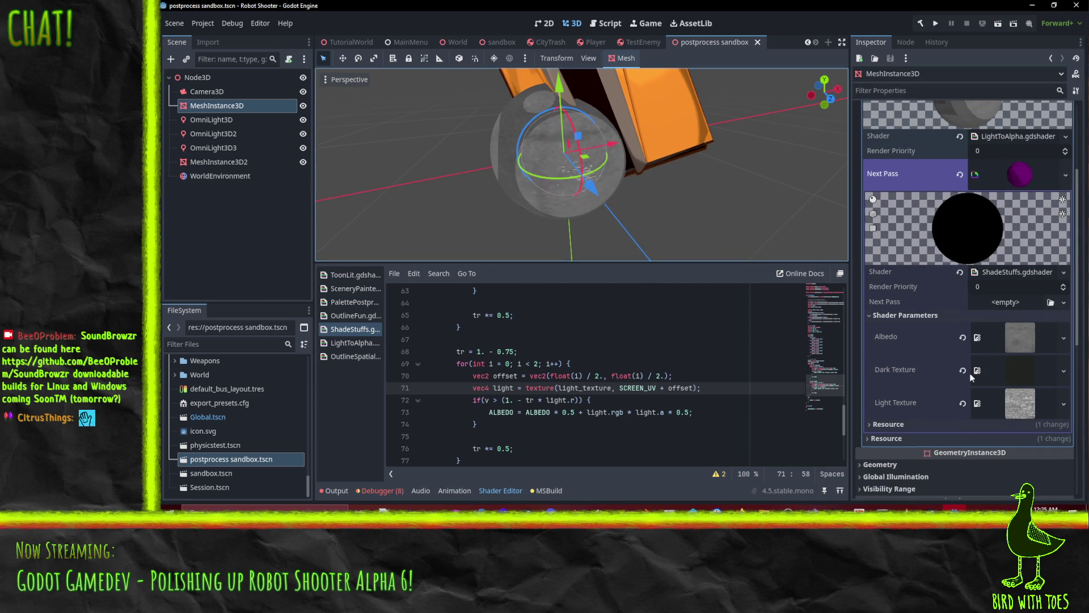
click(1061, 370)
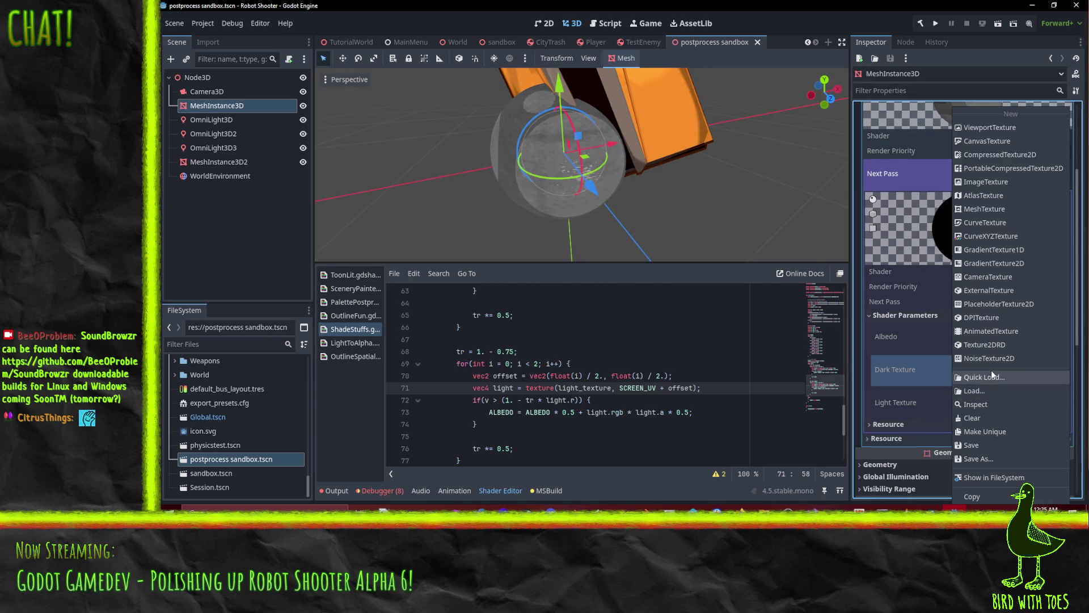
click(991, 375)
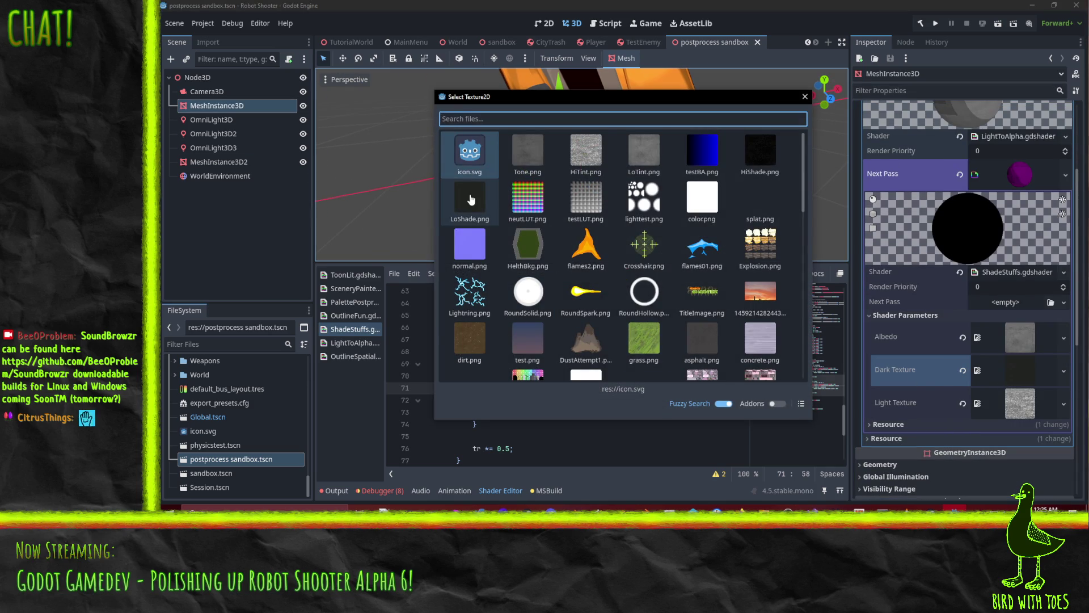
scroll(531, 334, down, 2)
scroll(593, 358, down, 8)
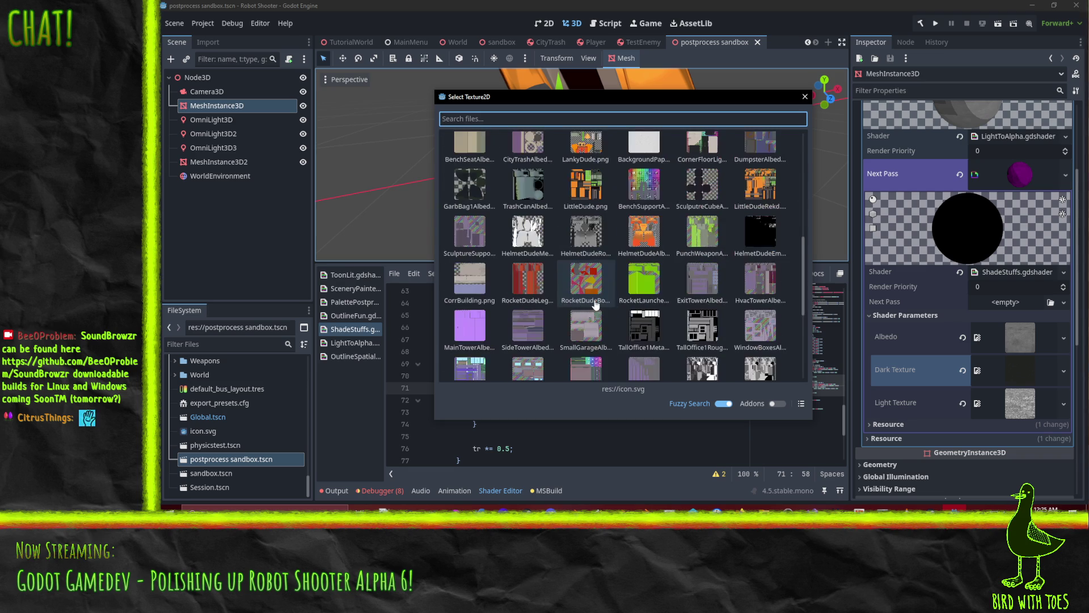
scroll(701, 292, up, 10)
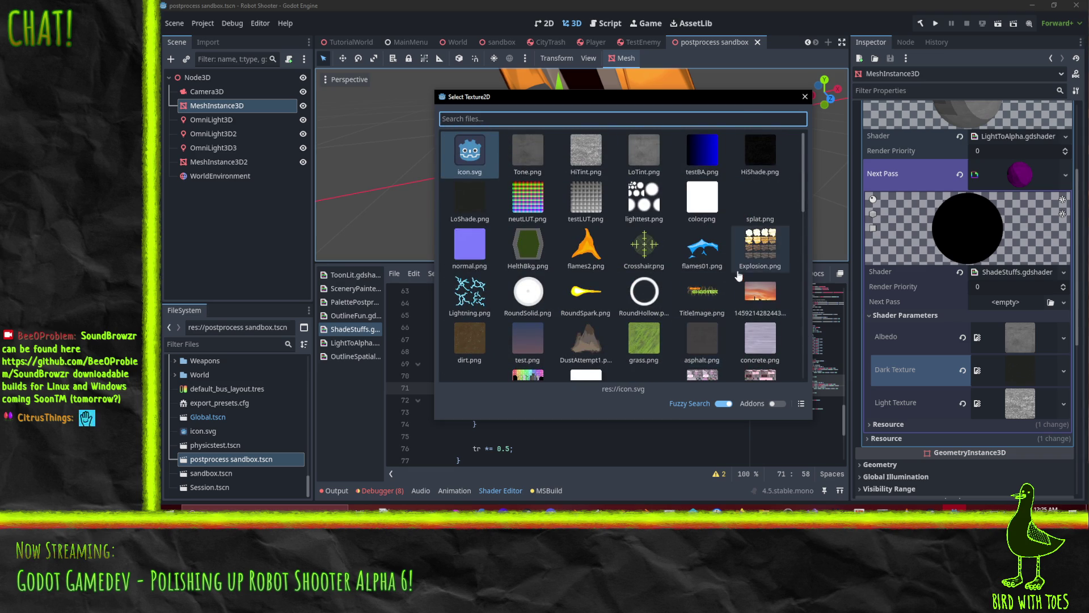
double_click(759, 248)
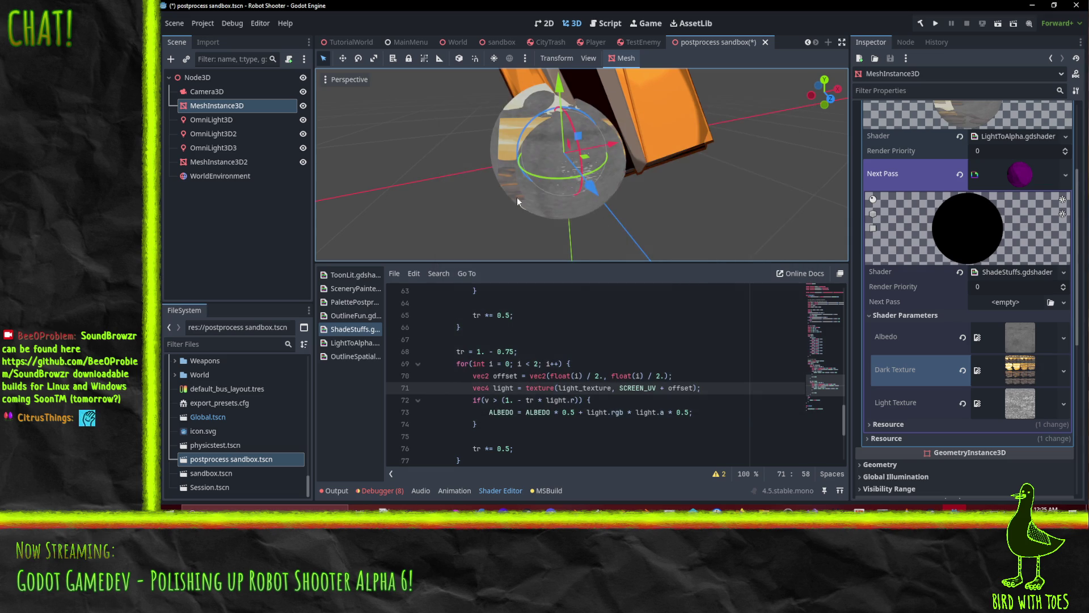
Undo the Explosion.png assignment to restore the sphere's original Dark Texture.
mouse_move(700, 131)
mouse_down()
mouse_move(730, 115)
mouse_move(650, 167)
mouse_move(569, 188)
mouse_move(593, 192)
mouse_move(590, 249)
mouse_up()
key(ctrl+z)
scroll(606, 389, up, 3)
click(652, 371)
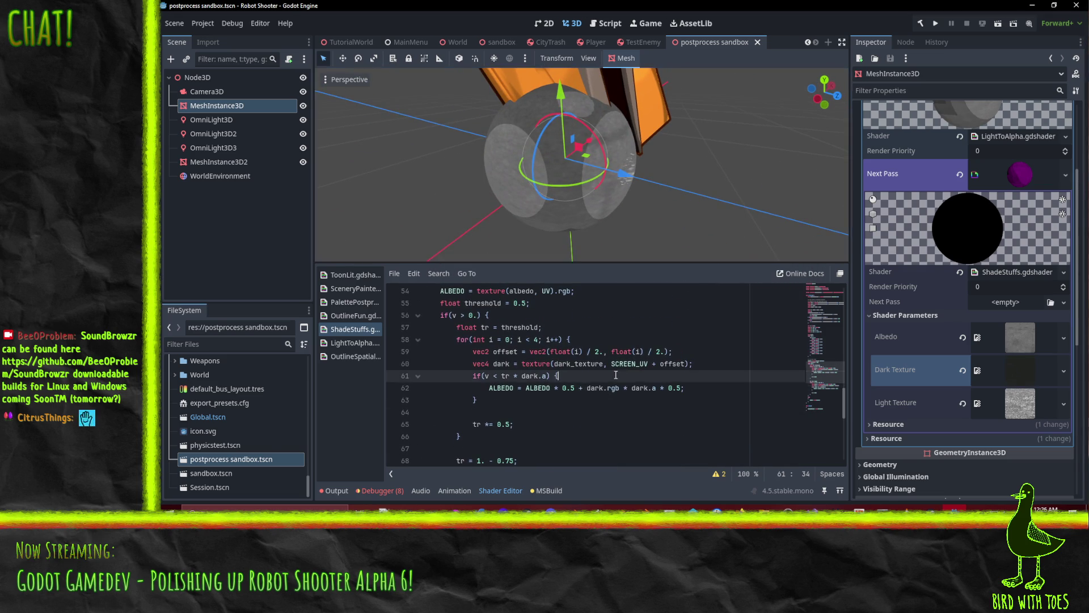
Make line 54 read ALBEDO = texture(albedo, UV).rgb * color.
scroll(657, 347, up, 2)
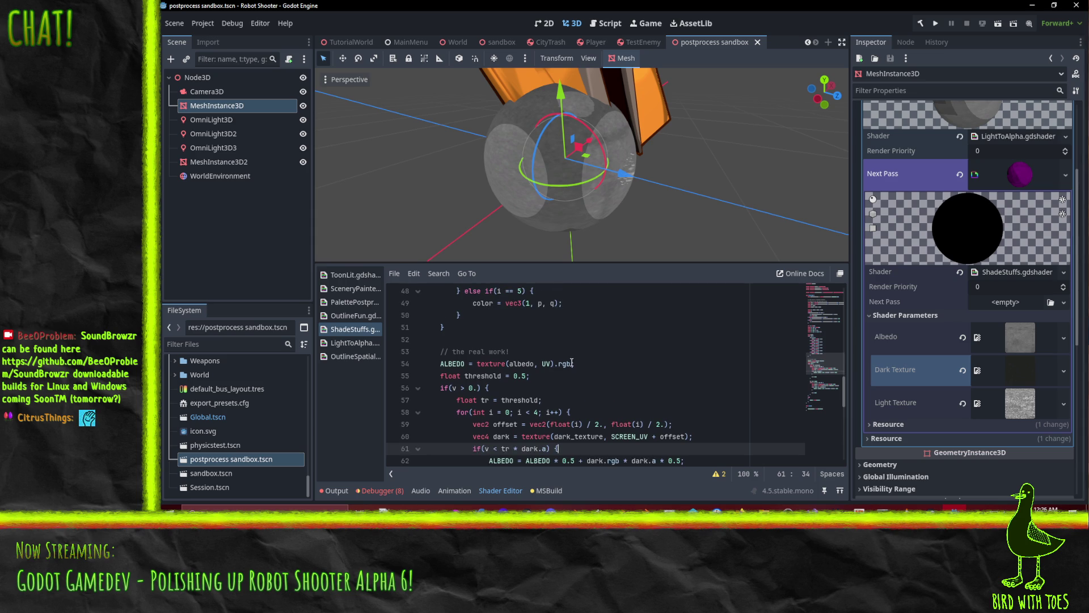
click(573, 362)
scroll(671, 358, down, 7)
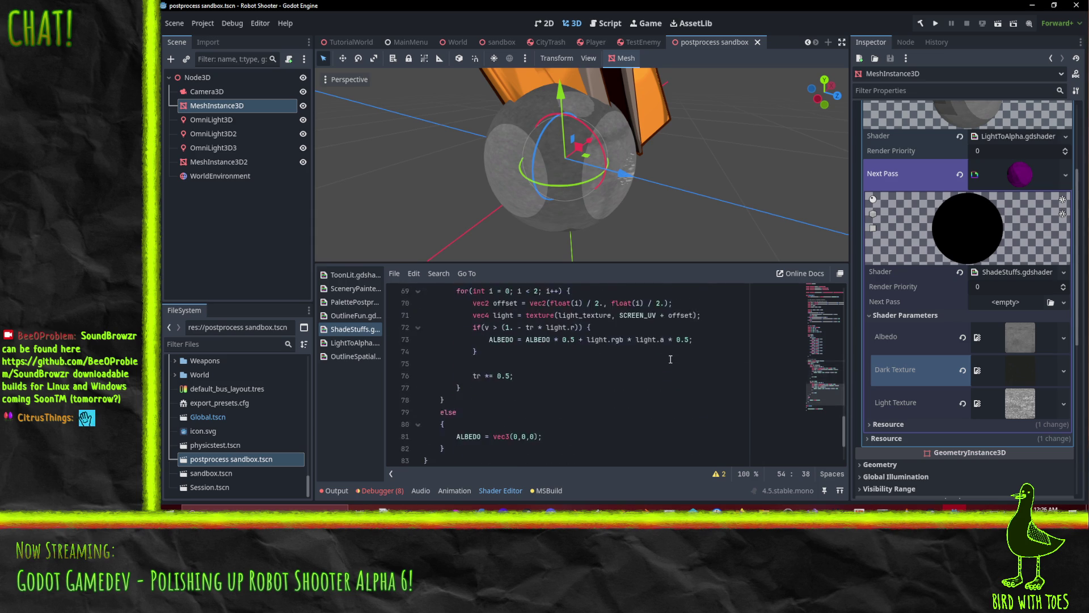
scroll(667, 361, up, 7)
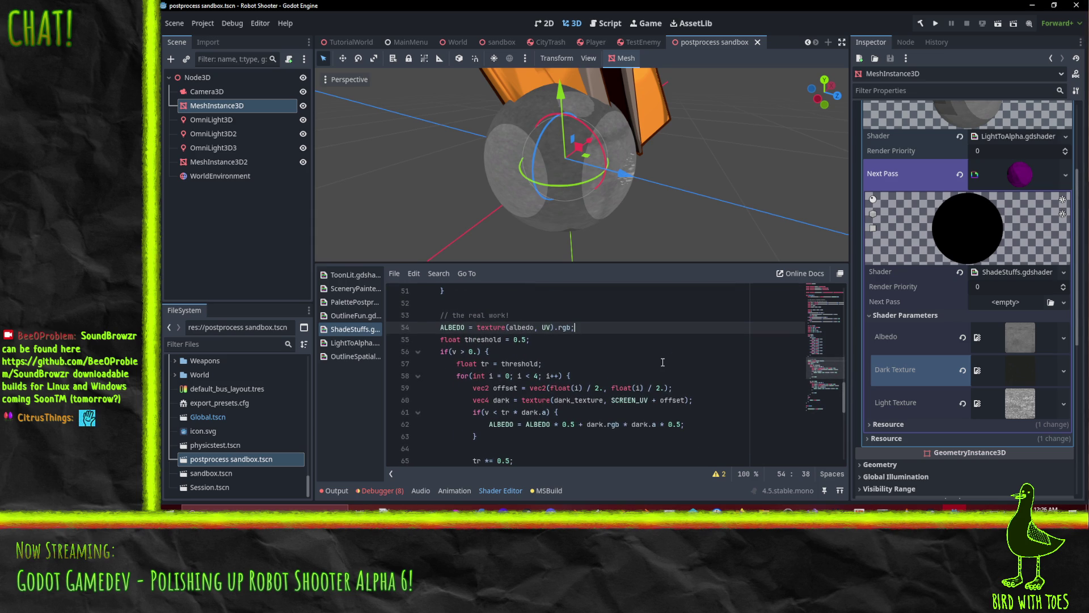
text( * color)
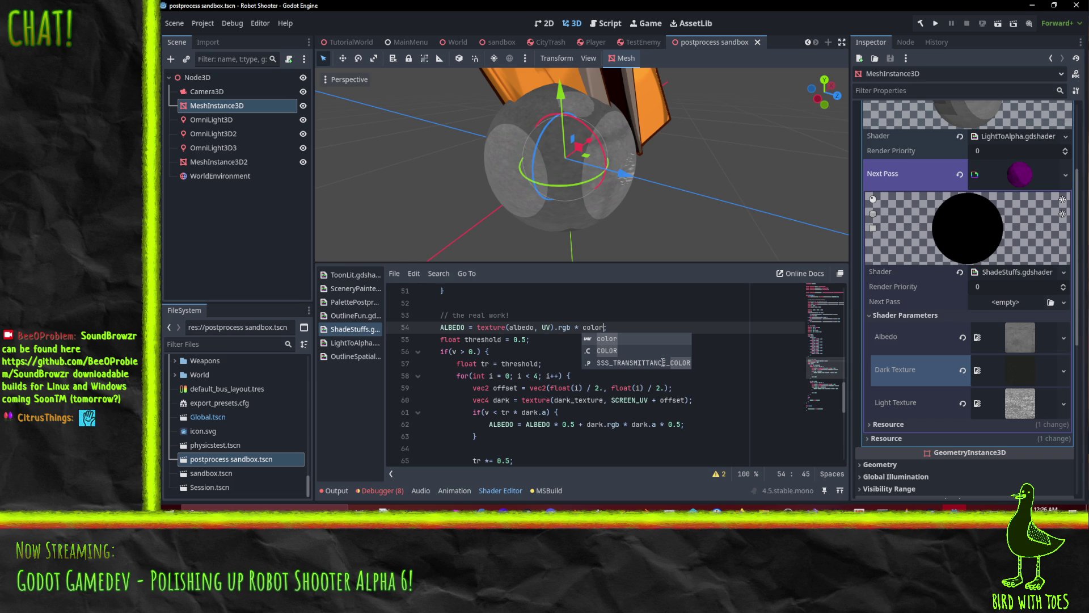
click(513, 388)
Wrap light.rgb on line 73 as (light.rgb * color).
mouse_move(590, 181)
mouse_down()
mouse_move(672, 137)
mouse_move(671, 147)
mouse_move(590, 175)
mouse_move(441, 195)
mouse_move(572, 296)
mouse_up()
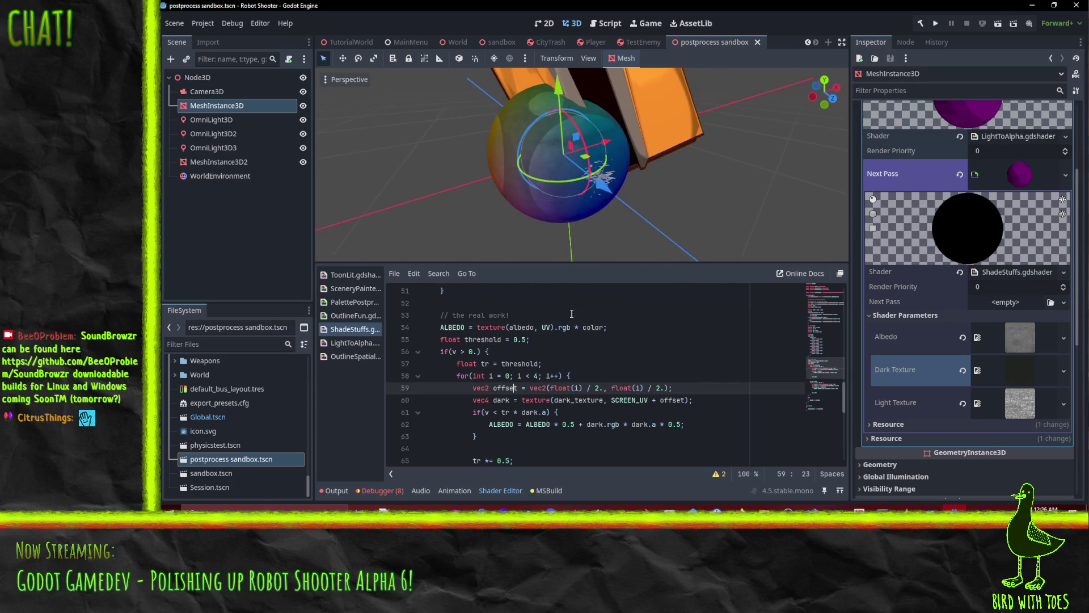
scroll(556, 216, down, 3)
mouse_move(556, 216)
mouse_down()
mouse_move(566, 202)
mouse_move(485, 173)
mouse_move(570, 170)
mouse_up()
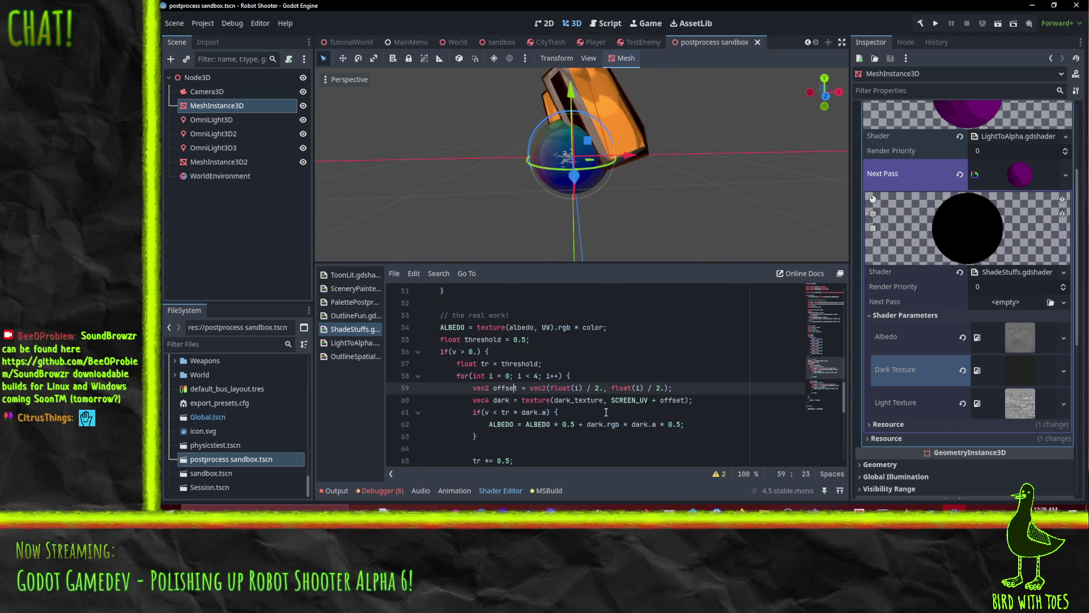
scroll(595, 402, down, 5)
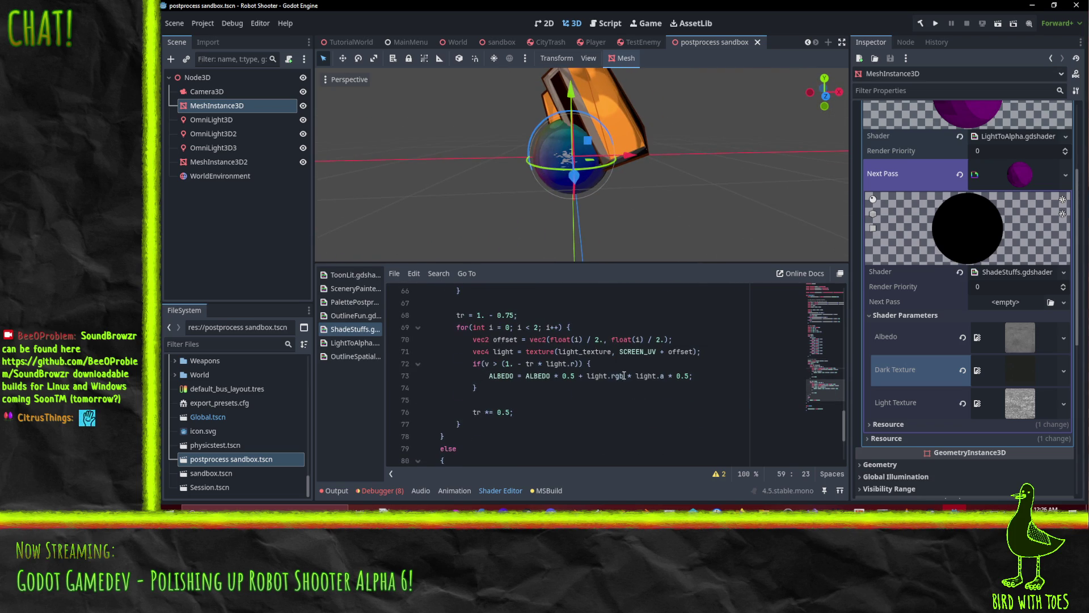
click(666, 377)
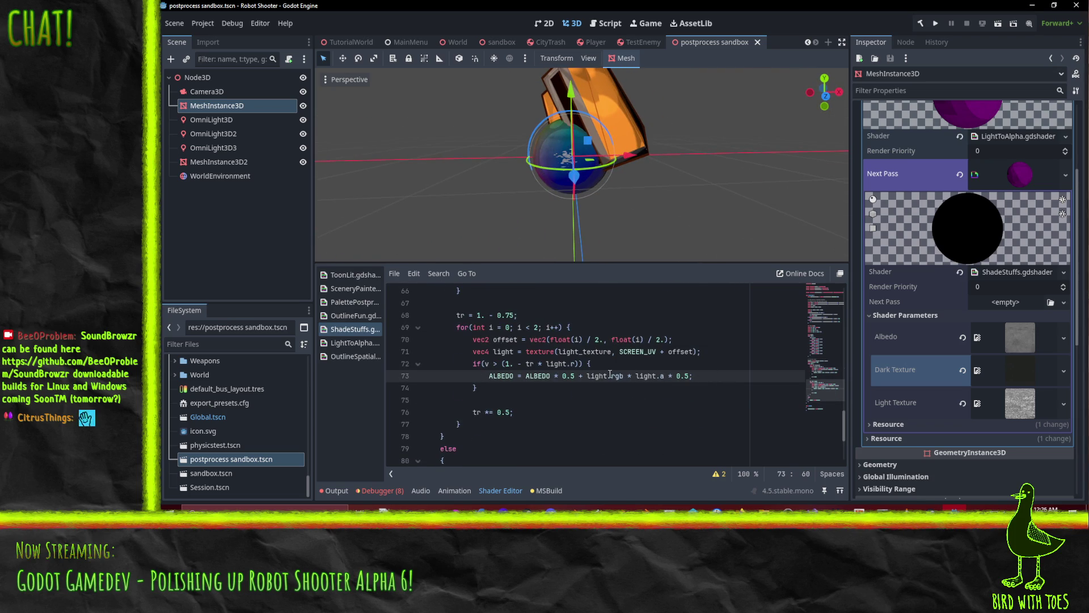
text(()
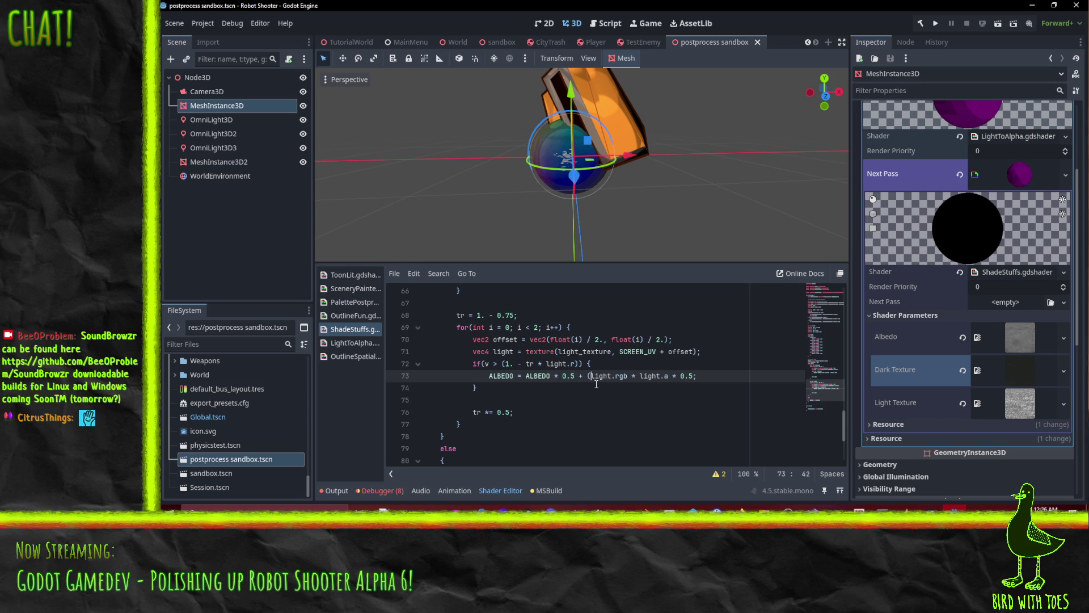
text(* color)
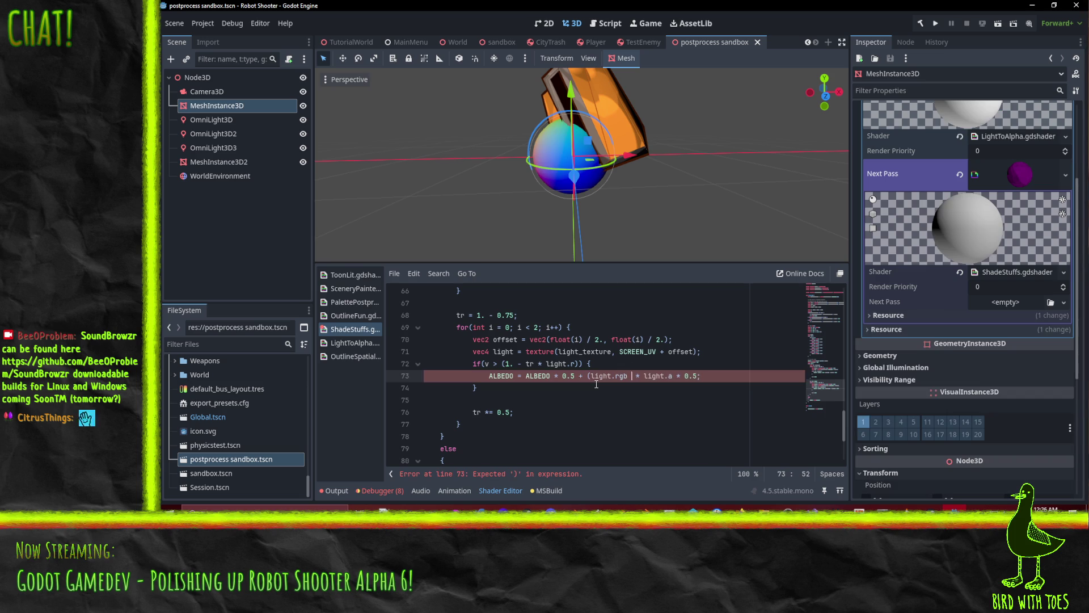
text() *)
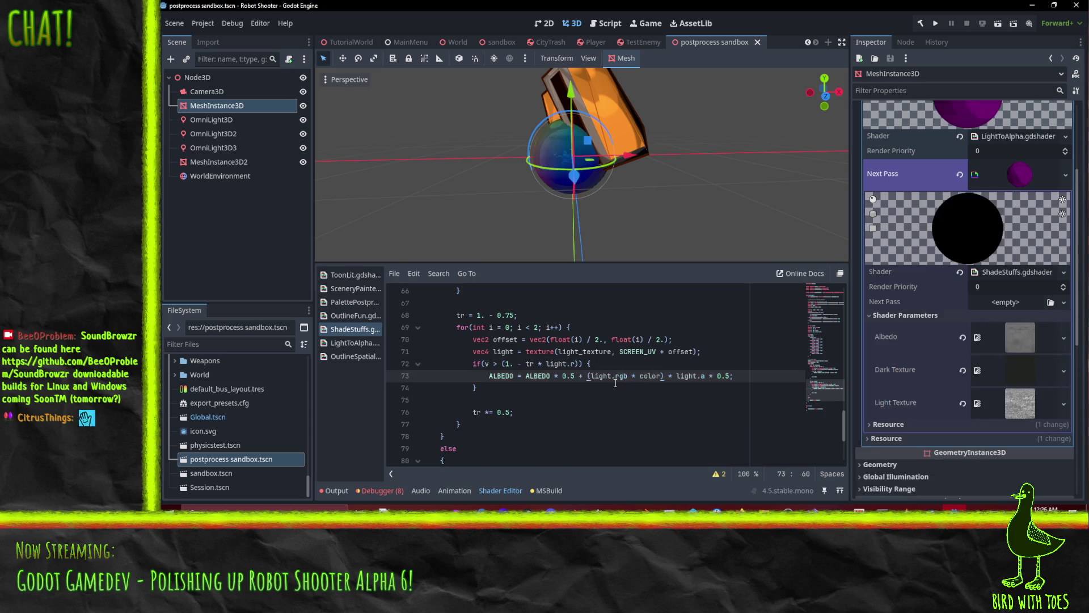
Extend it to (light.rgb * color * 2.), using a float literal to fix the int/float error.
drag(590, 204, 620, 192)
mouse_move(634, 185)
mouse_down()
mouse_move(452, 131)
mouse_move(693, 379)
mouse_up()
text(* 2)
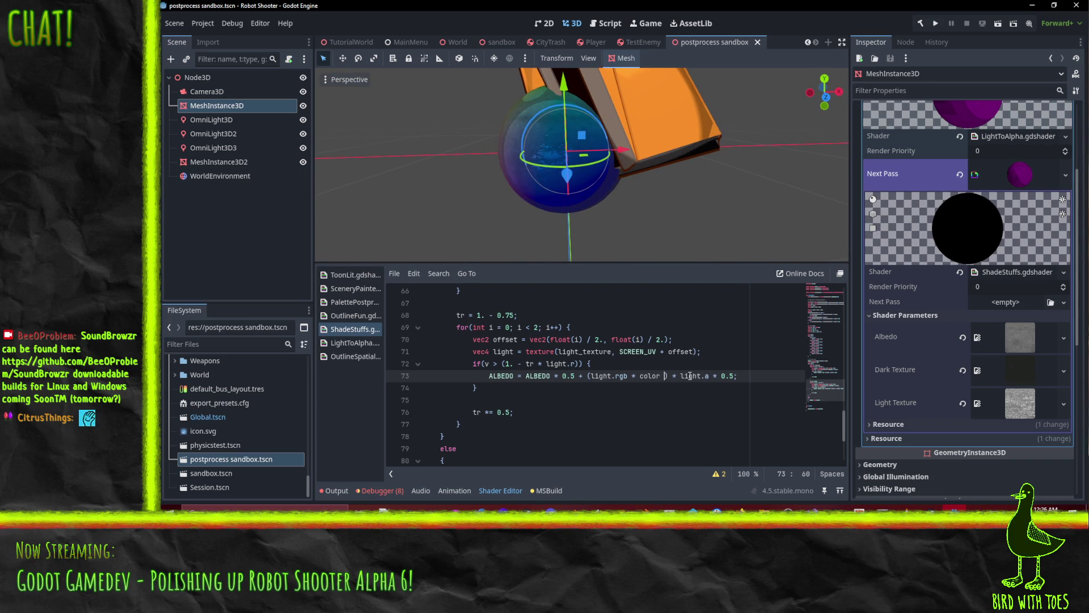
click(672, 341)
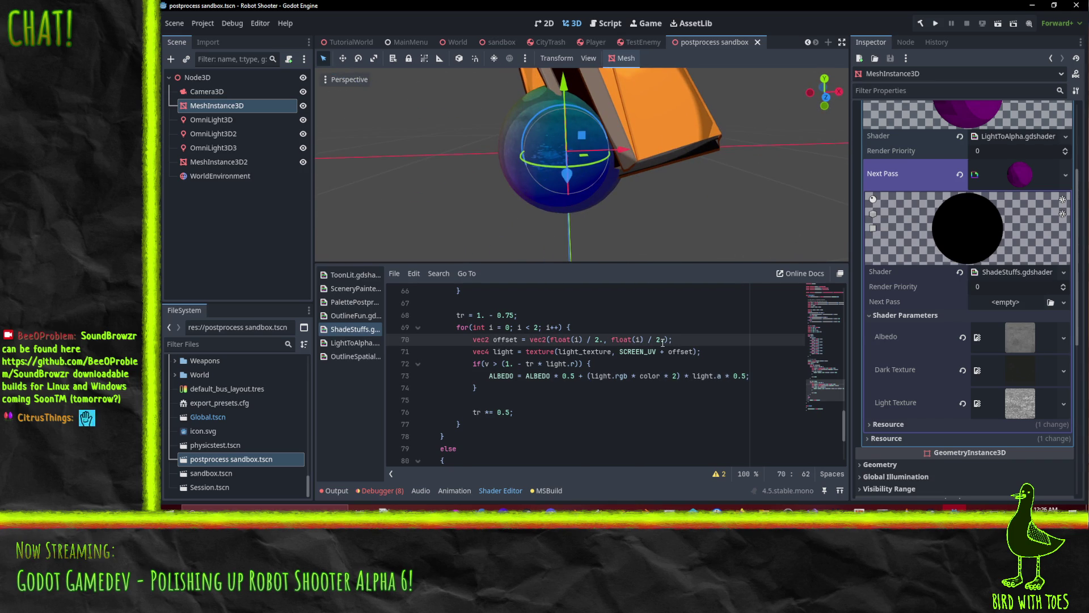
text(.)
click(677, 377)
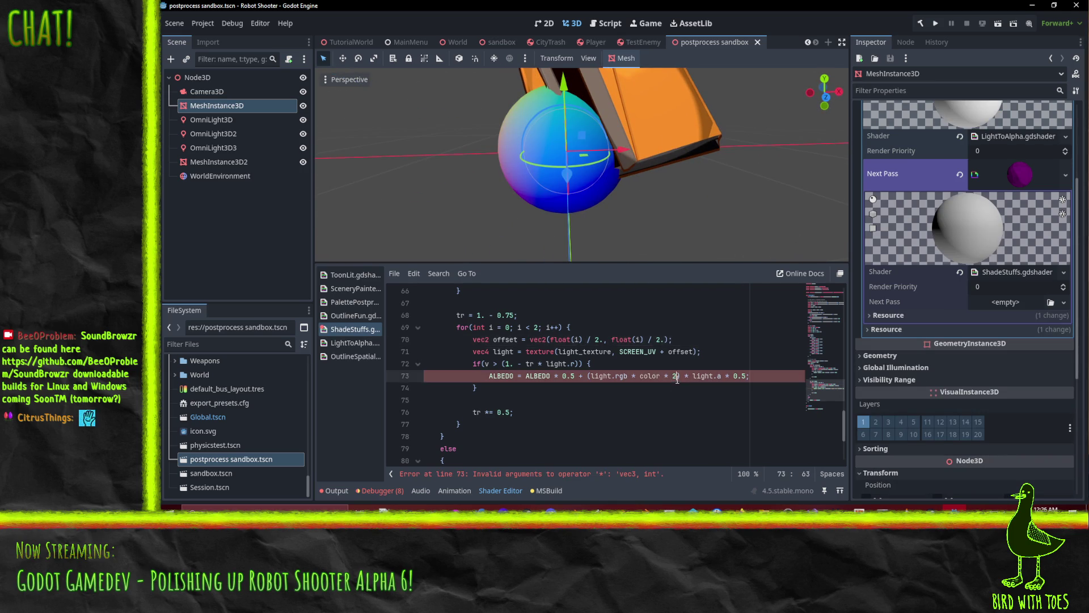
text(.)
click(668, 363)
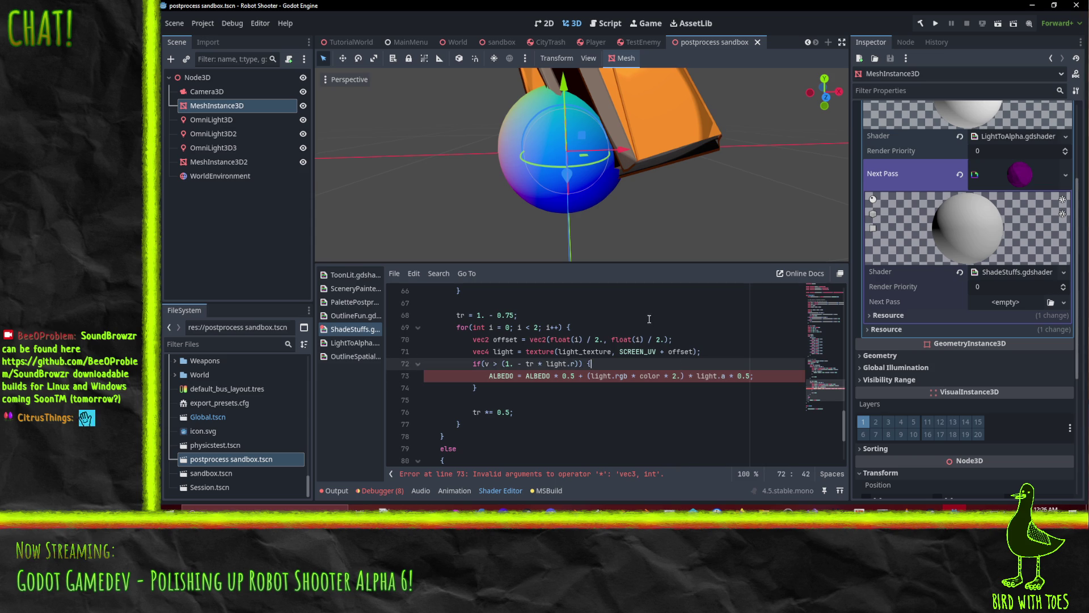
mouse_move(530, 193)
mouse_down()
mouse_move(598, 206)
mouse_move(636, 199)
mouse_up()
Change the light-hatch multiplier on line 73 from 2. to 5.
click(678, 377)
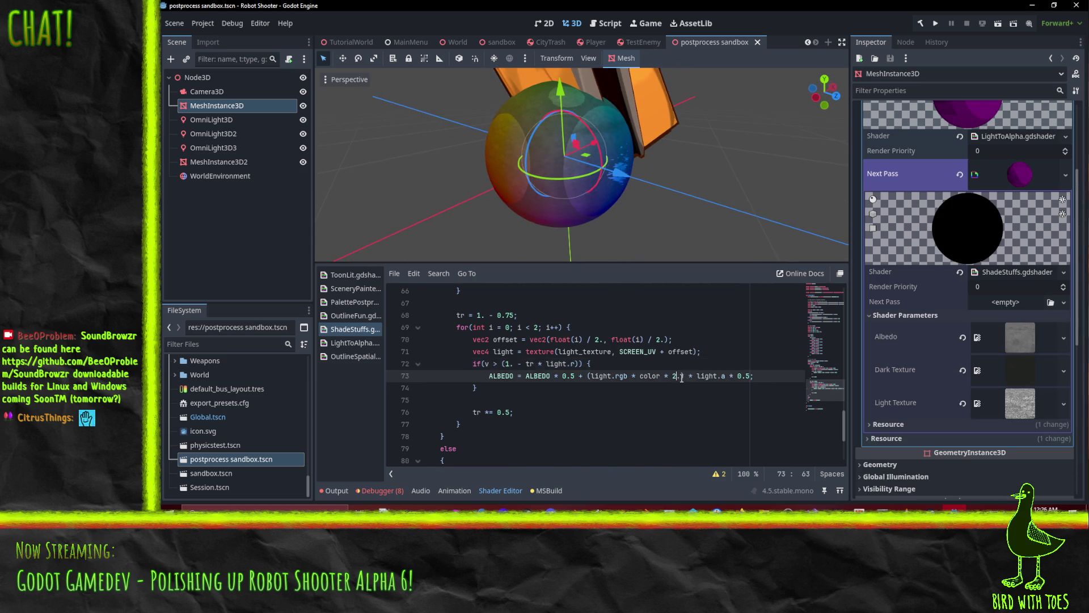
key(BackSpace)
text(5)
key(Up)
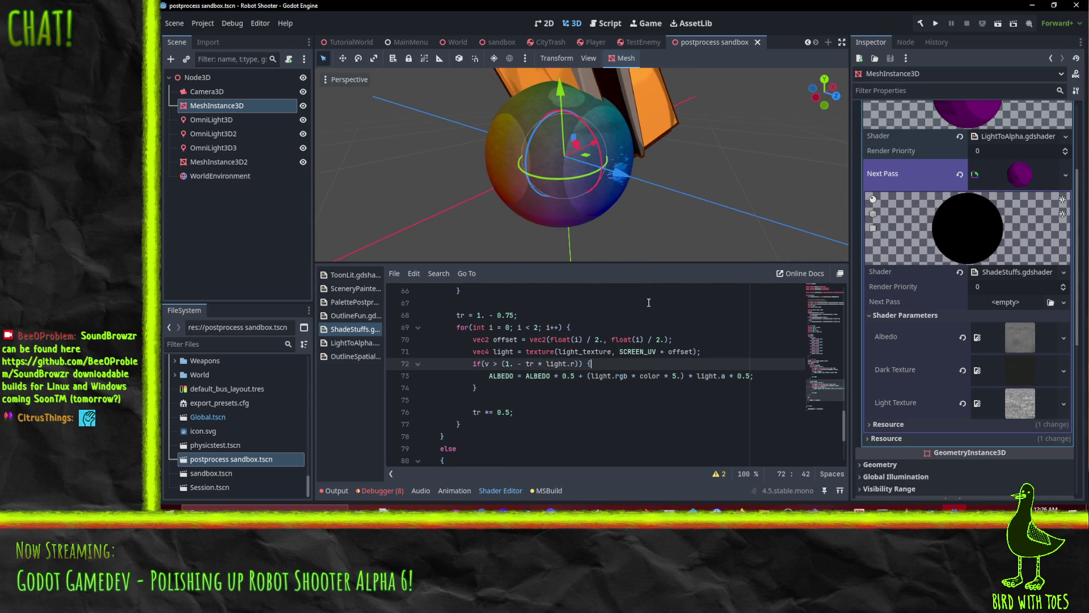
mouse_move(692, 180)
mouse_down()
mouse_move(584, 124)
mouse_move(638, 184)
mouse_move(688, 200)
mouse_move(624, 179)
mouse_move(641, 187)
mouse_move(646, 169)
mouse_move(560, 185)
mouse_up()
scroll(688, 200, down, 2)
Move the red OmniLight3D to the left along its X axis.
click(211, 120)
mouse_move(377, 133)
mouse_down()
mouse_move(387, 121)
mouse_move(446, 124)
mouse_move(560, 166)
mouse_up()
mouse_move(464, 158)
mouse_down()
mouse_move(372, 183)
mouse_move(379, 192)
mouse_move(587, 165)
mouse_move(520, 175)
mouse_move(742, 236)
mouse_move(681, 244)
mouse_move(610, 231)
mouse_up()
mouse_move(567, 158)
mouse_down()
mouse_move(577, 149)
mouse_move(467, 211)
mouse_move(621, 172)
mouse_move(618, 187)
mouse_move(859, 268)
mouse_move(446, 185)
mouse_move(535, 212)
mouse_move(557, 154)
mouse_move(470, 193)
mouse_move(582, 174)
mouse_move(530, 192)
mouse_up()
click(263, 133)
Lower OmniLight3D2 along Y and shift it along its Z axis.
scroll(600, 137, down, 5)
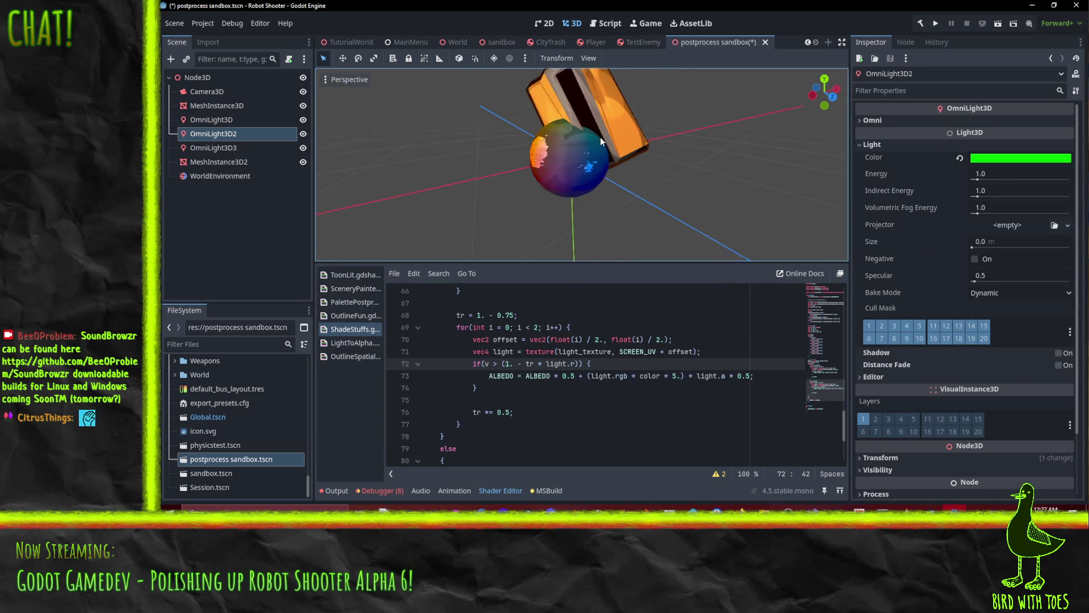
drag(548, 75, 579, 232)
scroll(581, 196, up, 6)
scroll(689, 128, down, 5)
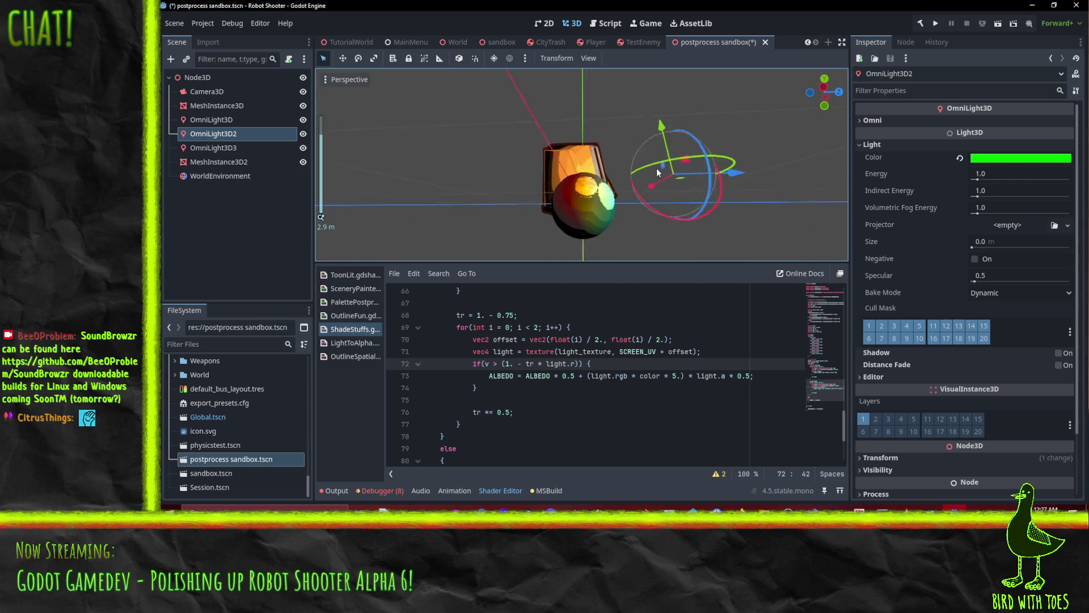
mouse_move(713, 196)
mouse_down()
mouse_move(749, 193)
mouse_move(483, 200)
mouse_move(717, 223)
mouse_up()
mouse_move(675, 152)
mouse_down()
mouse_move(646, 136)
mouse_move(624, 91)
mouse_move(610, 105)
mouse_move(601, 80)
mouse_move(601, 148)
mouse_up()
scroll(616, 151, up, 3)
scroll(618, 151, up, 5)
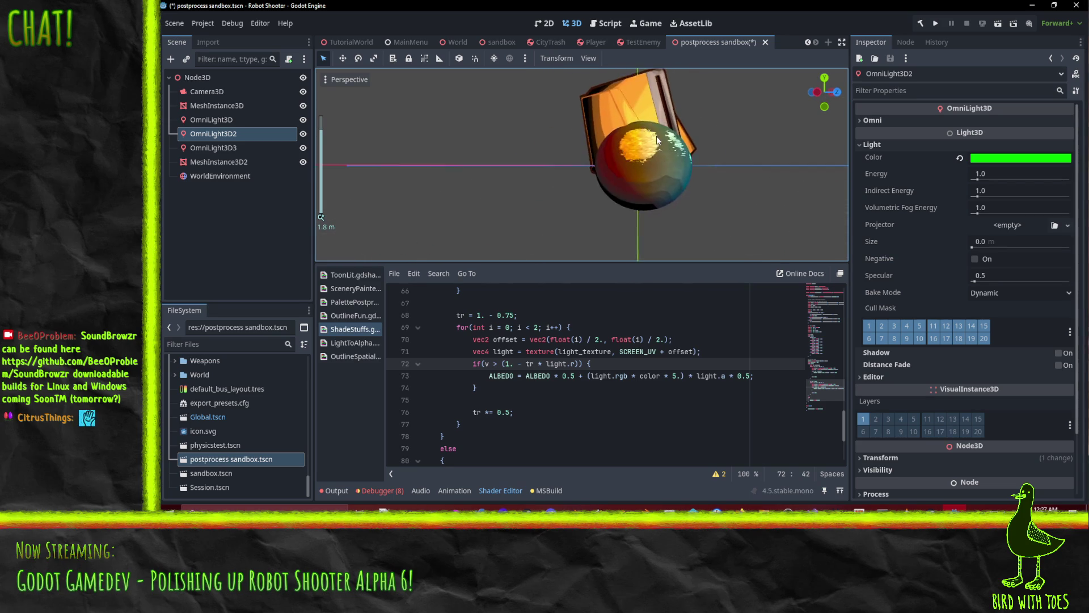
Orbit and zoom the view to examine the orange-hatched highlight on the sphere.
mouse_move(659, 157)
mouse_down()
mouse_move(697, 164)
mouse_move(631, 140)
mouse_move(598, 104)
mouse_move(747, 188)
mouse_move(736, 196)
mouse_move(725, 183)
mouse_move(634, 186)
mouse_move(645, 200)
mouse_move(697, 181)
mouse_move(657, 215)
mouse_move(695, 219)
mouse_up()
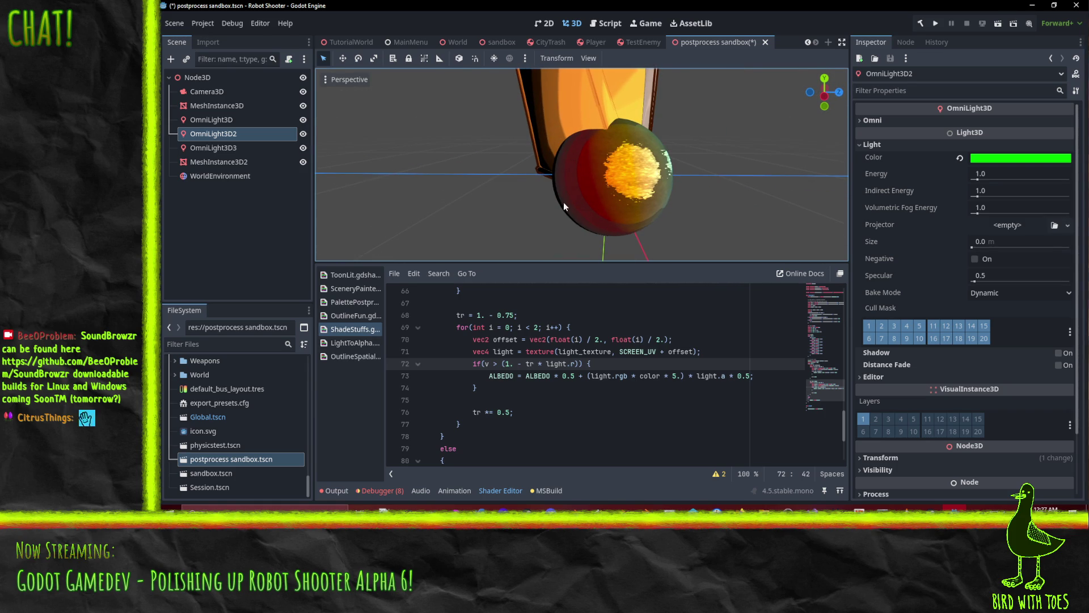
scroll(591, 210, up, 5)
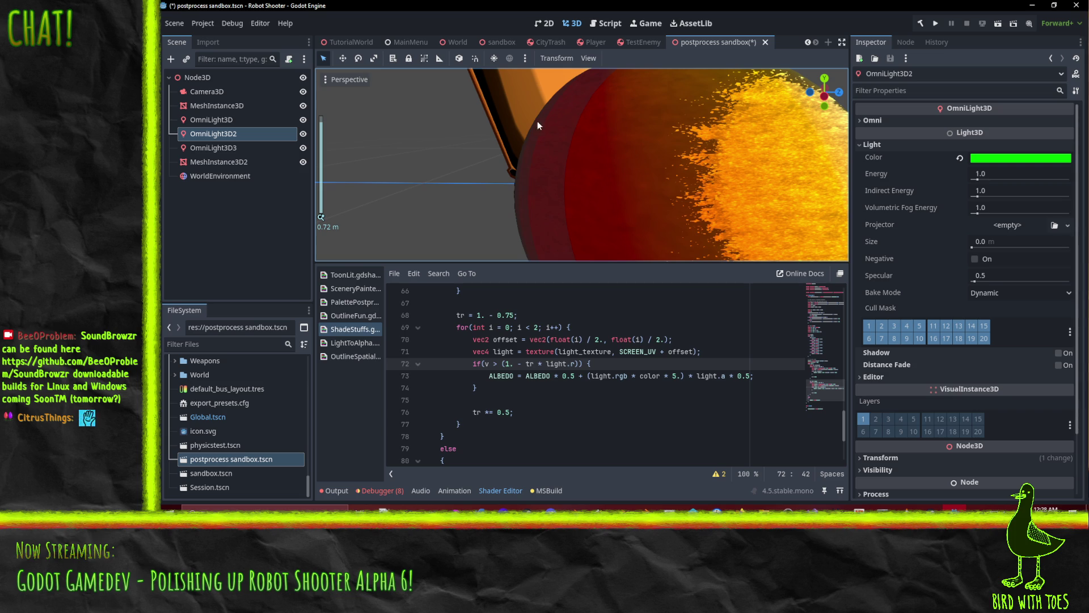
scroll(545, 227, down, 5)
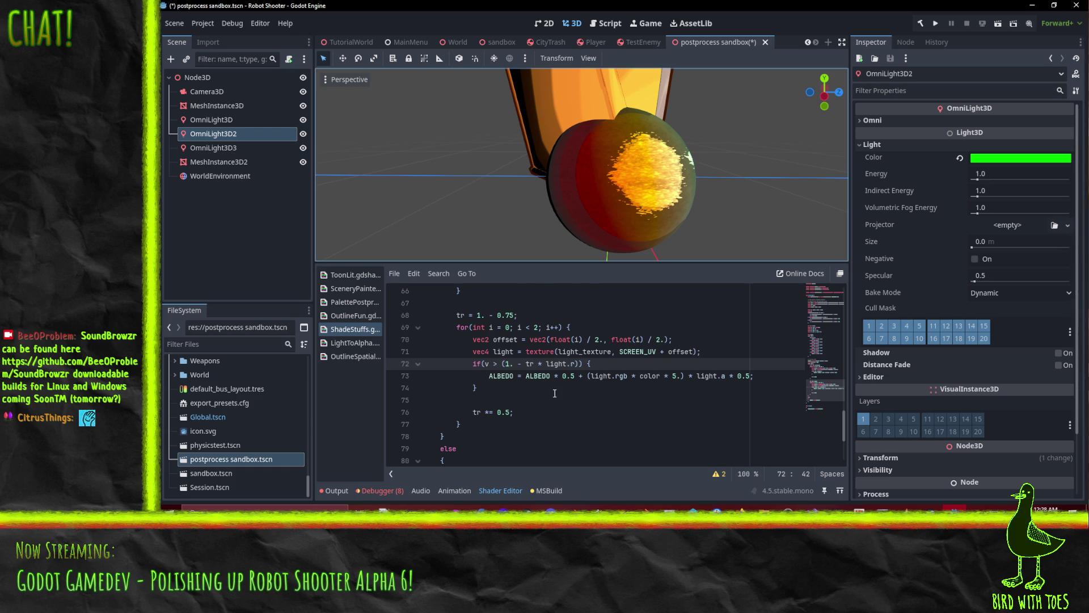
scroll(557, 375, up, 1)
scroll(556, 375, up, 20)
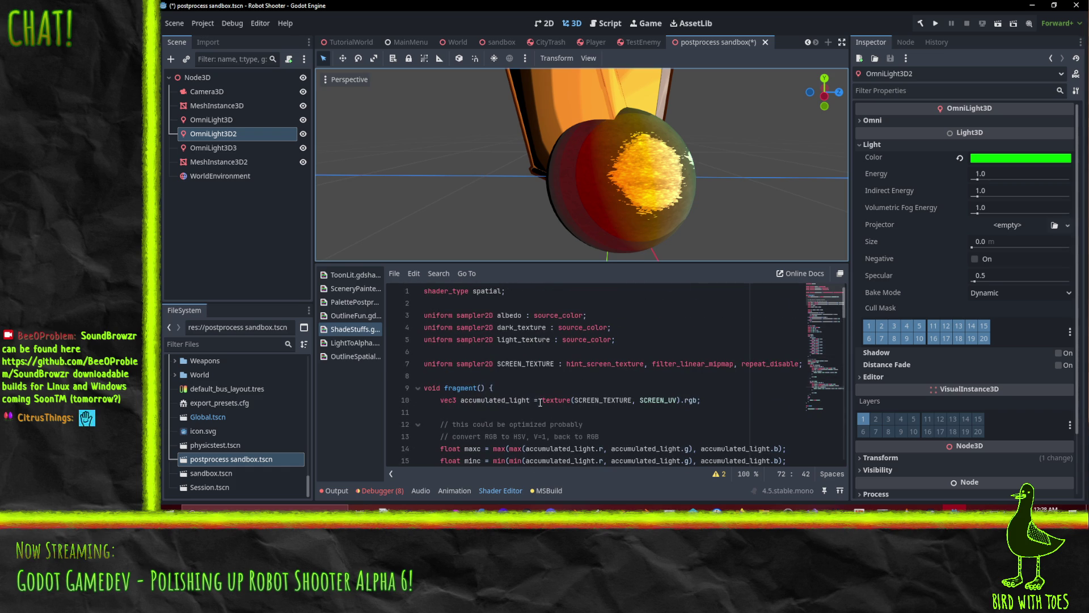
Declare 'uniform float highlight_threshold = 0.5;' at the top of the shader.
click(637, 342)
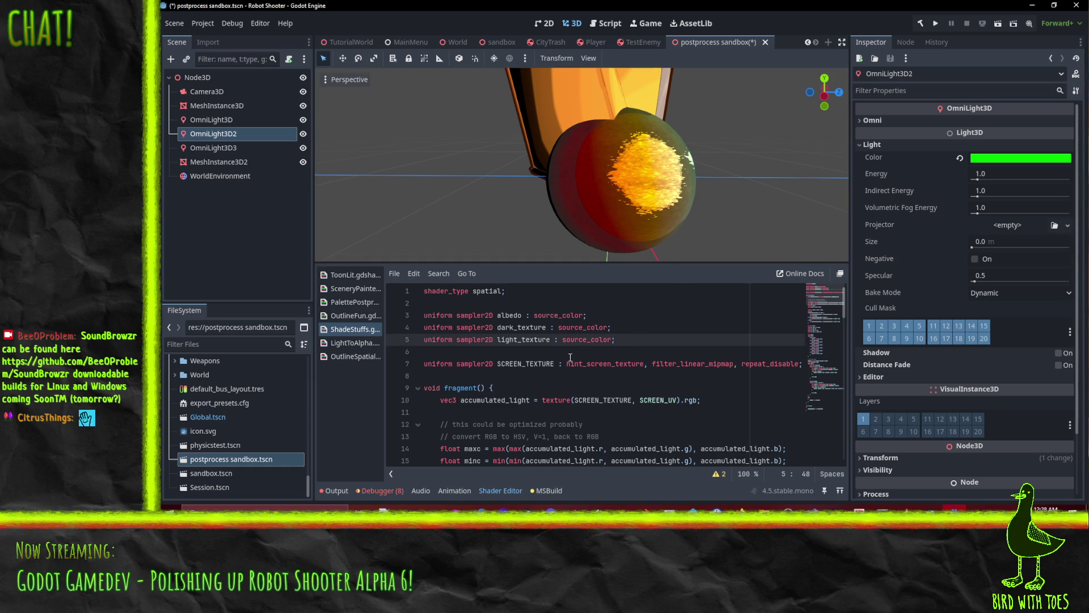
key(Up)
key(Up)
key(Up)
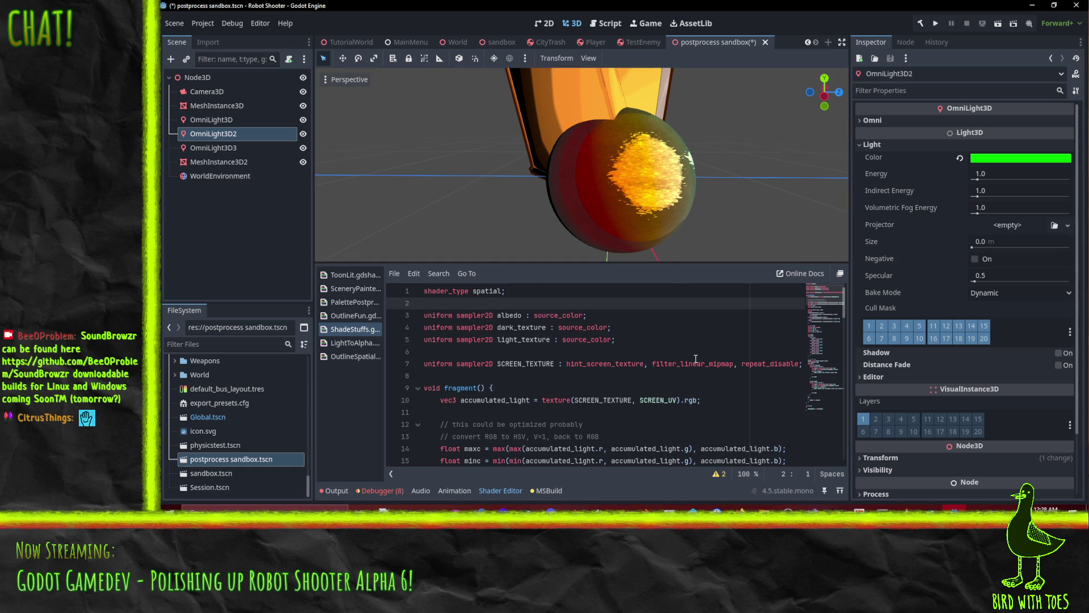
key(Return)
key(Return)
key(Up)
text(niform float )
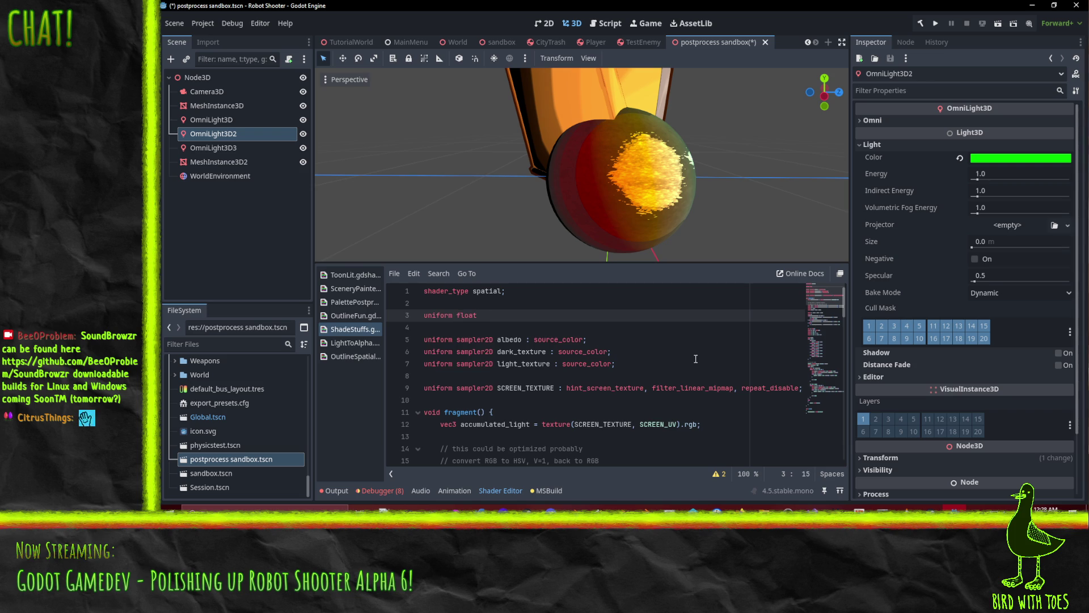
text(light_thresho)
key(BackSpace)
key(BackSpace)
key(BackSpace)
text(highlight)
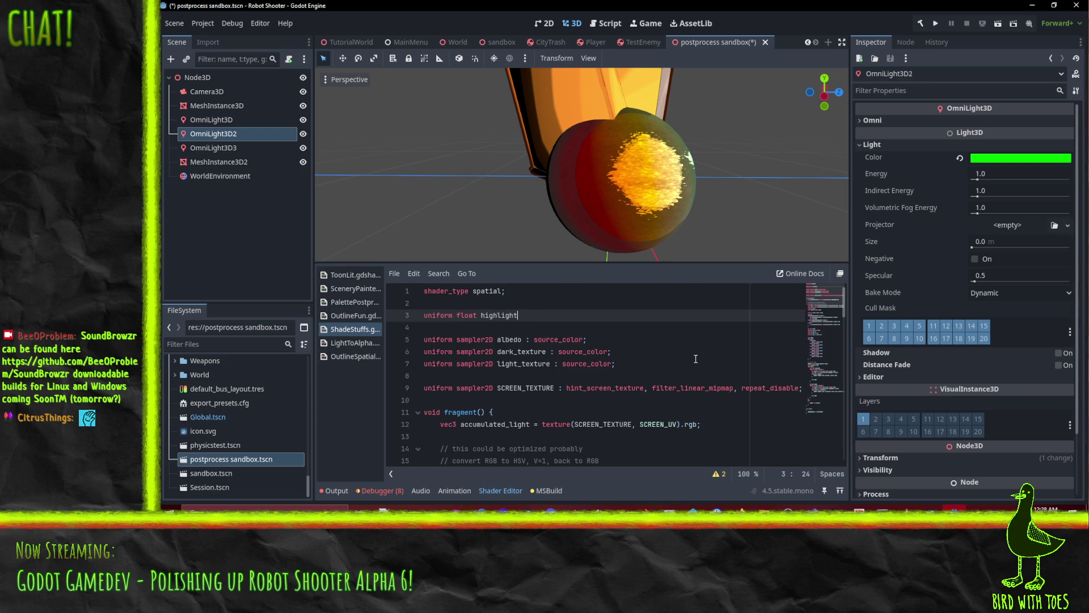
text(_threshold = )
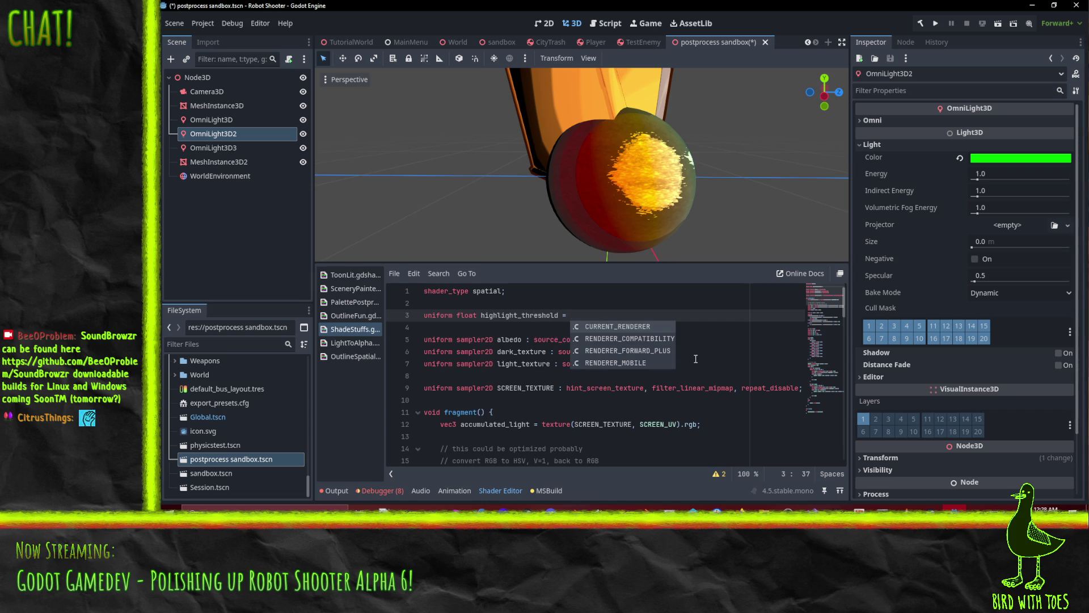
text(0.)
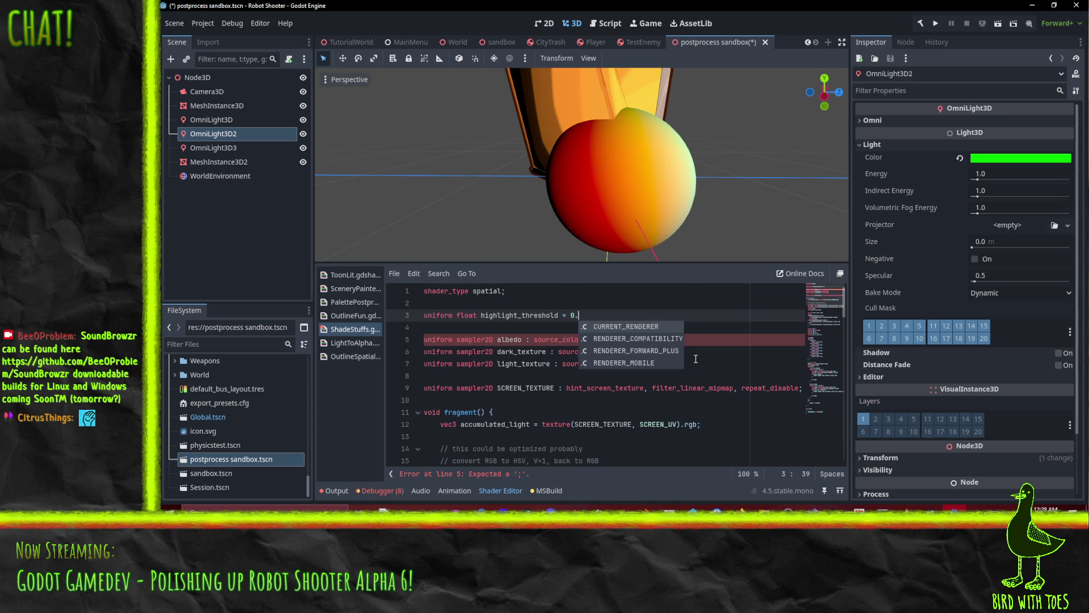
text(5;)
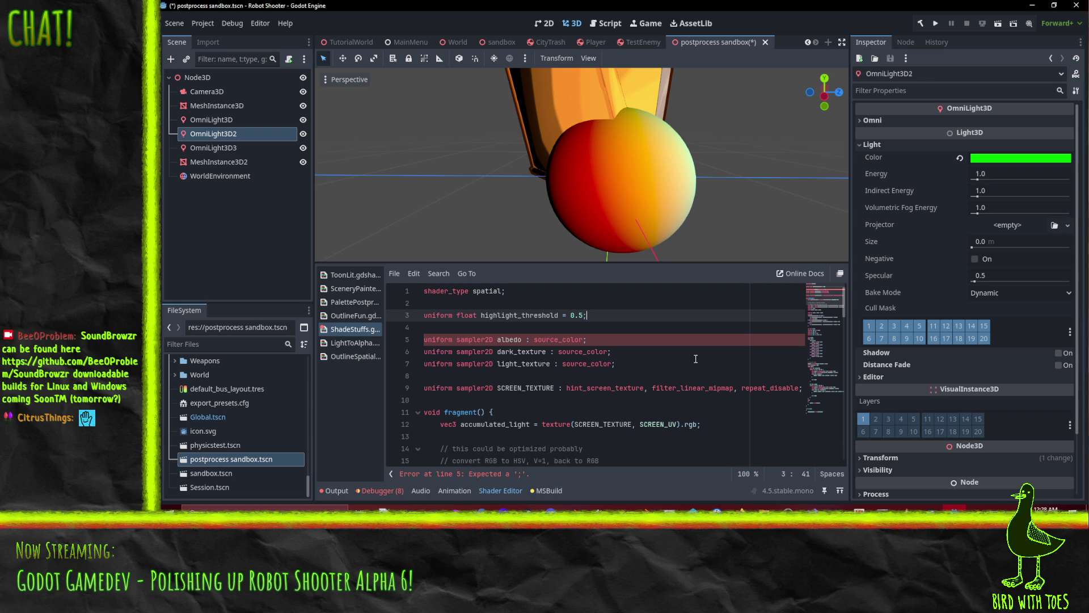
key(Left)
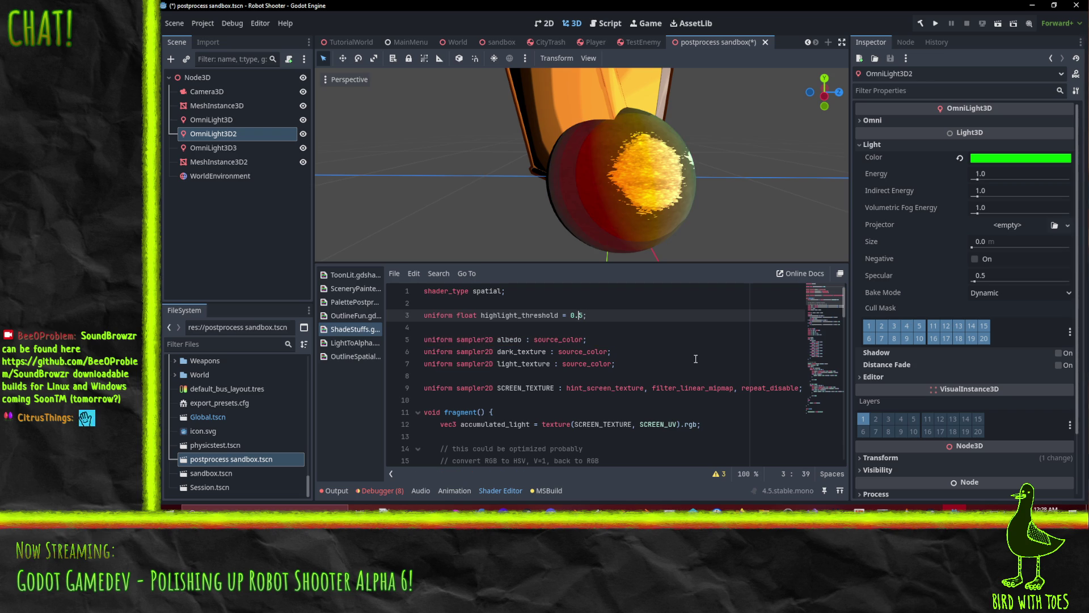
Add an int highlight_steps uniform of 3 below highlight_threshold.
key(ctrl+Return)
text(unif)
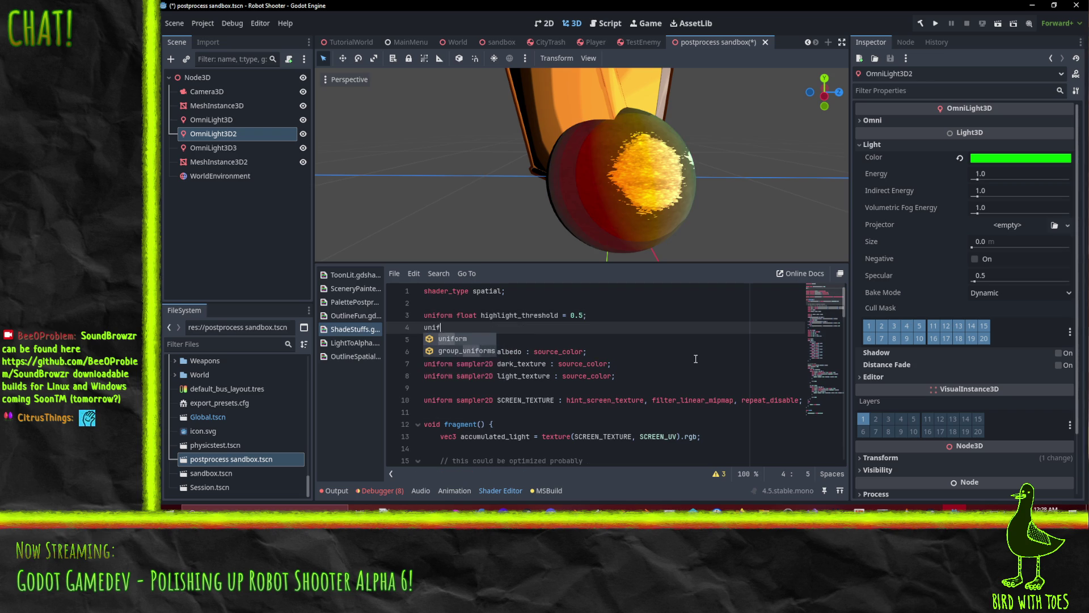
text(orm float highlight)
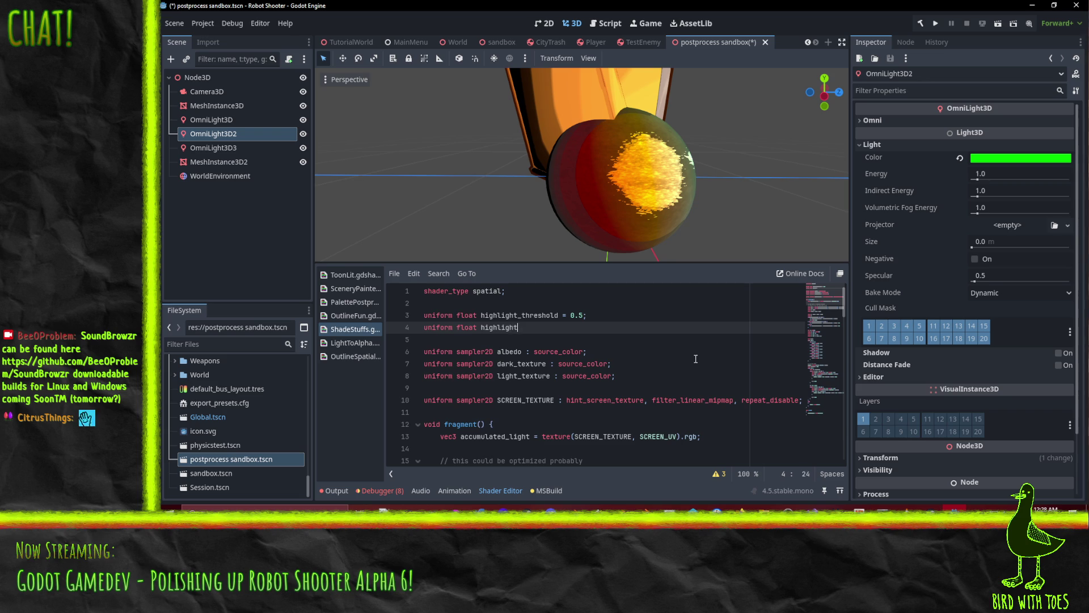
key(BackSpace)
key(BackSpace)
key(BackSpace)
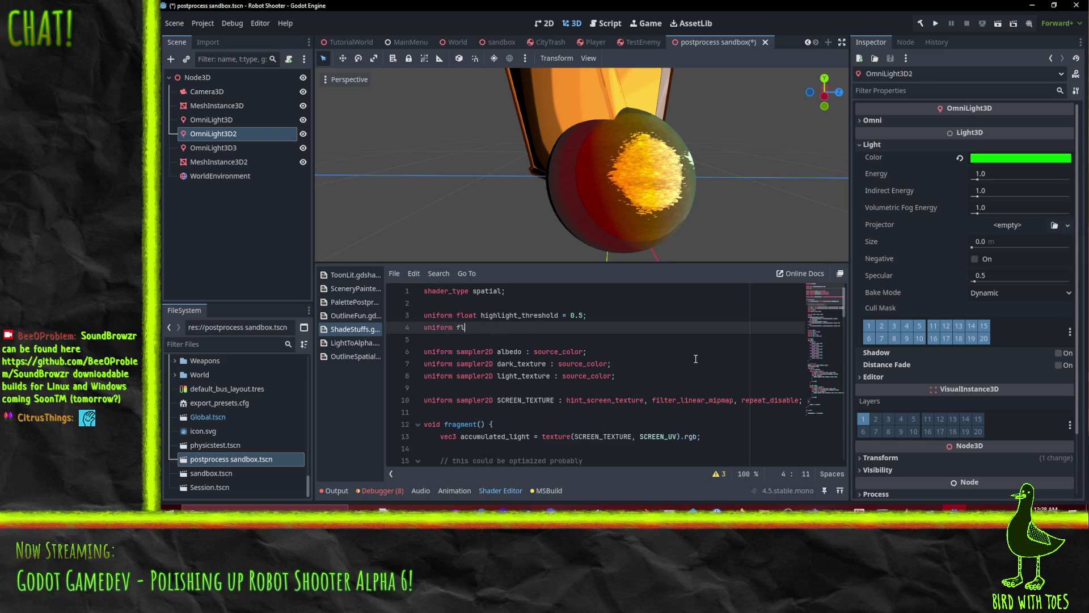
text(int highligh_)
text(steps =)
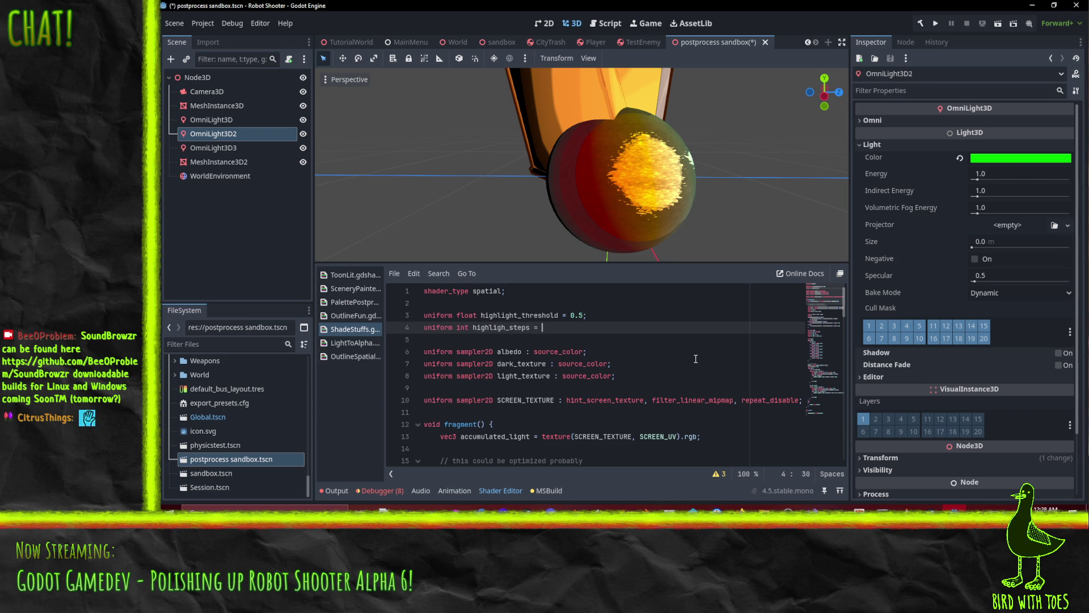
key(Left)
key(Left)
key(Left)
text(t)
Add 'uniform float highlight_blend = 0.25;' under highlight_threshold.
key(Left)
key(Return)
text(u)
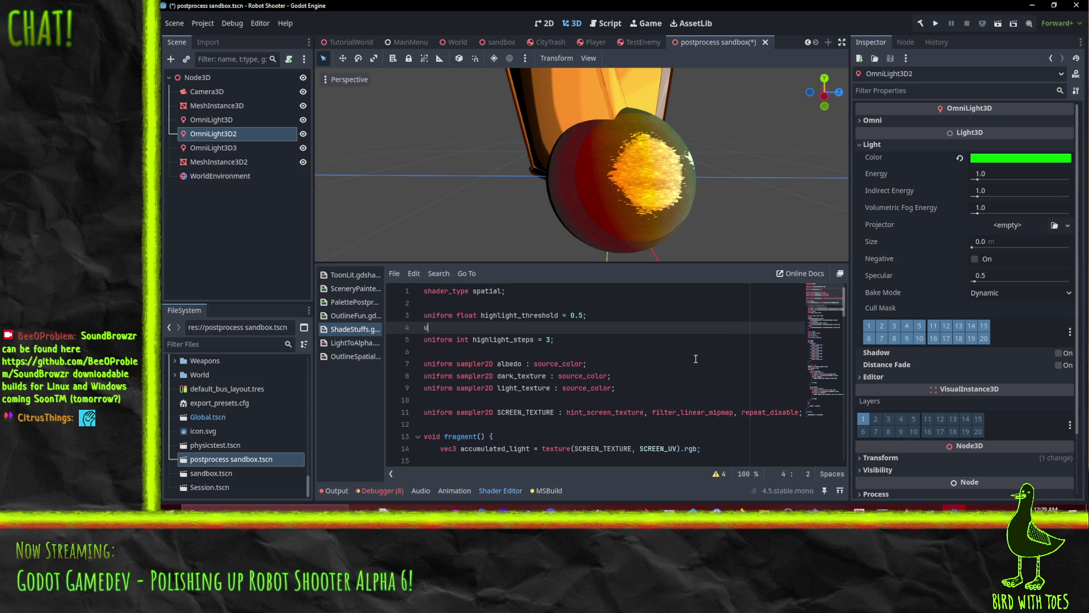
text(niform float ste)
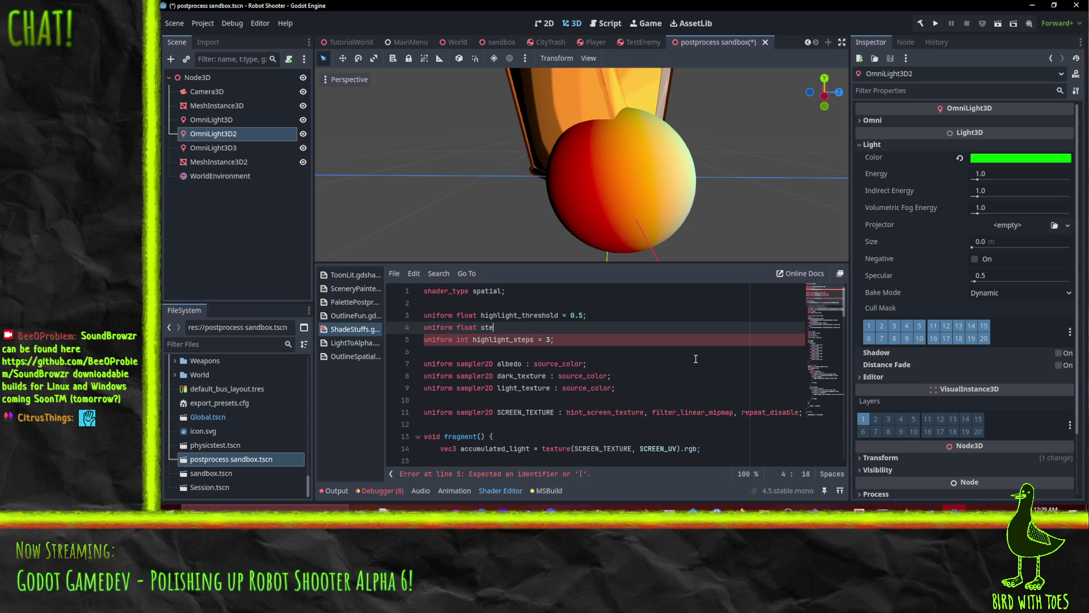
key(BackSpace)
key(BackSpace)
key(BackSpace)
text(hilgi)
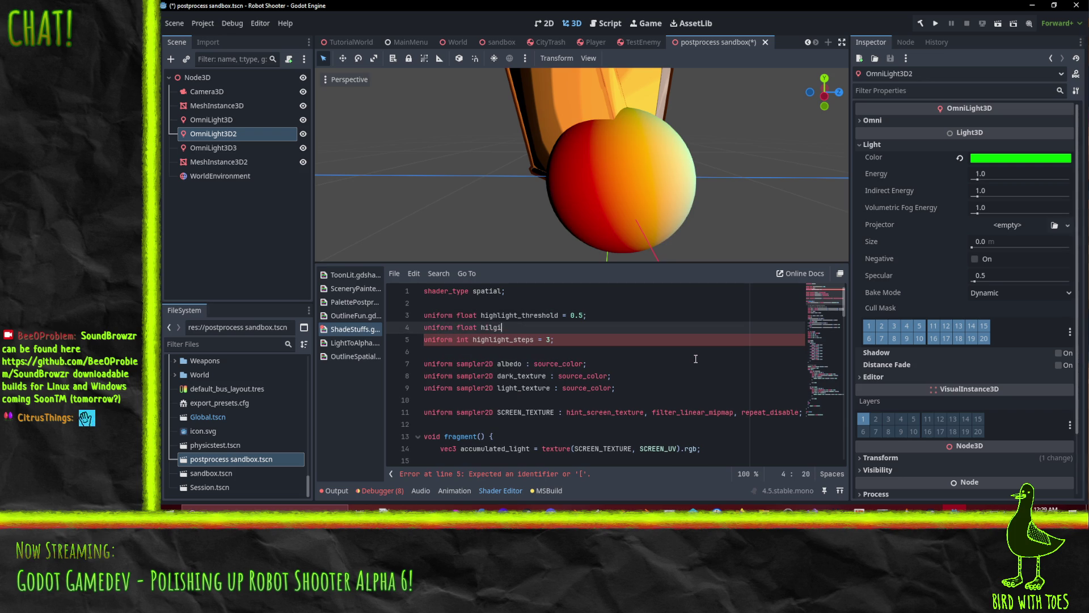
key(BackSpace)
key(BackSpace)
text(ghligh)
key(BackSpace)
key(BackSpace)
key(BackSpace)
text(blend = )
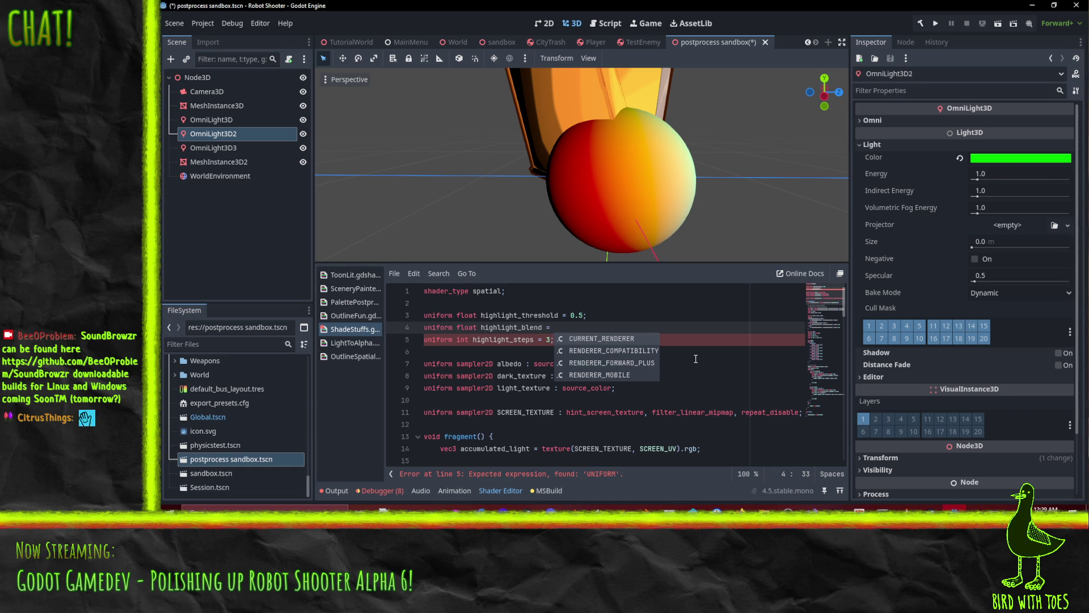
text(0.25;)
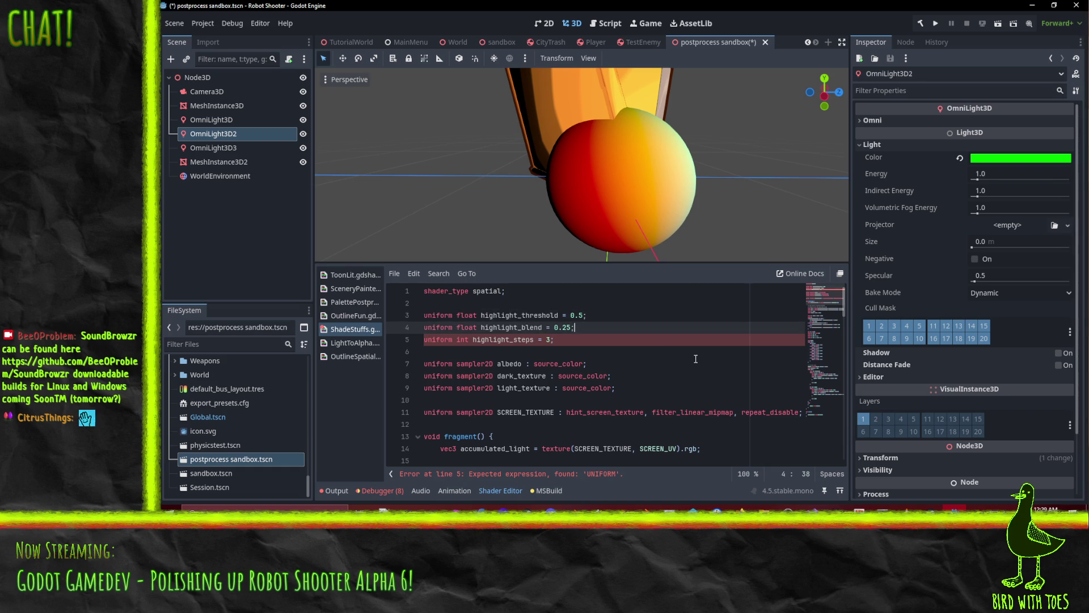
key(Down)
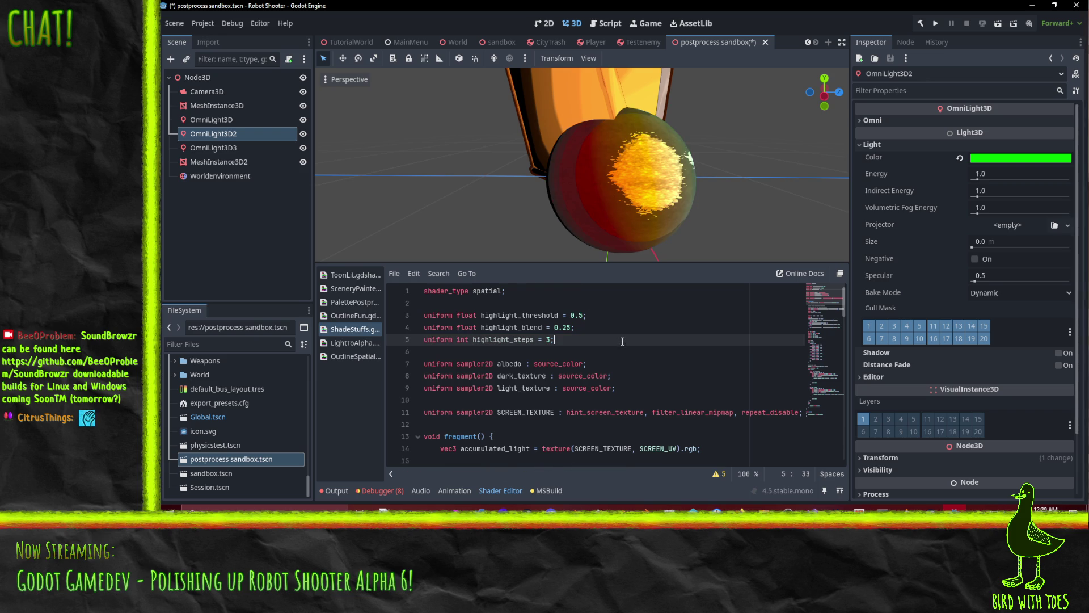
Replace the first 0.5 weight on line 77 with (1 - highlight_blend).
scroll(619, 346, down, 8)
scroll(598, 378, up, 8)
double_click(511, 327)
scroll(624, 363, down, 15)
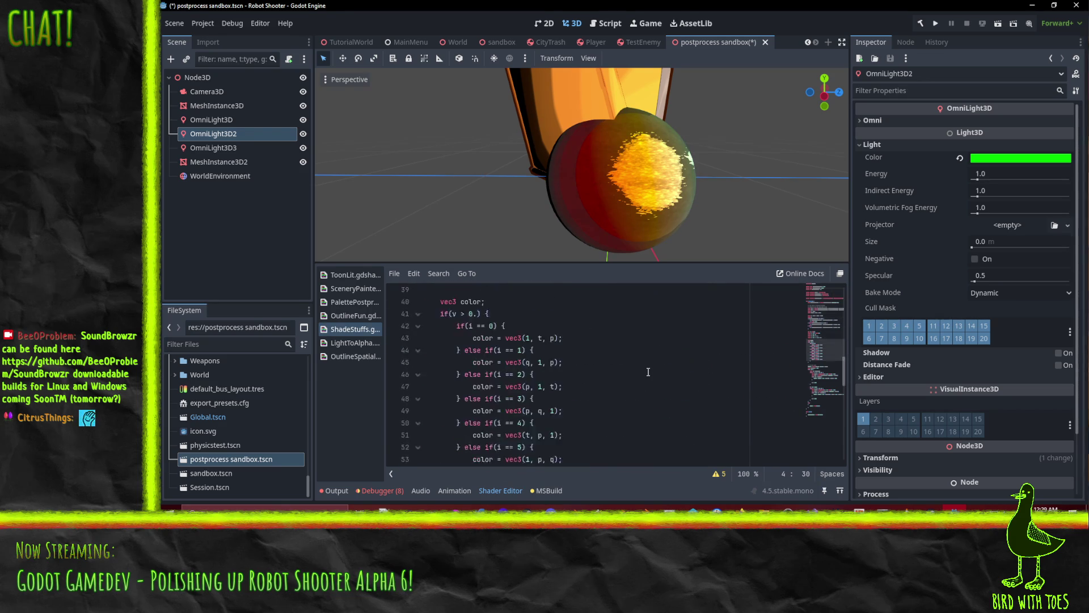
scroll(654, 378, down, 5)
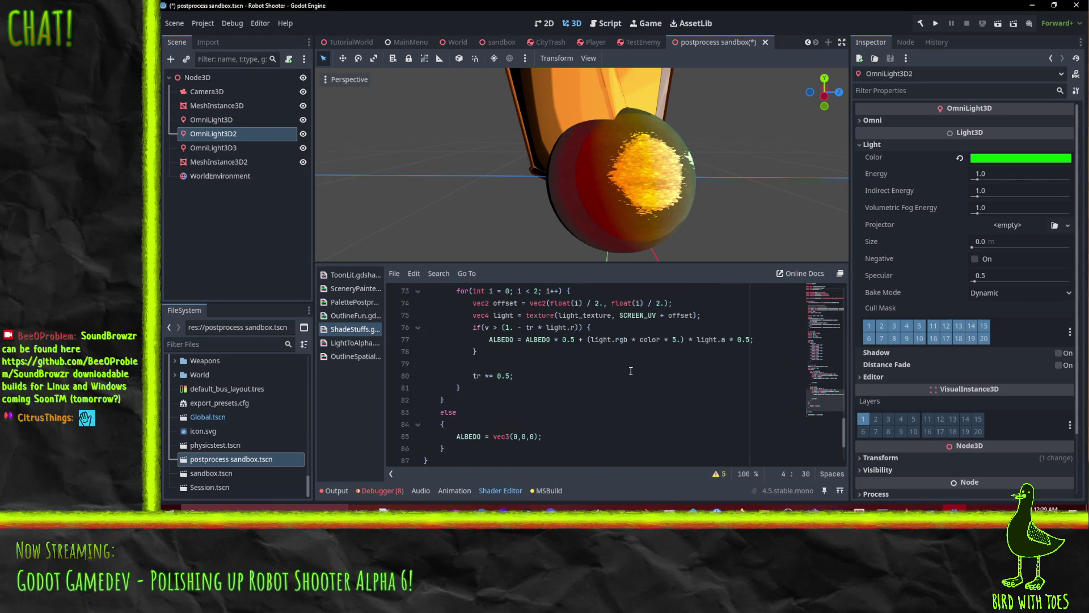
scroll(669, 380, up, 1)
click(559, 377)
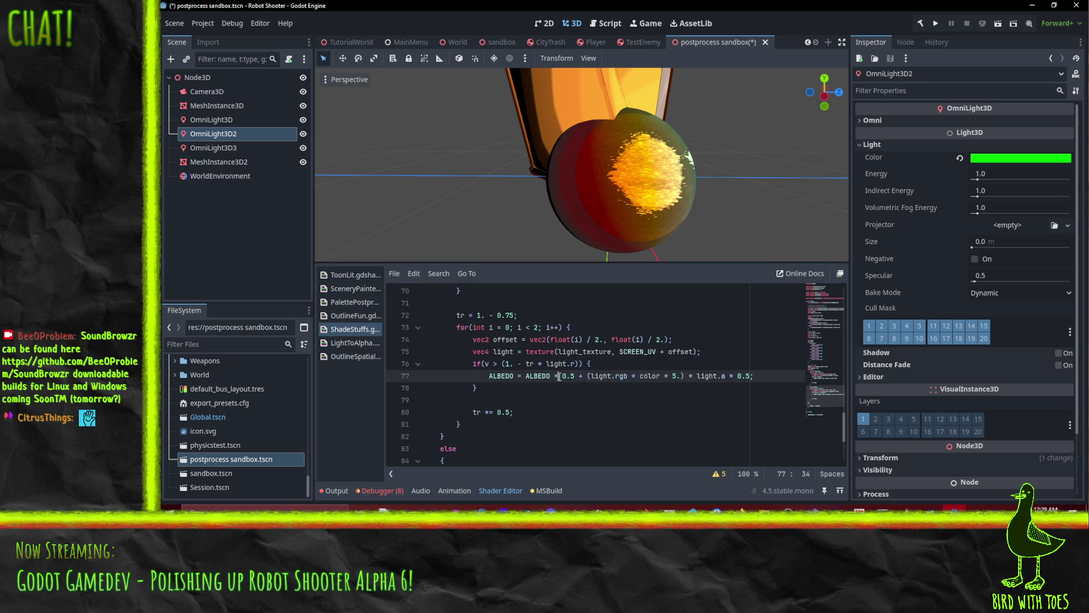
key(shift+Right)
key(shift+Right)
key(shift+Right)
text((1)
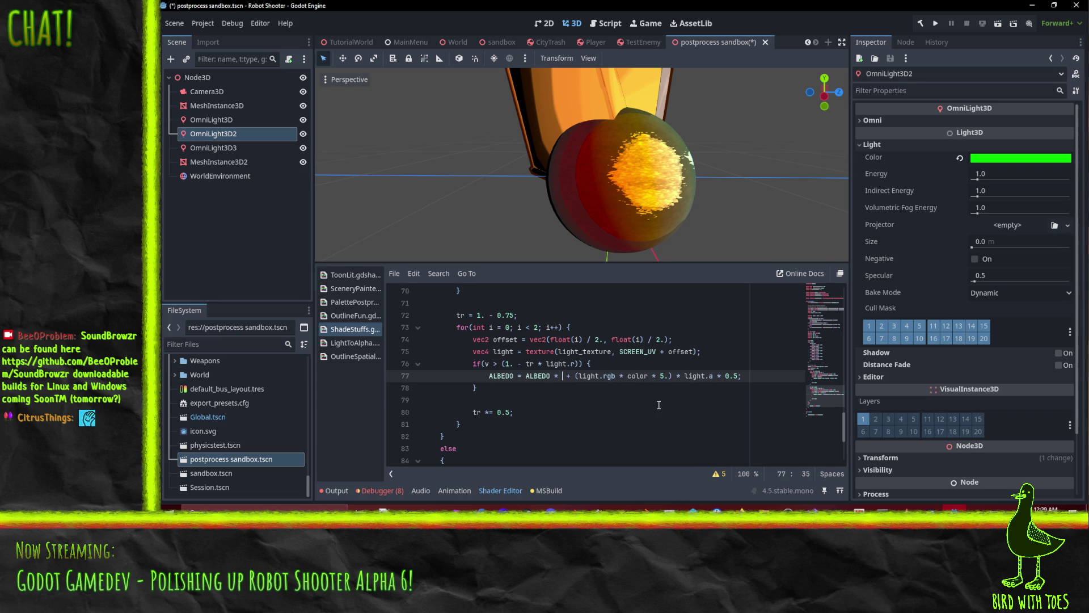
text( - highlight_blend)
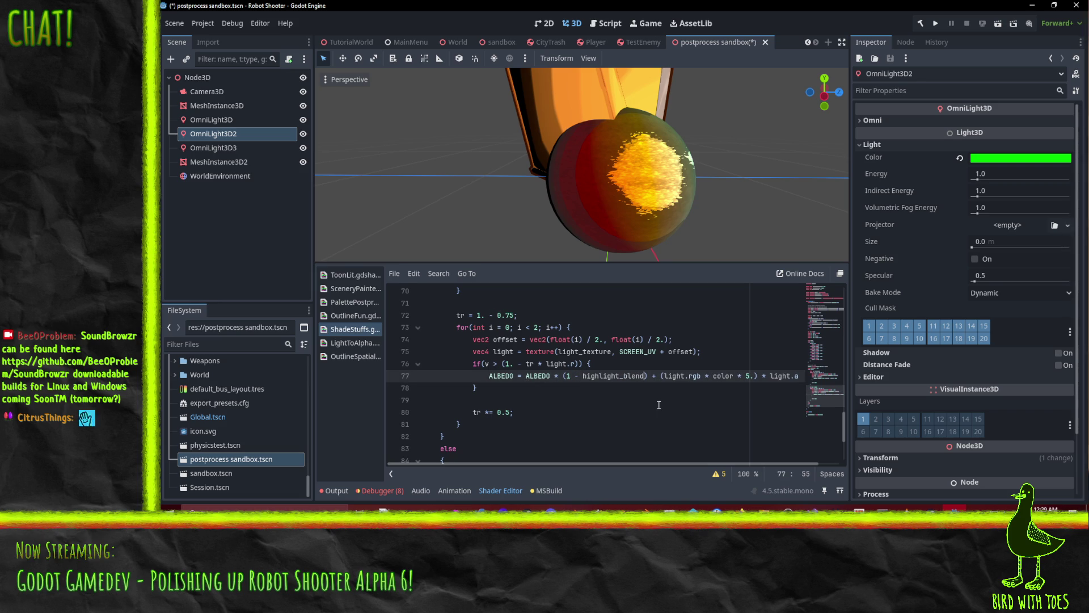
Replace the trailing 0.5 with highlight_blend and change 1 to 1. to fix the int error.
key(End)
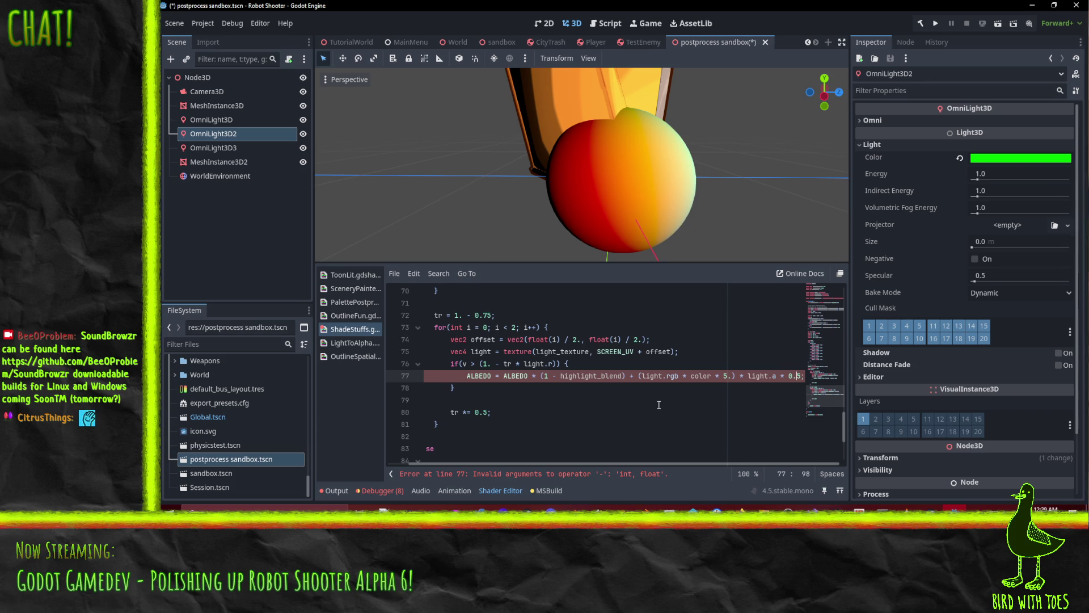
text(highlight_blend)
key(Home)
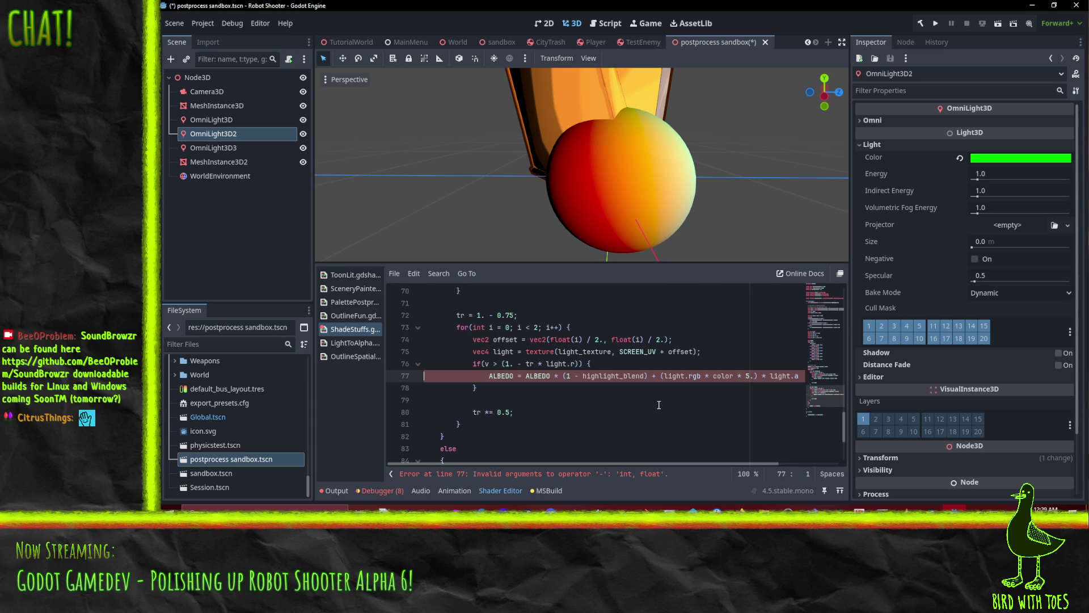
key(End)
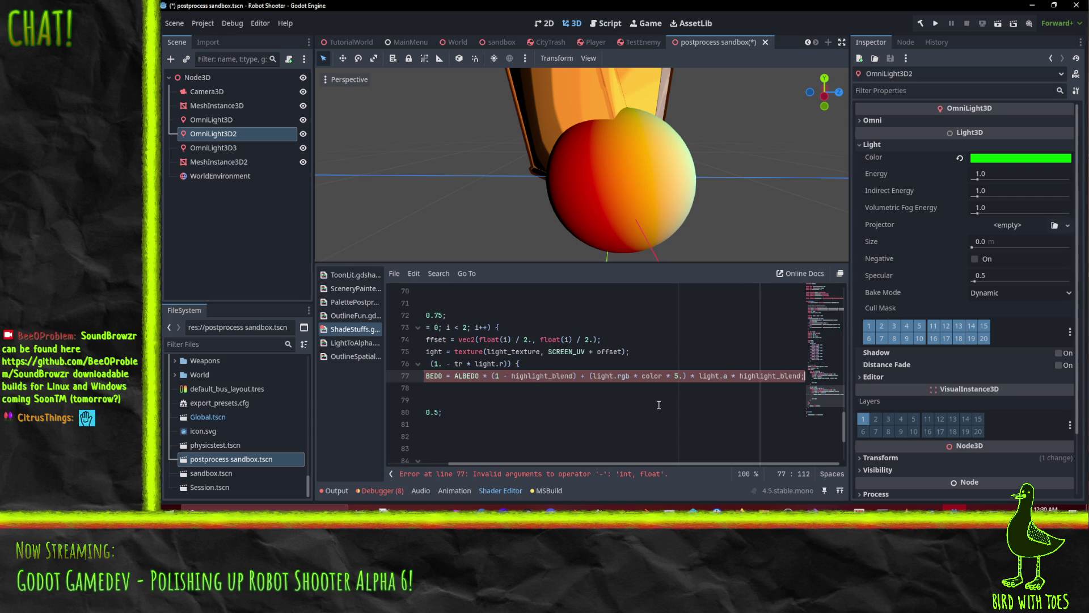
click(498, 376)
text(.)
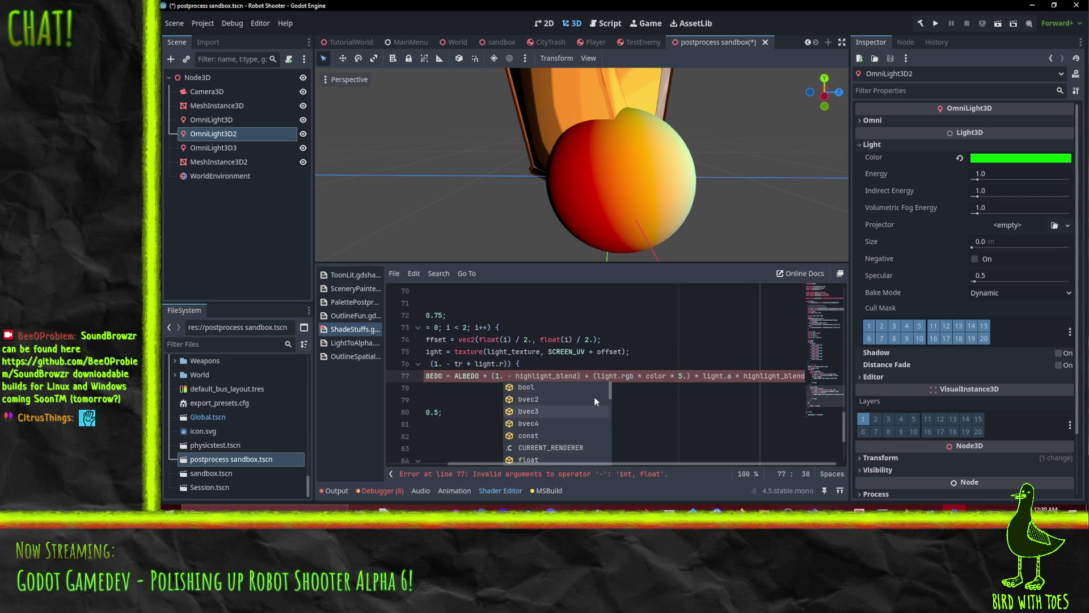
click(636, 359)
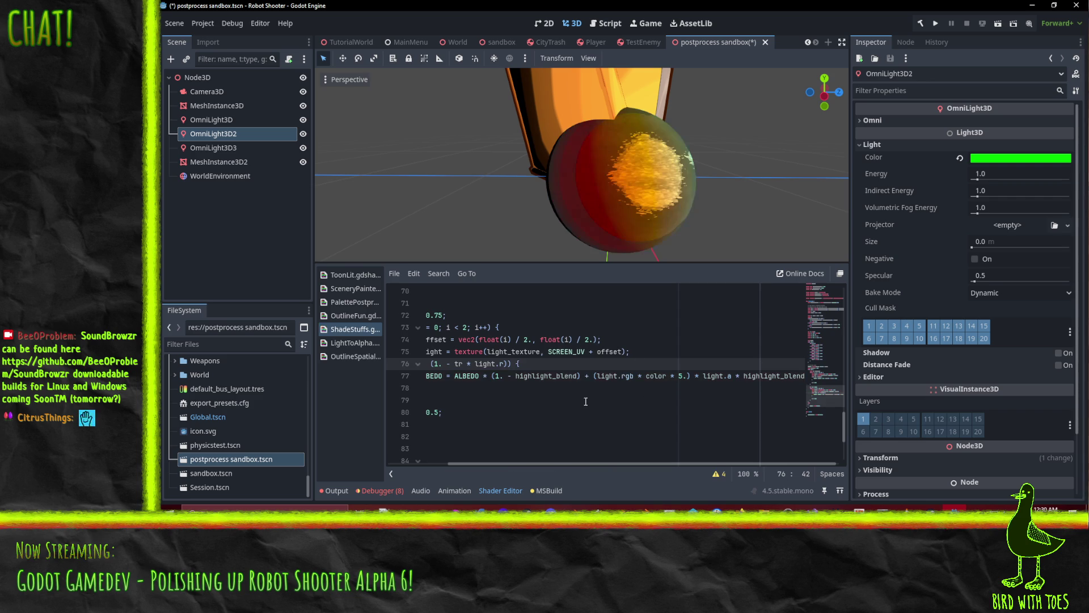
Select the sphere and set its Highlight Blend shader parameter to 0.055.
mouse_move(737, 176)
mouse_down()
mouse_move(654, 201)
mouse_move(618, 192)
mouse_up()
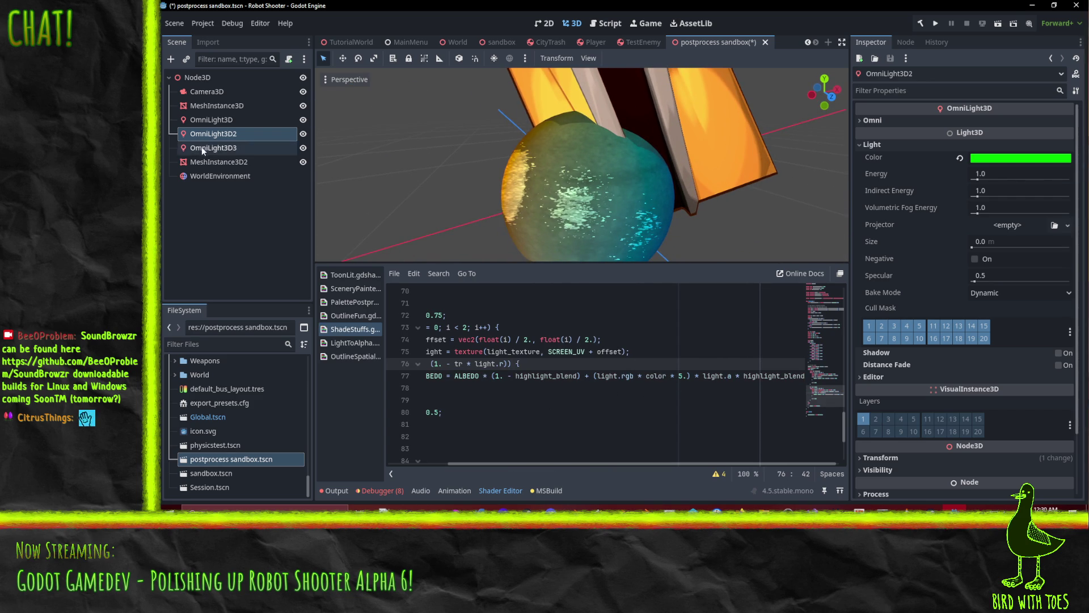
click(536, 192)
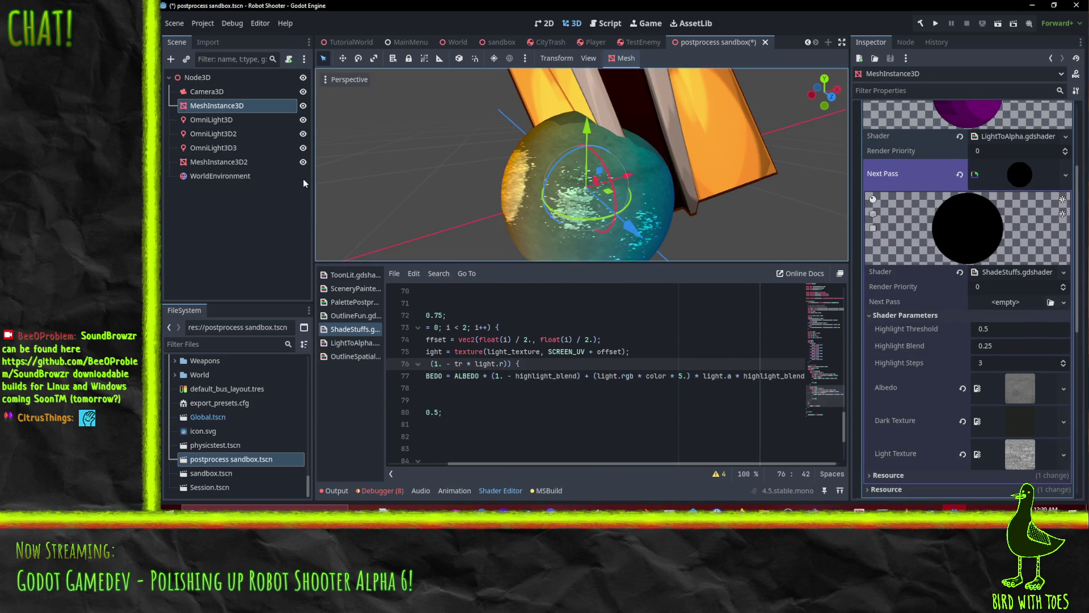
scroll(961, 291, down, 3)
scroll(963, 295, up, 1)
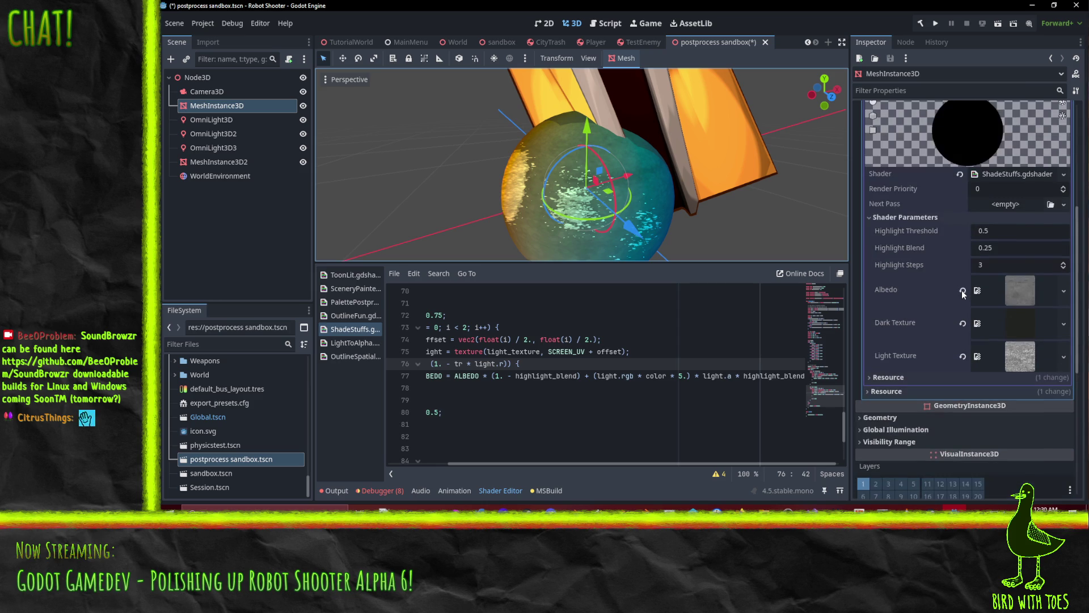
mouse_move(998, 246)
mouse_down()
mouse_move(1053, 246)
mouse_move(987, 246)
mouse_move(1018, 246)
mouse_move(996, 246)
mouse_move(1006, 246)
mouse_up()
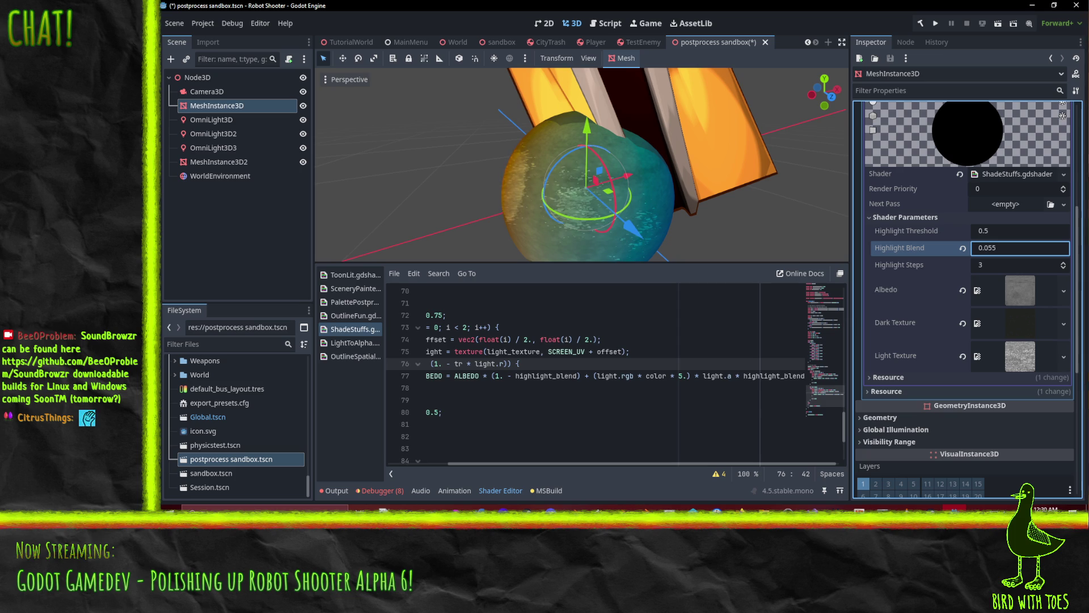
mouse_move(845, 254)
mouse_down()
mouse_move(686, 217)
mouse_move(737, 216)
mouse_up()
click(990, 264)
click(524, 378)
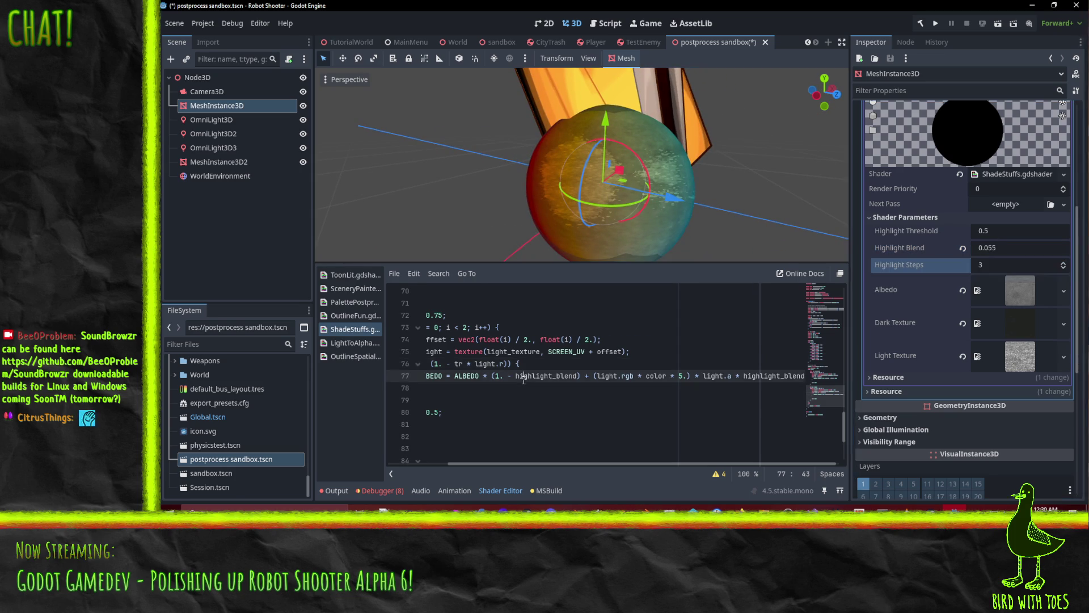
Replace the loop's fixed count of 2 on line 73 with the highlight steps uniform.
key(Up)
key(Up)
key(Home)
key(Home)
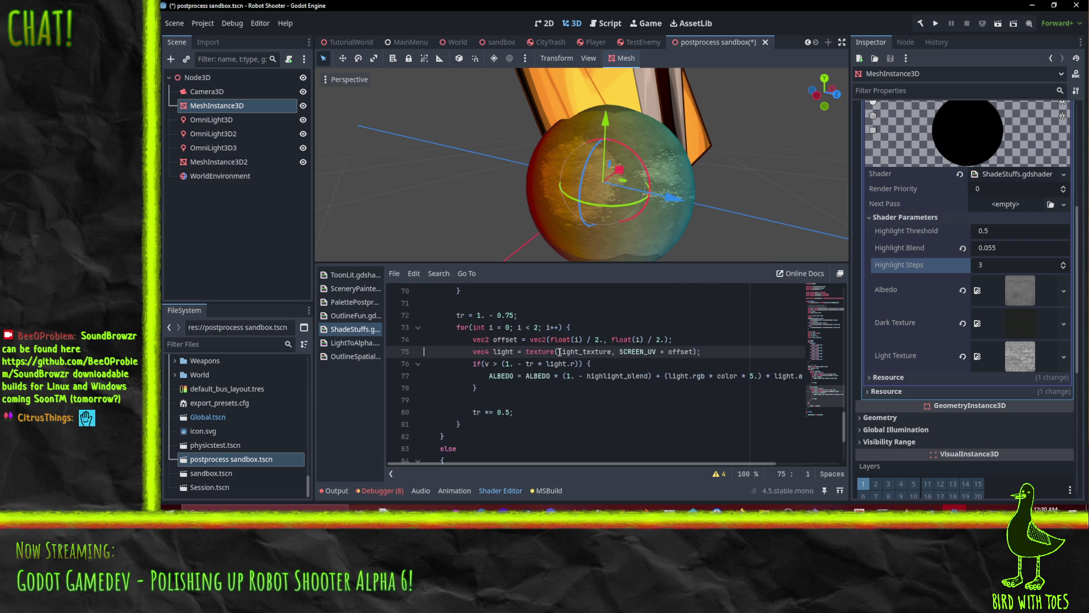
click(539, 328)
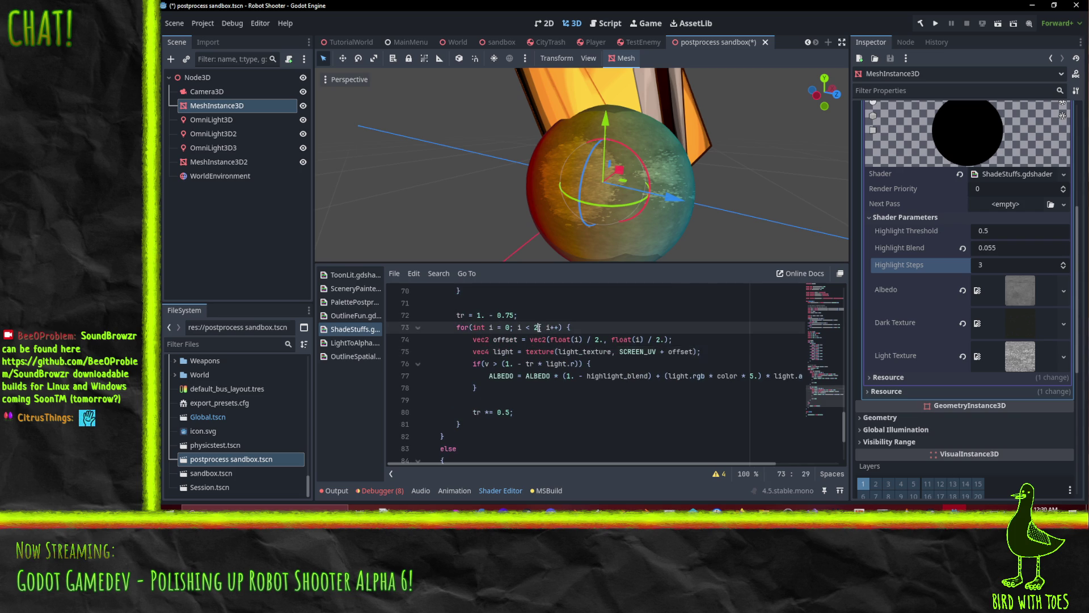
key(BackSpace)
text(higlight)
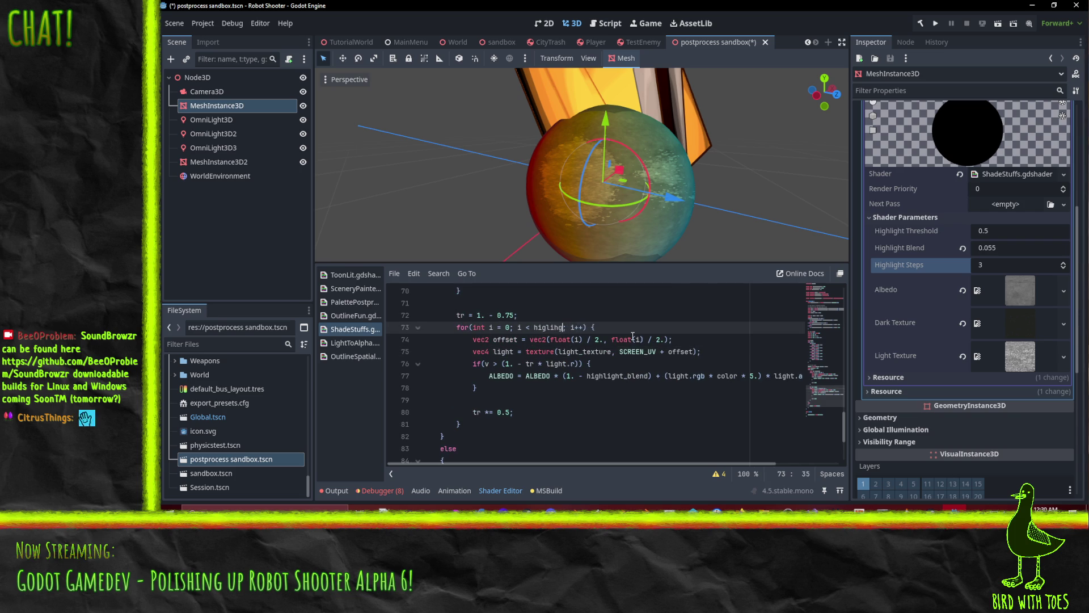
text(_steps)
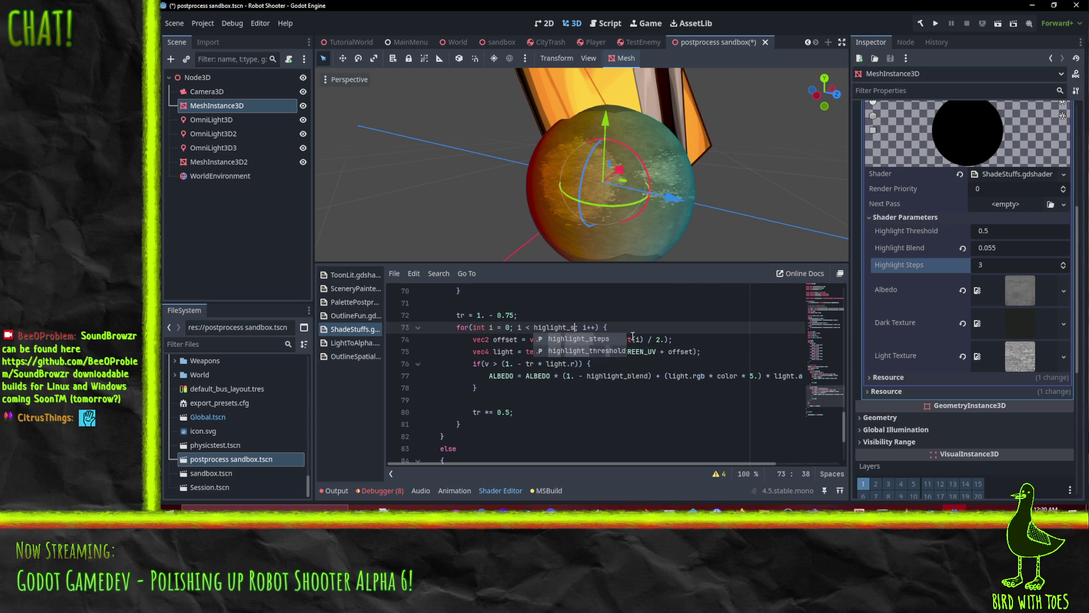
key(Up)
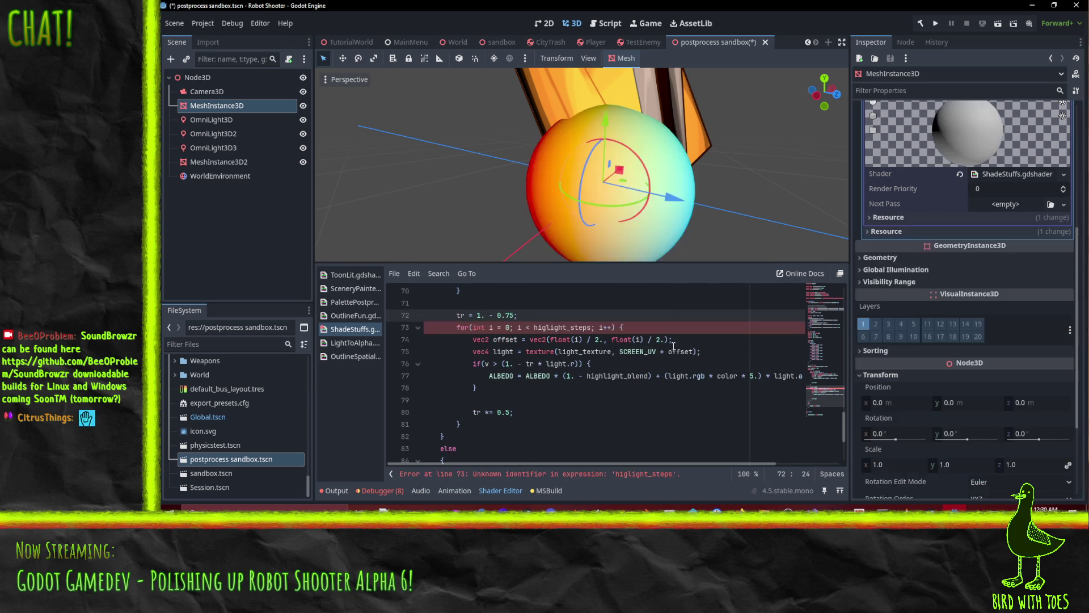
Fix the misspelled 'higlight_steps' to highlight_steps so the shader recompiles.
double_click(577, 329)
text(high)
text(light_steps)
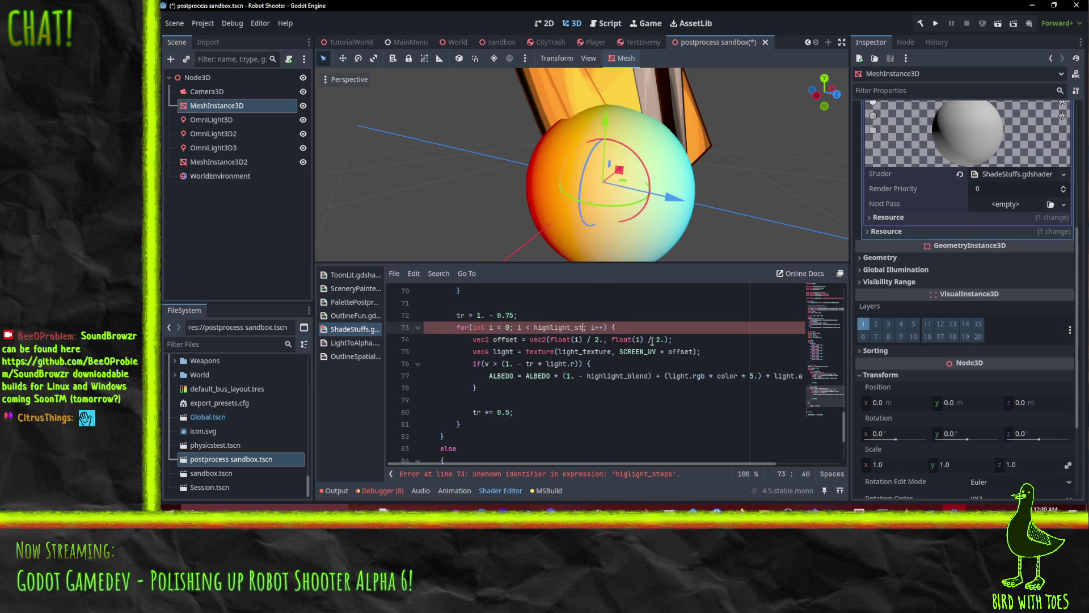
click(625, 378)
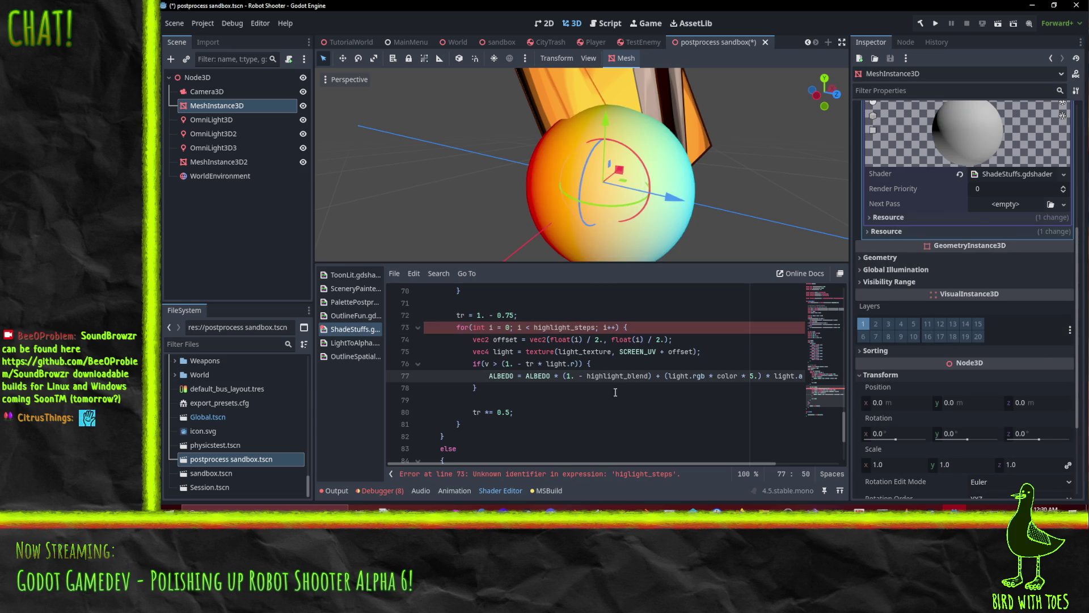
click(614, 339)
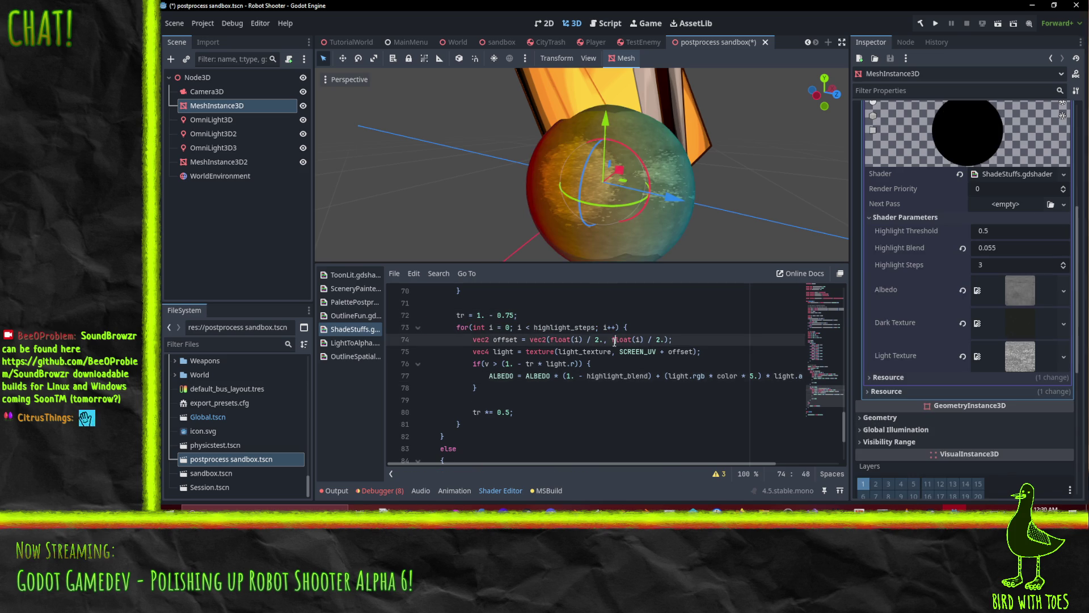
Try Highlight Steps values between 3 and 5 in the Shader Parameters.
click(1064, 264)
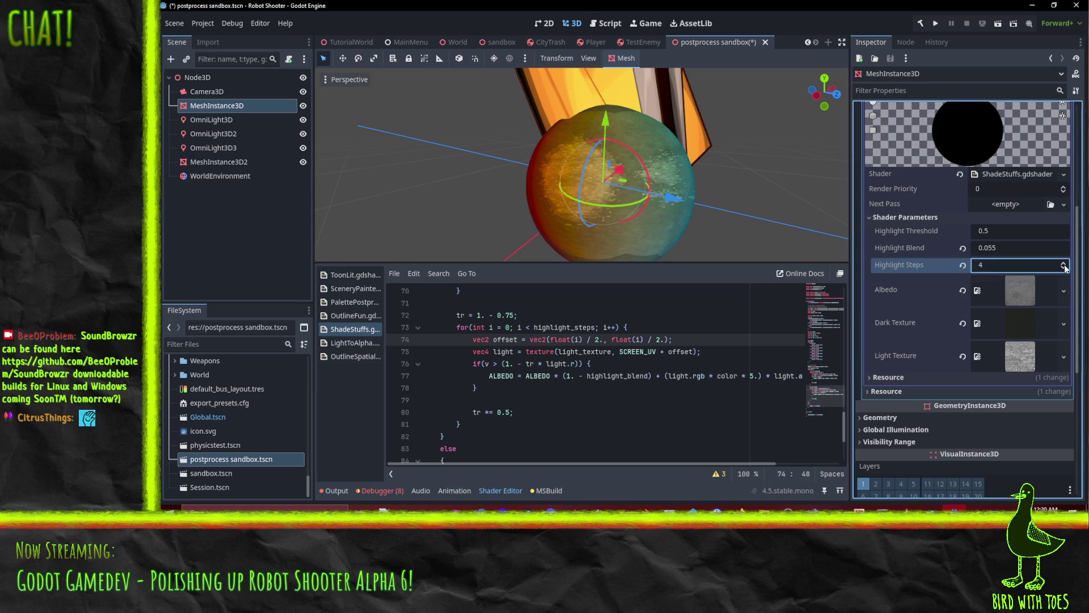
click(1062, 264)
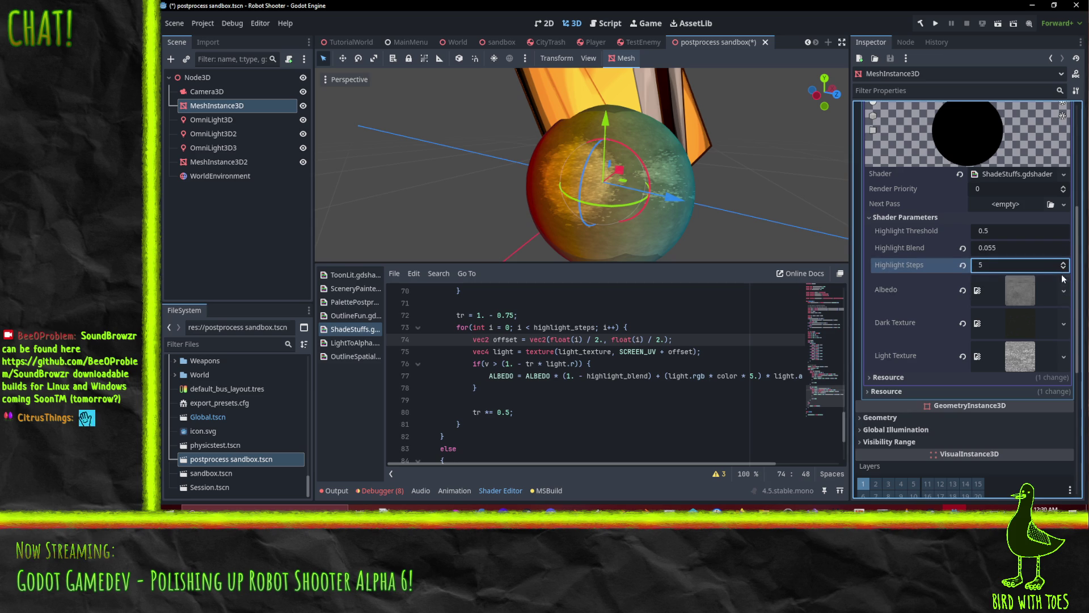
click(1064, 268)
click(1064, 268)
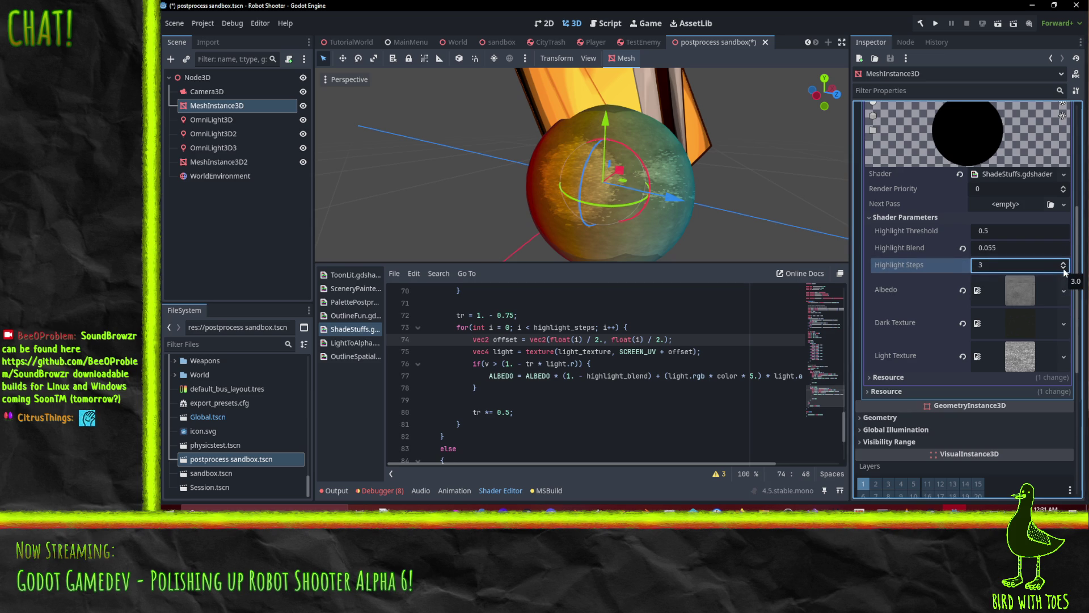
click(1064, 264)
click(1064, 264)
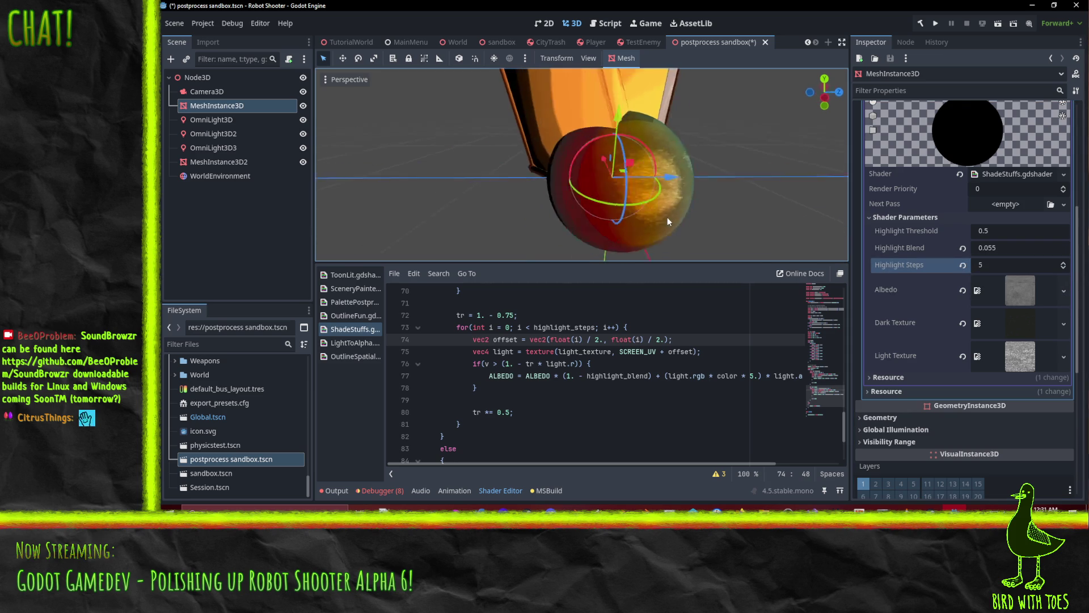
scroll(553, 195, up, 3)
scroll(584, 203, down, 4)
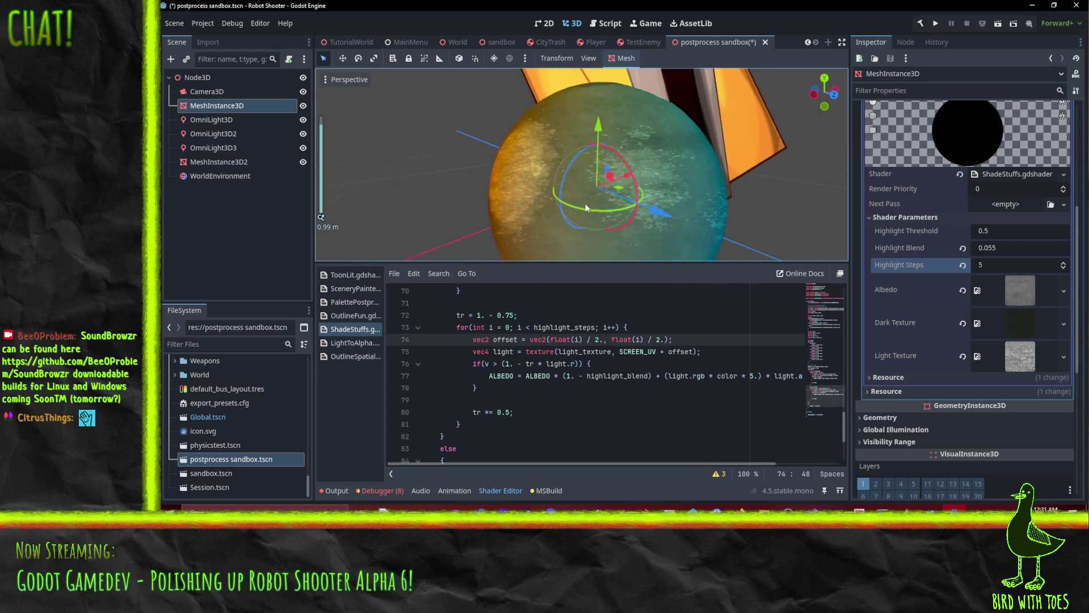
Replace the Highlight Blend value of 0.055 with new values, ending at 0.53.
click(1001, 248)
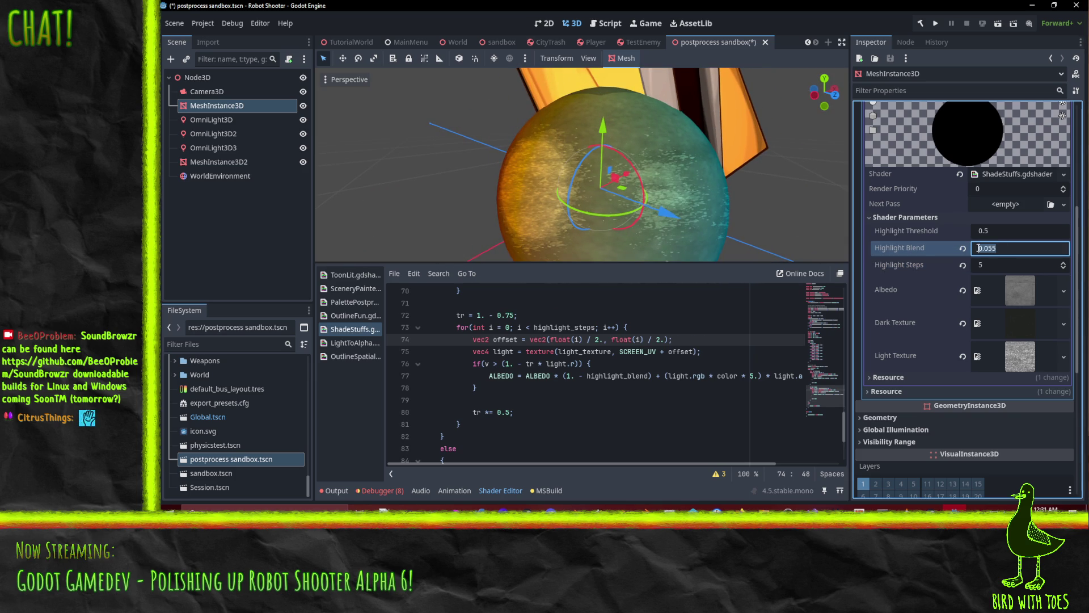
mouse_move(1000, 248)
mouse_down()
mouse_move(956, 248)
mouse_move(1016, 252)
mouse_move(997, 253)
mouse_up()
text(0.5)
key(Return)
text(5)
key(Return)
Remove the ' * 5.' multiplier after color on line 77 and return Highlight Steps to 3.
drag(740, 376, 758, 377)
key(BackSpace)
key(Up)
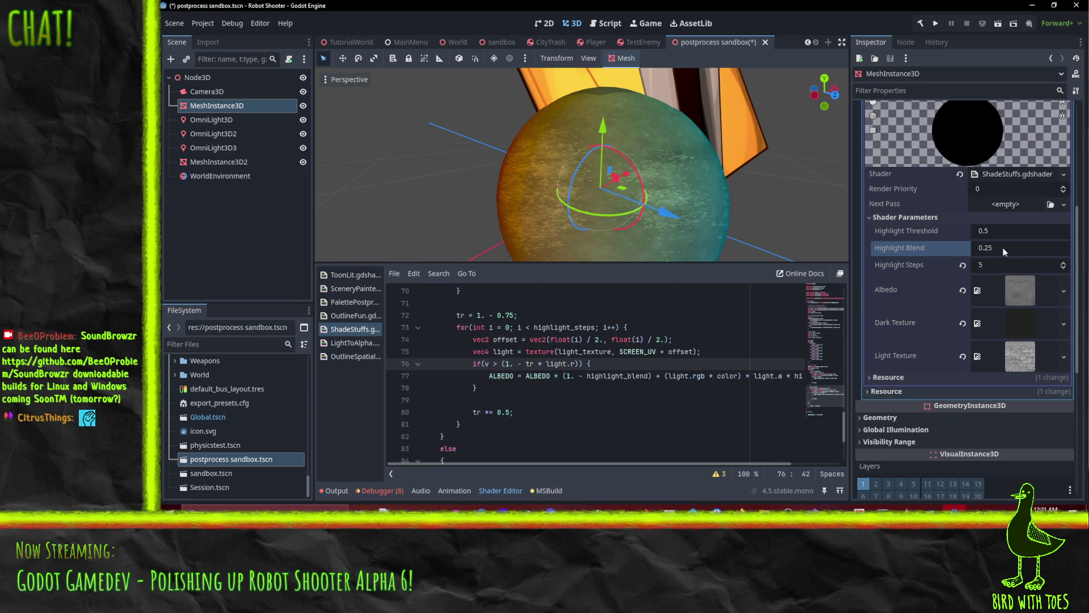
mouse_move(997, 267)
mouse_down()
mouse_move(1038, 267)
mouse_move(965, 271)
mouse_move(1040, 251)
mouse_move(1001, 251)
mouse_up()
Rewrite line 77's blend term as (1. - clamp(highlight_blend, 0., 1.)) and recompile the shader.
click(588, 378)
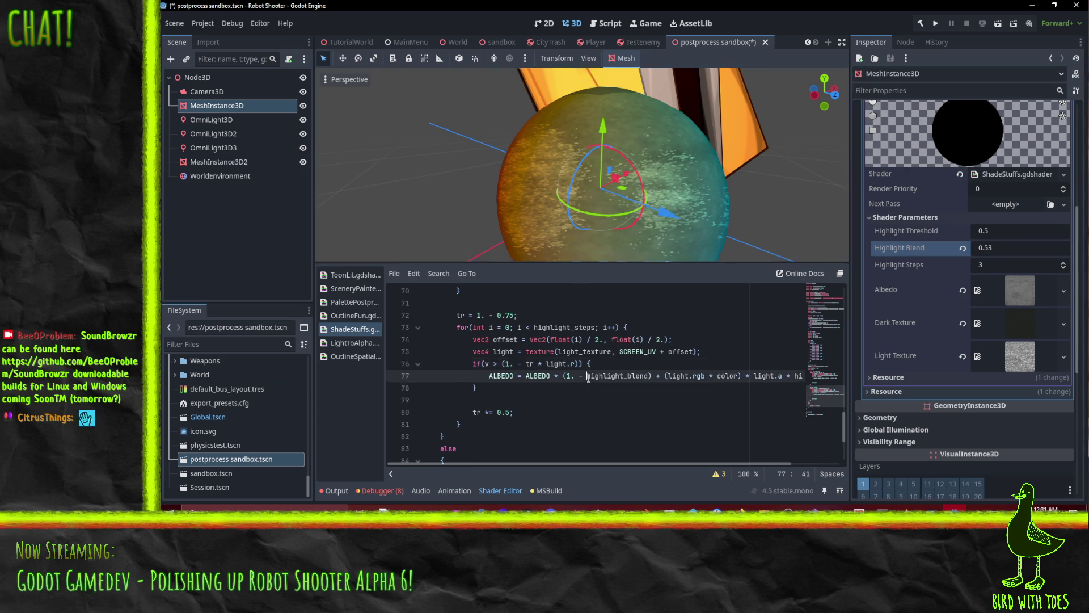
text(clamp)
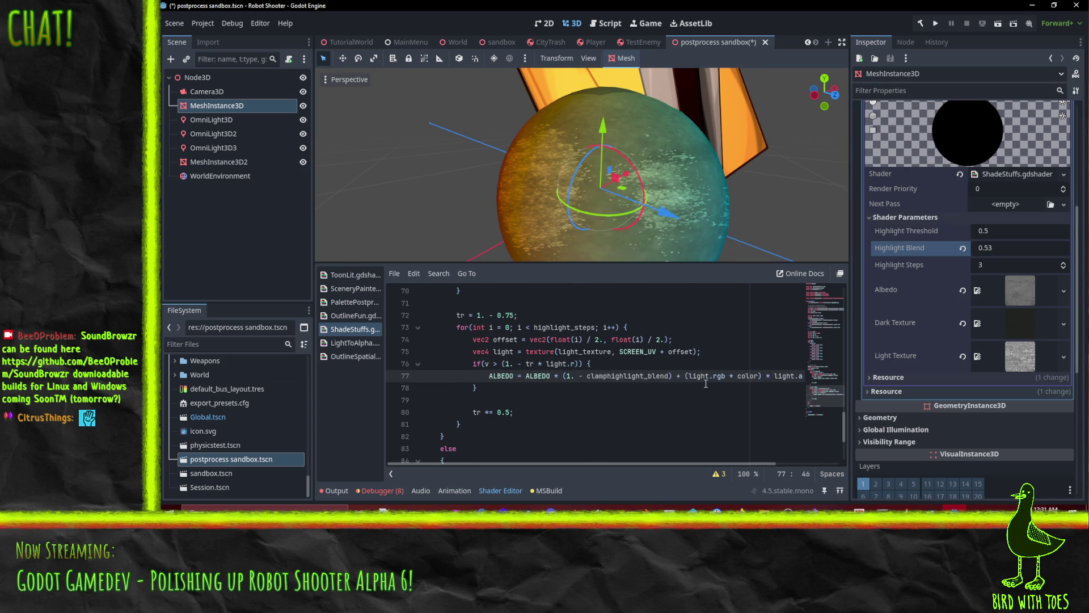
text(()
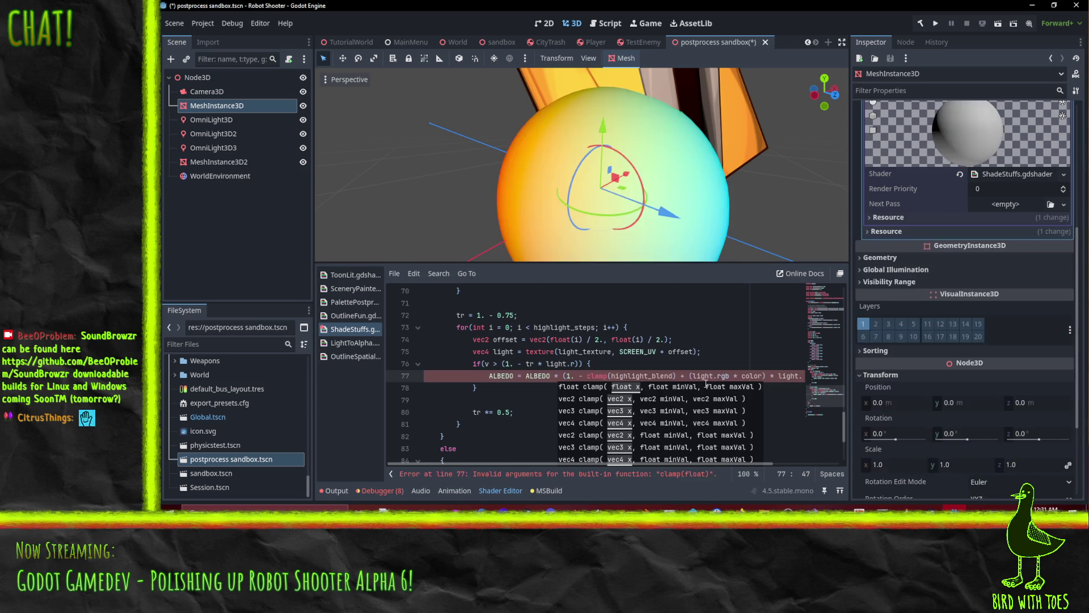
text(1)
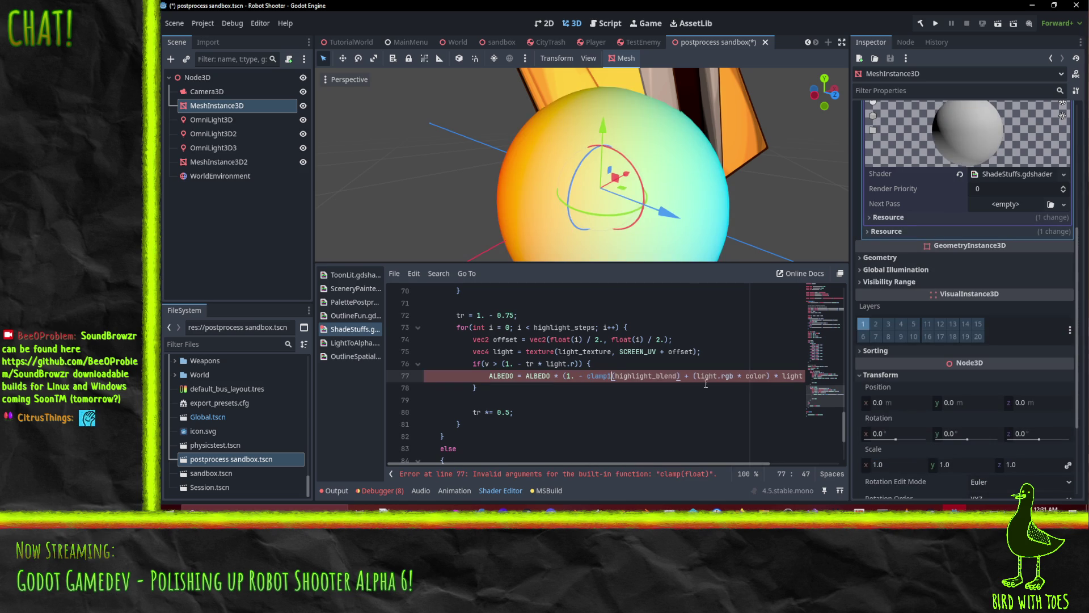
text(0)
key(BackSpace)
key(BackSpace)
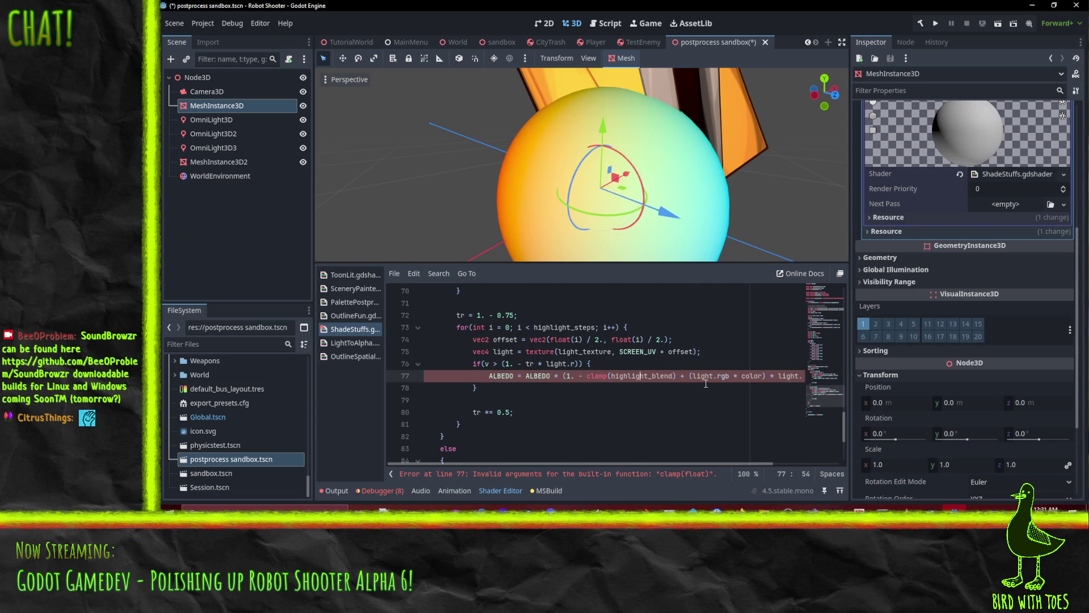
text(, 0, 1)
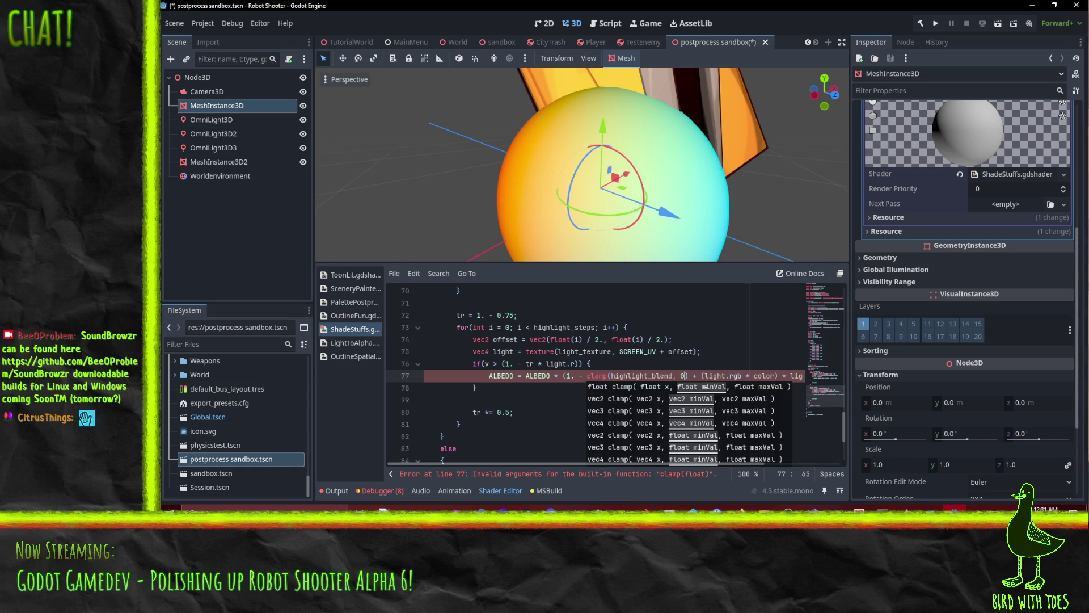
text())
text(.)
key(Left)
key(Left)
key(Left)
text(.)
key(Right)
key(Right)
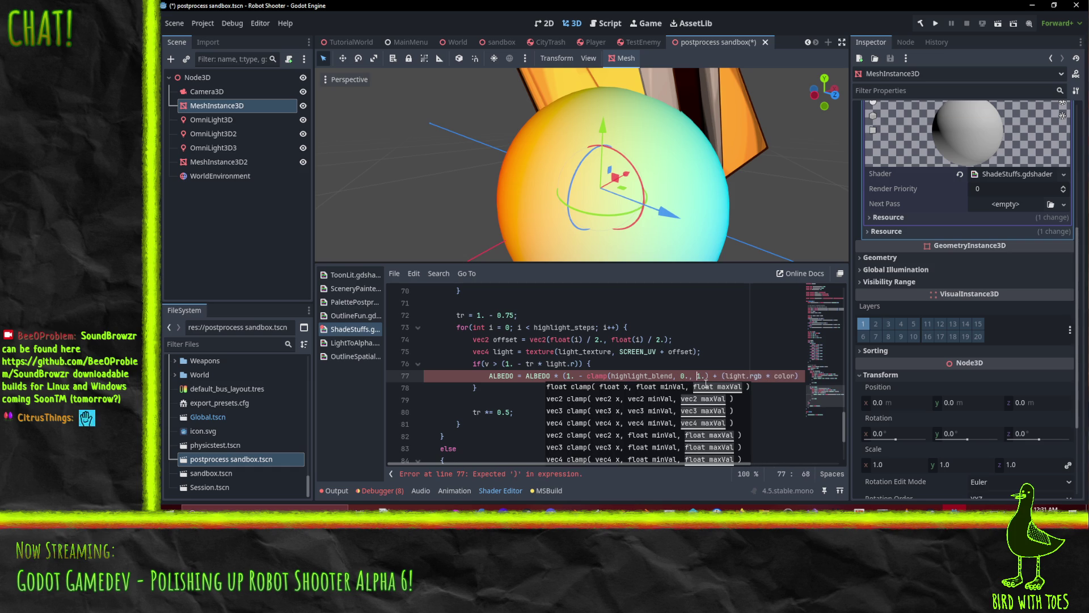
key(Right)
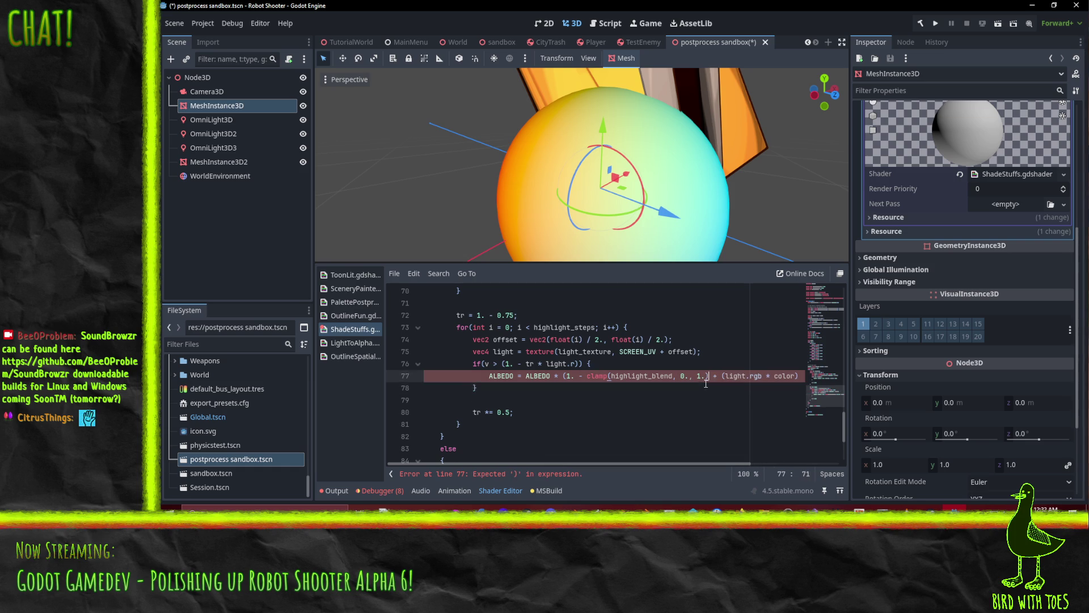
text())
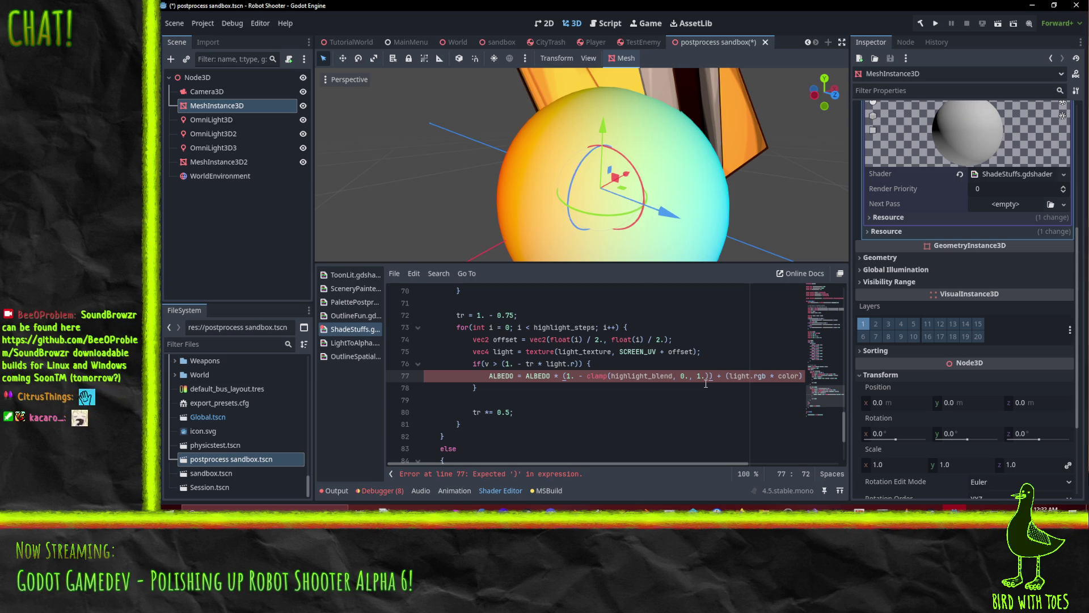
click(727, 365)
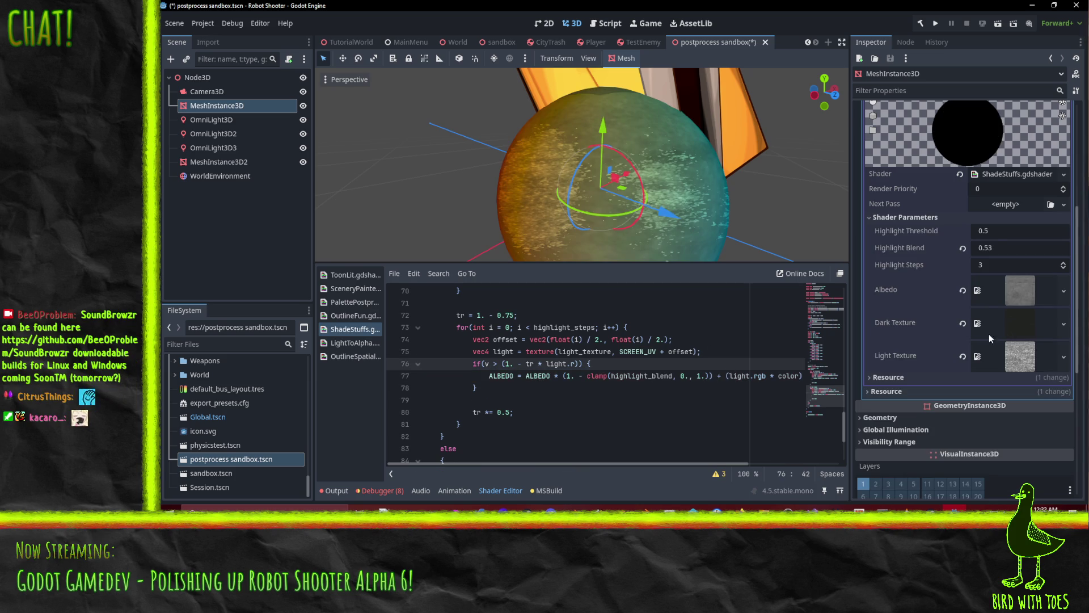
Push Highlight Blend above 1 to test the clamp, revert it to 0.25, and orbit the sphere.
mouse_move(997, 247)
mouse_down()
mouse_move(1088, 248)
mouse_move(1008, 254)
mouse_up()
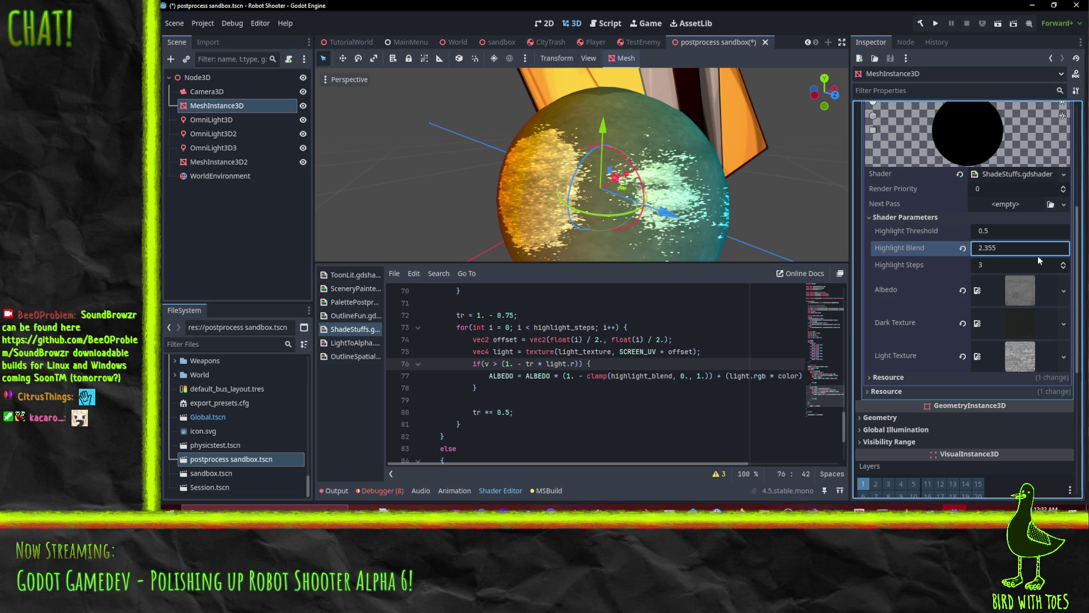
click(962, 251)
scroll(596, 193, down, 3)
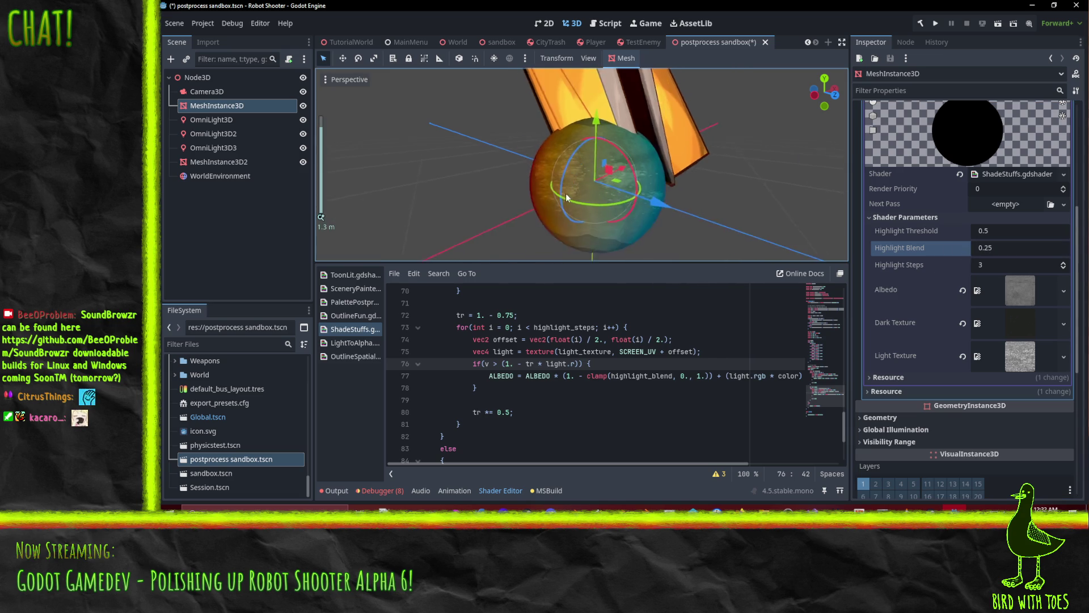
drag(695, 152, 560, 175)
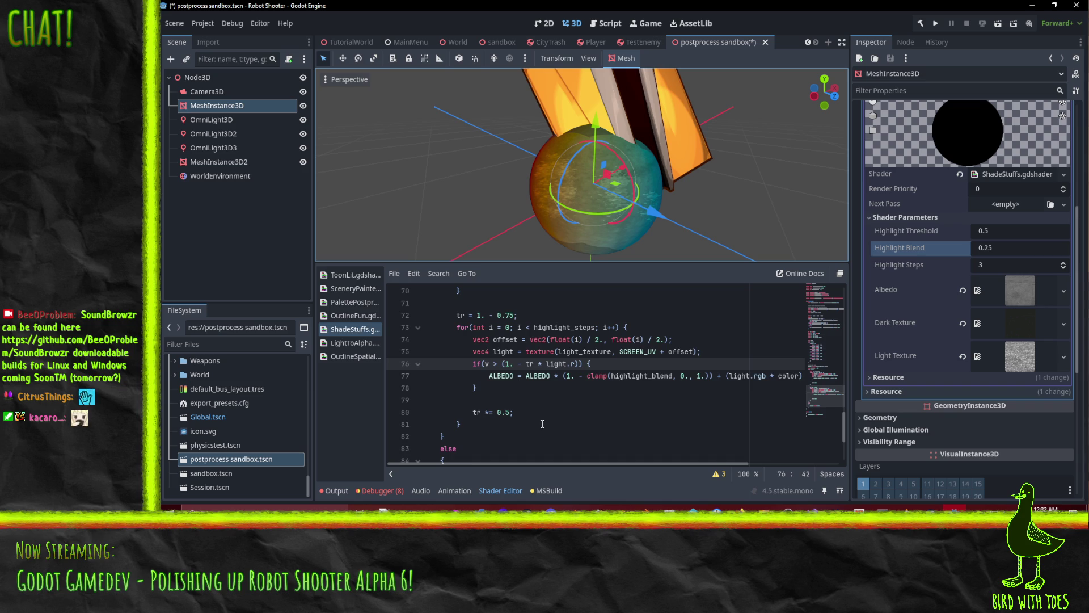
scroll(614, 378, down, 2)
scroll(616, 375, up, 2)
click(508, 316)
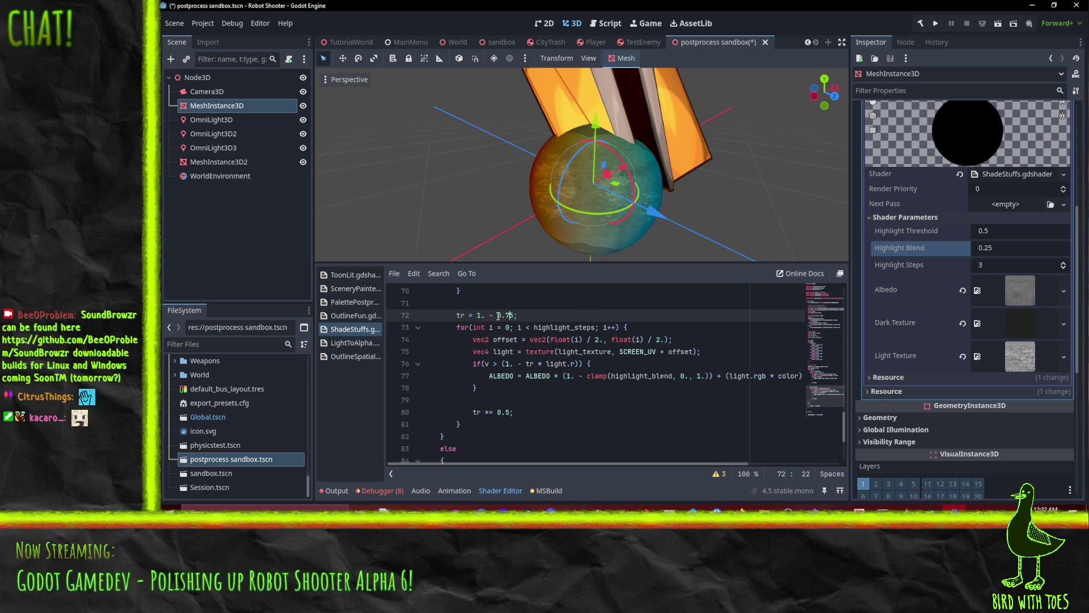
key(ctrl+shift+Right)
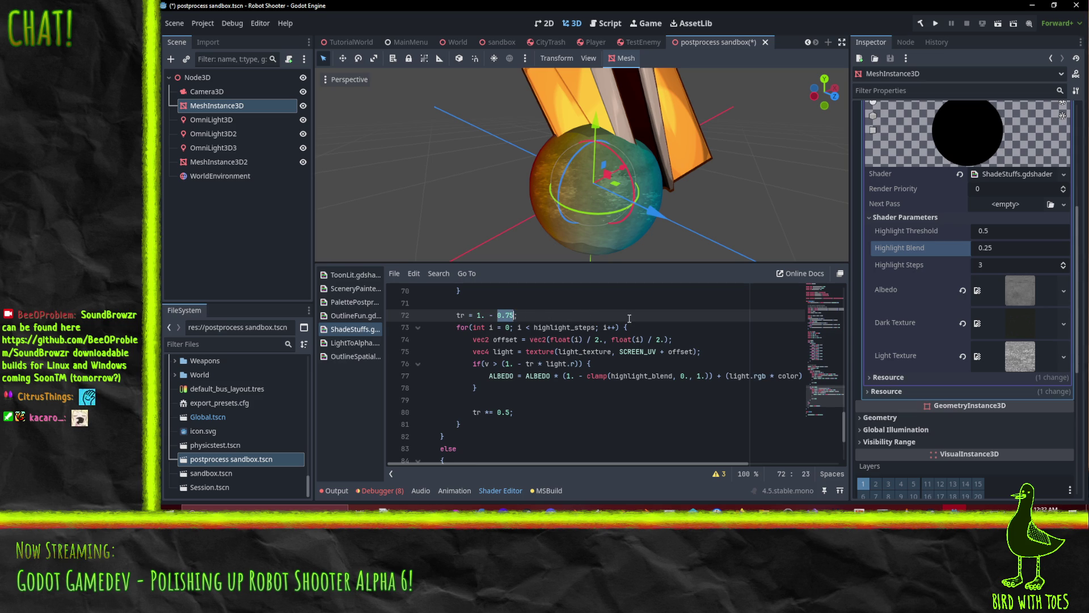